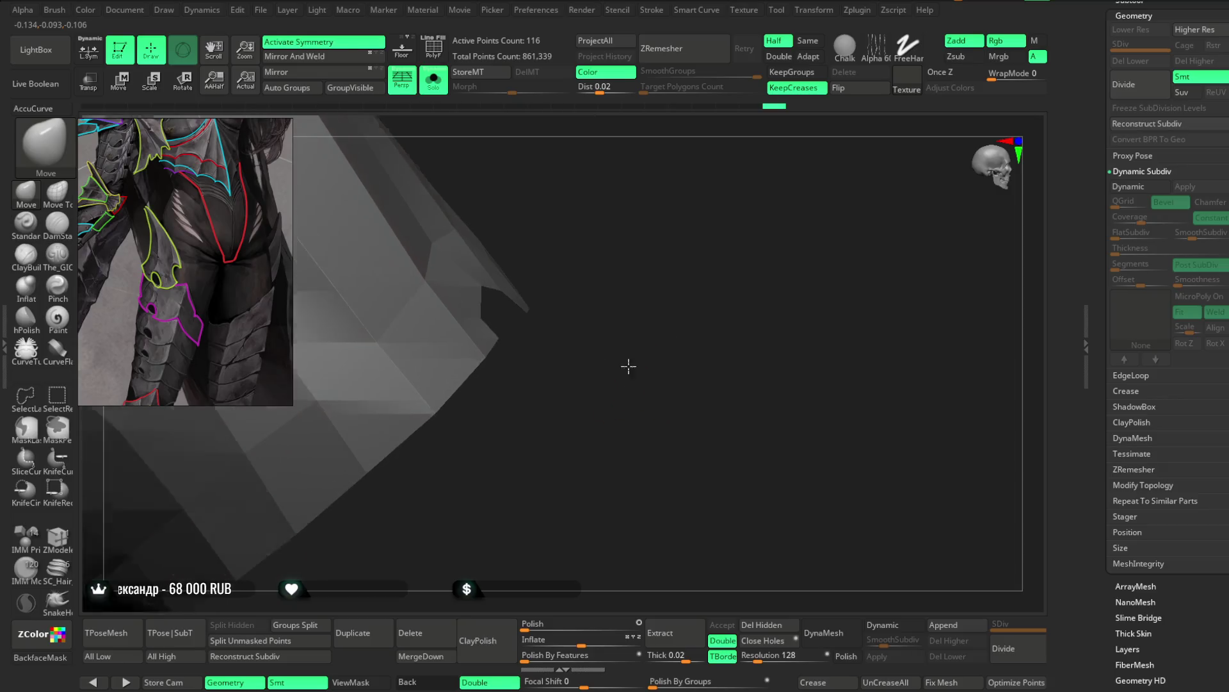
Step: Show polygroup colours and wireframe on the soloed armor panel and inspect it from several sides
{"action": "mouse_move", "coordinate": [600, 381]}
{"action": "left_mouse_down"}
{"action": "mouse_move", "coordinate": [557, 326]}
{"action": "mouse_move", "coordinate": [595, 295]}
{"action": "left_mouse_up"}
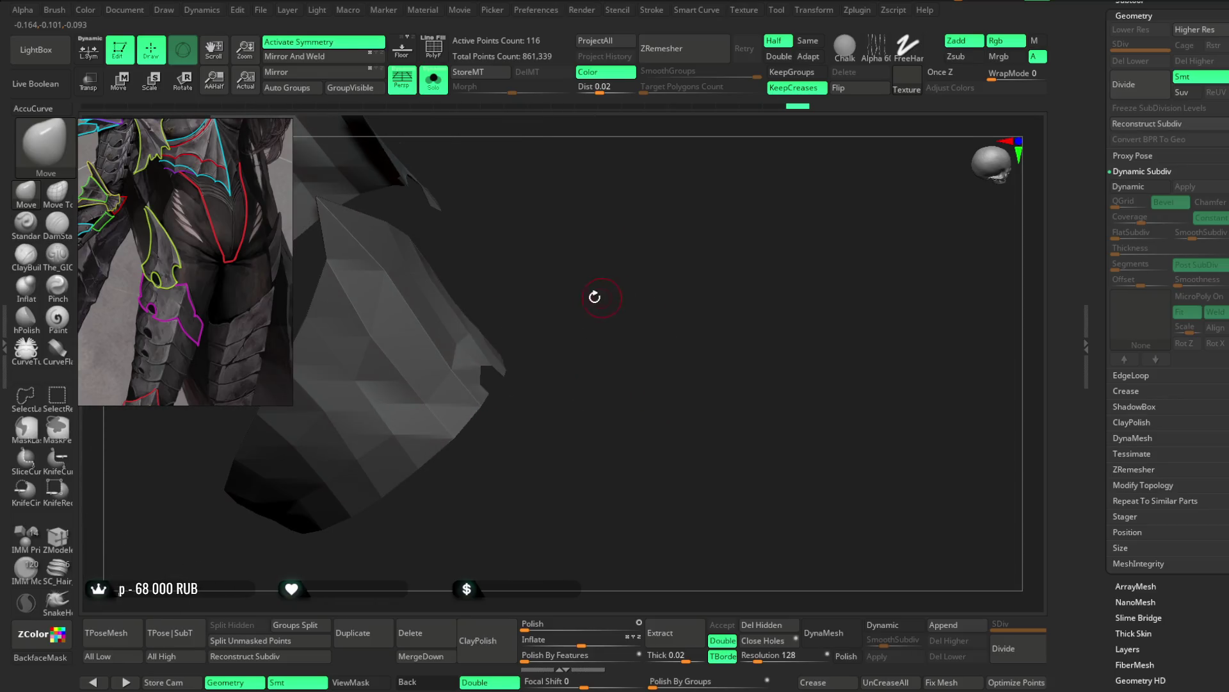
{"action": "key", "text": "space"}
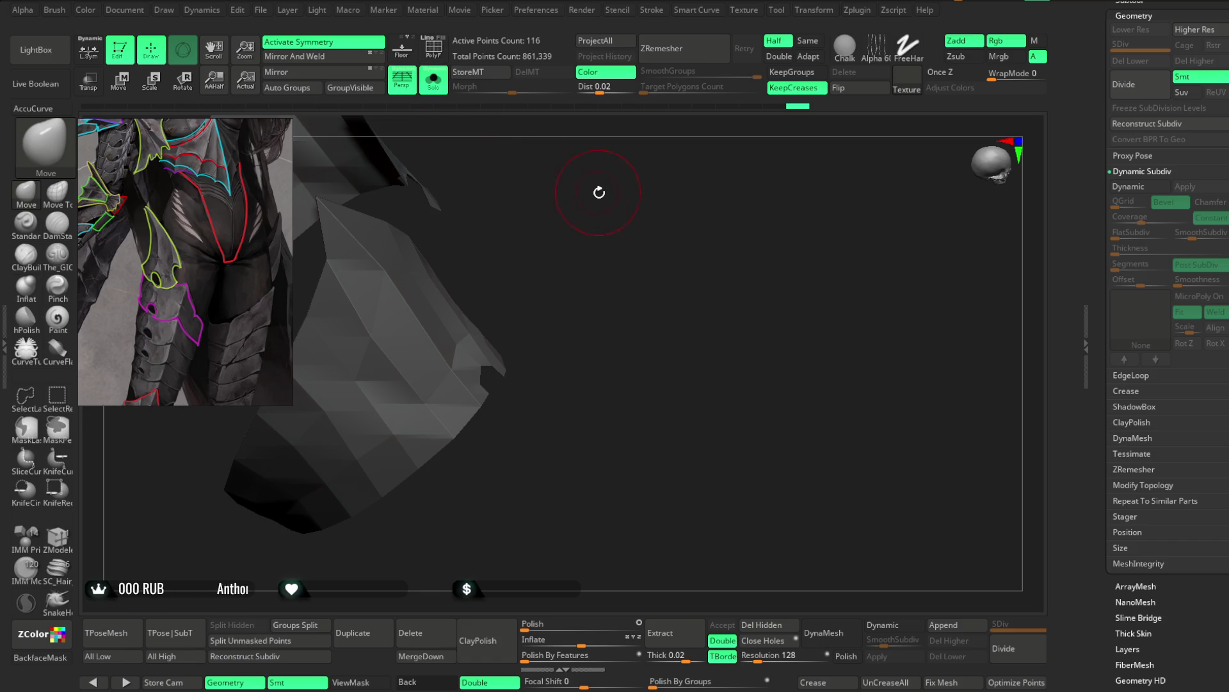
{"action": "left_click", "coordinate": [445, 44]}
{"action": "left_click_drag", "start_coordinate": [557, 193], "coordinate": [371, 310]}
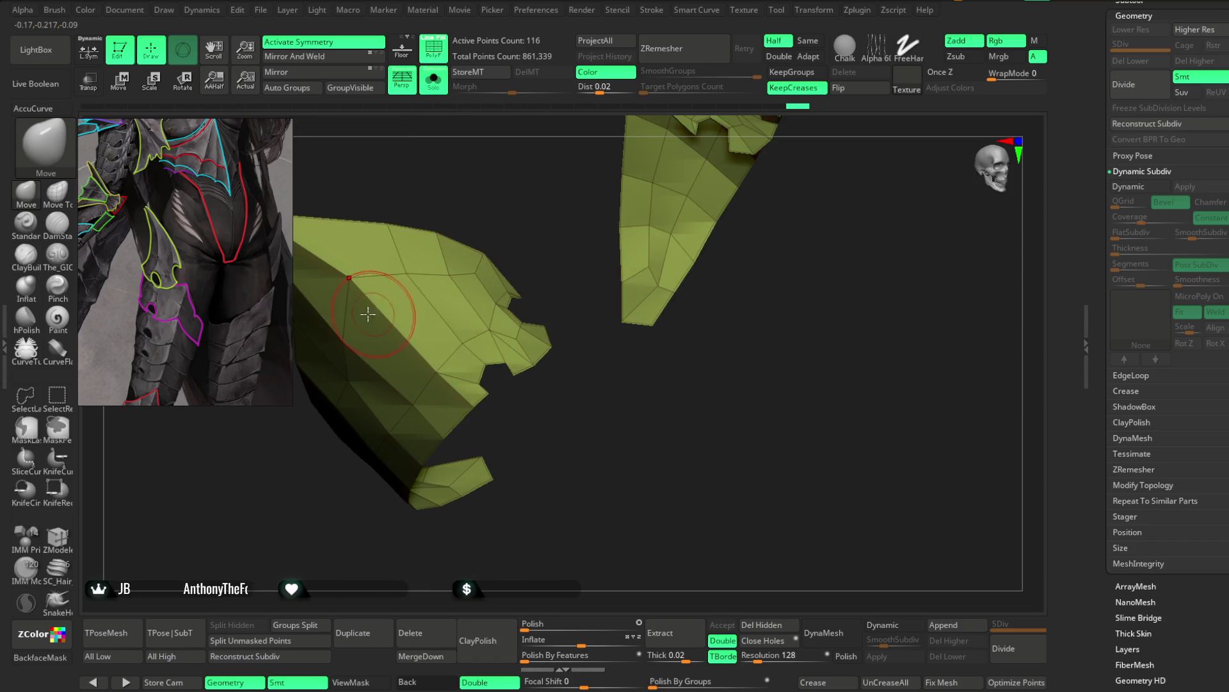
{"action": "mouse_move", "coordinate": [350, 334]}
{"action": "right_mouse_down"}
{"action": "mouse_move", "coordinate": [329, 324]}
{"action": "mouse_move", "coordinate": [363, 366]}
{"action": "mouse_move", "coordinate": [315, 317]}
{"action": "mouse_move", "coordinate": [415, 363]}
{"action": "right_mouse_up"}
{"action": "mouse_move", "coordinate": [446, 303]}
{"action": "right_mouse_down"}
{"action": "mouse_move", "coordinate": [385, 389]}
{"action": "mouse_move", "coordinate": [482, 304]}
{"action": "mouse_move", "coordinate": [425, 384]}
{"action": "mouse_move", "coordinate": [494, 321]}
{"action": "mouse_move", "coordinate": [522, 321]}
{"action": "mouse_move", "coordinate": [464, 425]}
{"action": "mouse_move", "coordinate": [512, 275]}
{"action": "mouse_move", "coordinate": [426, 438]}
{"action": "right_mouse_up"}
{"action": "mouse_move", "coordinate": [509, 356]}
{"action": "right_mouse_down"}
{"action": "mouse_move", "coordinate": [412, 403]}
{"action": "mouse_move", "coordinate": [494, 401]}
{"action": "mouse_move", "coordinate": [503, 321]}
{"action": "right_mouse_up"}
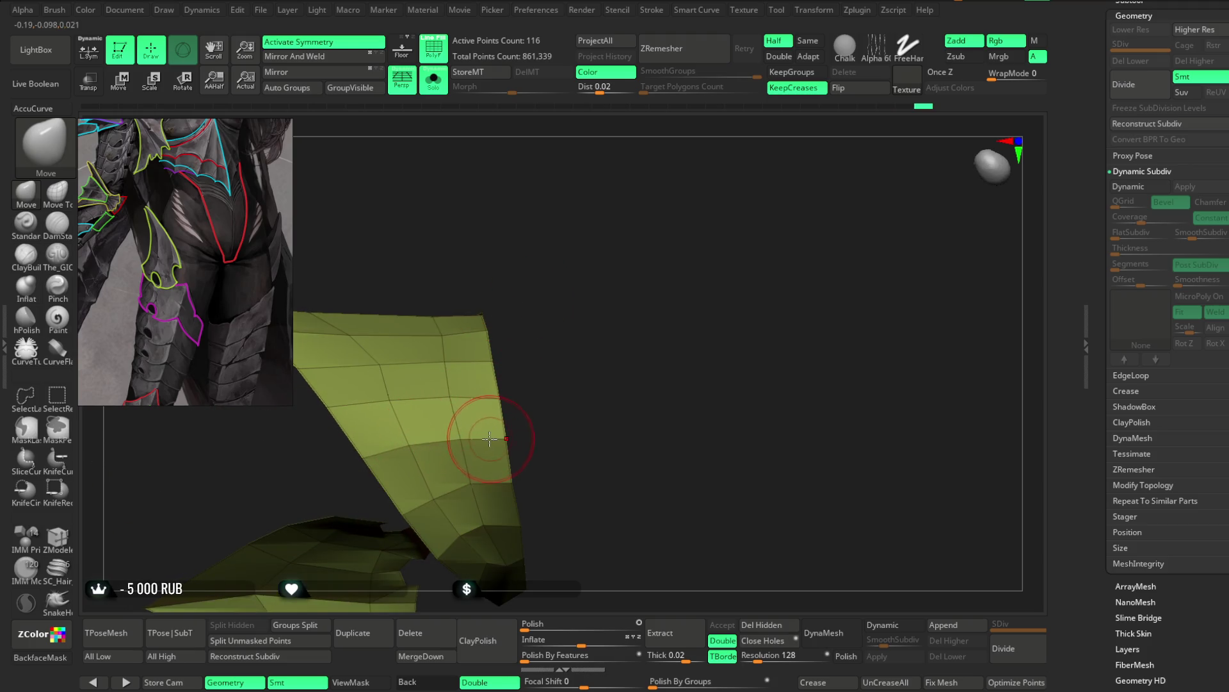
Step: Reshape the lower armor piece with the Move brush, then turn Solo off to show the whole character
{"action": "right_click_drag", "start_coordinate": [504, 439], "coordinate": [403, 384]}
{"action": "mouse_move", "coordinate": [450, 244]}
{"action": "right_mouse_down"}
{"action": "mouse_move", "coordinate": [488, 241]}
{"action": "mouse_move", "coordinate": [525, 186]}
{"action": "mouse_move", "coordinate": [395, 413]}
{"action": "mouse_move", "coordinate": [333, 563]}
{"action": "mouse_move", "coordinate": [327, 414]}
{"action": "right_mouse_up"}
{"action": "mouse_move", "coordinate": [333, 489]}
{"action": "right_mouse_down"}
{"action": "mouse_move", "coordinate": [451, 298]}
{"action": "mouse_move", "coordinate": [447, 317]}
{"action": "mouse_move", "coordinate": [526, 295]}
{"action": "mouse_move", "coordinate": [541, 247]}
{"action": "mouse_move", "coordinate": [407, 275]}
{"action": "mouse_move", "coordinate": [513, 228]}
{"action": "mouse_move", "coordinate": [494, 308]}
{"action": "mouse_move", "coordinate": [522, 289]}
{"action": "mouse_move", "coordinate": [480, 439]}
{"action": "mouse_move", "coordinate": [552, 261]}
{"action": "mouse_move", "coordinate": [490, 282]}
{"action": "right_mouse_up"}
{"action": "mouse_move", "coordinate": [396, 306]}
{"action": "right_mouse_down"}
{"action": "mouse_move", "coordinate": [544, 170]}
{"action": "mouse_move", "coordinate": [522, 240]}
{"action": "right_mouse_up"}
{"action": "key", "text": "space"}
{"action": "mouse_move", "coordinate": [464, 315]}
{"action": "right_mouse_down"}
{"action": "mouse_move", "coordinate": [538, 203]}
{"action": "mouse_move", "coordinate": [402, 443]}
{"action": "mouse_move", "coordinate": [357, 379]}
{"action": "mouse_move", "coordinate": [337, 379]}
{"action": "mouse_move", "coordinate": [418, 394]}
{"action": "mouse_move", "coordinate": [453, 454]}
{"action": "mouse_move", "coordinate": [389, 457]}
{"action": "right_mouse_up"}
{"action": "left_click", "coordinate": [434, 82]}
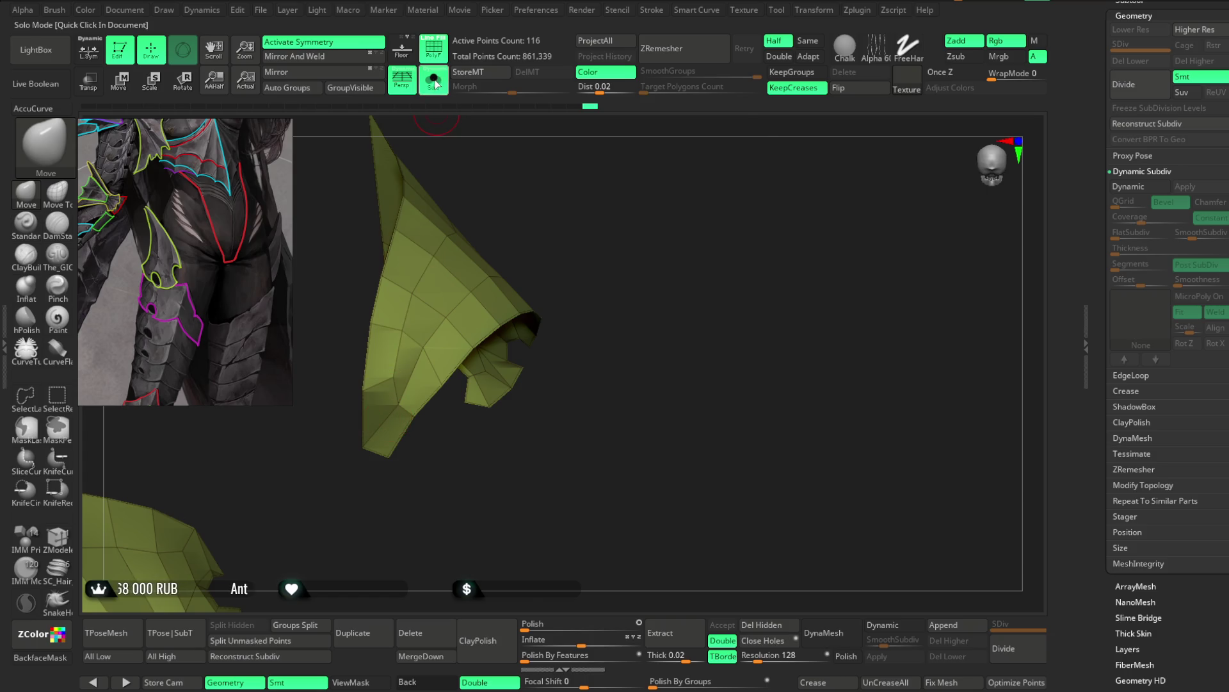
Step: Fit the green hip armor panel over the hip from close orbiting angles with the Move brush
{"action": "mouse_move", "coordinate": [451, 277]}
{"action": "right_mouse_down"}
{"action": "mouse_move", "coordinate": [426, 308]}
{"action": "mouse_move", "coordinate": [356, 322]}
{"action": "mouse_move", "coordinate": [375, 377]}
{"action": "right_mouse_up"}
{"action": "key", "text": "space"}
{"action": "right_click_drag", "start_coordinate": [463, 410], "coordinate": [390, 447]}
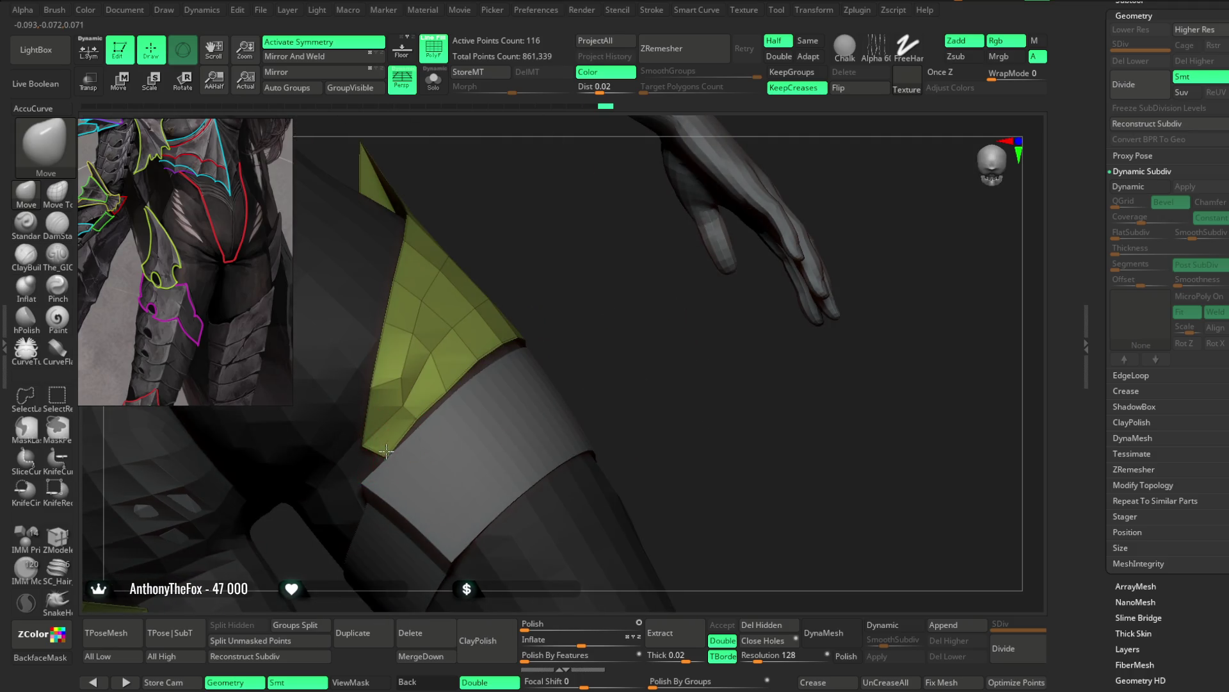
{"action": "mouse_move", "coordinate": [533, 266]}
{"action": "right_mouse_down"}
{"action": "mouse_move", "coordinate": [415, 410]}
{"action": "mouse_move", "coordinate": [538, 269]}
{"action": "right_mouse_up"}
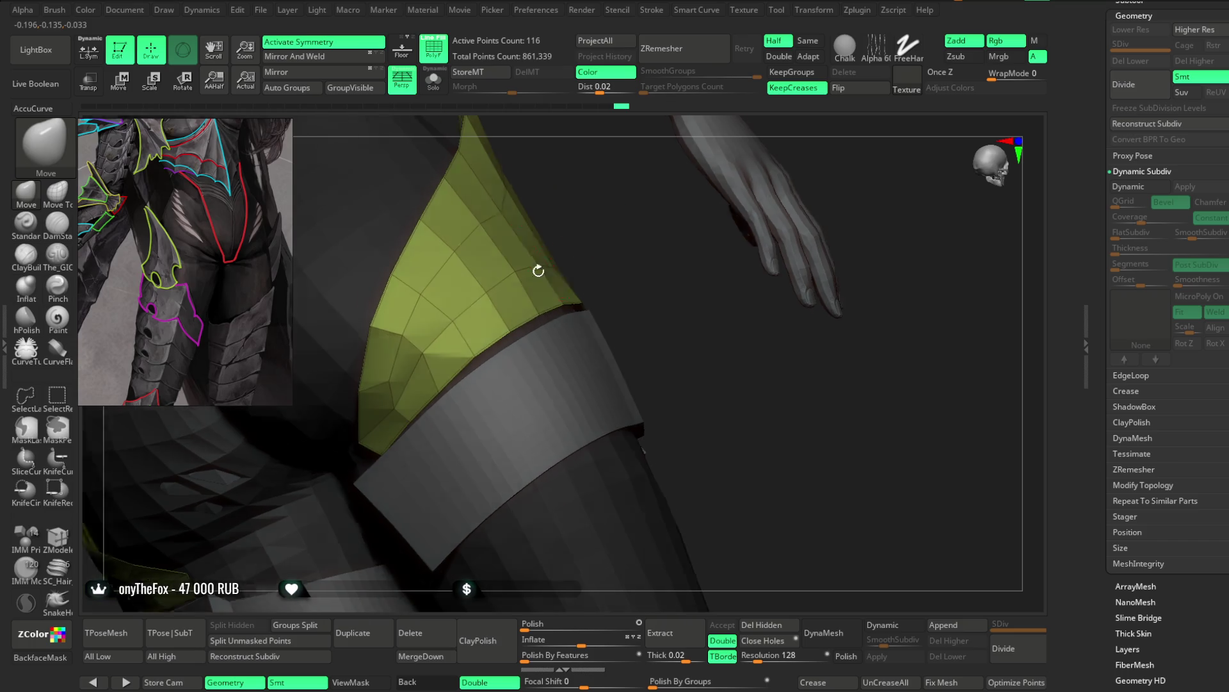
{"action": "right_click_drag", "start_coordinate": [582, 233], "coordinate": [511, 331]}
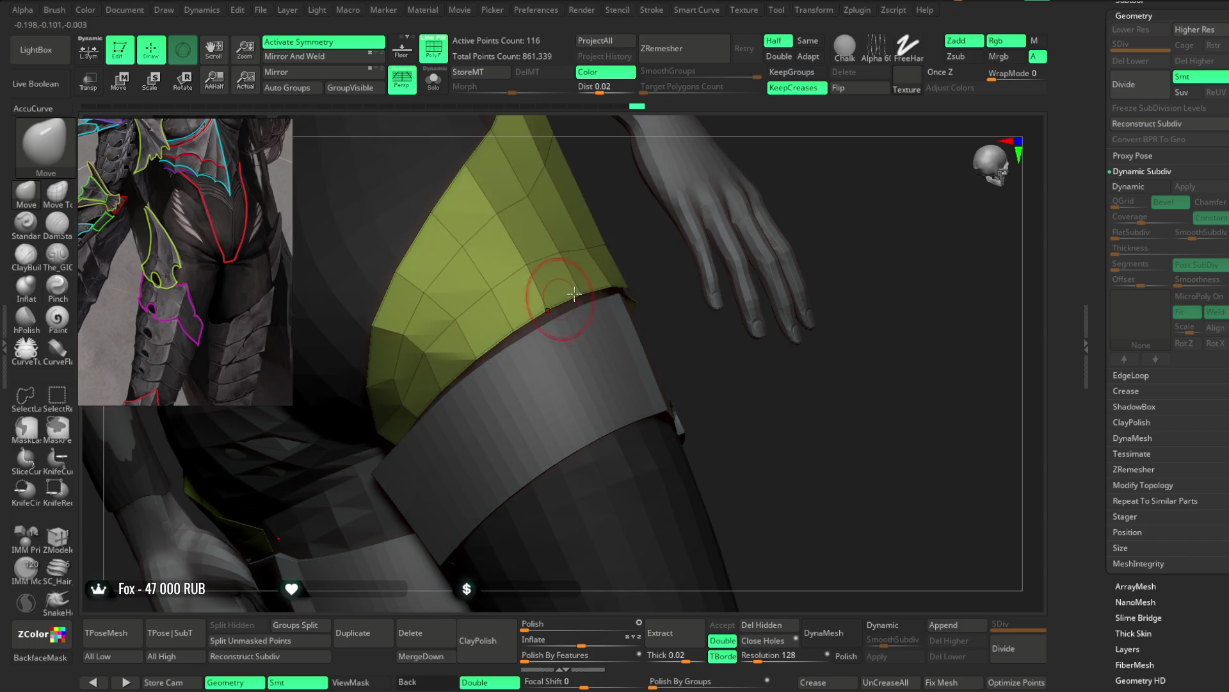
{"action": "mouse_move", "coordinate": [573, 293]}
{"action": "right_mouse_down"}
{"action": "mouse_move", "coordinate": [549, 289]}
{"action": "mouse_move", "coordinate": [566, 216]}
{"action": "mouse_move", "coordinate": [543, 321]}
{"action": "mouse_move", "coordinate": [582, 263]}
{"action": "mouse_move", "coordinate": [509, 326]}
{"action": "right_mouse_up"}
{"action": "right_click", "coordinate": [566, 216]}
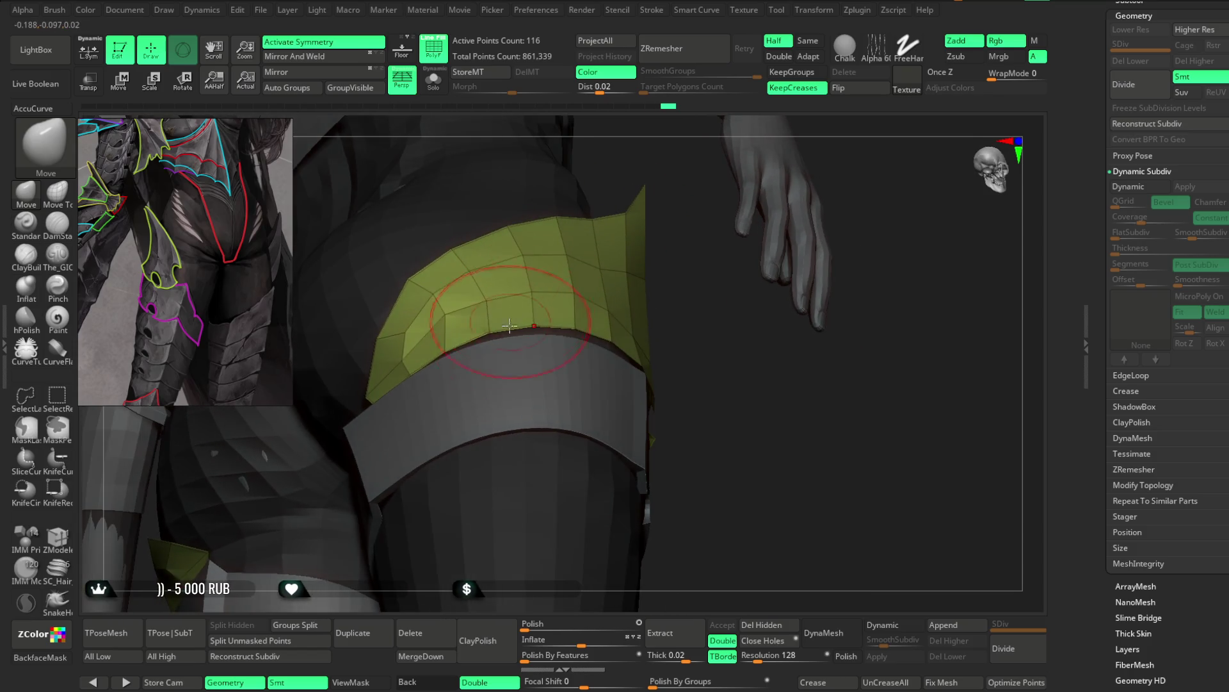
{"action": "right_click_drag", "start_coordinate": [673, 283], "coordinate": [536, 328]}
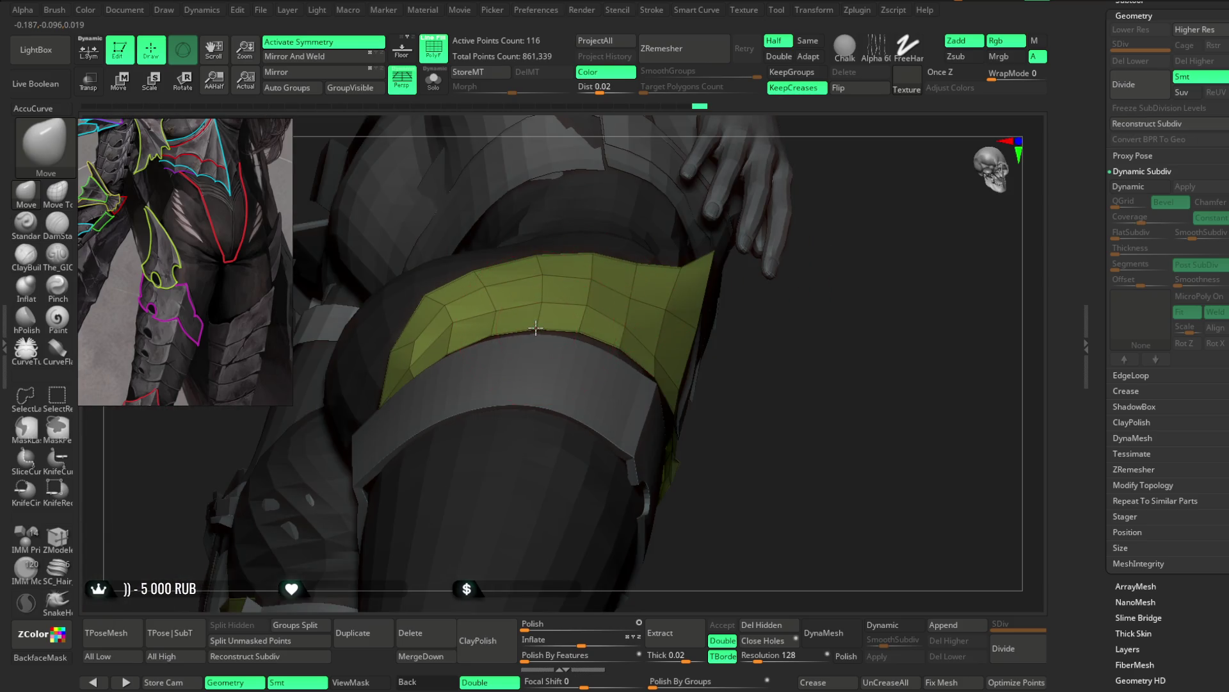
{"action": "right_click_drag", "start_coordinate": [584, 268], "coordinate": [485, 343]}
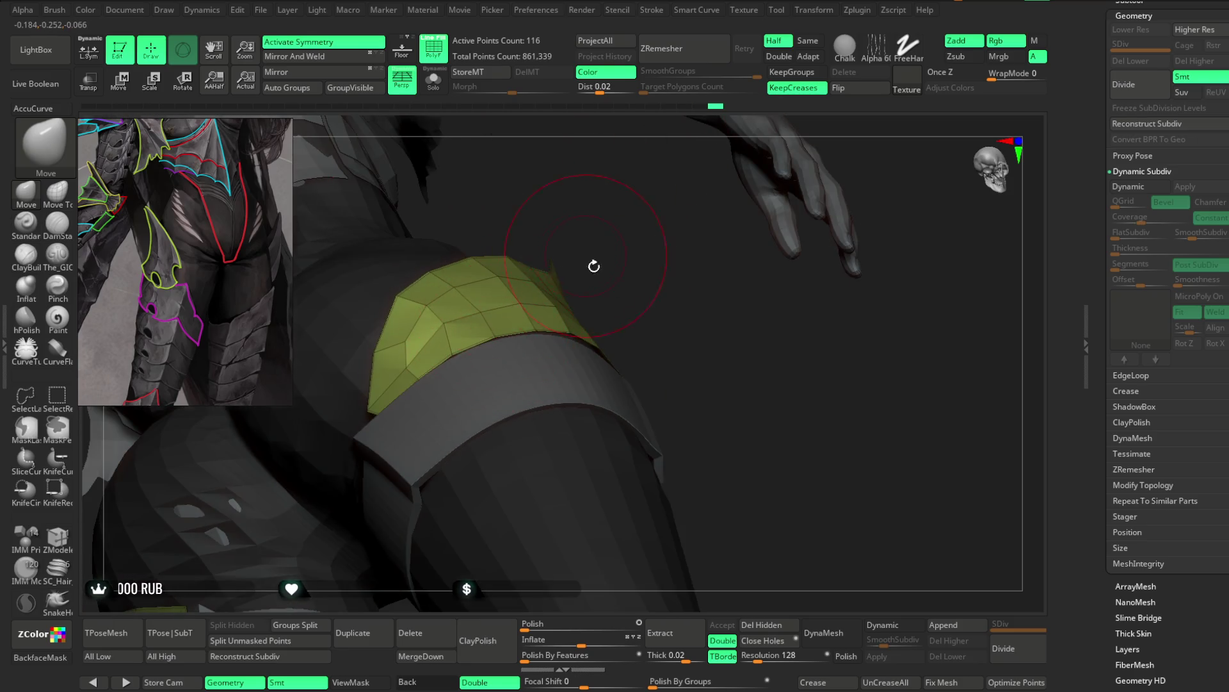
{"action": "right_click_drag", "start_coordinate": [594, 266], "coordinate": [457, 356]}
Step: Conform both hip panels to the hips and belt from behind and the side, resizing the brush as needed
{"action": "key", "text": "space"}
{"action": "mouse_move", "coordinate": [604, 247]}
{"action": "right_mouse_down"}
{"action": "mouse_move", "coordinate": [504, 353]}
{"action": "mouse_move", "coordinate": [441, 382]}
{"action": "right_mouse_up"}
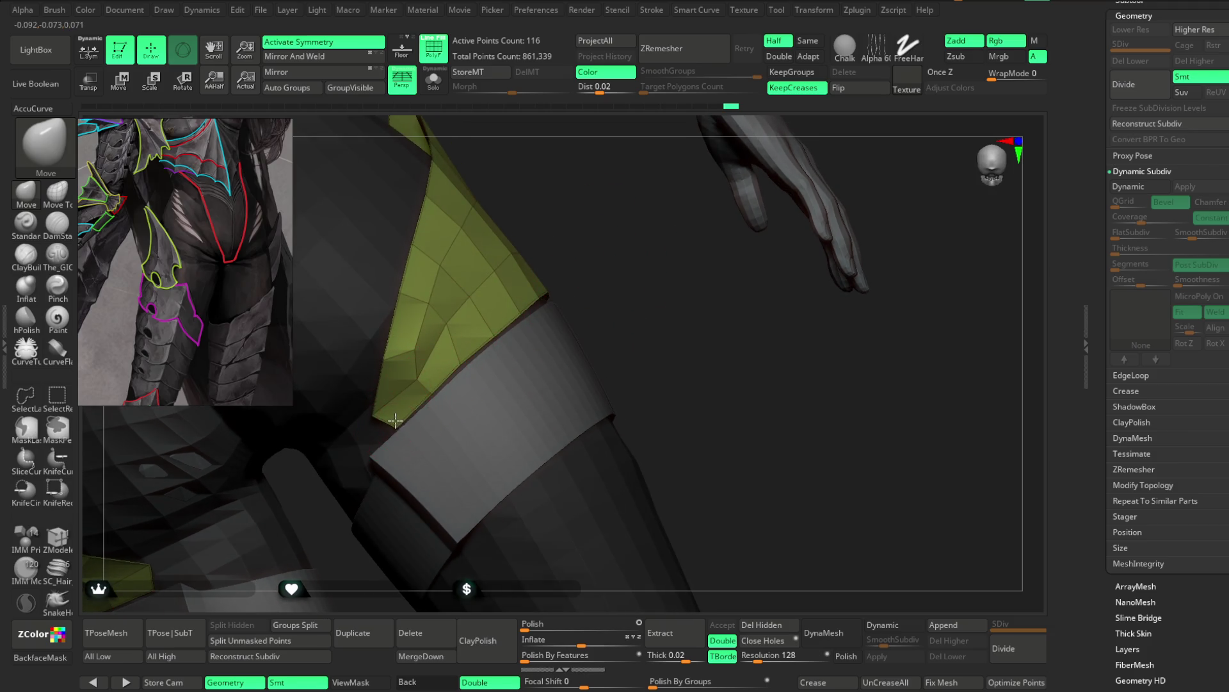
{"action": "mouse_move", "coordinate": [595, 227]}
{"action": "right_mouse_down"}
{"action": "mouse_move", "coordinate": [349, 509]}
{"action": "mouse_move", "coordinate": [412, 384]}
{"action": "mouse_move", "coordinate": [428, 494]}
{"action": "mouse_move", "coordinate": [552, 373]}
{"action": "mouse_move", "coordinate": [572, 390]}
{"action": "mouse_move", "coordinate": [601, 356]}
{"action": "right_mouse_up"}
{"action": "key", "text": "space"}
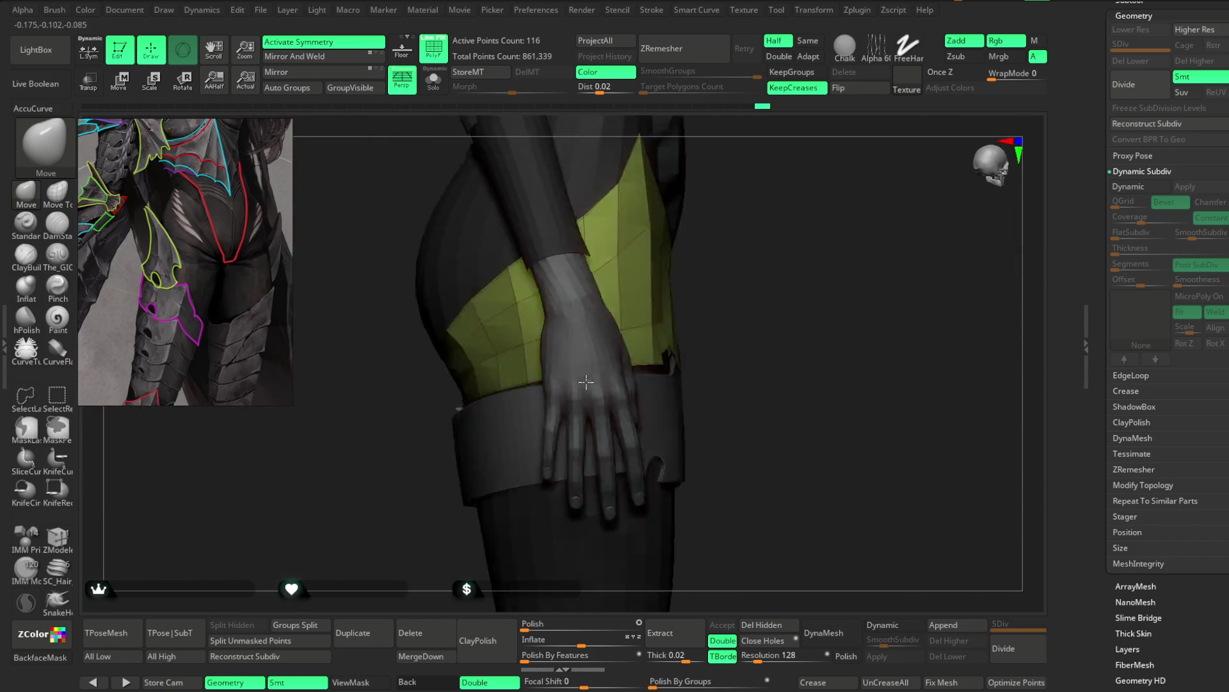
{"action": "right_click_drag", "start_coordinate": [731, 137], "coordinate": [633, 313]}
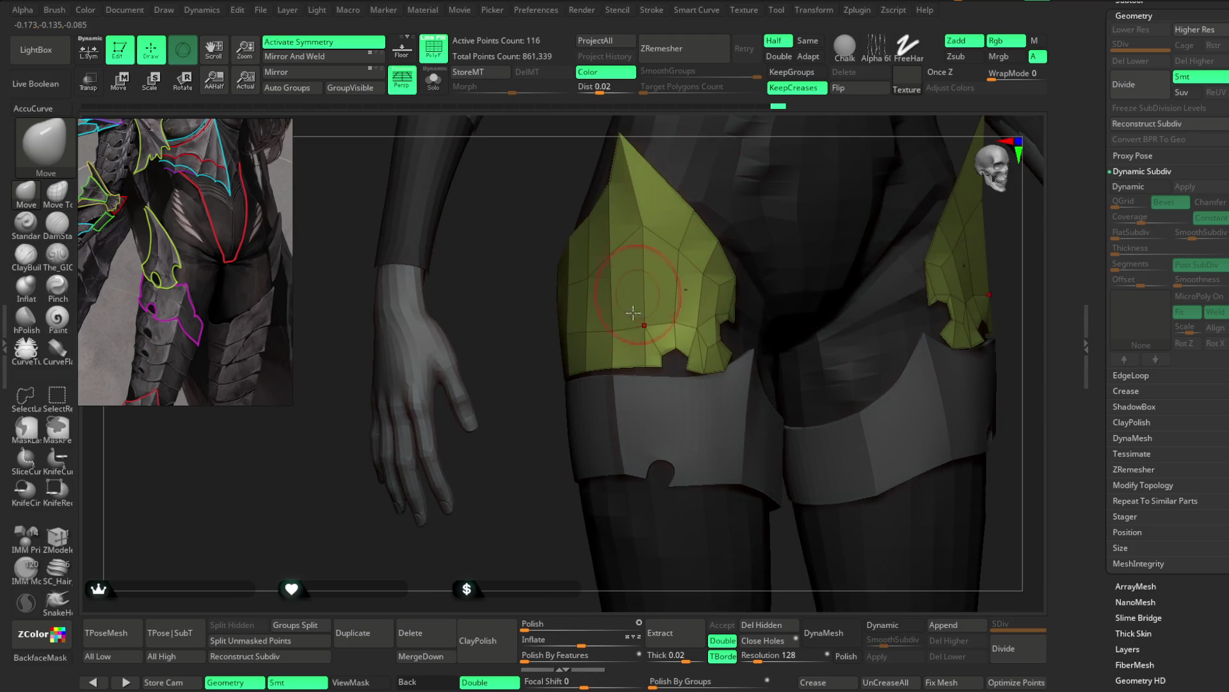
{"action": "right_click_drag", "start_coordinate": [563, 425], "coordinate": [538, 489]}
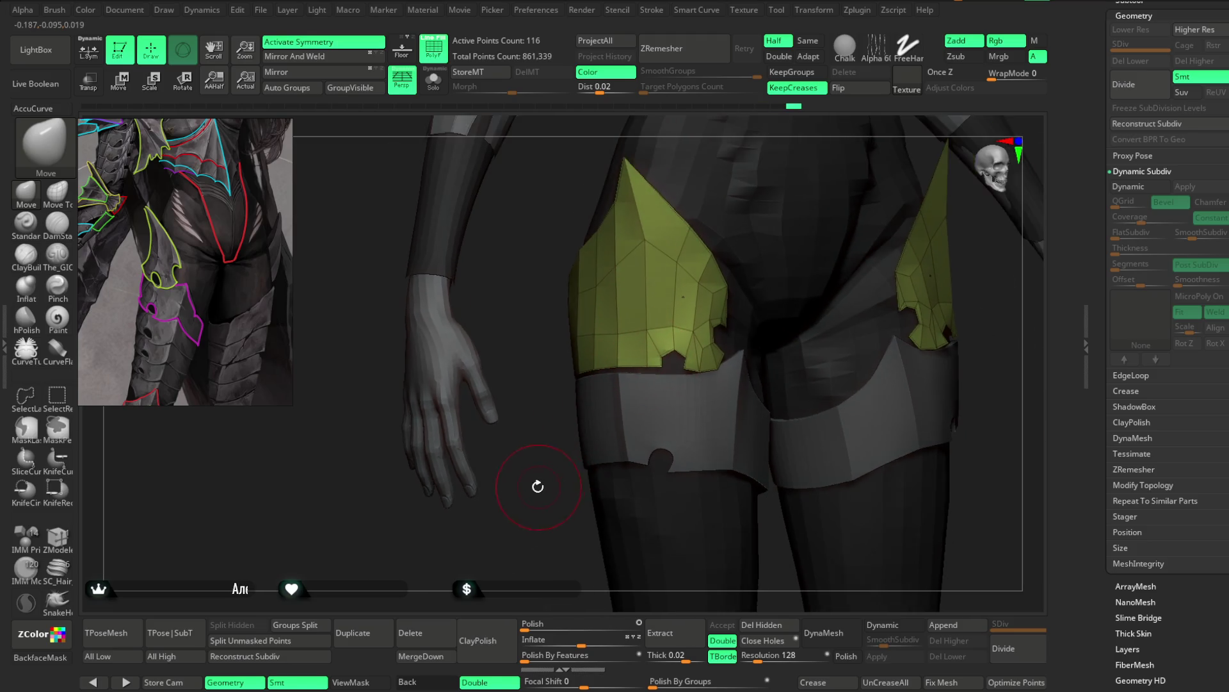
{"action": "mouse_move", "coordinate": [685, 397]}
{"action": "right_mouse_down", "text": "alt"}
{"action": "mouse_move", "coordinate": [532, 447]}
{"action": "mouse_move", "coordinate": [673, 317]}
{"action": "right_mouse_up", "text": "alt"}
{"action": "key", "text": "space"}
{"action": "left_click_drag", "start_coordinate": [705, 304], "coordinate": [707, 303]}
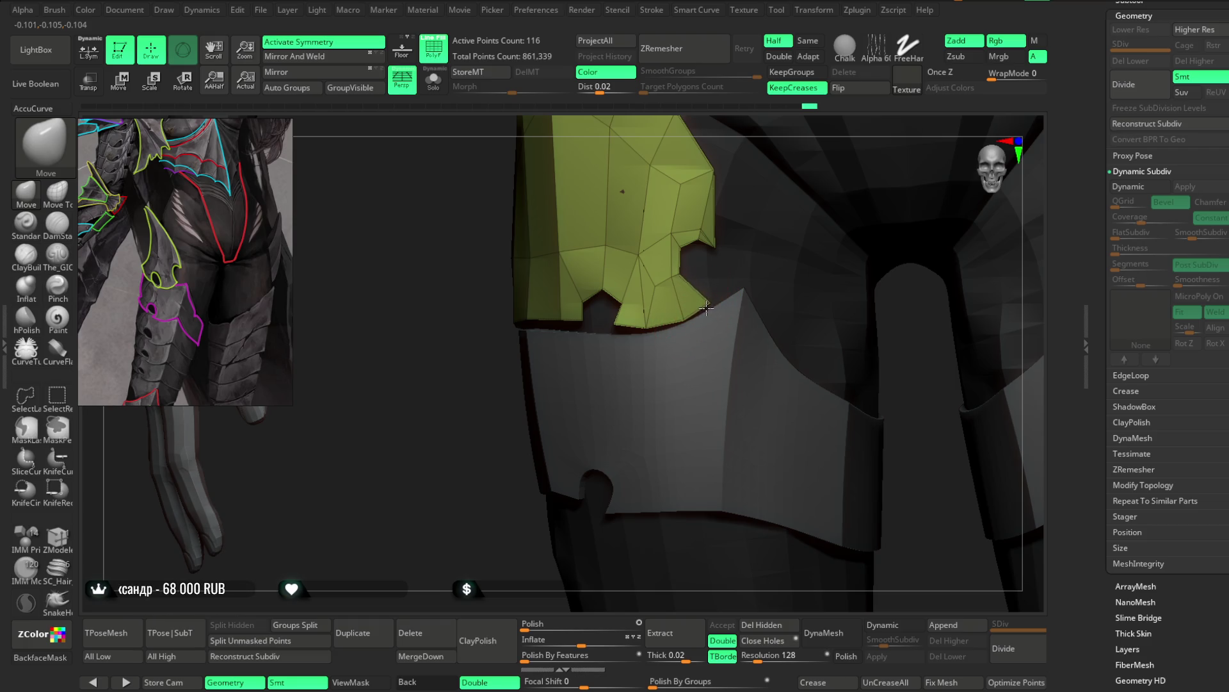
{"action": "right_click_drag", "start_coordinate": [505, 459], "coordinate": [626, 319]}
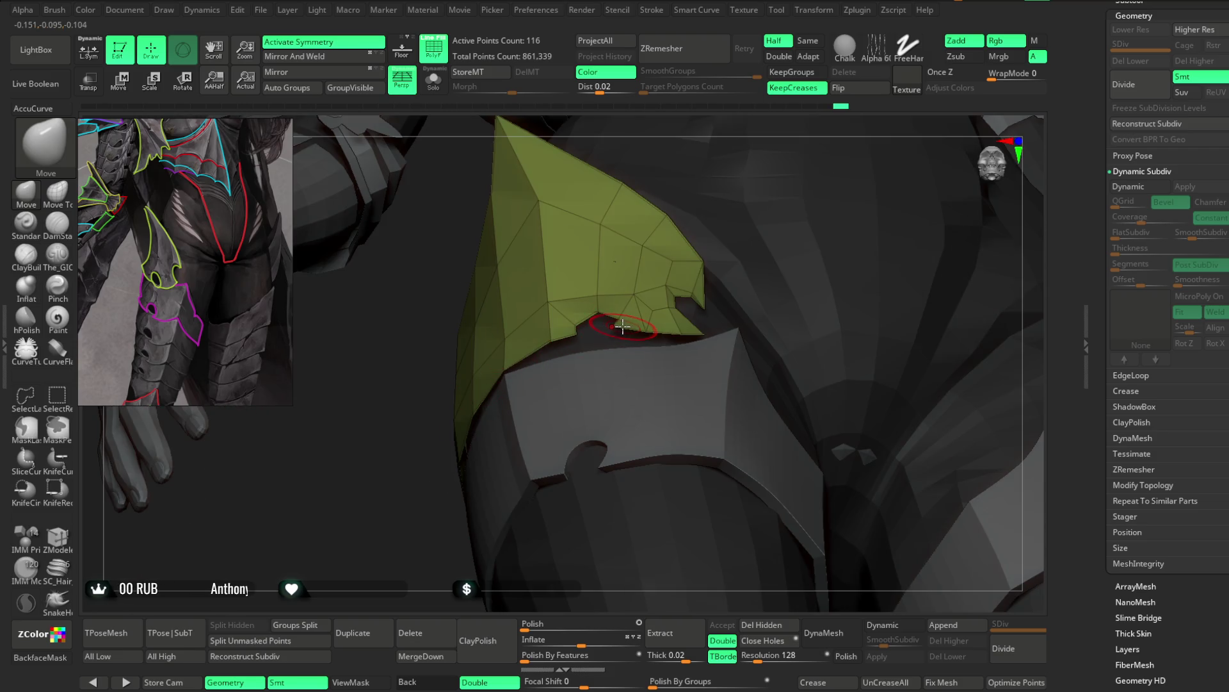
{"action": "right_click_drag", "start_coordinate": [401, 544], "coordinate": [509, 445]}
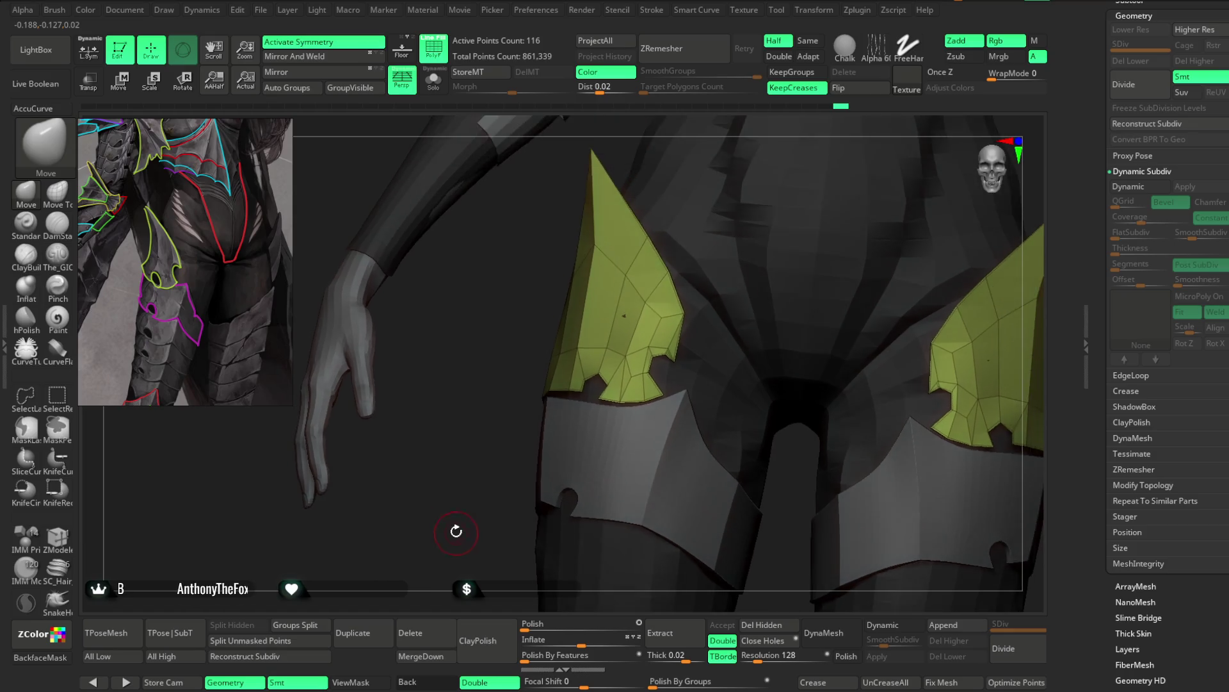
{"action": "key", "text": "space"}
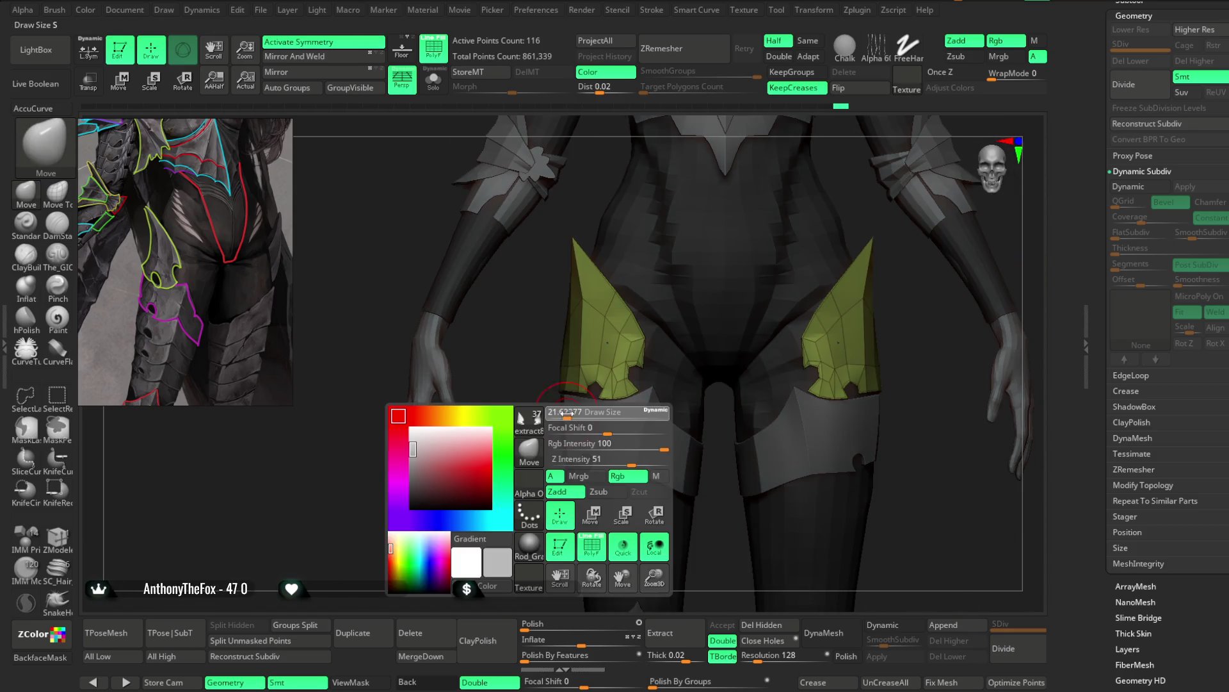
Step: Tuck the hip plate's lower point against the thigh band, working from rear three-quarter views
{"action": "mouse_move", "coordinate": [557, 425]}
{"action": "right_mouse_down"}
{"action": "mouse_move", "coordinate": [511, 455]}
{"action": "mouse_move", "coordinate": [599, 393]}
{"action": "mouse_move", "coordinate": [632, 398]}
{"action": "mouse_move", "coordinate": [578, 329]}
{"action": "mouse_move", "coordinate": [797, 233]}
{"action": "mouse_move", "coordinate": [805, 215]}
{"action": "mouse_move", "coordinate": [782, 304]}
{"action": "mouse_move", "coordinate": [832, 302]}
{"action": "mouse_move", "coordinate": [591, 399]}
{"action": "mouse_move", "coordinate": [782, 255]}
{"action": "mouse_move", "coordinate": [691, 327]}
{"action": "mouse_move", "coordinate": [603, 426]}
{"action": "right_mouse_up"}
{"action": "mouse_move", "coordinate": [721, 321]}
{"action": "right_mouse_down", "text": "alt"}
{"action": "mouse_move", "coordinate": [867, 221]}
{"action": "mouse_move", "coordinate": [878, 252]}
{"action": "mouse_move", "coordinate": [775, 308]}
{"action": "mouse_move", "coordinate": [787, 321]}
{"action": "mouse_move", "coordinate": [522, 388]}
{"action": "mouse_move", "coordinate": [563, 412]}
{"action": "right_mouse_up", "text": "alt"}
{"action": "key", "text": "space"}
{"action": "mouse_move", "coordinate": [653, 375]}
{"action": "right_mouse_down"}
{"action": "mouse_move", "coordinate": [613, 362]}
{"action": "mouse_move", "coordinate": [563, 371]}
{"action": "mouse_move", "coordinate": [495, 409]}
{"action": "right_mouse_up"}
{"action": "right_click_drag", "start_coordinate": [526, 368], "coordinate": [563, 371]}
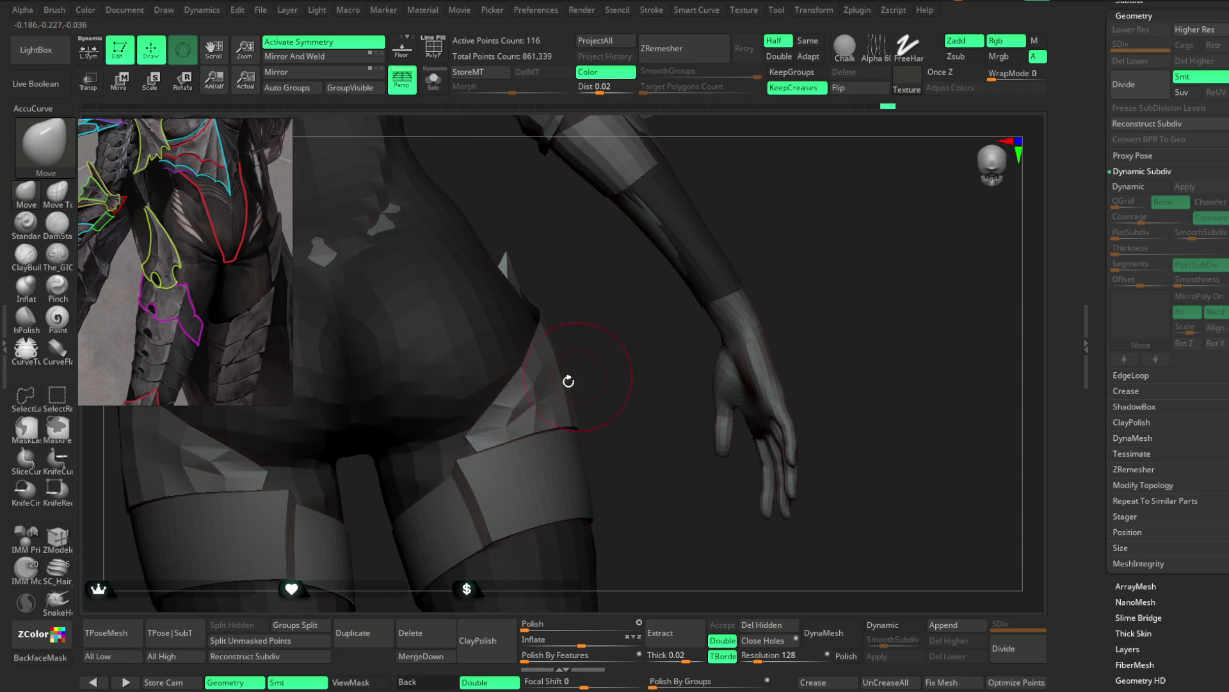
{"action": "key", "text": "space"}
{"action": "right_click_drag", "start_coordinate": [658, 372], "coordinate": [539, 385]}
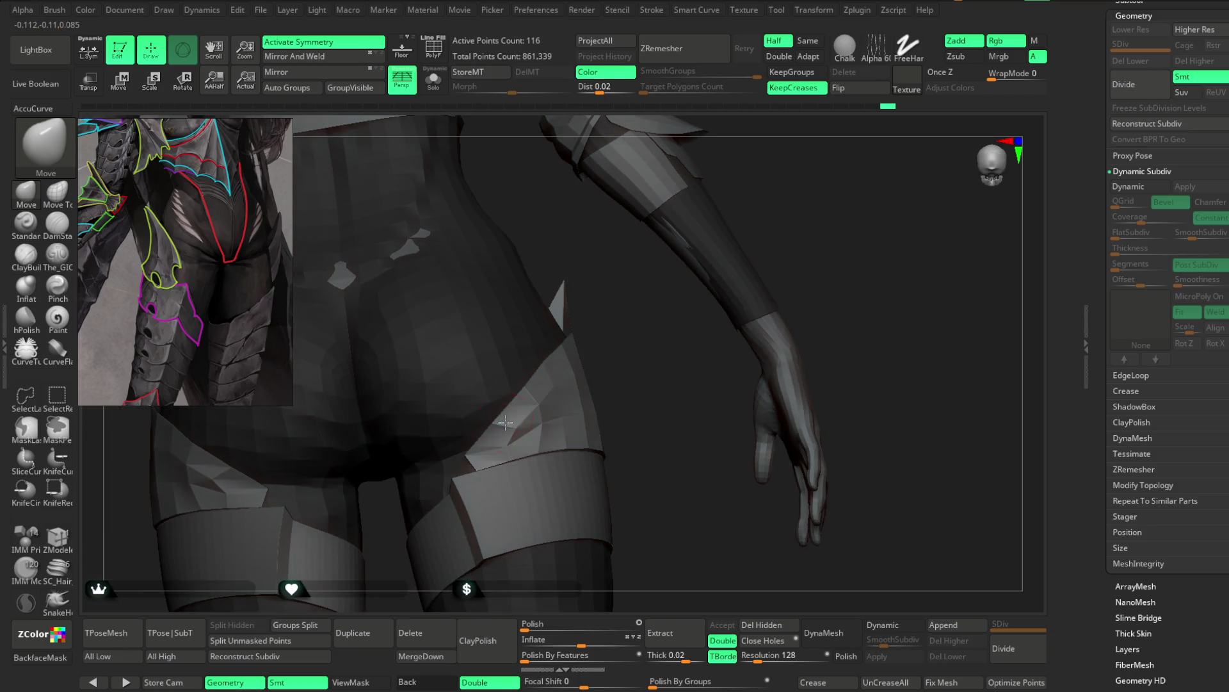
{"action": "right_click_drag", "start_coordinate": [605, 355], "coordinate": [560, 364]}
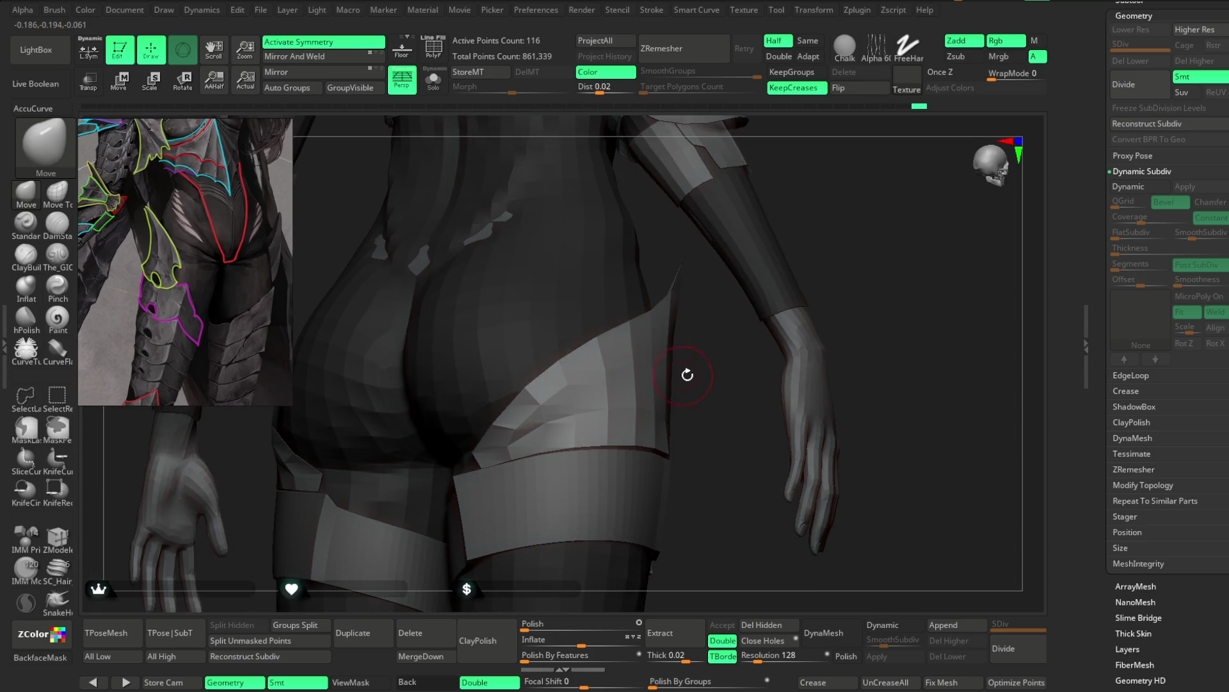
{"action": "right_click_drag", "start_coordinate": [687, 374], "coordinate": [595, 345]}
{"action": "mouse_move", "coordinate": [811, 222]}
{"action": "right_mouse_down"}
{"action": "mouse_move", "coordinate": [686, 393]}
{"action": "mouse_move", "coordinate": [673, 352]}
{"action": "mouse_move", "coordinate": [705, 336]}
{"action": "mouse_move", "coordinate": [533, 384]}
{"action": "right_mouse_up"}
Step: Turn toward the hip armour plate and show its polygon wireframe with Shift+F to check topology
{"action": "mouse_move", "coordinate": [613, 332]}
{"action": "right_mouse_down"}
{"action": "mouse_move", "coordinate": [563, 293]}
{"action": "mouse_move", "coordinate": [520, 419]}
{"action": "right_mouse_up"}
{"action": "right_click_drag", "start_coordinate": [628, 352], "coordinate": [559, 422]}
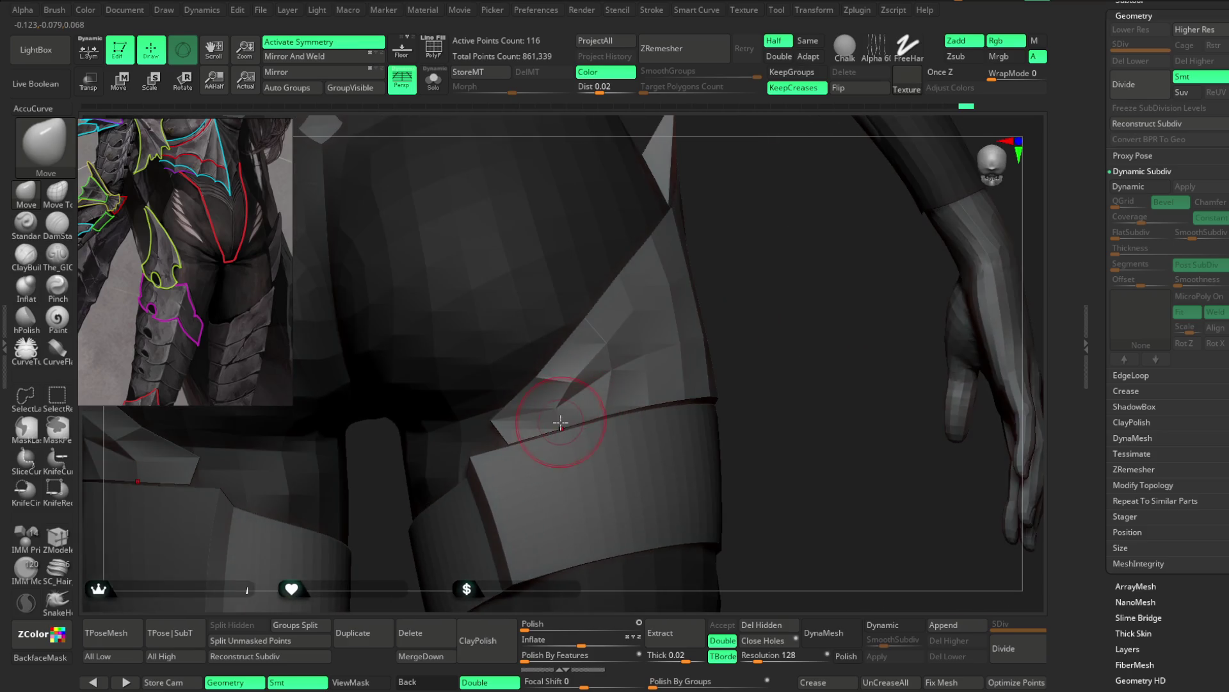
{"action": "right_click_drag", "start_coordinate": [742, 314], "coordinate": [736, 319]}
{"action": "key", "text": "space"}
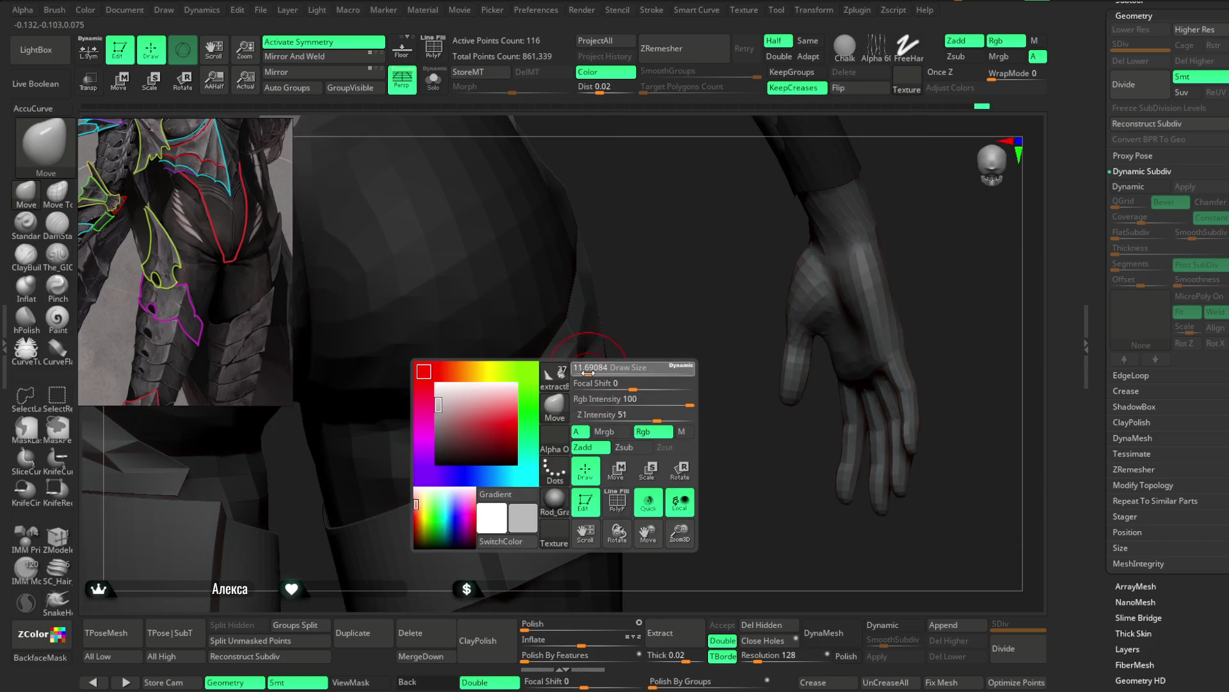
{"action": "right_click_drag", "start_coordinate": [656, 309], "coordinate": [546, 381]}
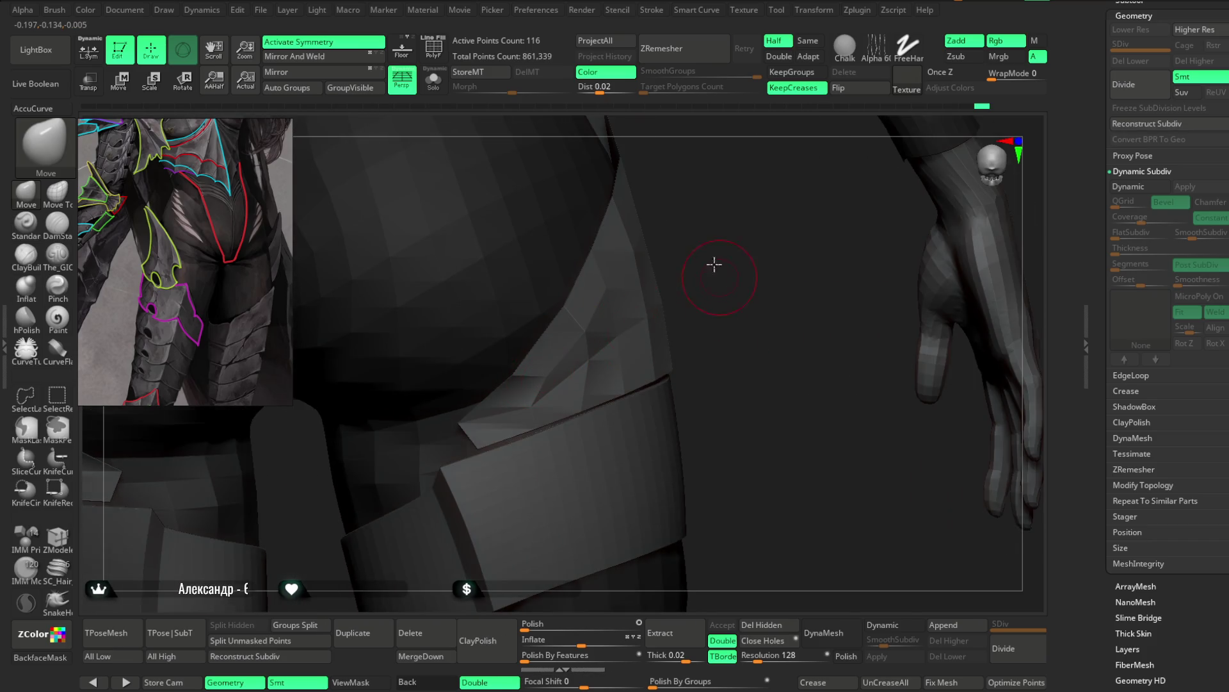
{"action": "right_click_drag", "start_coordinate": [715, 264], "coordinate": [551, 376]}
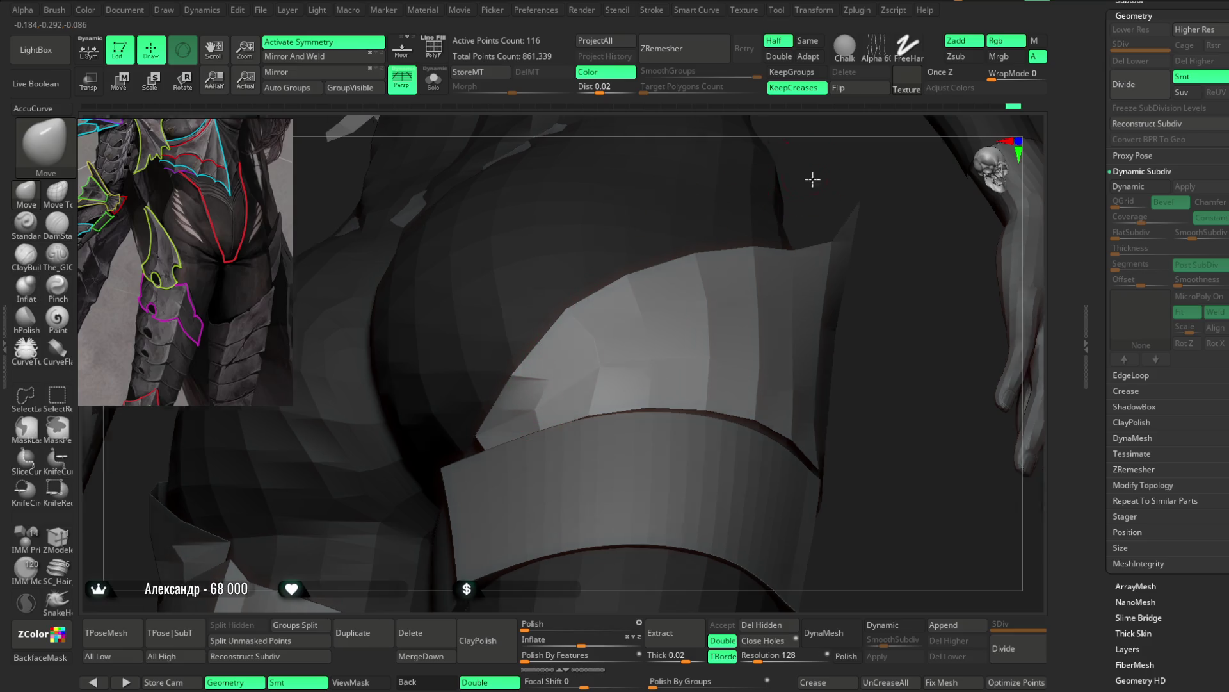
{"action": "right_click_drag", "start_coordinate": [815, 178], "coordinate": [549, 399]}
{"action": "right_click_drag", "start_coordinate": [646, 332], "coordinate": [536, 409]}
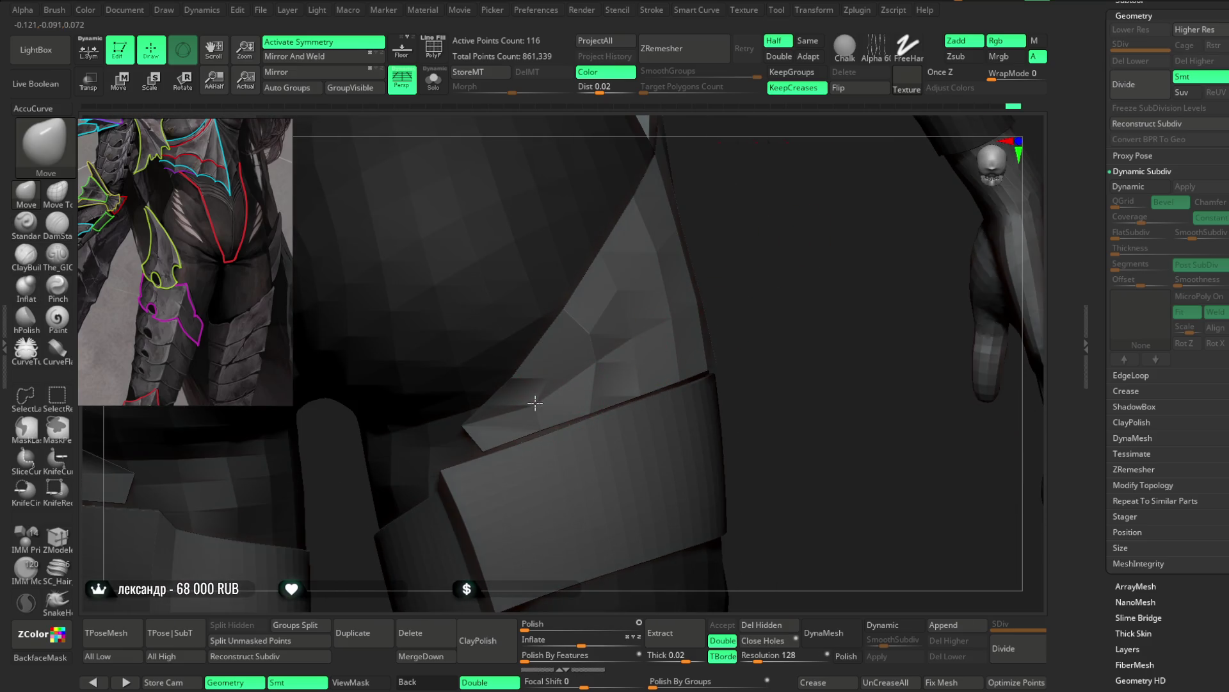
{"action": "key", "text": "shift+f"}
{"action": "right_click_drag", "start_coordinate": [596, 193], "coordinate": [566, 384]}
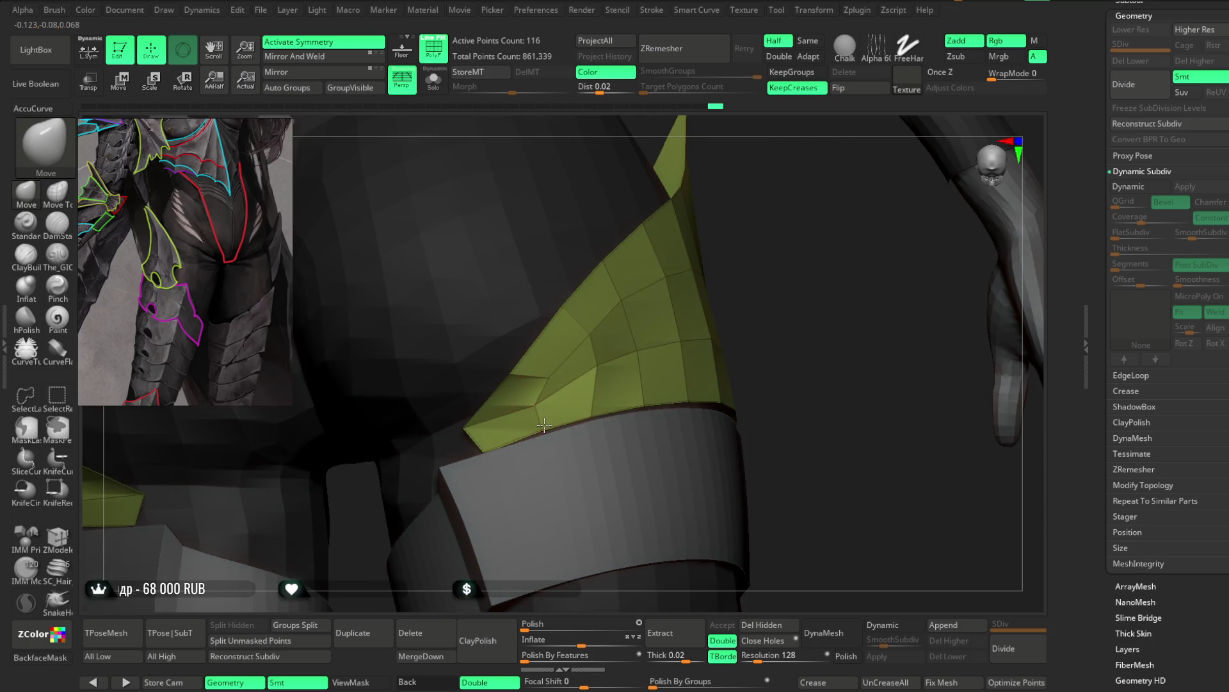
Step: Inspect the hip armour plate's wireframe from several sides and a lower angle
{"action": "key", "text": "space"}
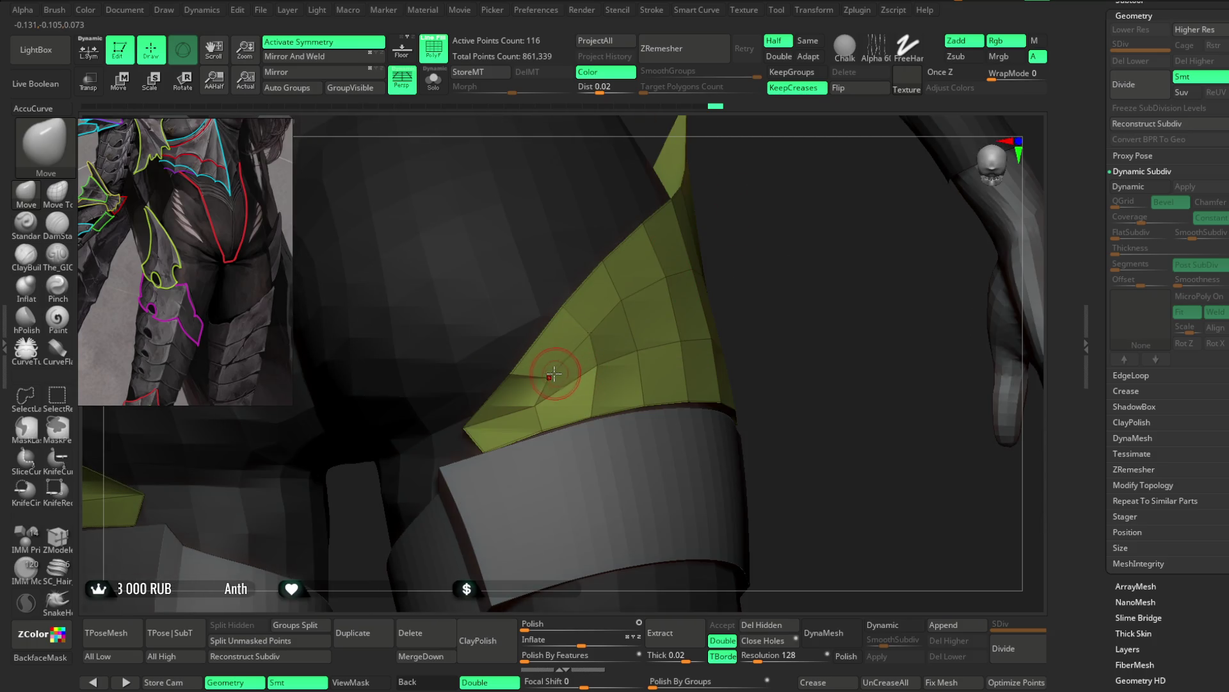
{"action": "right_click_drag", "start_coordinate": [747, 255], "coordinate": [604, 371]}
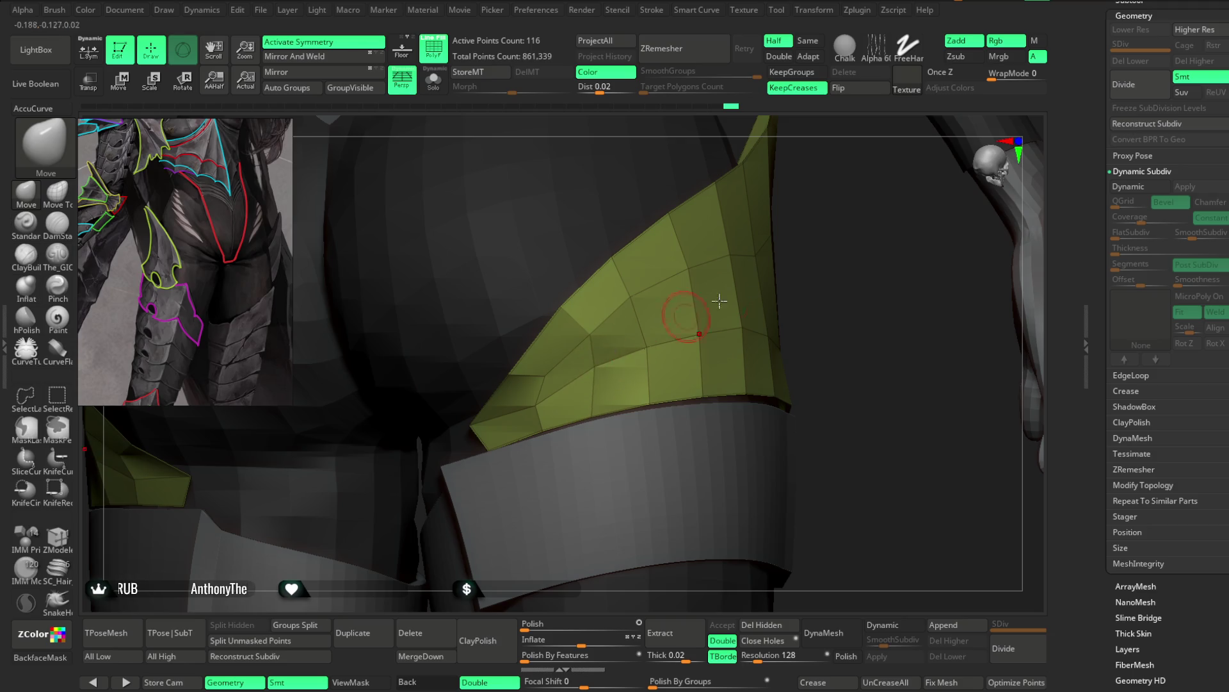
{"action": "right_click_drag", "start_coordinate": [720, 296], "coordinate": [601, 367]}
{"action": "right_click_drag", "start_coordinate": [747, 205], "coordinate": [538, 412]}
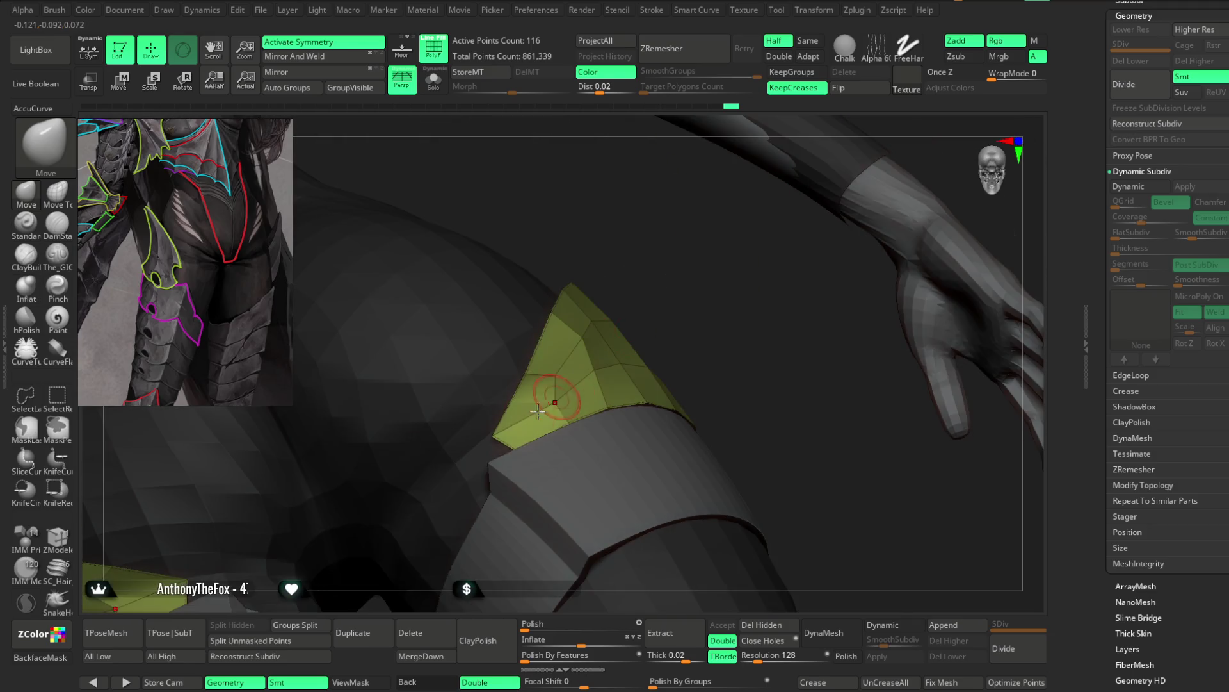
{"action": "right_click_drag", "start_coordinate": [597, 370], "coordinate": [595, 377]}
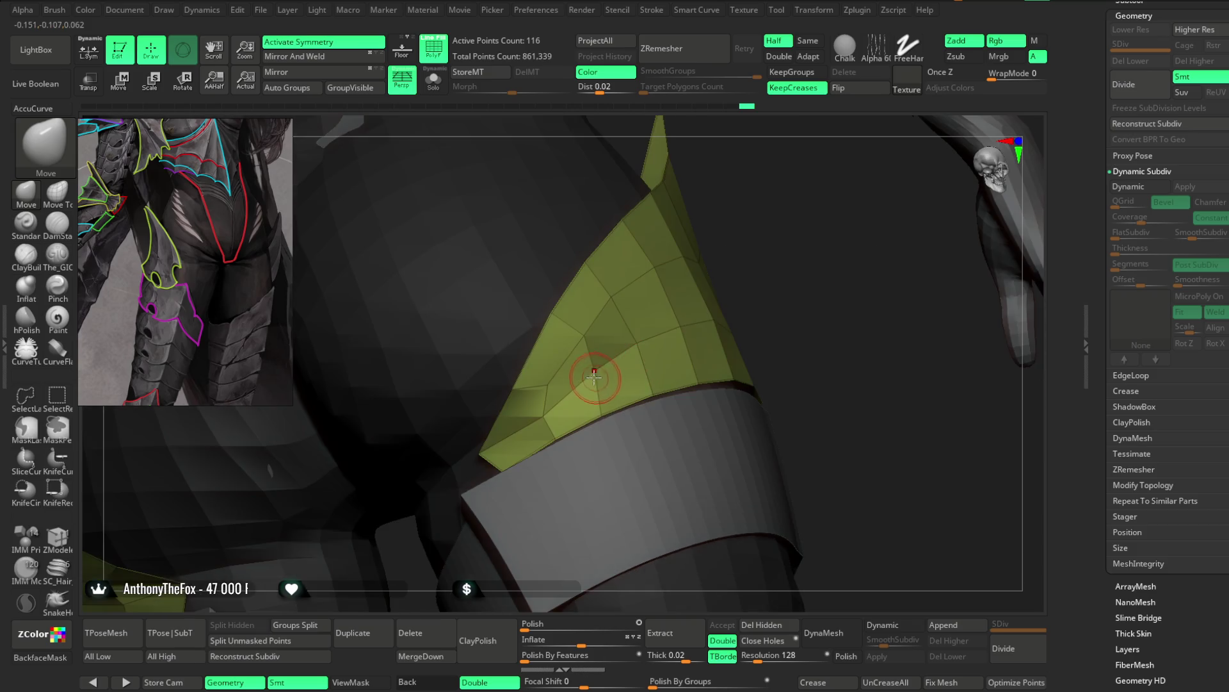
{"action": "mouse_move", "coordinate": [637, 341]}
{"action": "right_mouse_down"}
{"action": "mouse_move", "coordinate": [768, 256]}
{"action": "mouse_move", "coordinate": [558, 400]}
{"action": "right_mouse_up"}
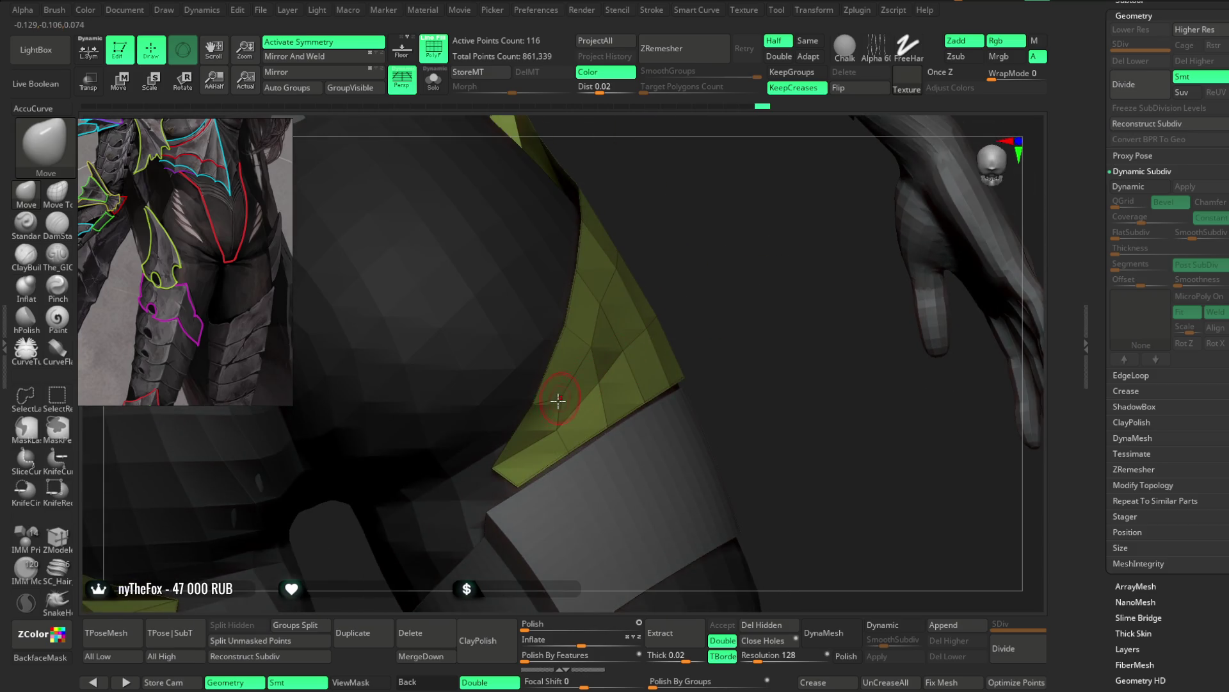
{"action": "right_click_drag", "start_coordinate": [678, 289], "coordinate": [573, 380]}
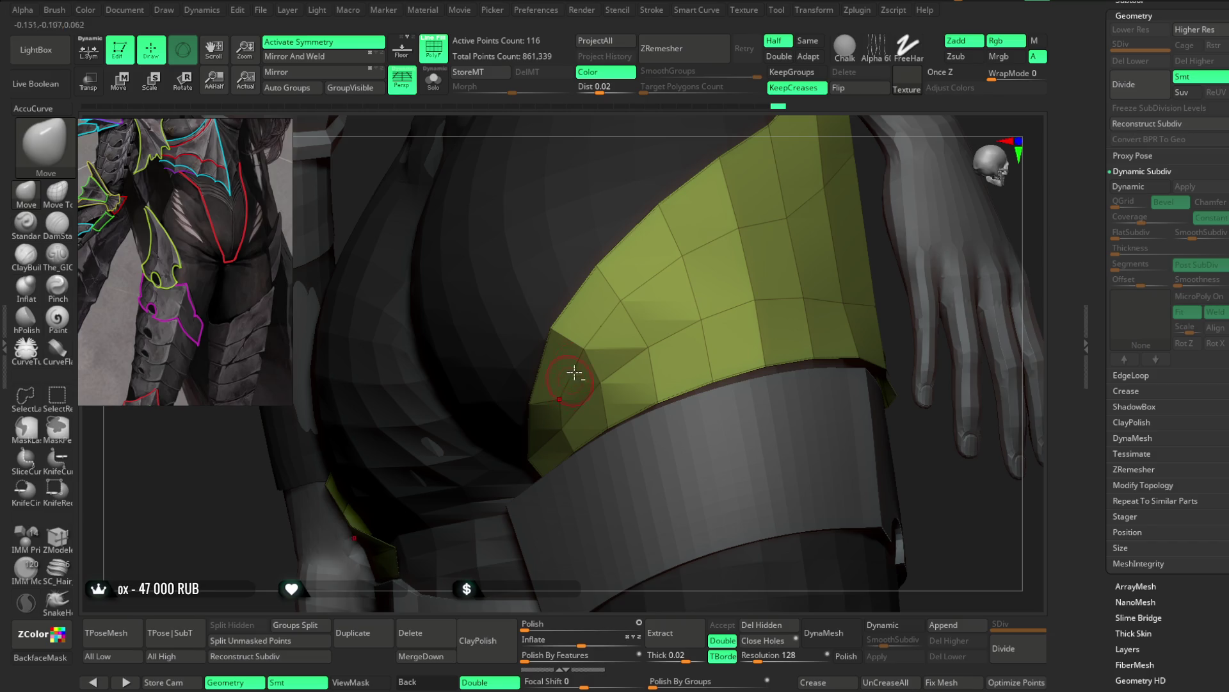
{"action": "mouse_move", "coordinate": [763, 125]}
{"action": "right_mouse_down"}
{"action": "mouse_move", "coordinate": [788, 132]}
{"action": "mouse_move", "coordinate": [796, 278]}
{"action": "mouse_move", "coordinate": [705, 301]}
{"action": "mouse_move", "coordinate": [705, 288]}
{"action": "mouse_move", "coordinate": [862, 201]}
{"action": "mouse_move", "coordinate": [699, 329]}
{"action": "right_mouse_up"}
Step: Hide the wireframe, zoom out to the whole figure and snap to a straight front view
{"action": "right_click", "coordinate": [705, 289]}
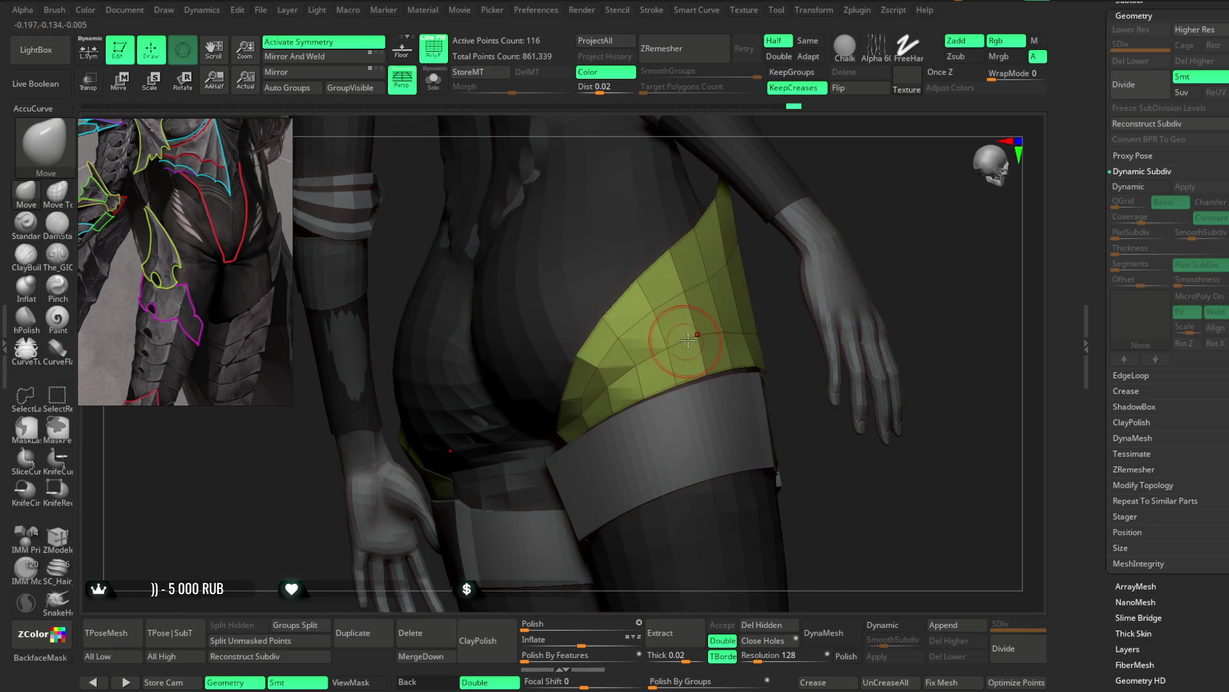
{"action": "mouse_move", "coordinate": [813, 447]}
{"action": "right_mouse_down", "text": "alt"}
{"action": "mouse_move", "coordinate": [809, 256]}
{"action": "mouse_move", "coordinate": [756, 265]}
{"action": "right_mouse_up", "text": "alt"}
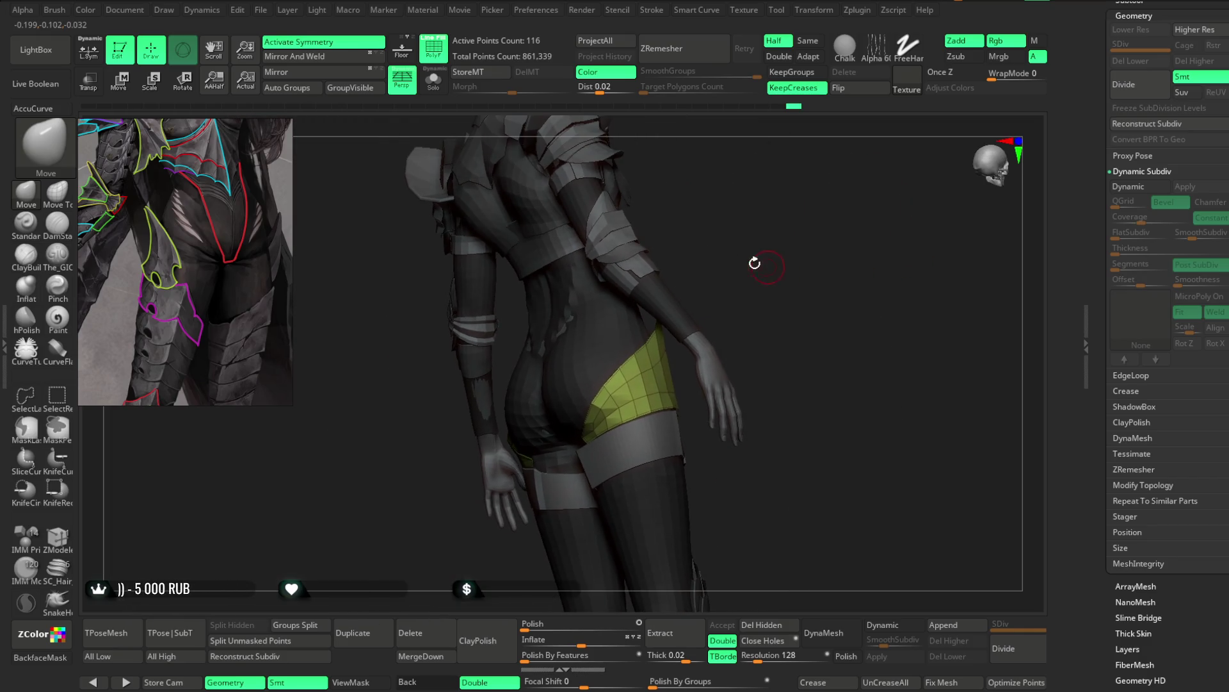
{"action": "mouse_move", "coordinate": [585, 164]}
{"action": "right_mouse_down", "text": "shift"}
{"action": "mouse_move", "coordinate": [733, 241]}
{"action": "mouse_move", "coordinate": [659, 256]}
{"action": "right_mouse_up", "text": "shift"}
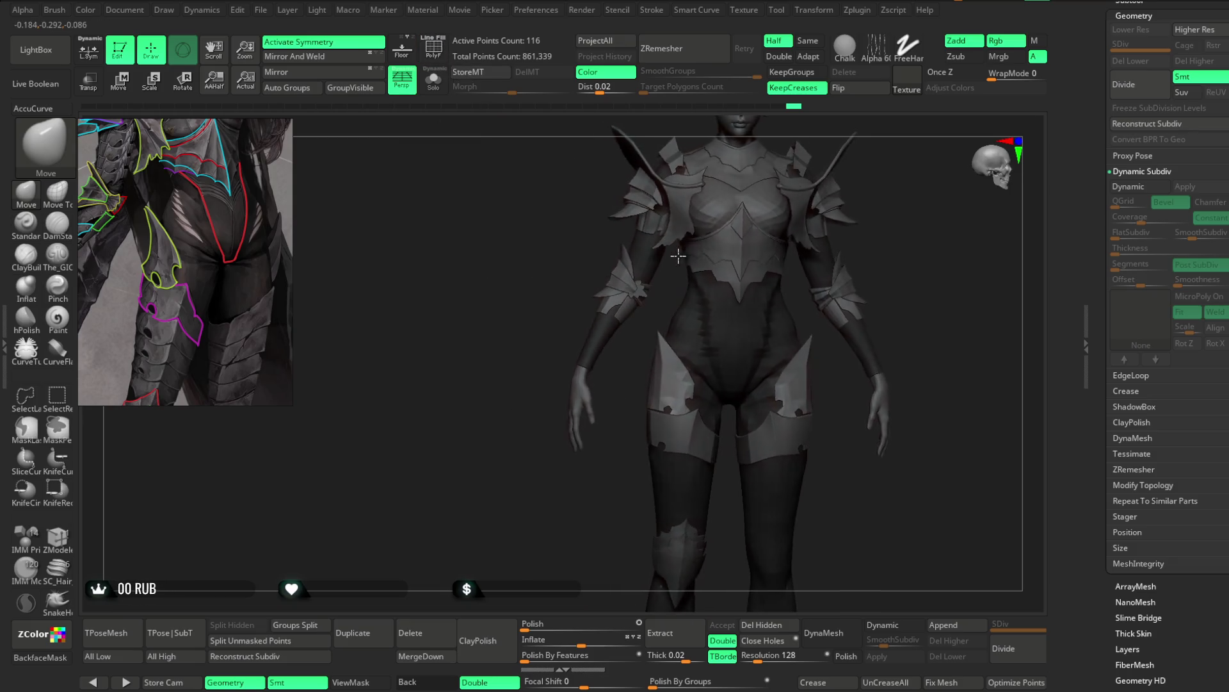
Step: Review the armour on the full figure and bring up the File menu's save options
{"action": "mouse_move", "coordinate": [869, 219]}
{"action": "right_mouse_down"}
{"action": "mouse_move", "coordinate": [782, 266]}
{"action": "mouse_move", "coordinate": [788, 285]}
{"action": "mouse_move", "coordinate": [768, 265]}
{"action": "mouse_move", "coordinate": [779, 273]}
{"action": "mouse_move", "coordinate": [797, 246]}
{"action": "mouse_move", "coordinate": [791, 274]}
{"action": "mouse_move", "coordinate": [790, 261]}
{"action": "right_mouse_up"}
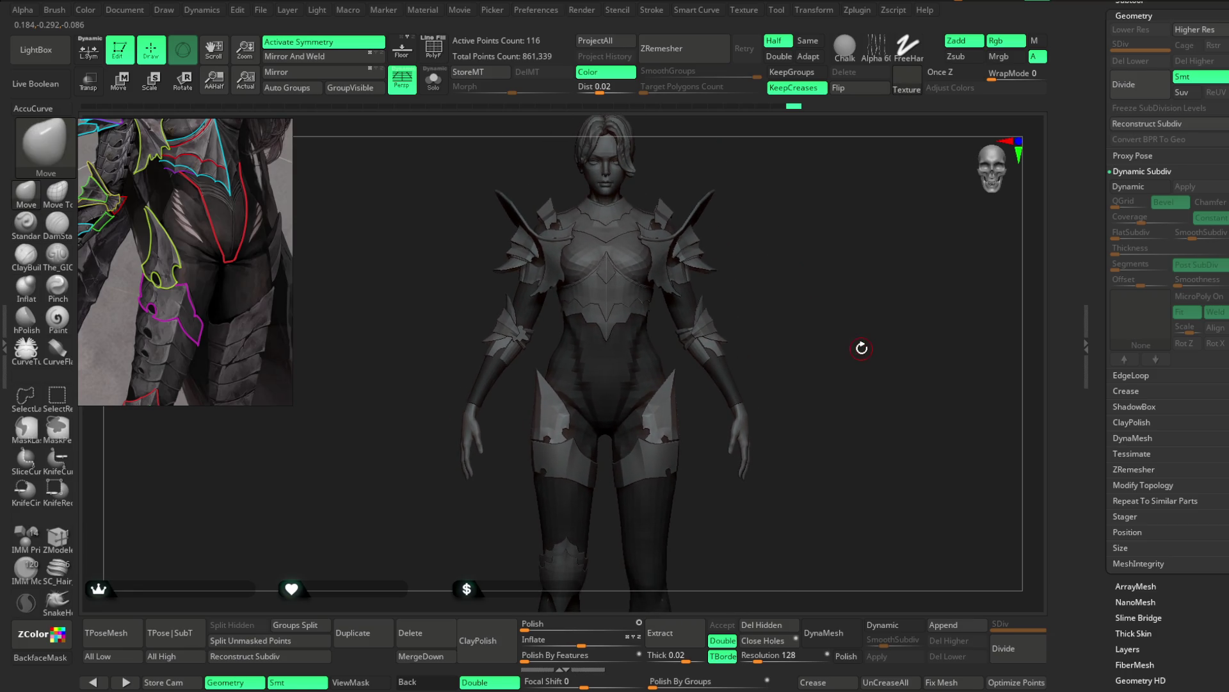
{"action": "left_click", "coordinate": [260, 11]}
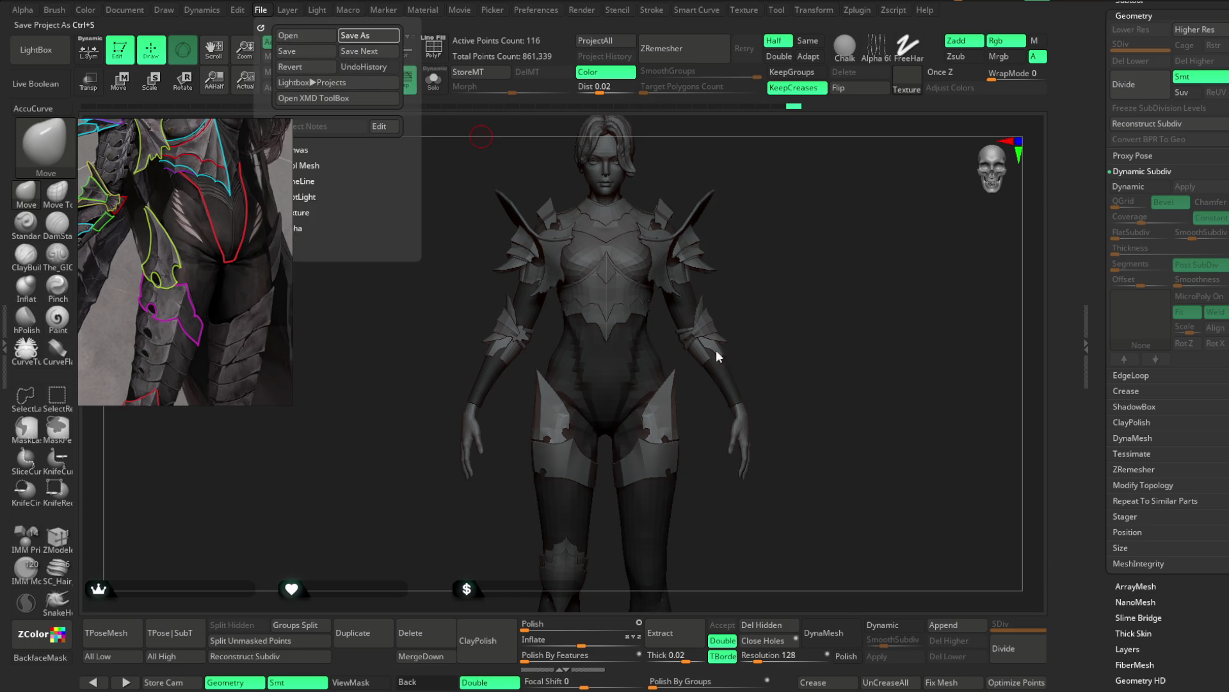
Step: Save the project with Ctrl+S and switch on dynamic subdivision for the hip panel
{"action": "key", "text": "ctrl+s"}
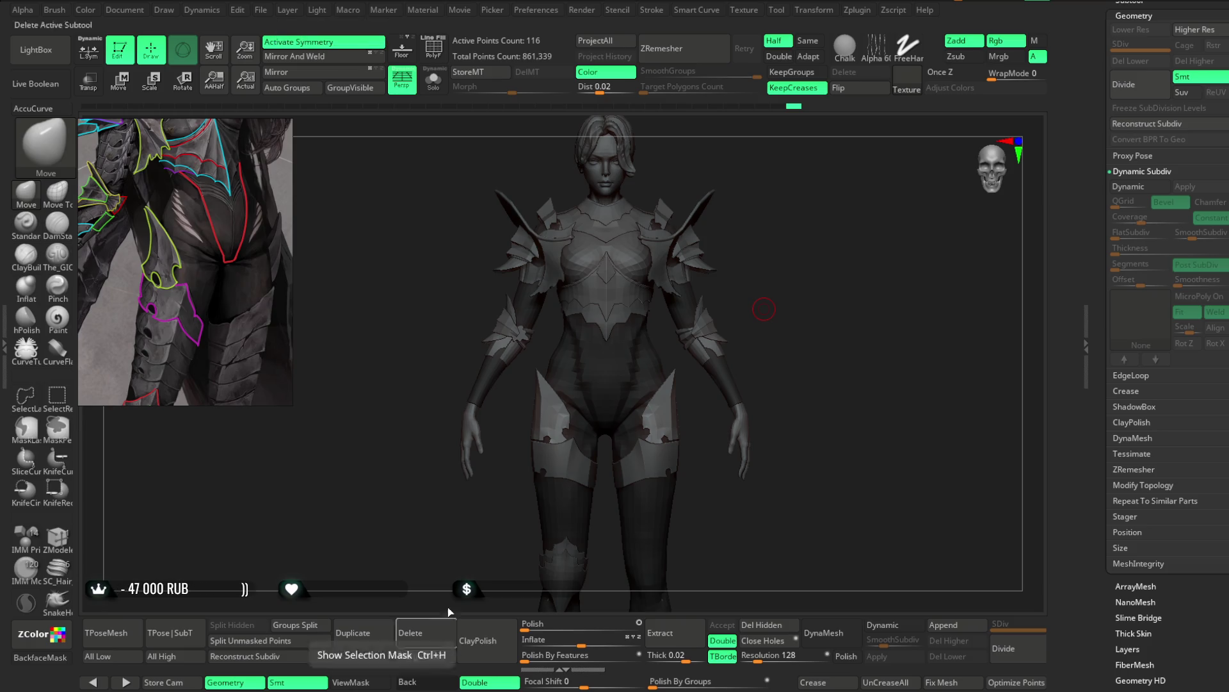
{"action": "mouse_move", "coordinate": [783, 289]}
{"action": "left_mouse_down"}
{"action": "mouse_move", "coordinate": [794, 283]}
{"action": "mouse_move", "coordinate": [749, 284]}
{"action": "mouse_move", "coordinate": [724, 373]}
{"action": "left_mouse_up"}
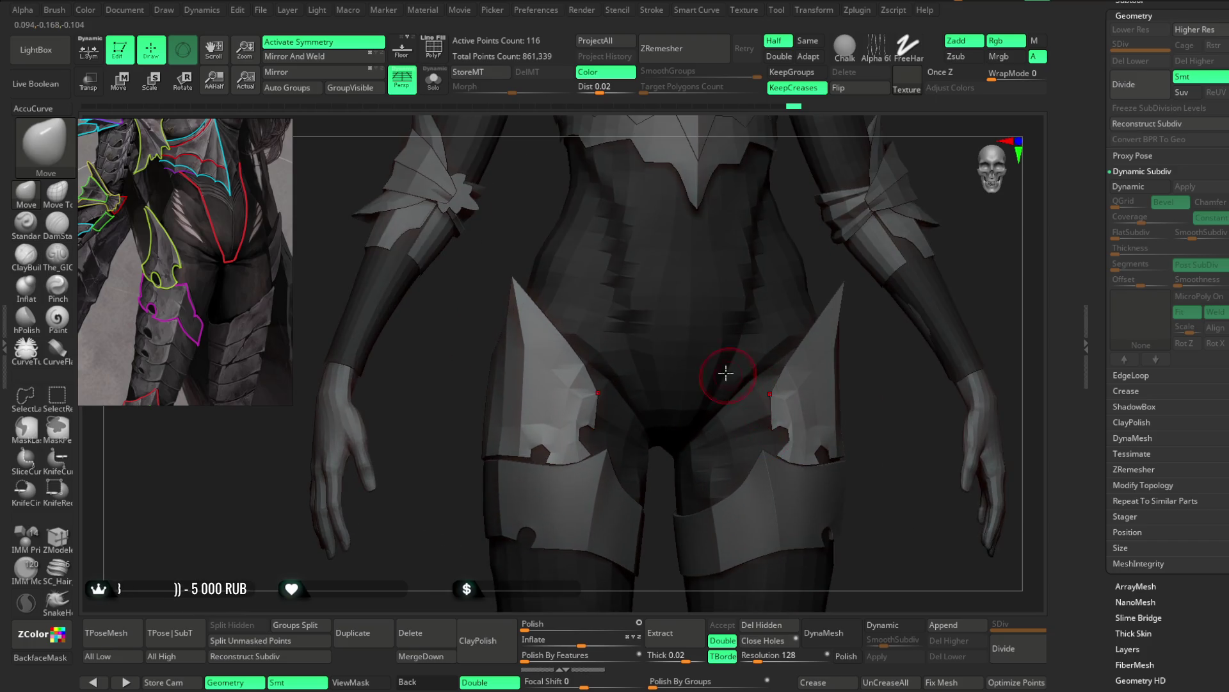
{"action": "key", "text": "d"}
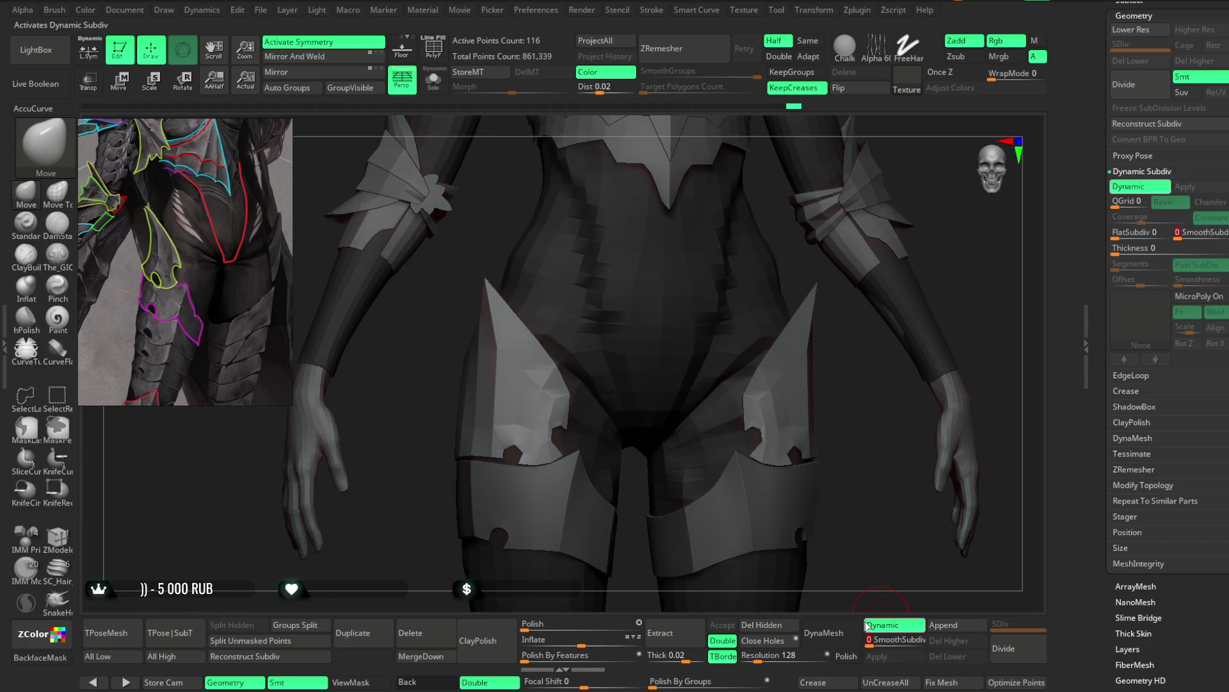
Step: Test Dynamic Subdiv thickness and an inward offset on the hip panels, then reset thickness to zero
{"action": "left_click", "coordinate": [1136, 247]}
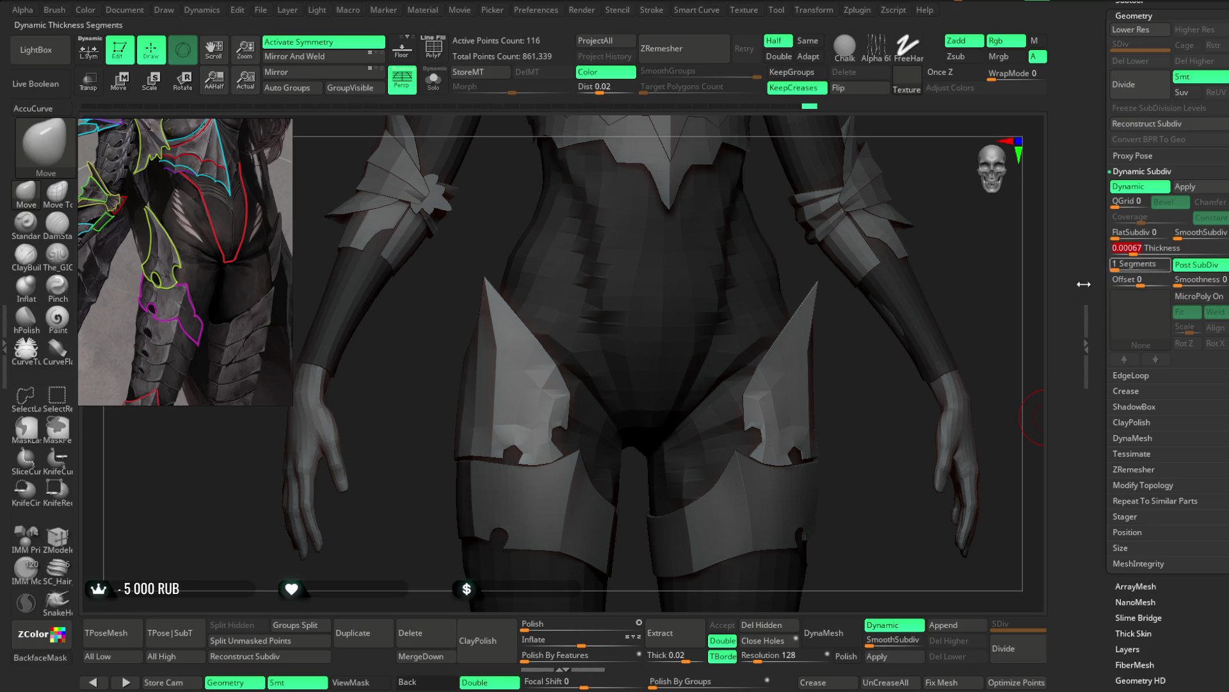
{"action": "mouse_move", "coordinate": [860, 446]}
{"action": "left_mouse_down"}
{"action": "mouse_move", "coordinate": [939, 285]}
{"action": "mouse_move", "coordinate": [1015, 288]}
{"action": "left_mouse_up"}
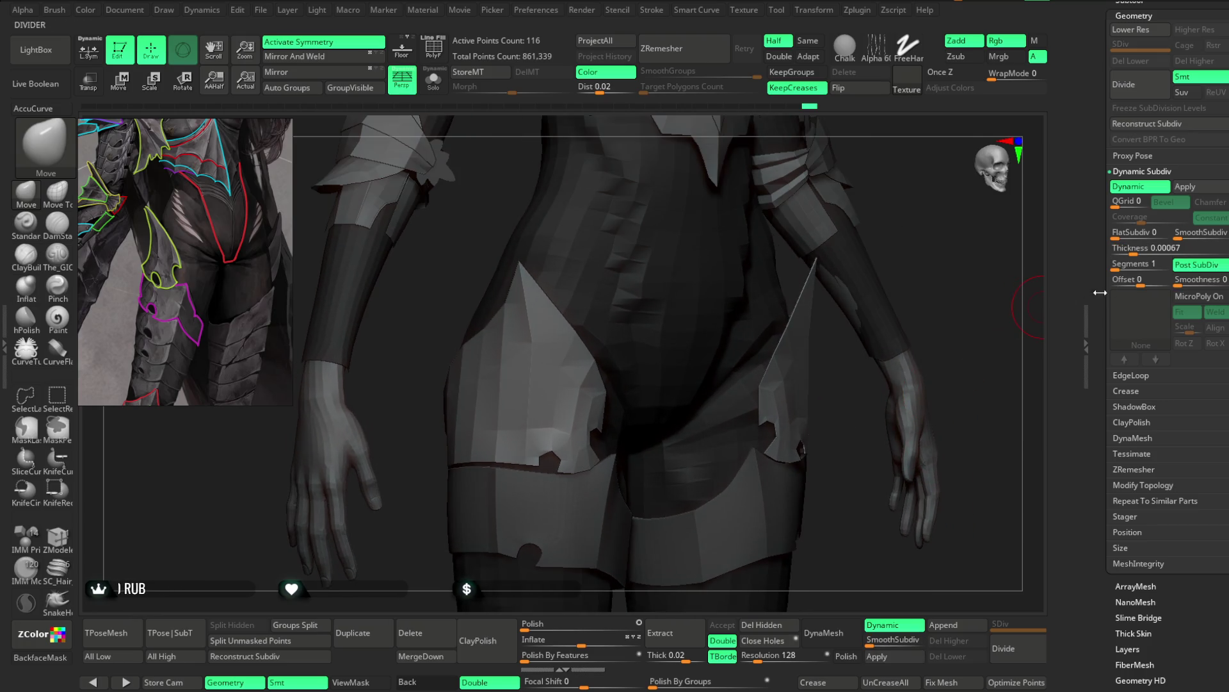
{"action": "left_click_drag", "start_coordinate": [1128, 248], "coordinate": [1143, 248]}
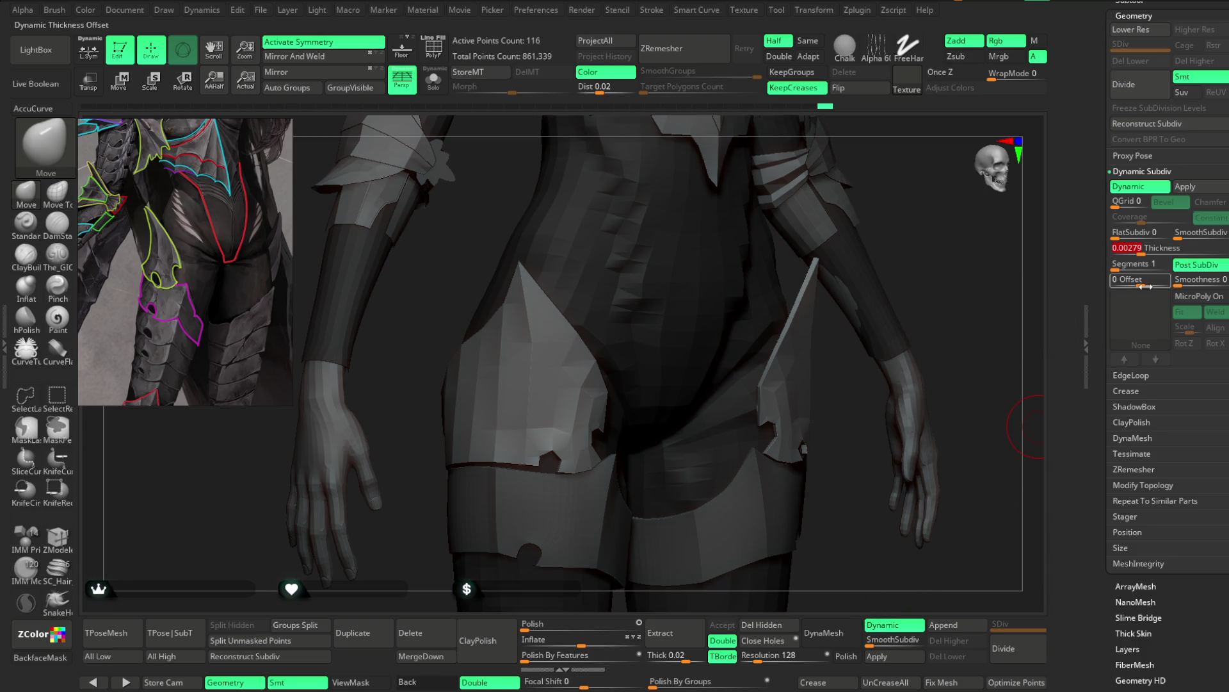
{"action": "left_click_drag", "start_coordinate": [1132, 281], "coordinate": [1090, 289]}
{"action": "left_click_drag", "start_coordinate": [962, 377], "coordinate": [938, 368]}
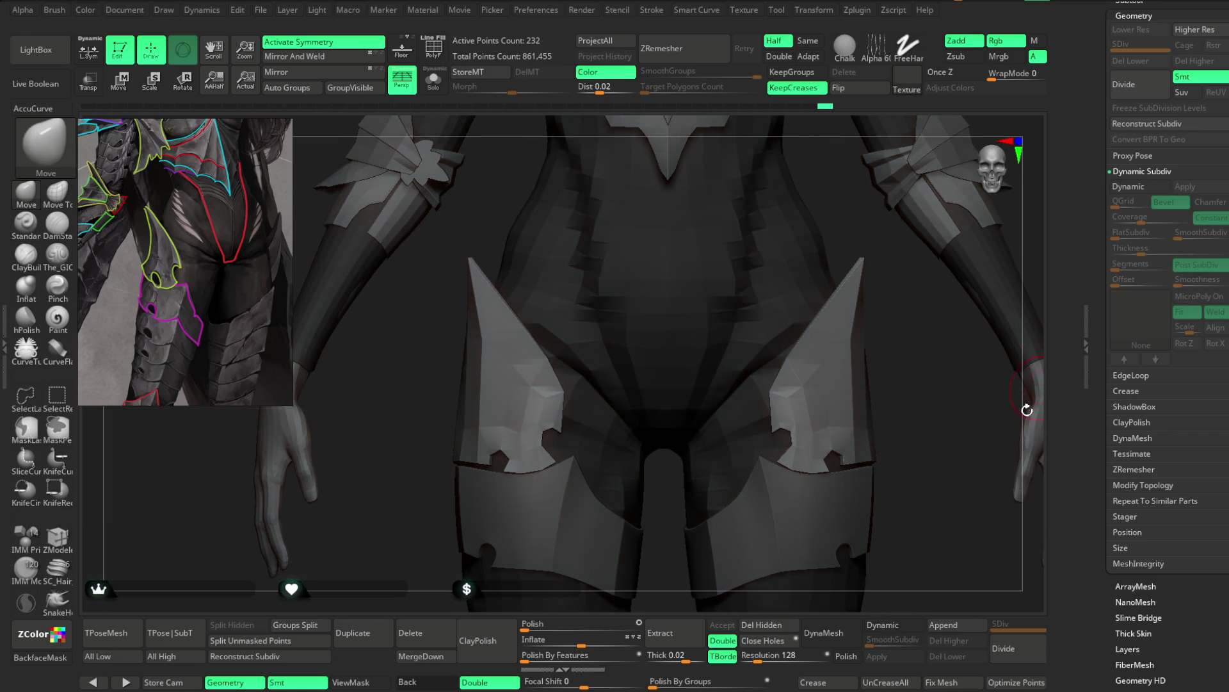
{"action": "left_click_drag", "start_coordinate": [1133, 250], "coordinate": [1097, 258]}
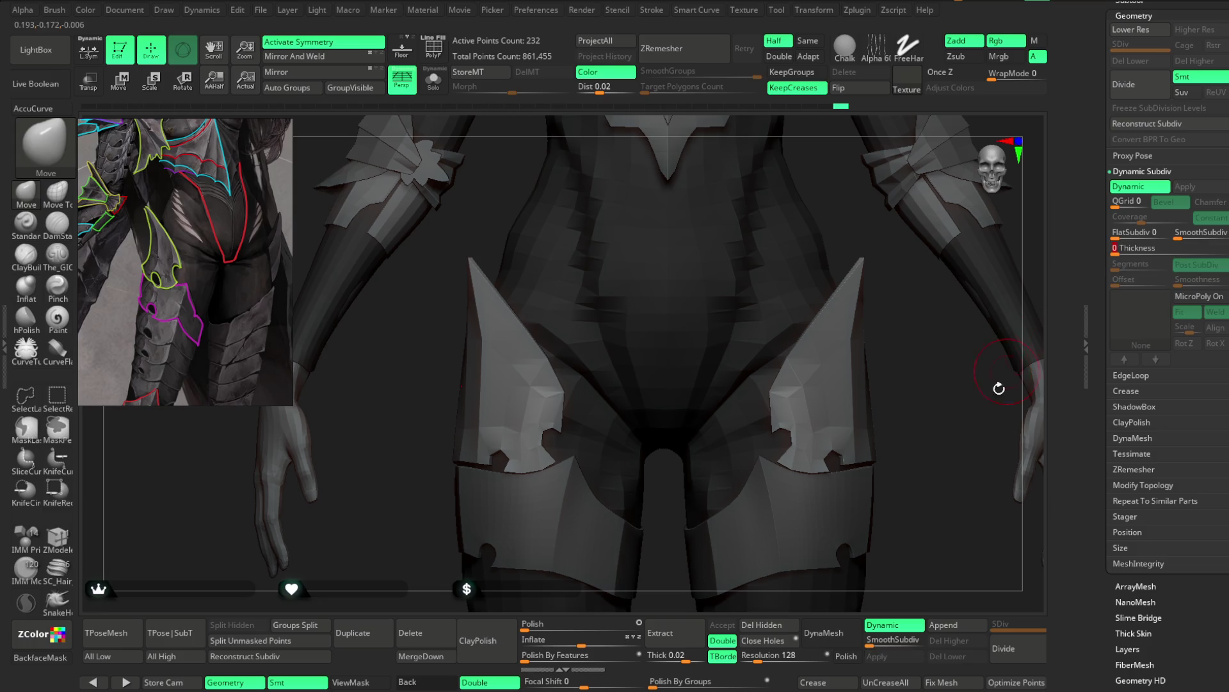
{"action": "right_click_drag", "start_coordinate": [1070, 507], "coordinate": [556, 321], "text": "ctrl"}
Step: Show polygroup colours with wireframe and solo the skirt panel
{"action": "left_click", "coordinate": [434, 56]}
{"action": "left_click", "coordinate": [434, 85]}
Step: Preview the soloed panel smoothed, return to facets and set ZModeler's edge action to Crease
{"action": "mouse_move", "coordinate": [672, 269]}
{"action": "left_mouse_down"}
{"action": "mouse_move", "coordinate": [645, 275]}
{"action": "mouse_move", "coordinate": [721, 247]}
{"action": "mouse_move", "coordinate": [733, 160]}
{"action": "left_mouse_up"}
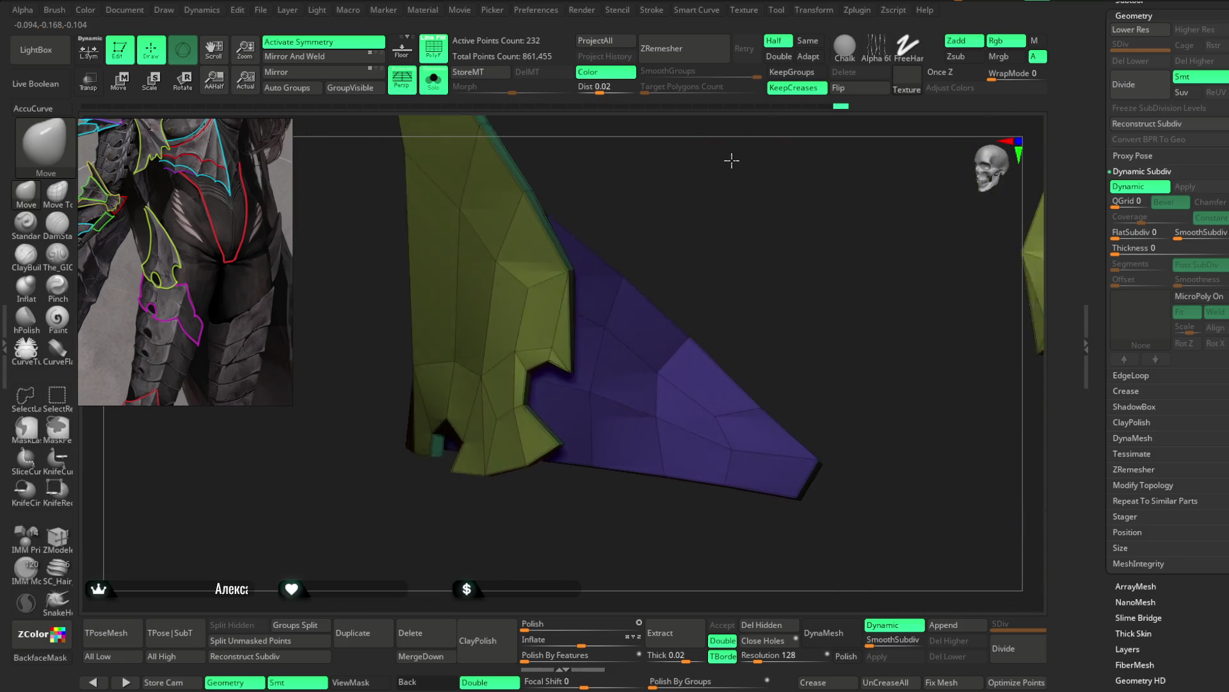
{"action": "left_click", "coordinate": [882, 642]}
{"action": "mouse_move", "coordinate": [817, 447]}
{"action": "left_mouse_down"}
{"action": "mouse_move", "coordinate": [783, 261]}
{"action": "mouse_move", "coordinate": [815, 294]}
{"action": "mouse_move", "coordinate": [824, 330]}
{"action": "mouse_move", "coordinate": [794, 319]}
{"action": "mouse_move", "coordinate": [874, 426]}
{"action": "mouse_move", "coordinate": [859, 404]}
{"action": "mouse_move", "coordinate": [818, 459]}
{"action": "left_mouse_up"}
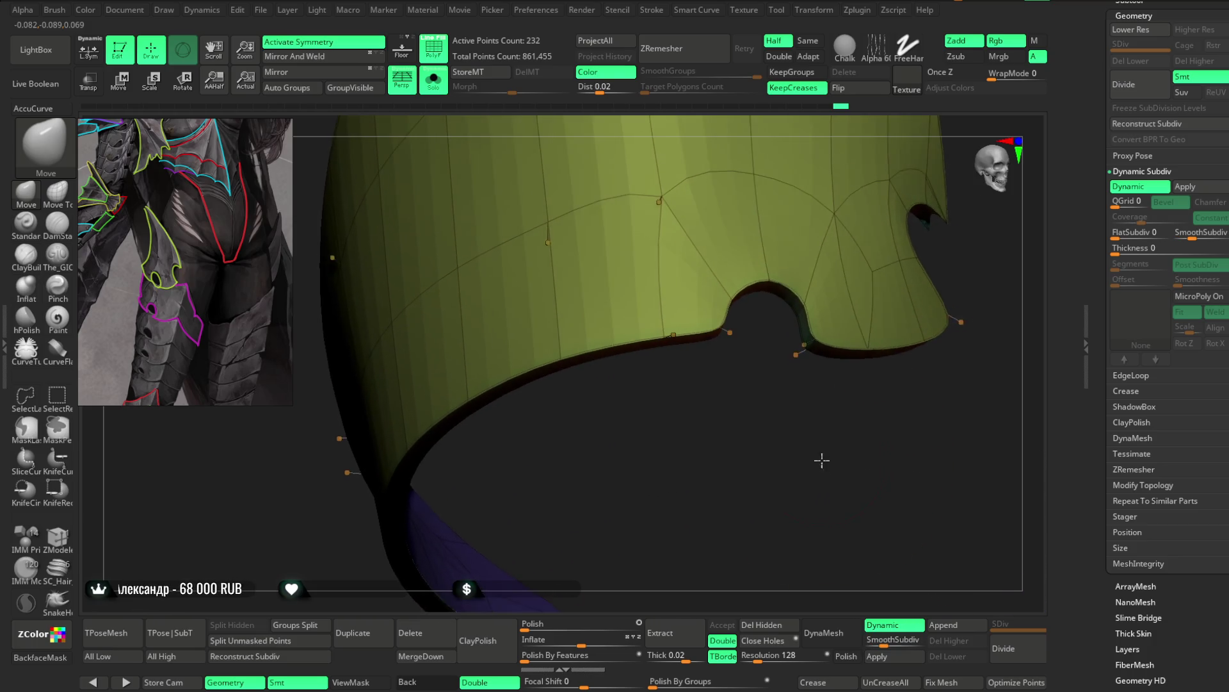
{"action": "key", "text": "shift+d"}
{"action": "key", "text": "space"}
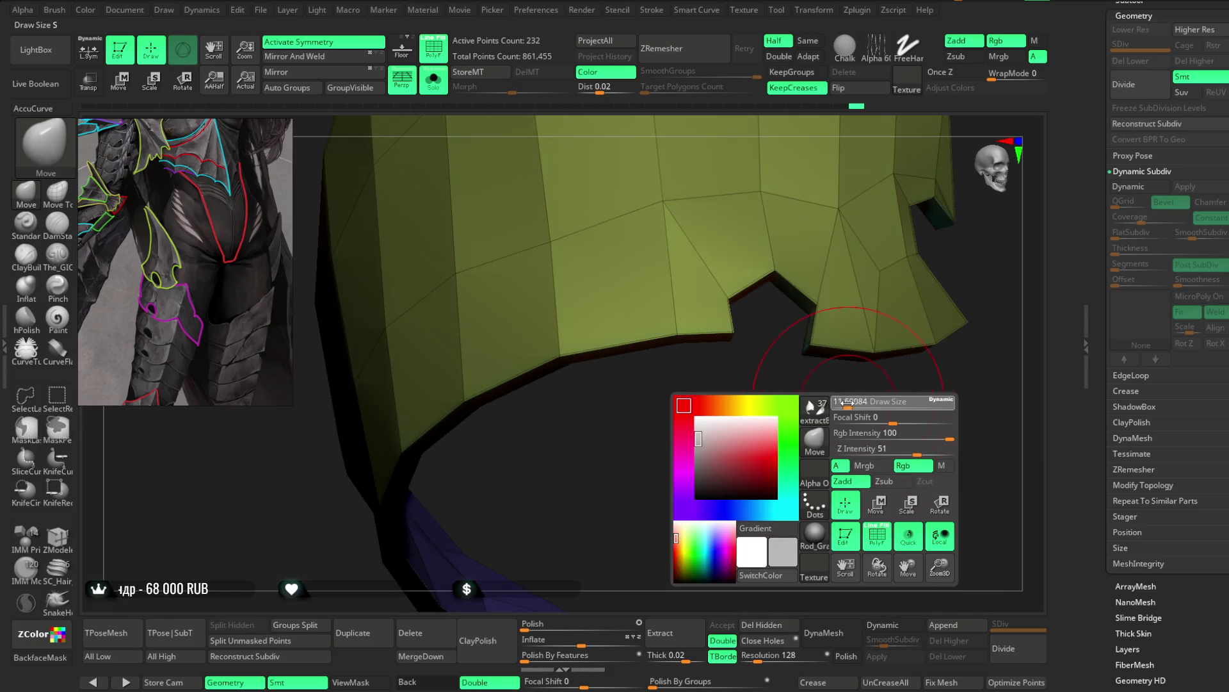
{"action": "left_click_drag", "start_coordinate": [842, 549], "coordinate": [745, 425]}
{"action": "left_click", "coordinate": [57, 539]}
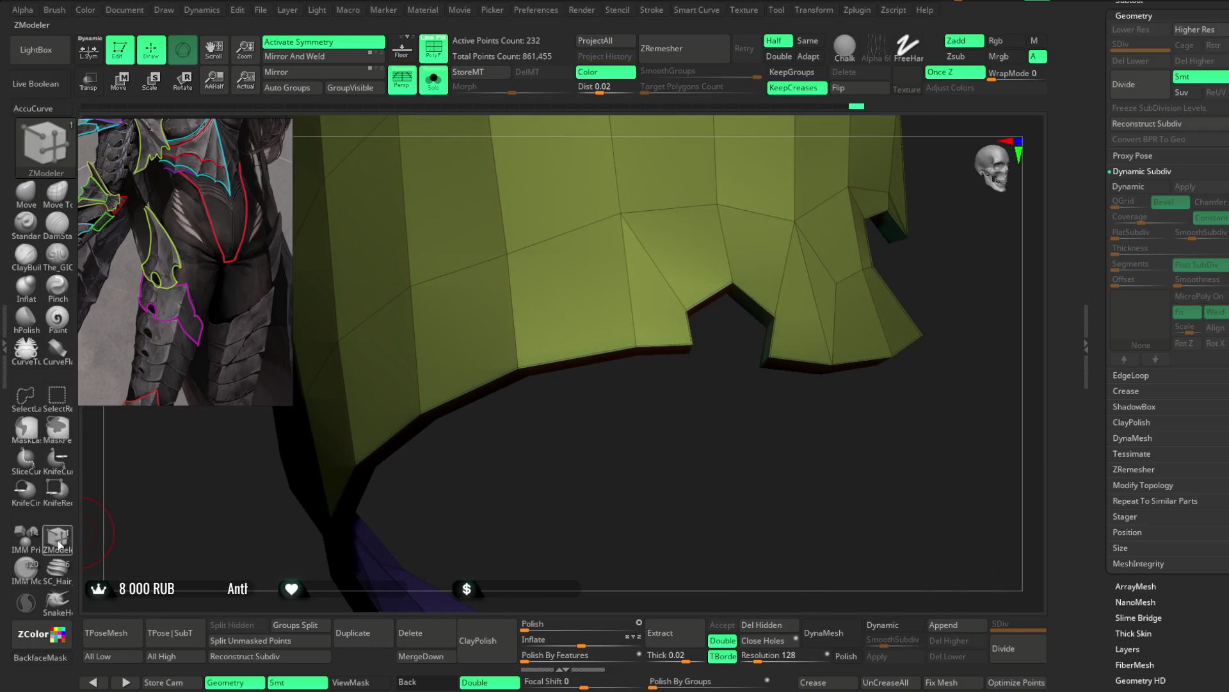
{"action": "mouse_move", "coordinate": [727, 429]}
{"action": "left_mouse_down"}
{"action": "mouse_move", "coordinate": [753, 333]}
{"action": "mouse_move", "coordinate": [777, 376]}
{"action": "left_mouse_up"}
{"action": "key", "text": "space"}
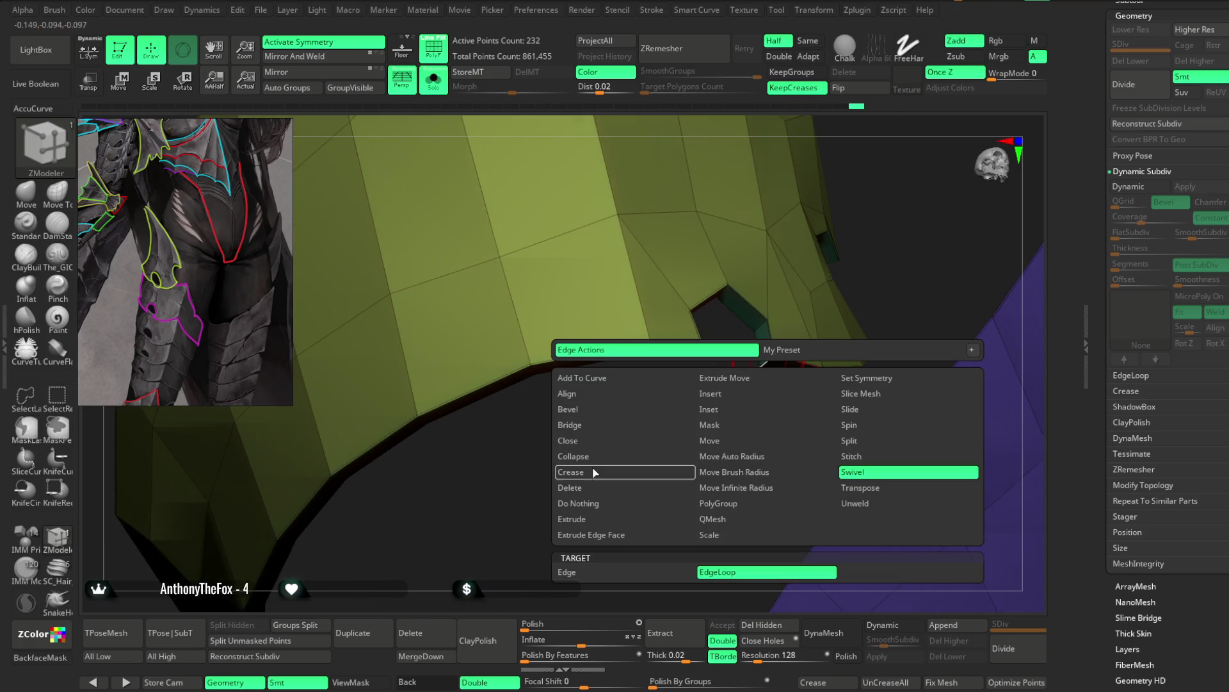
{"action": "left_click", "coordinate": [593, 472]}
Step: Crease whole edge loops along the panel's notched lower border and check the purple inner section
{"action": "mouse_move", "coordinate": [779, 375]}
{"action": "left_mouse_down"}
{"action": "mouse_move", "coordinate": [695, 450]}
{"action": "mouse_move", "coordinate": [662, 420]}
{"action": "mouse_move", "coordinate": [521, 527]}
{"action": "mouse_move", "coordinate": [509, 508]}
{"action": "mouse_move", "coordinate": [539, 494]}
{"action": "left_mouse_up"}
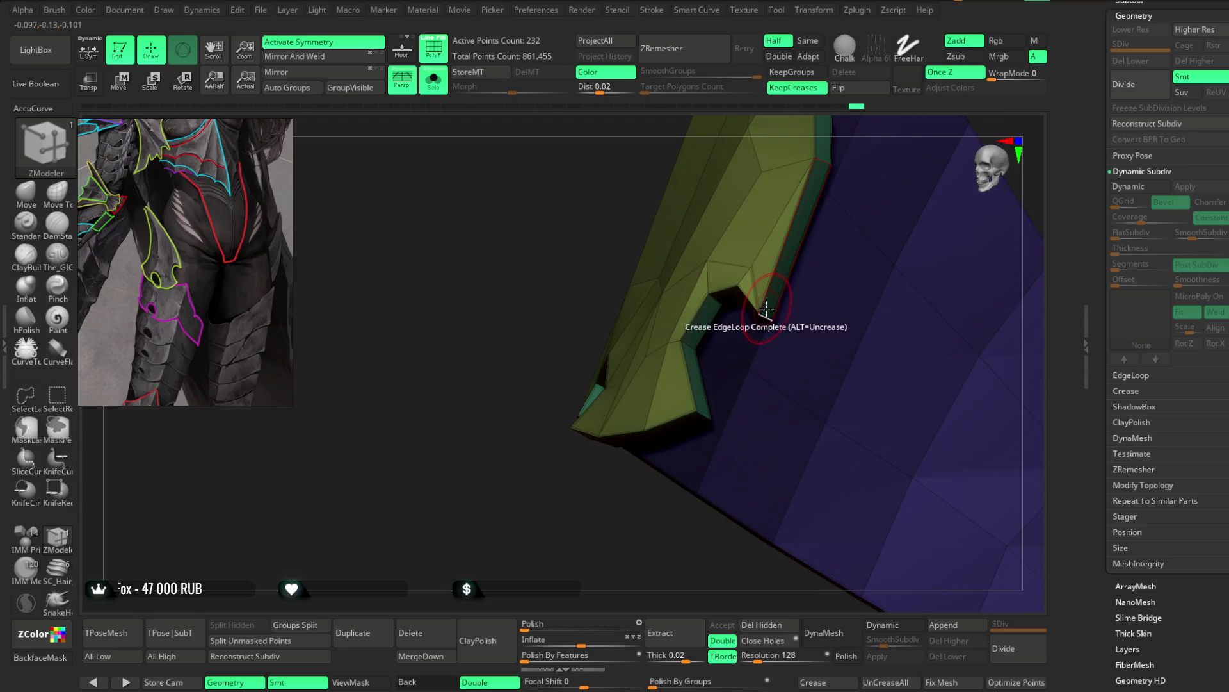
{"action": "left_click_drag", "start_coordinate": [626, 539], "coordinate": [736, 417]}
{"action": "key", "text": "ctrl"}
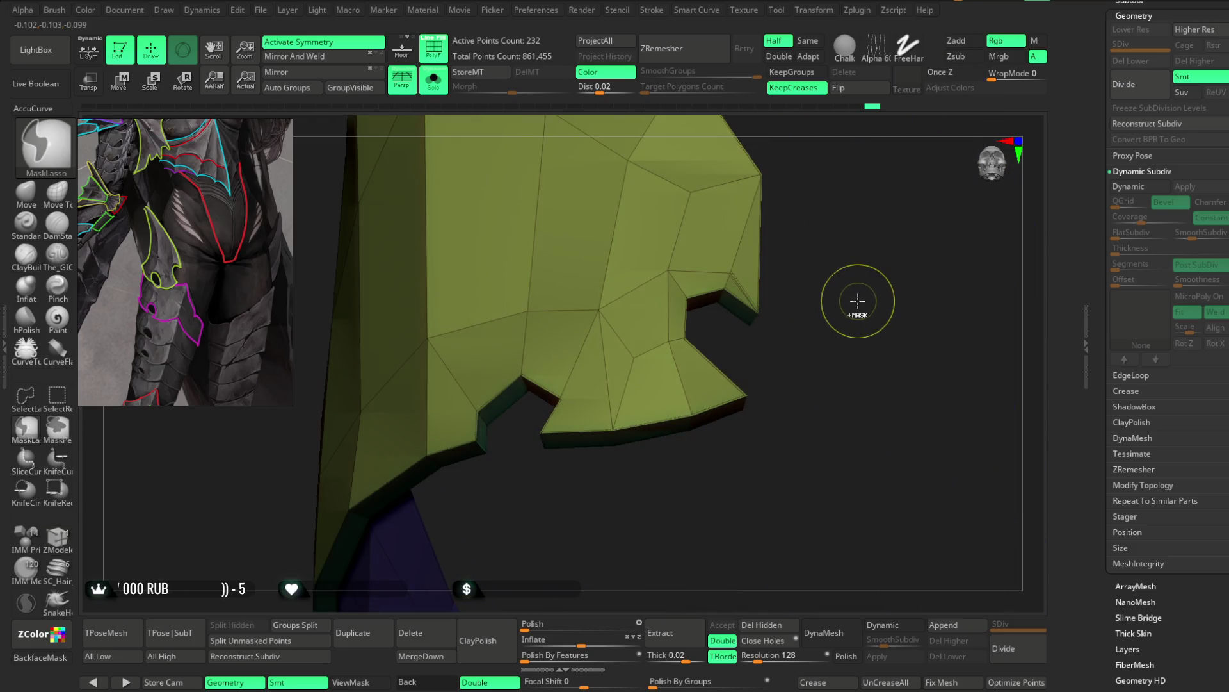
{"action": "key", "text": "ctrl+shift"}
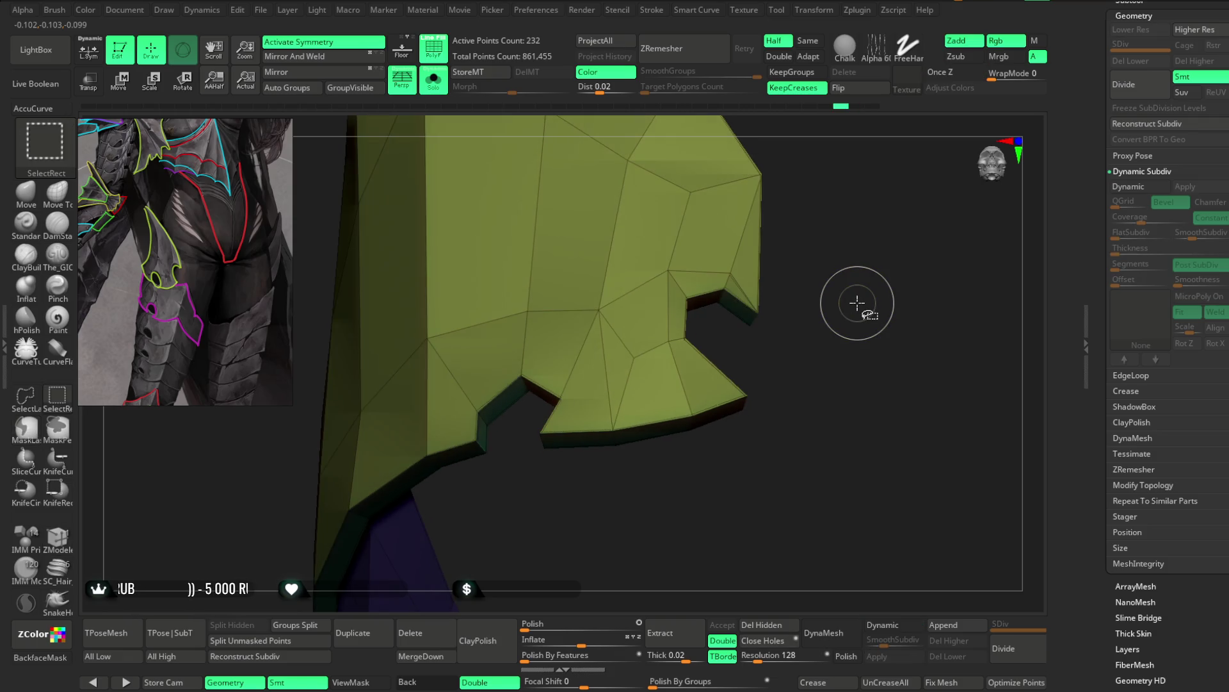
{"action": "mouse_move", "coordinate": [851, 289]}
{"action": "left_mouse_down"}
{"action": "mouse_move", "coordinate": [856, 321]}
{"action": "mouse_move", "coordinate": [832, 330]}
{"action": "left_mouse_up"}
{"action": "key", "text": "ctrl"}
{"action": "key", "text": "space"}
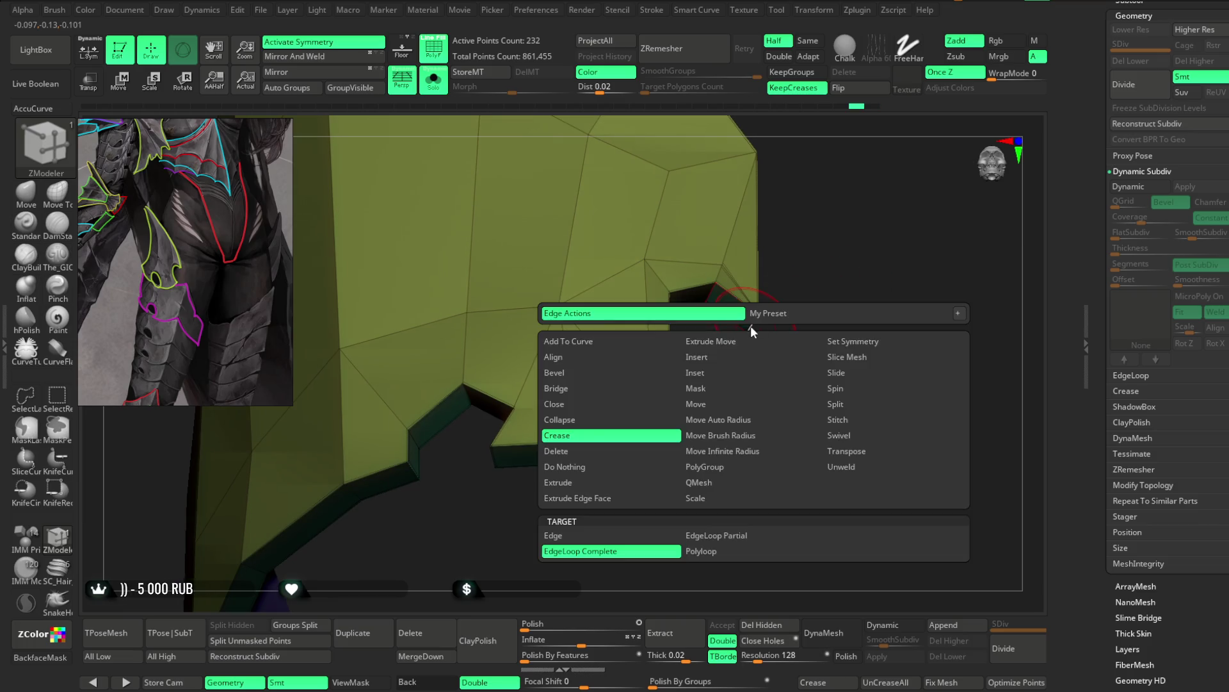
{"action": "left_click", "coordinate": [581, 551]}
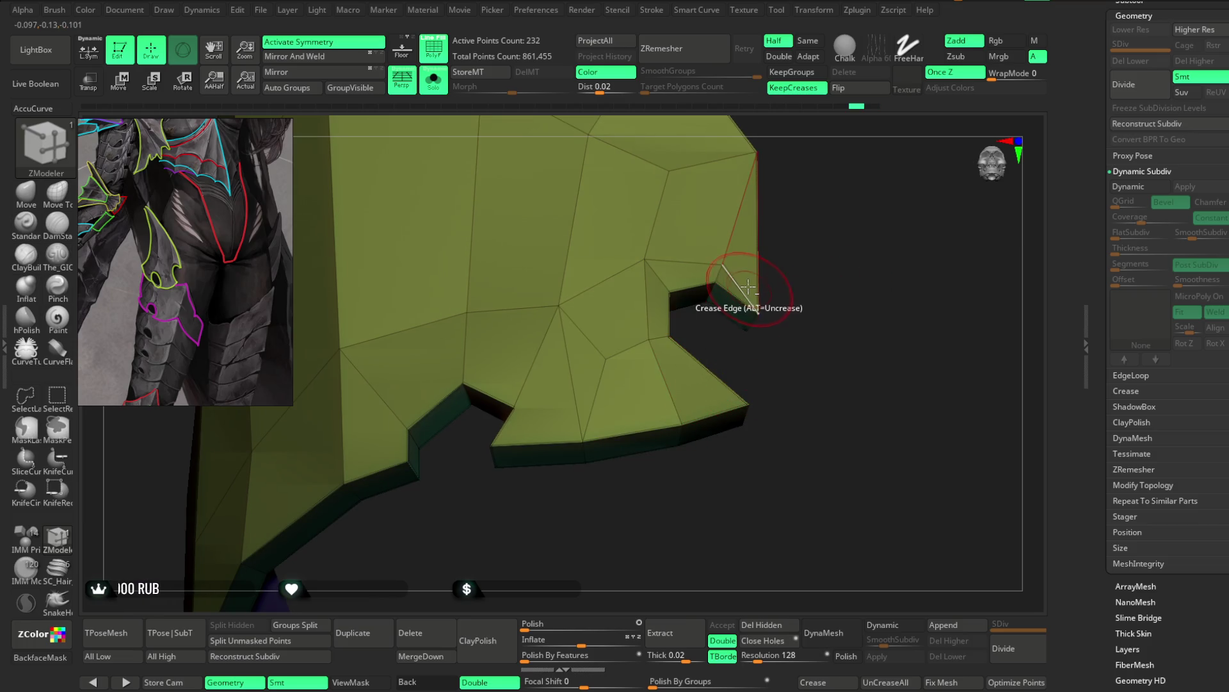
{"action": "mouse_move", "coordinate": [798, 265]}
{"action": "left_mouse_down"}
{"action": "mouse_move", "coordinate": [626, 346]}
{"action": "mouse_move", "coordinate": [725, 374]}
{"action": "mouse_move", "coordinate": [917, 280]}
{"action": "mouse_move", "coordinate": [878, 231]}
{"action": "mouse_move", "coordinate": [860, 310]}
{"action": "mouse_move", "coordinate": [822, 282]}
{"action": "mouse_move", "coordinate": [769, 348]}
{"action": "left_mouse_up"}
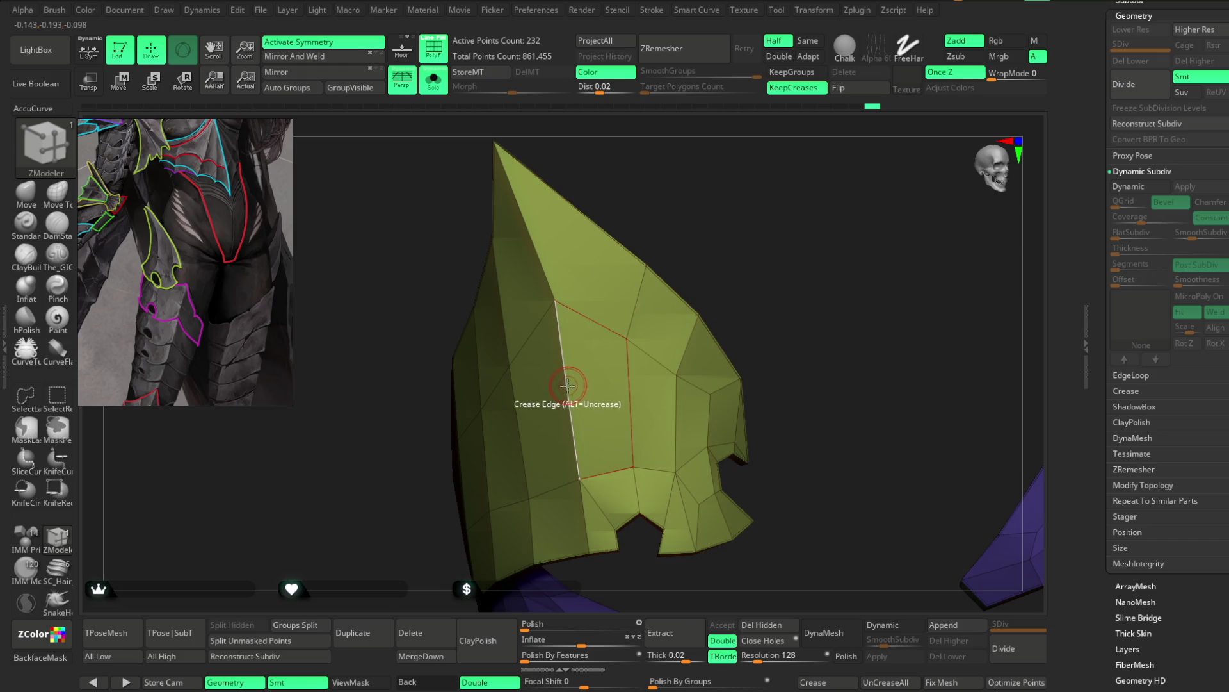
Step: Crease the pointed panel's front edge loops with EdgeLoop Complete targeting
{"action": "key", "text": "space"}
{"action": "left_click", "coordinate": [422, 611]}
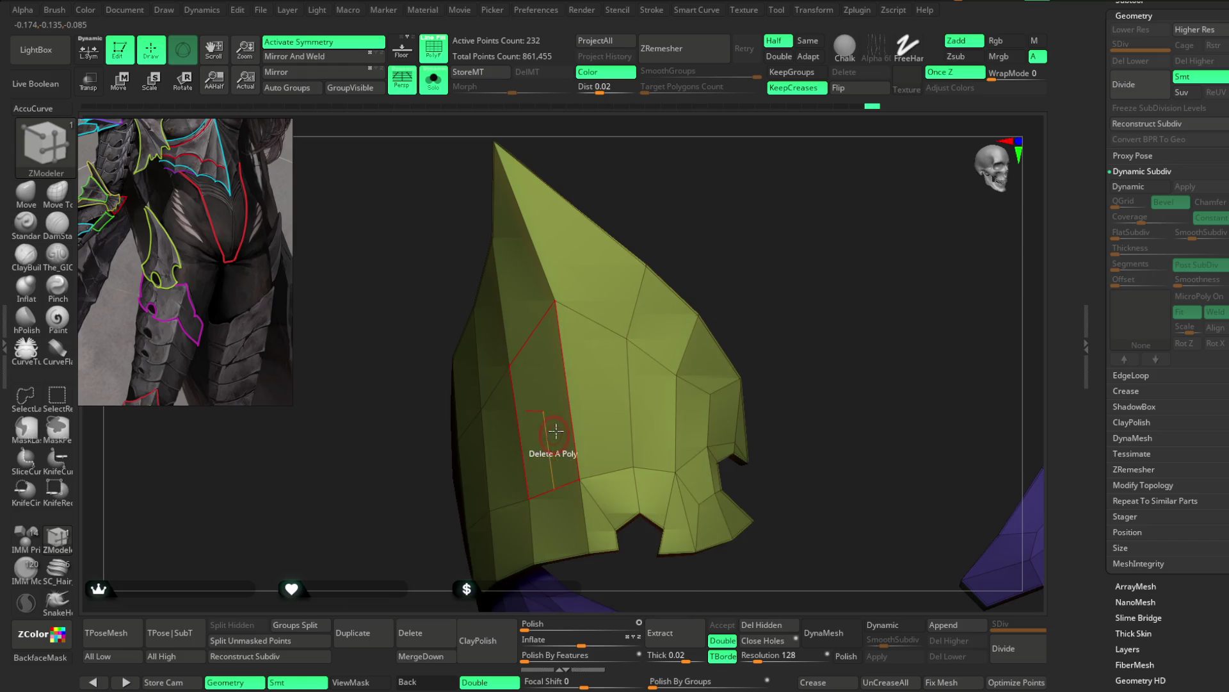
{"action": "left_click_drag", "start_coordinate": [708, 225], "coordinate": [663, 289]}
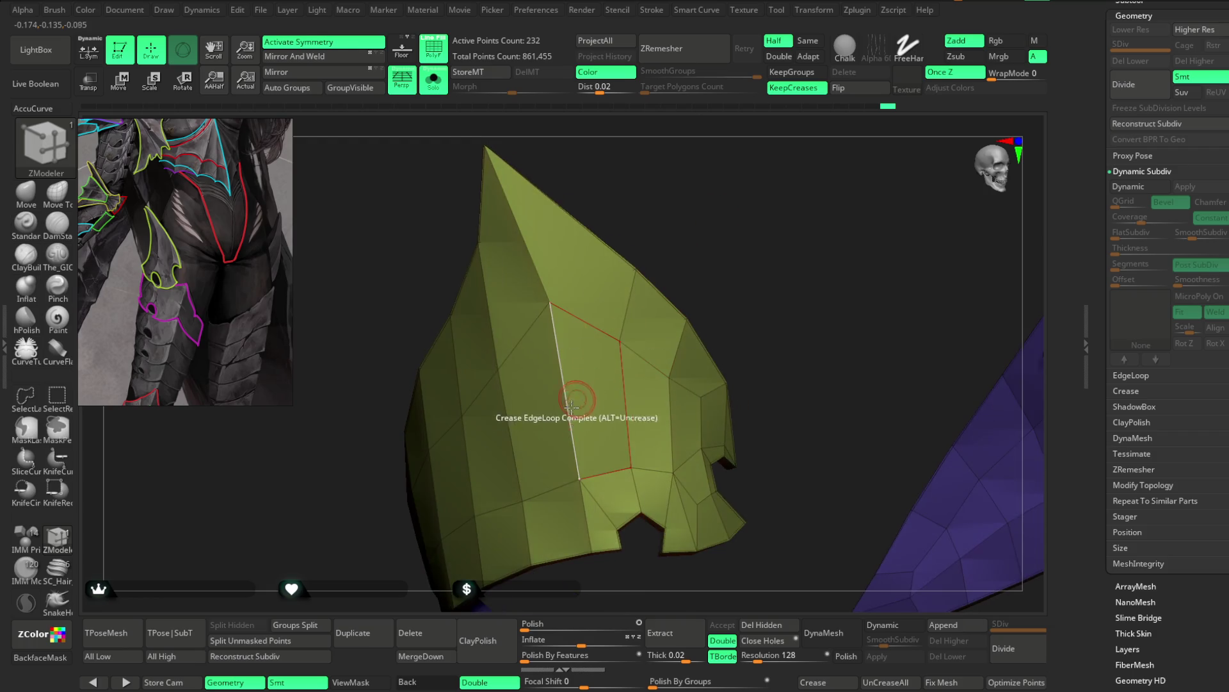
{"action": "mouse_move", "coordinate": [708, 241]}
{"action": "left_mouse_down"}
{"action": "mouse_move", "coordinate": [779, 214]}
{"action": "mouse_move", "coordinate": [702, 295]}
{"action": "mouse_move", "coordinate": [720, 220]}
{"action": "left_mouse_up"}
{"action": "mouse_move", "coordinate": [650, 283]}
{"action": "left_mouse_down"}
{"action": "mouse_move", "coordinate": [668, 253]}
{"action": "mouse_move", "coordinate": [744, 433]}
{"action": "left_mouse_up"}
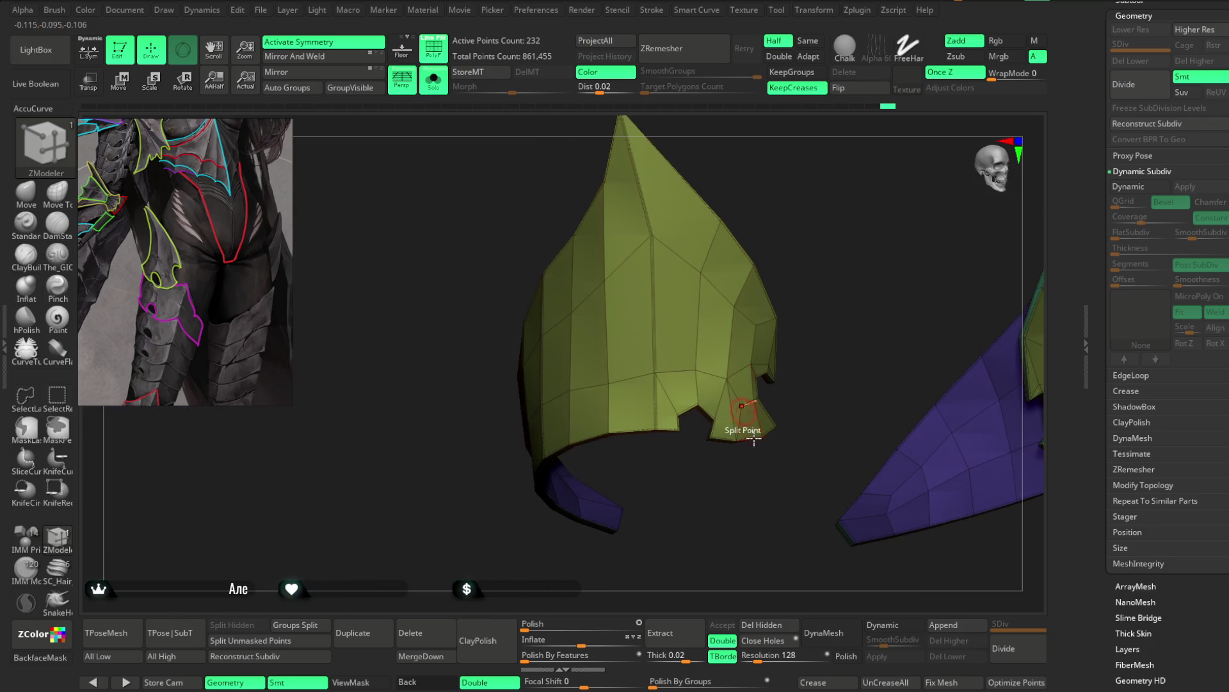
Step: Preview the panel smoothly subdivided and check the notched edge up close
{"action": "left_click", "coordinate": [881, 624]}
{"action": "mouse_move", "coordinate": [837, 275]}
{"action": "left_mouse_down"}
{"action": "mouse_move", "coordinate": [832, 285]}
{"action": "mouse_move", "coordinate": [810, 267]}
{"action": "mouse_move", "coordinate": [806, 297]}
{"action": "mouse_move", "coordinate": [757, 293]}
{"action": "left_mouse_up"}
{"action": "mouse_move", "coordinate": [849, 248]}
{"action": "left_mouse_down"}
{"action": "mouse_move", "coordinate": [823, 255]}
{"action": "mouse_move", "coordinate": [634, 471]}
{"action": "mouse_move", "coordinate": [724, 368]}
{"action": "mouse_move", "coordinate": [736, 467]}
{"action": "mouse_move", "coordinate": [736, 225]}
{"action": "mouse_move", "coordinate": [808, 242]}
{"action": "mouse_move", "coordinate": [720, 289]}
{"action": "mouse_move", "coordinate": [724, 240]}
{"action": "mouse_move", "coordinate": [738, 249]}
{"action": "mouse_move", "coordinate": [730, 276]}
{"action": "mouse_move", "coordinate": [769, 250]}
{"action": "mouse_move", "coordinate": [741, 269]}
{"action": "mouse_move", "coordinate": [823, 356]}
{"action": "mouse_move", "coordinate": [773, 286]}
{"action": "mouse_move", "coordinate": [777, 263]}
{"action": "mouse_move", "coordinate": [721, 310]}
{"action": "left_mouse_up"}
{"action": "key", "text": "space"}
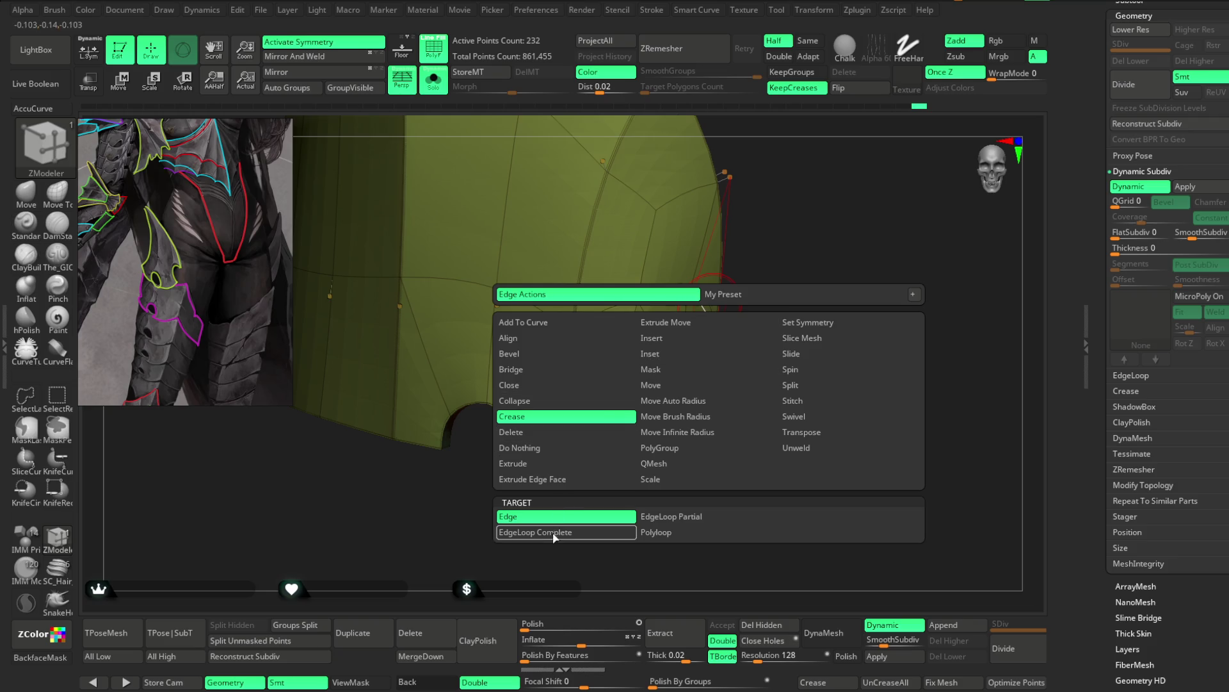
Step: Crease the loop beside the notch, hide the wireframe and slide that edge loop with Move Brush Radius
{"action": "left_click", "coordinate": [554, 534]}
{"action": "mouse_move", "coordinate": [810, 228]}
{"action": "left_mouse_down"}
{"action": "mouse_move", "coordinate": [721, 321]}
{"action": "mouse_move", "coordinate": [719, 265]}
{"action": "mouse_move", "coordinate": [768, 266]}
{"action": "mouse_move", "coordinate": [670, 280]}
{"action": "mouse_move", "coordinate": [630, 304]}
{"action": "mouse_move", "coordinate": [757, 376]}
{"action": "mouse_move", "coordinate": [777, 270]}
{"action": "left_mouse_up"}
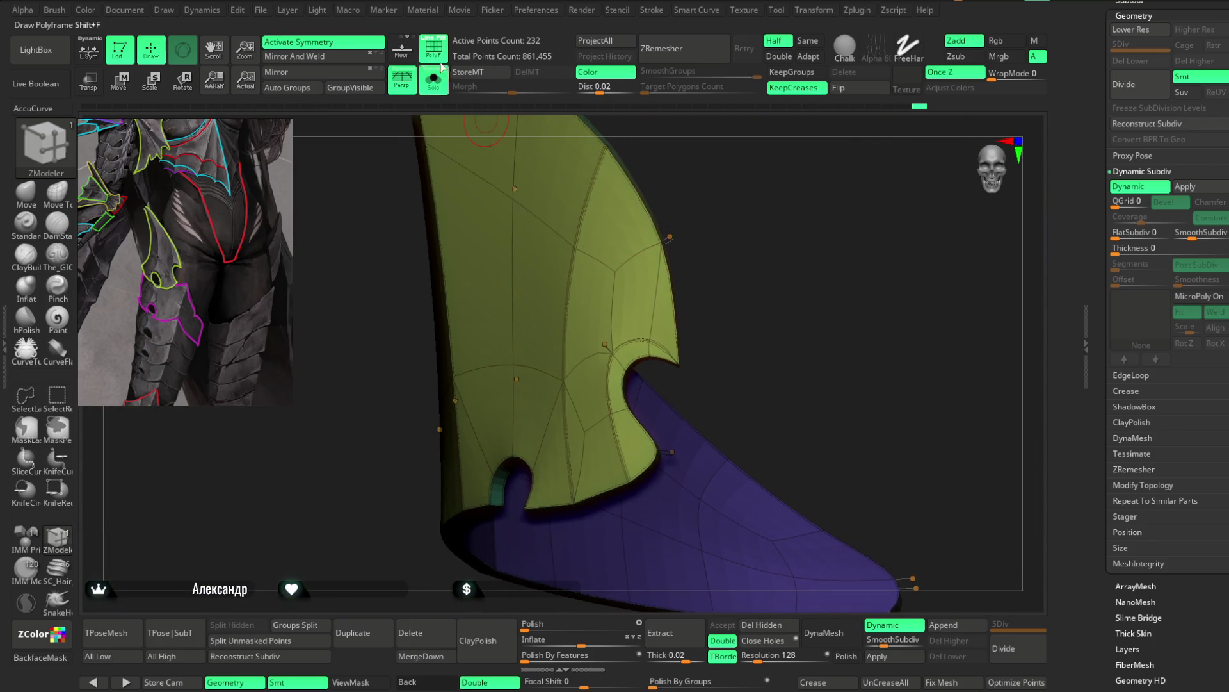
{"action": "left_click", "coordinate": [434, 45]}
{"action": "left_click_drag", "start_coordinate": [782, 220], "coordinate": [724, 266]}
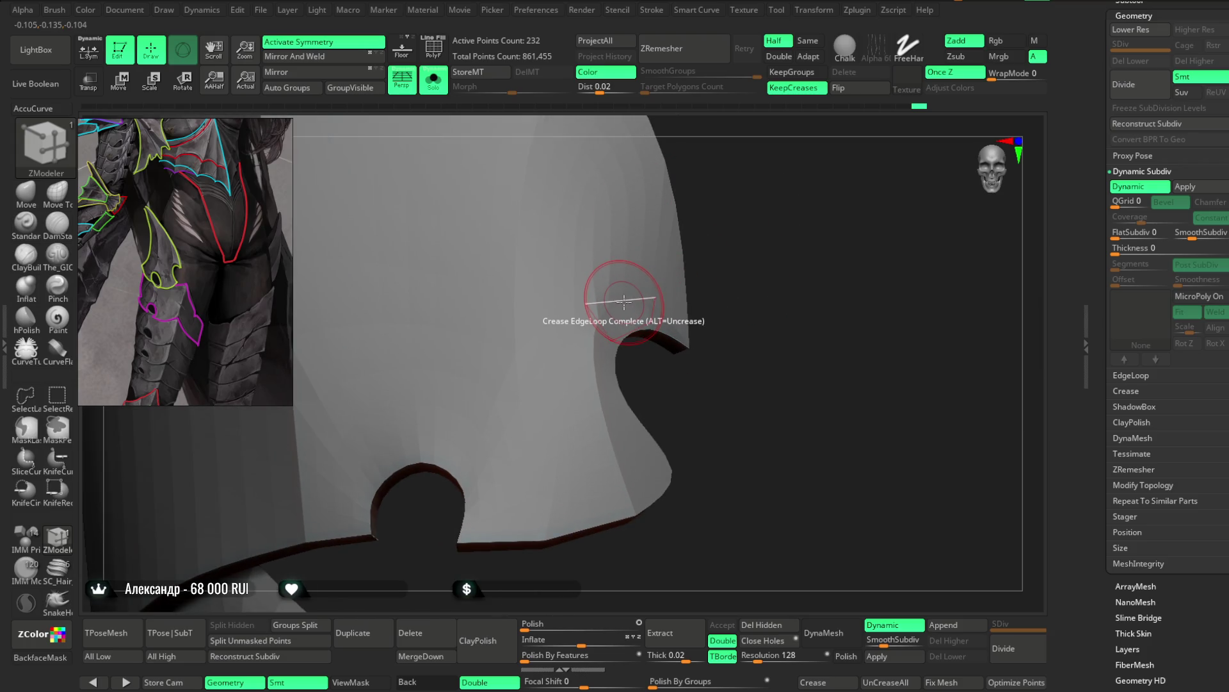
{"action": "key", "text": "space"}
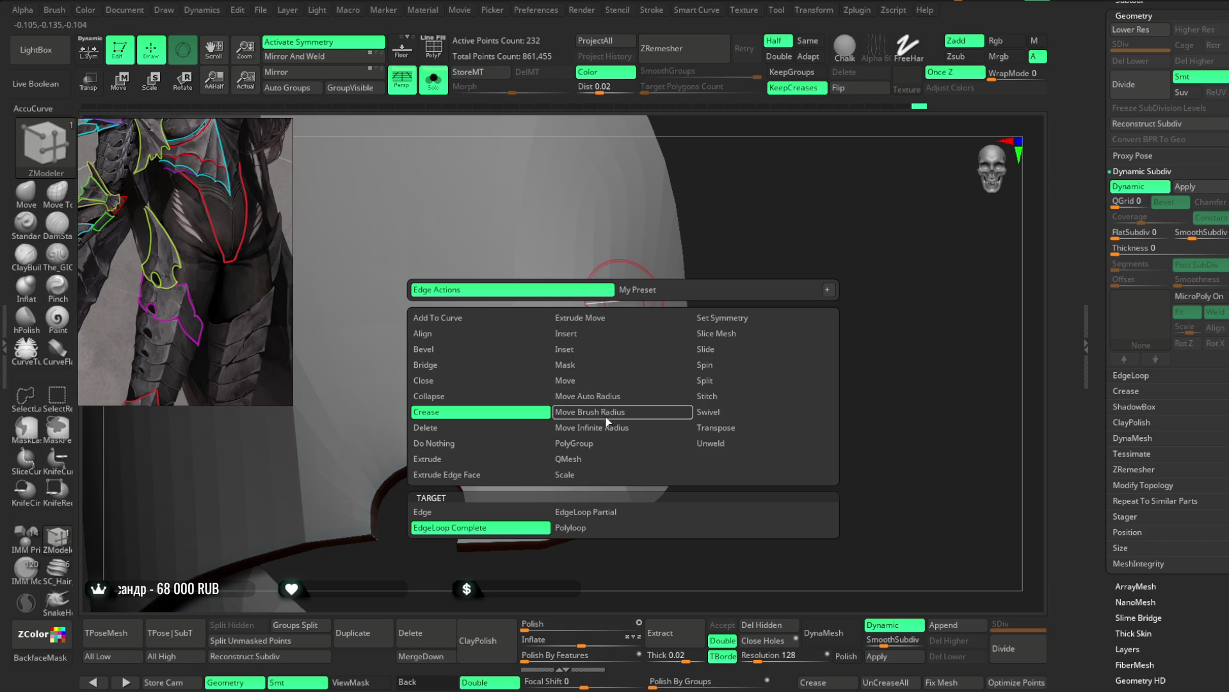
{"action": "left_click", "coordinate": [557, 413]}
{"action": "left_click_drag", "start_coordinate": [626, 281], "coordinate": [629, 293]}
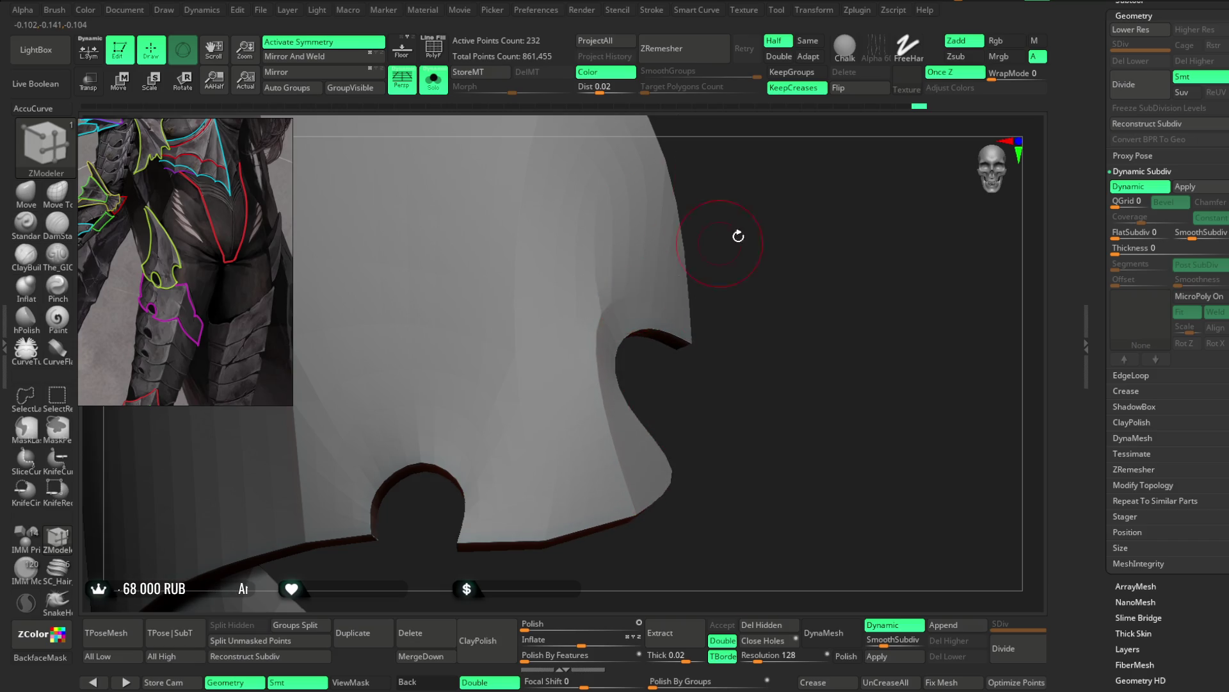
Step: Check thickness along the notches, switch to the Move brush and return the panel to faceted, group-coloured form
{"action": "left_click_drag", "start_coordinate": [738, 236], "coordinate": [711, 288]}
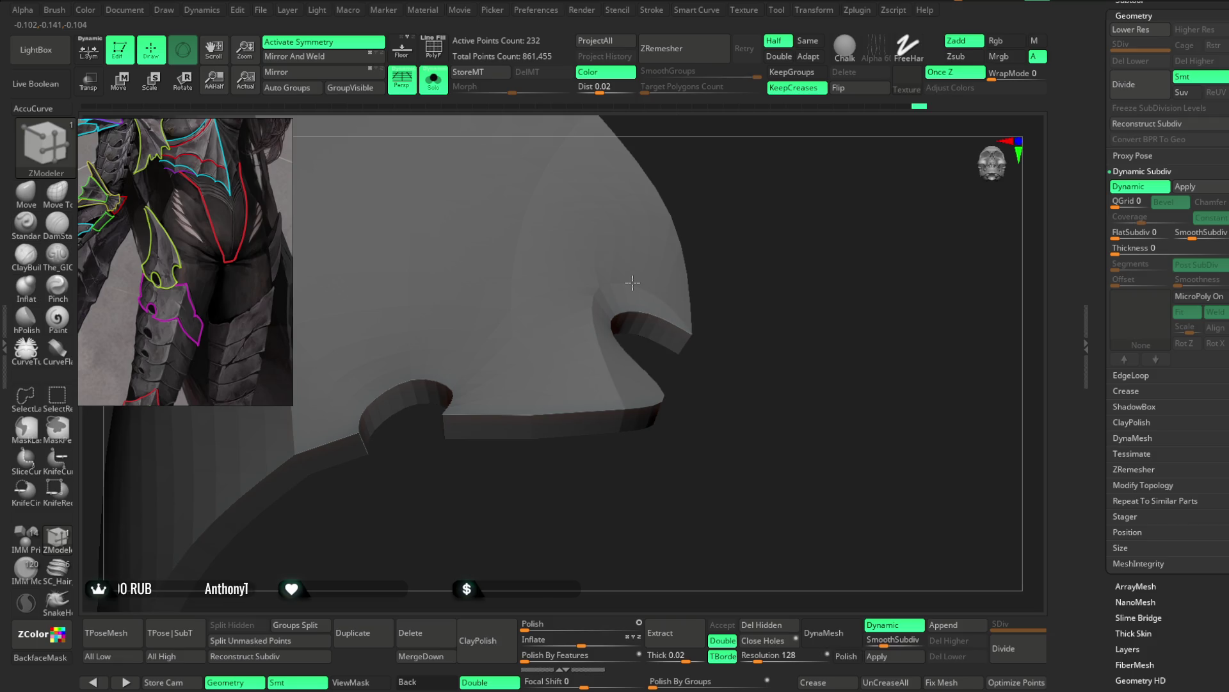
{"action": "mouse_move", "coordinate": [774, 205]}
{"action": "left_mouse_down"}
{"action": "mouse_move", "coordinate": [747, 279]}
{"action": "mouse_move", "coordinate": [681, 301]}
{"action": "left_mouse_up"}
{"action": "key", "text": "b"}
{"action": "key", "text": "m"}
{"action": "key", "text": "v"}
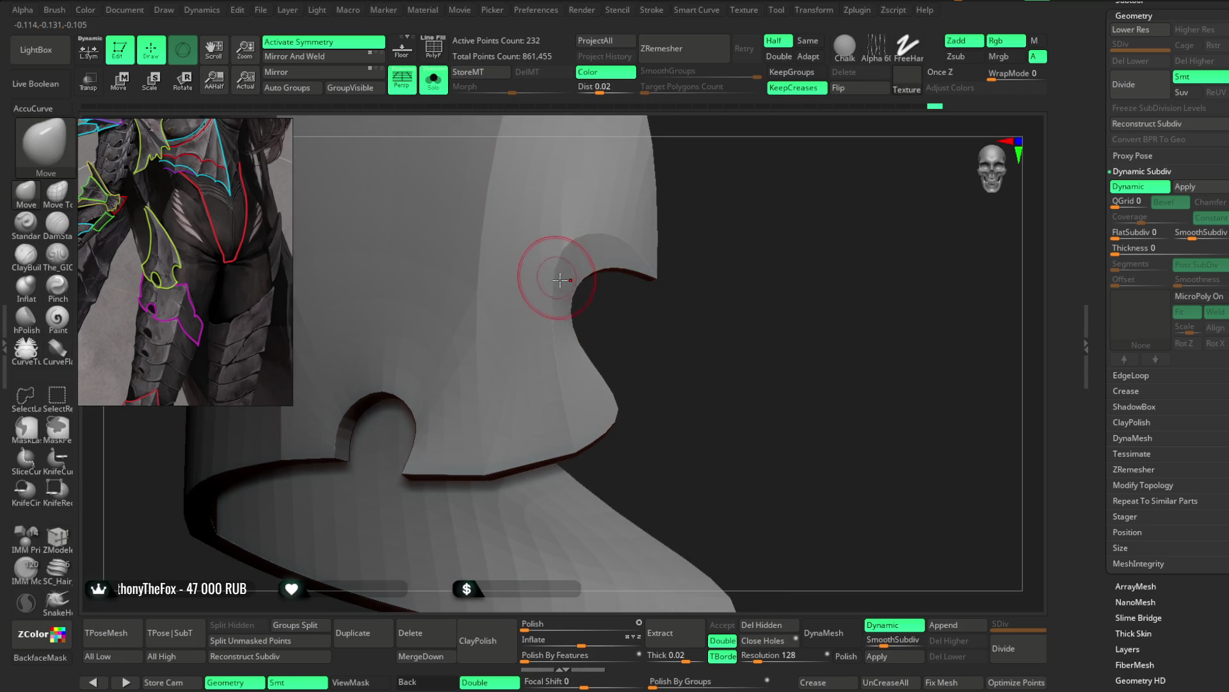
{"action": "key", "text": "shift+f"}
{"action": "key", "text": "shift+d"}
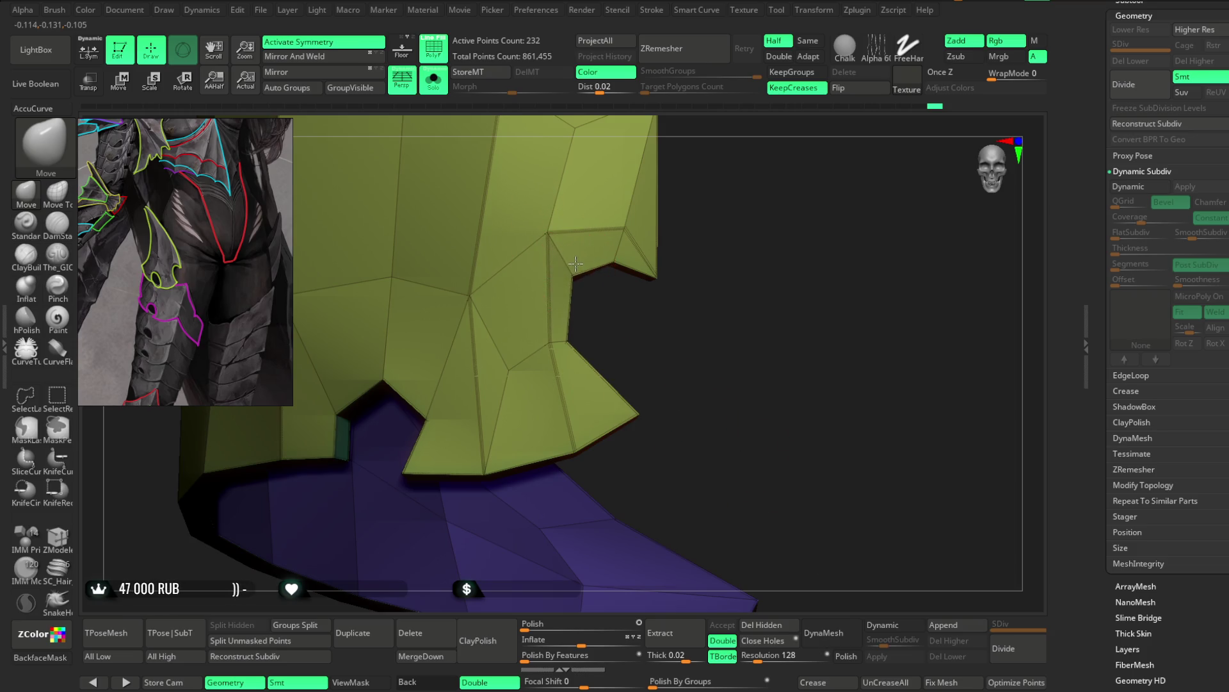
Step: Pull the polygons below the notch with the Move brush to stretch the purple strip, checking it from all sides
{"action": "right_click", "coordinate": [577, 326]}
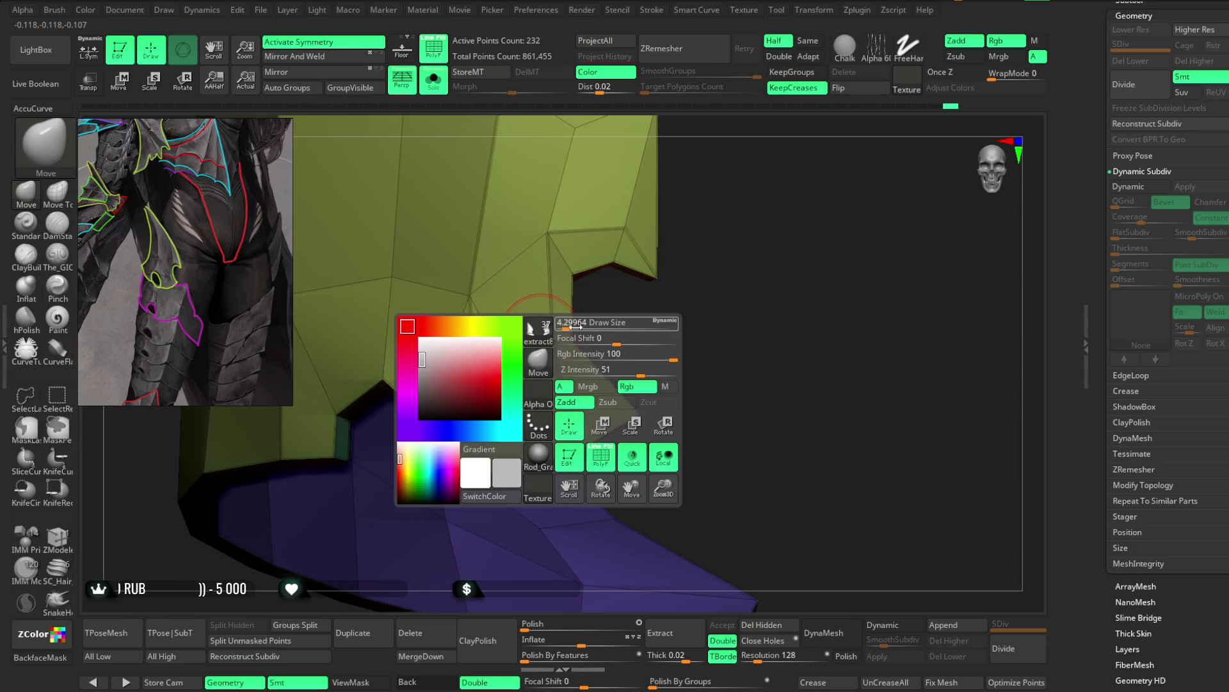
{"action": "left_click_drag", "start_coordinate": [540, 349], "coordinate": [565, 342]}
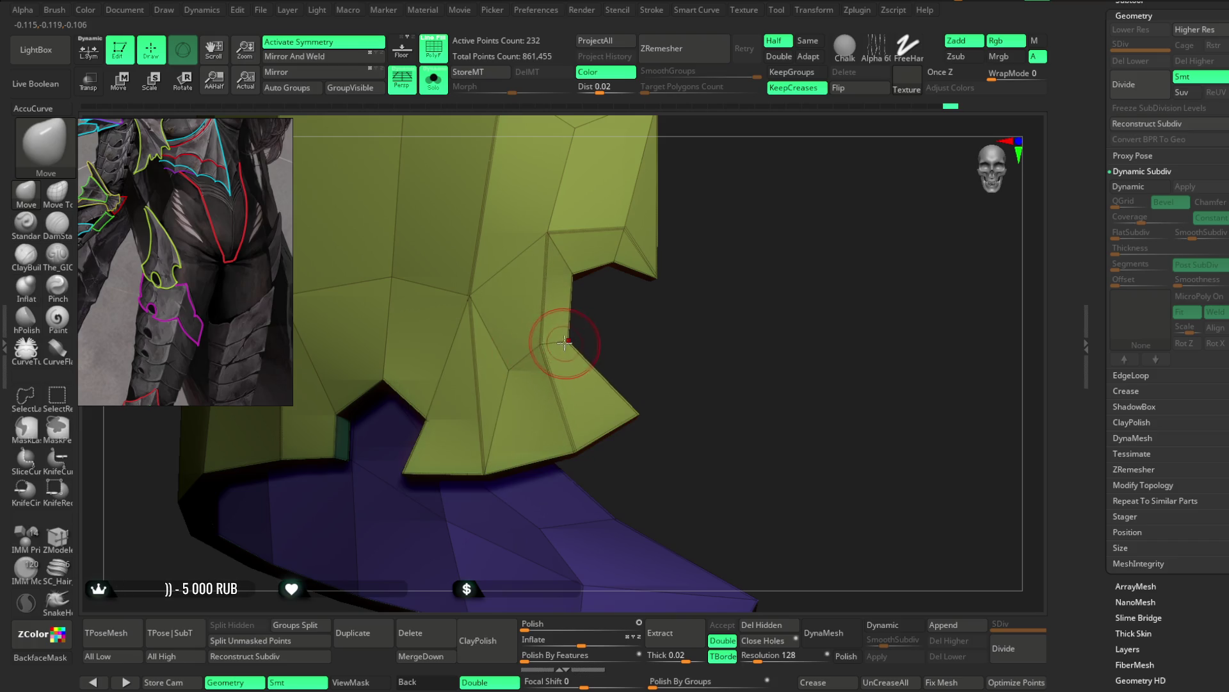
{"action": "left_click_drag", "start_coordinate": [576, 277], "coordinate": [561, 426]}
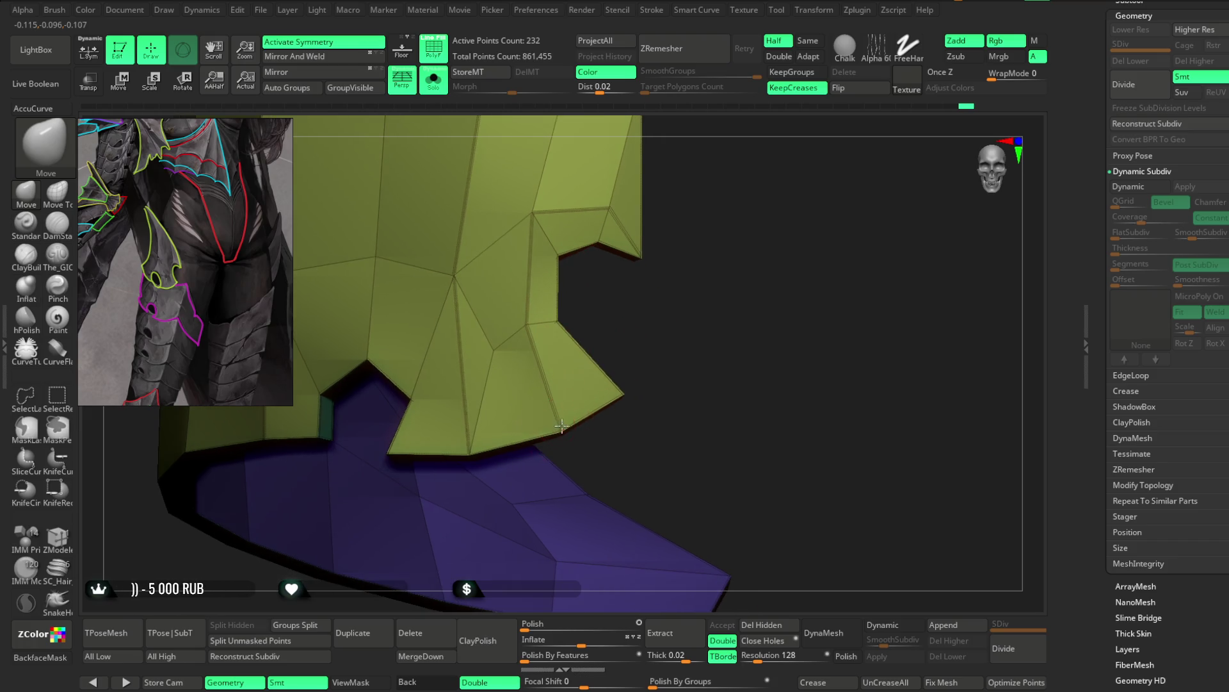
{"action": "mouse_move", "coordinate": [736, 335]}
{"action": "left_mouse_down"}
{"action": "mouse_move", "coordinate": [722, 357]}
{"action": "mouse_move", "coordinate": [575, 415]}
{"action": "left_mouse_up"}
{"action": "mouse_move", "coordinate": [658, 324]}
{"action": "left_mouse_down"}
{"action": "mouse_move", "coordinate": [522, 324]}
{"action": "mouse_move", "coordinate": [549, 316]}
{"action": "mouse_move", "coordinate": [619, 239]}
{"action": "left_mouse_up"}
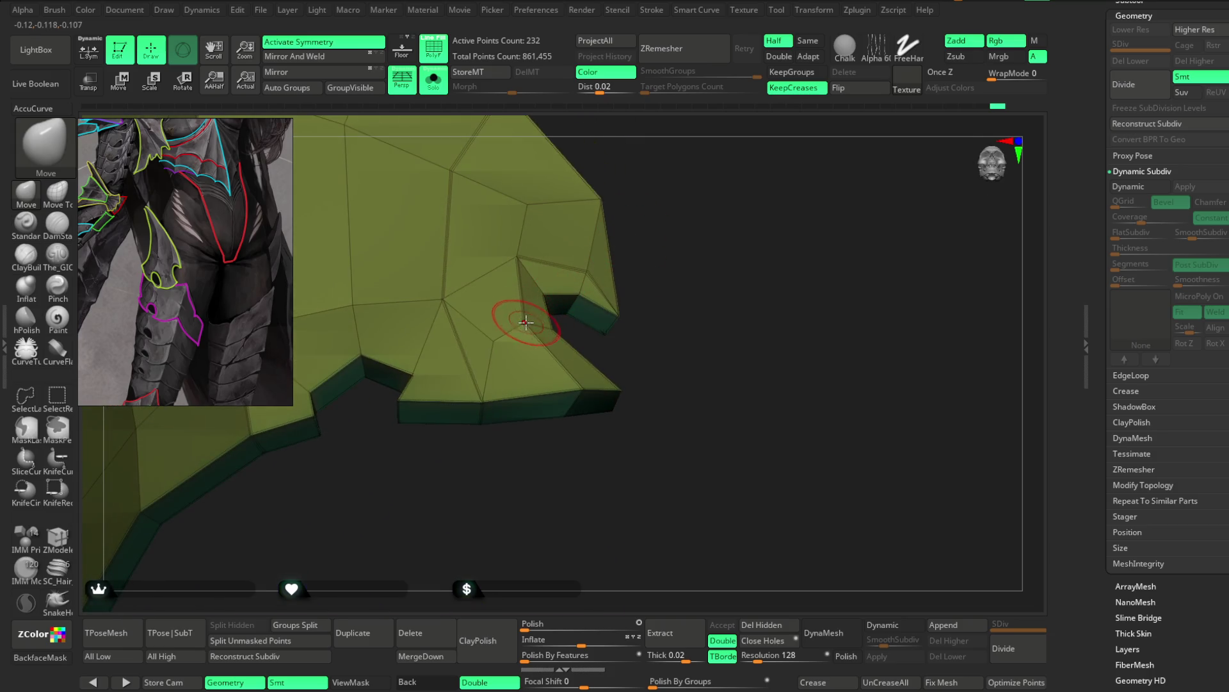
{"action": "mouse_move", "coordinate": [497, 335]}
{"action": "left_mouse_down"}
{"action": "mouse_move", "coordinate": [533, 477]}
{"action": "mouse_move", "coordinate": [545, 448]}
{"action": "mouse_move", "coordinate": [535, 366]}
{"action": "mouse_move", "coordinate": [563, 407]}
{"action": "mouse_move", "coordinate": [571, 297]}
{"action": "left_mouse_up"}
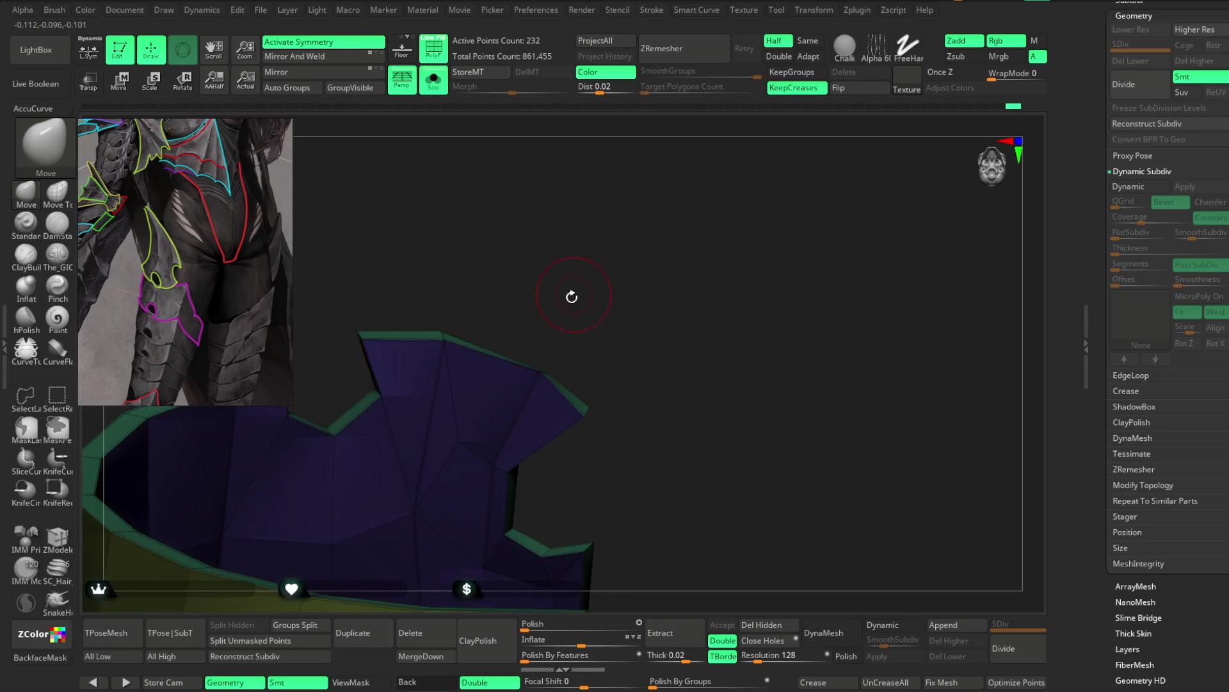
{"action": "mouse_move", "coordinate": [549, 392]}
{"action": "left_mouse_down"}
{"action": "mouse_move", "coordinate": [602, 305]}
{"action": "mouse_move", "coordinate": [601, 220]}
{"action": "mouse_move", "coordinate": [620, 238]}
{"action": "left_mouse_up"}
{"action": "mouse_move", "coordinate": [461, 395]}
{"action": "left_mouse_down"}
{"action": "mouse_move", "coordinate": [565, 337]}
{"action": "mouse_move", "coordinate": [470, 356]}
{"action": "mouse_move", "coordinate": [509, 385]}
{"action": "left_mouse_up"}
{"action": "key", "text": "space"}
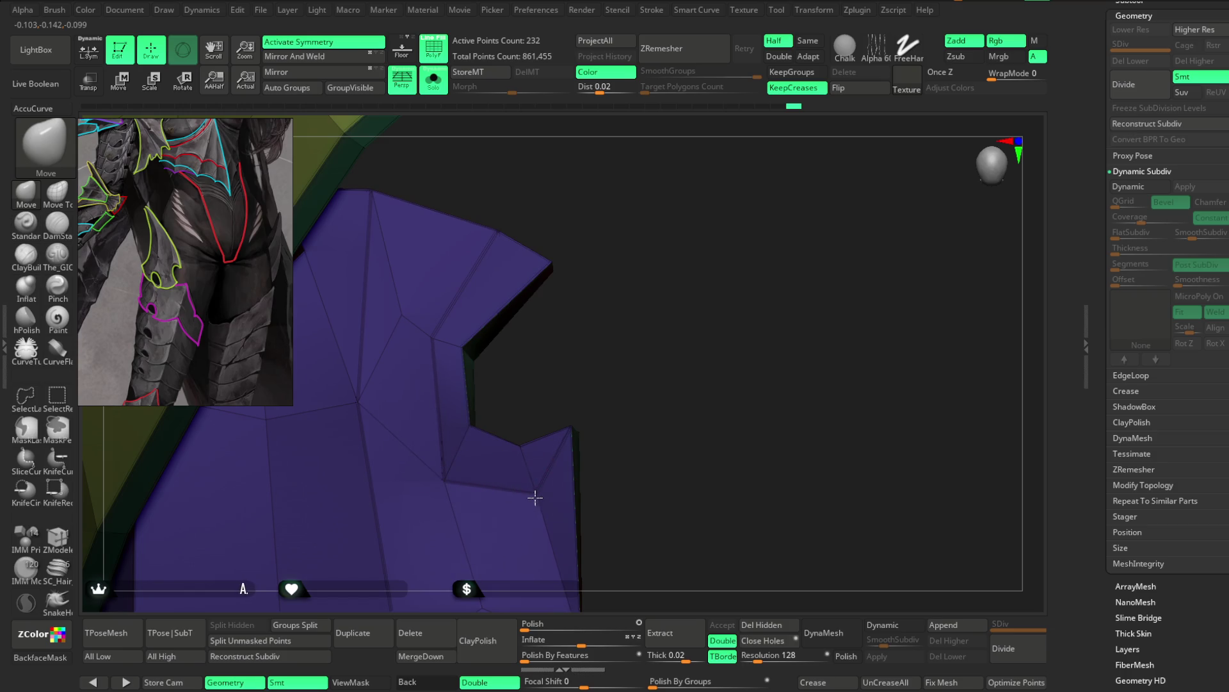
{"action": "mouse_move", "coordinate": [605, 385]}
{"action": "left_mouse_down"}
{"action": "mouse_move", "coordinate": [620, 579]}
{"action": "mouse_move", "coordinate": [643, 365]}
{"action": "mouse_move", "coordinate": [623, 385]}
{"action": "mouse_move", "coordinate": [624, 307]}
{"action": "mouse_move", "coordinate": [654, 322]}
{"action": "mouse_move", "coordinate": [625, 288]}
{"action": "mouse_move", "coordinate": [651, 377]}
{"action": "left_mouse_up"}
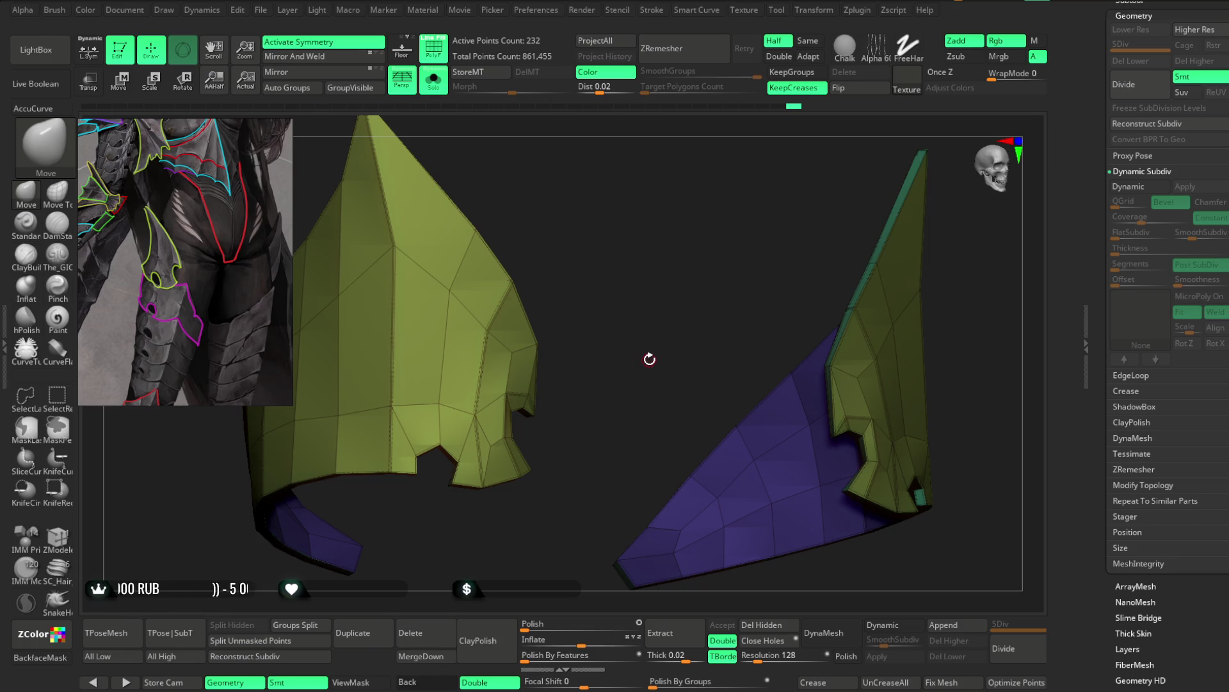
{"action": "left_click_drag", "start_coordinate": [624, 327], "coordinate": [521, 184]}
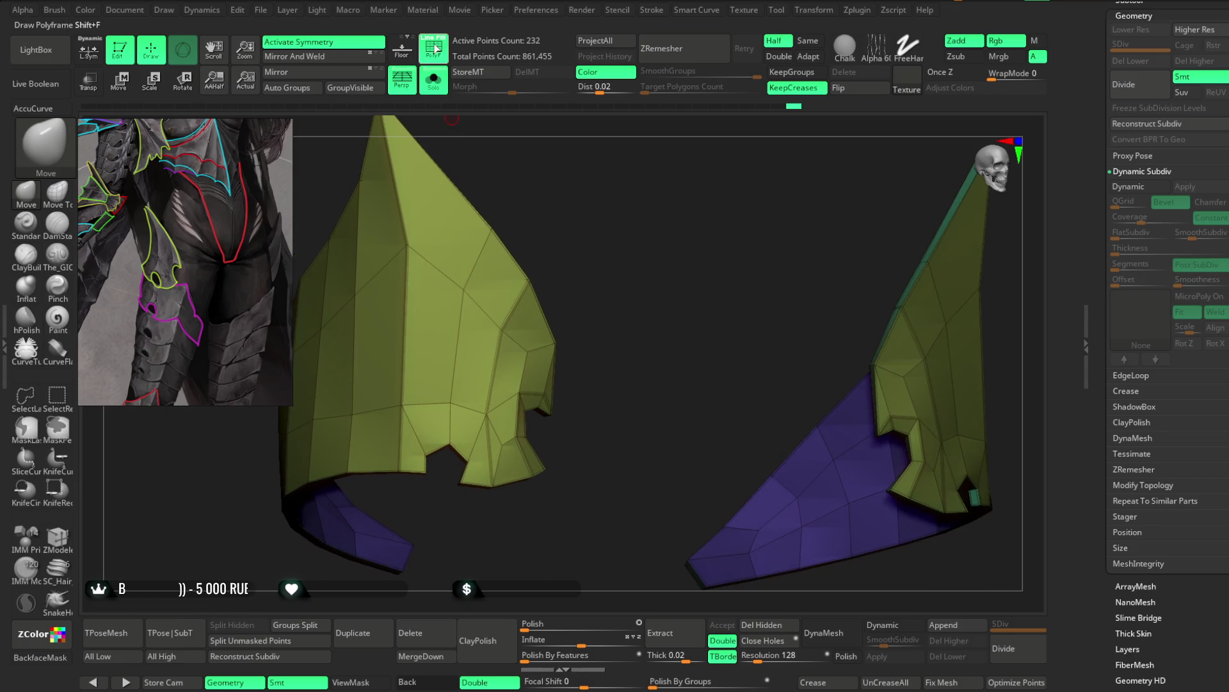
{"action": "key", "text": "d"}
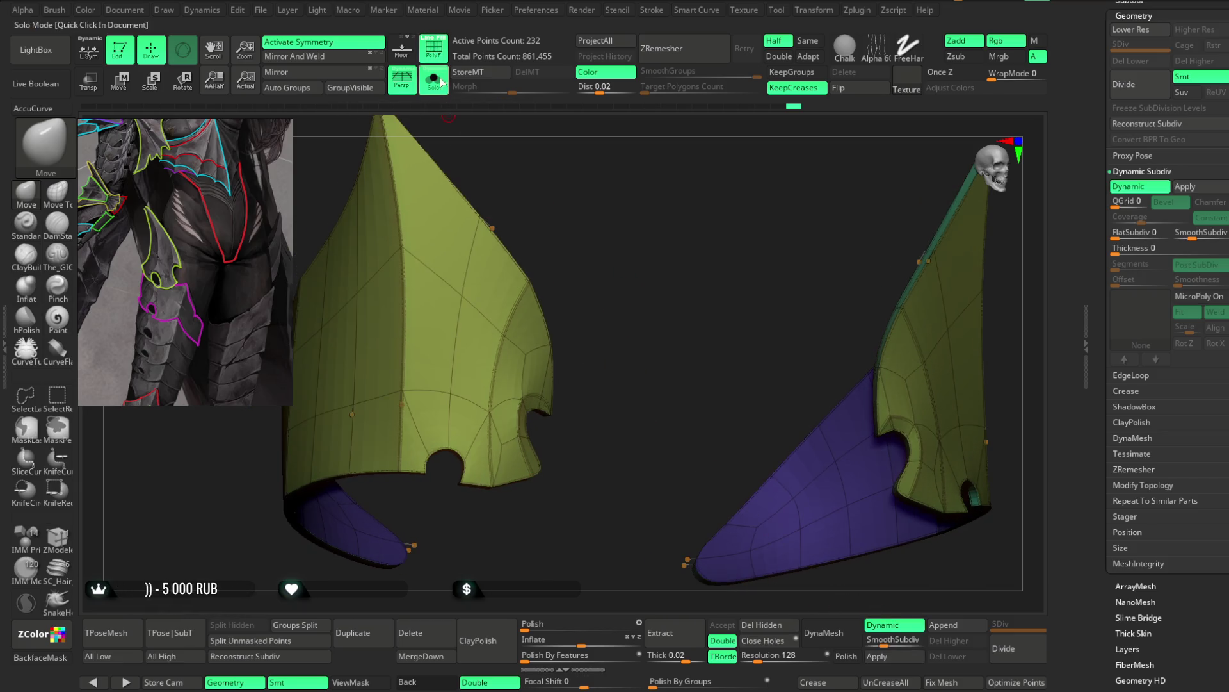
{"action": "key", "text": "shift+f"}
{"action": "mouse_move", "coordinate": [588, 277]}
{"action": "left_mouse_down"}
{"action": "mouse_move", "coordinate": [625, 266]}
{"action": "mouse_move", "coordinate": [634, 299]}
{"action": "mouse_move", "coordinate": [582, 308]}
{"action": "mouse_move", "coordinate": [667, 359]}
{"action": "mouse_move", "coordinate": [654, 379]}
{"action": "left_mouse_up"}
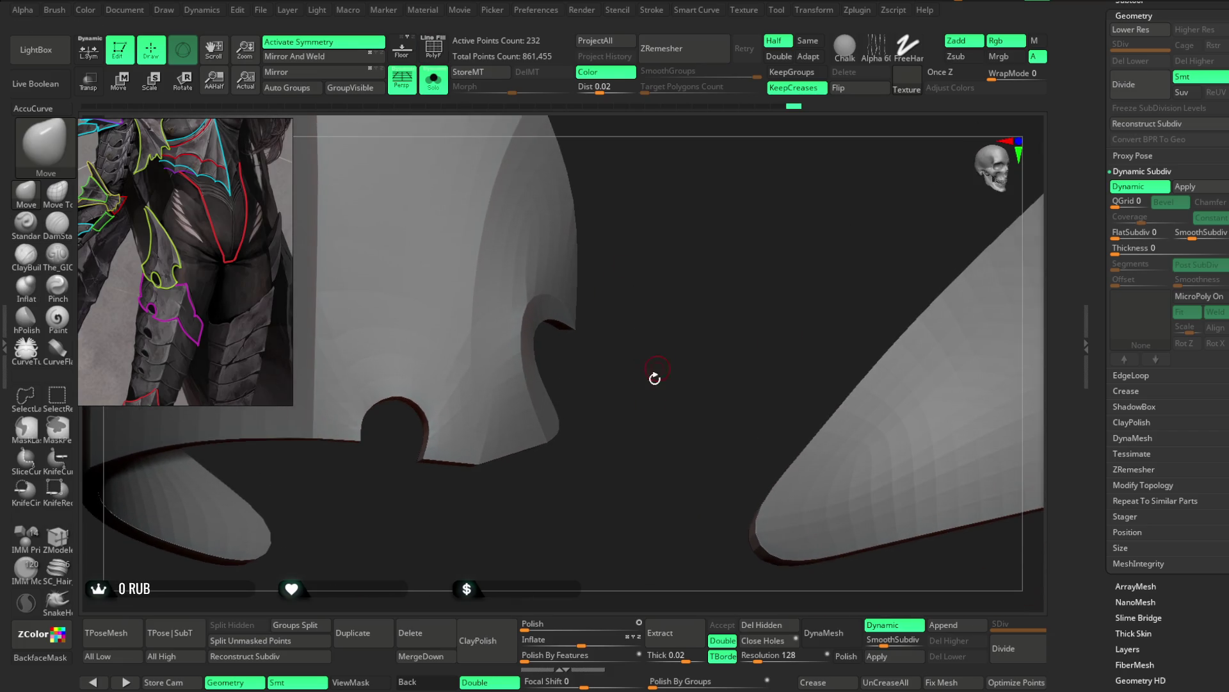
{"action": "left_click", "coordinate": [893, 626]}
{"action": "left_click", "coordinate": [434, 53]}
{"action": "mouse_move", "coordinate": [667, 221]}
{"action": "left_mouse_down"}
{"action": "mouse_move", "coordinate": [702, 343]}
{"action": "mouse_move", "coordinate": [738, 265]}
{"action": "mouse_move", "coordinate": [584, 326]}
{"action": "left_mouse_up"}
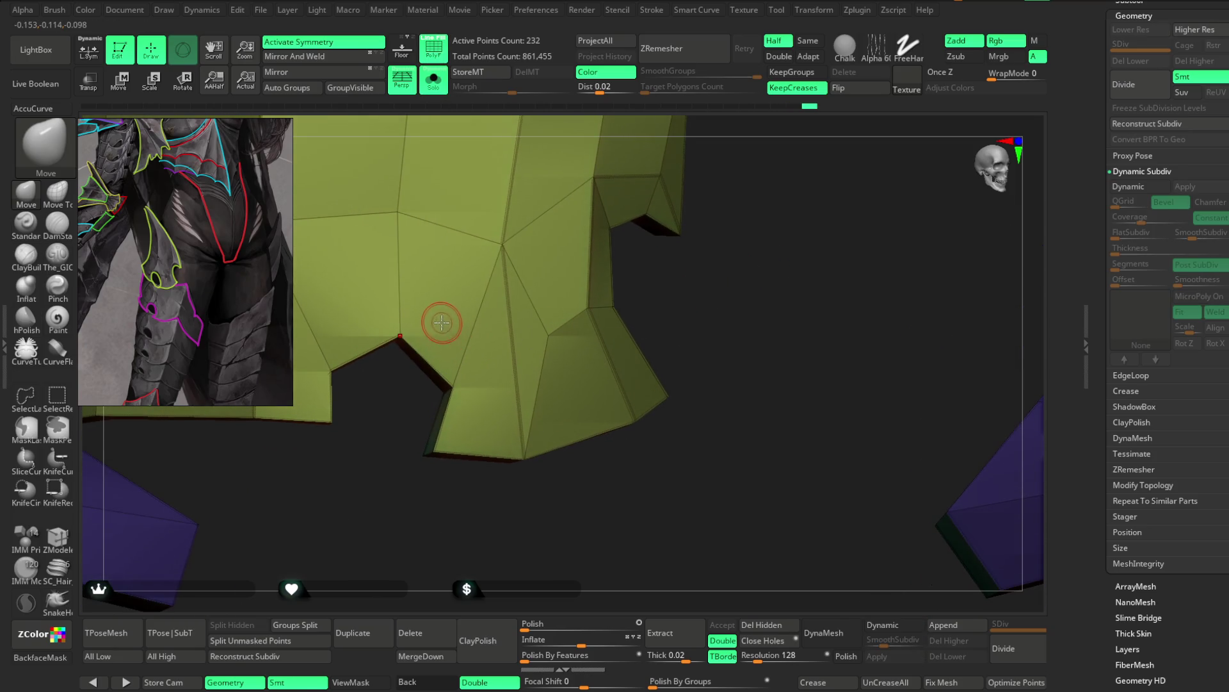
Step: Insert a new edge loop across the panel with ZModeler's edge Insert action
{"action": "left_click", "coordinate": [58, 536]}
{"action": "key", "text": "space"}
{"action": "left_click", "coordinate": [437, 469]}
{"action": "left_click", "coordinate": [452, 358]}
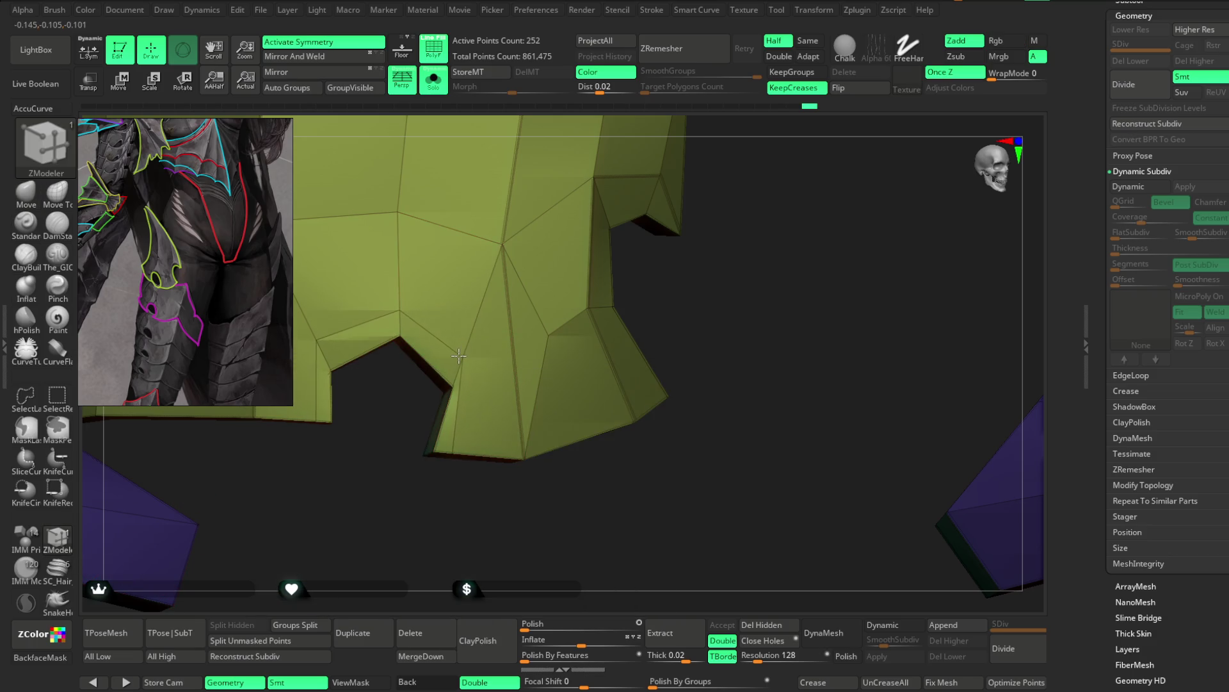
{"action": "left_click_drag", "start_coordinate": [395, 451], "coordinate": [231, 421]}
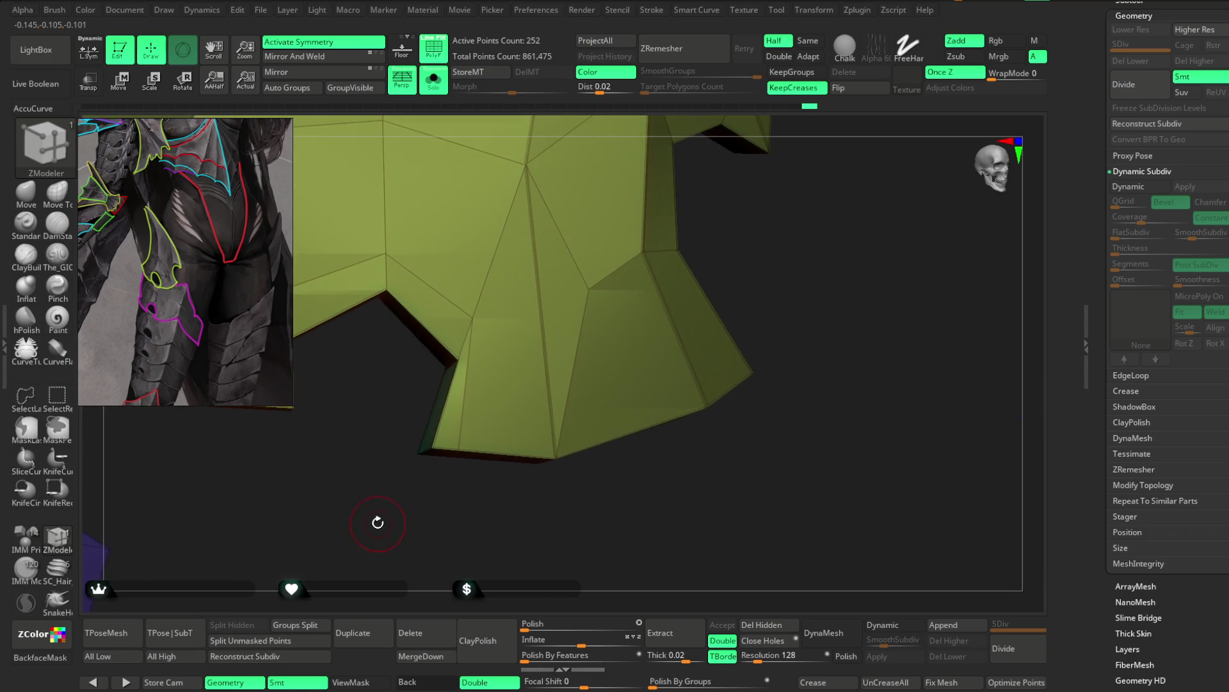
Step: Pull the inner notch corner up and right with the Move brush and check it edge-on and from below
{"action": "left_click", "coordinate": [27, 195]}
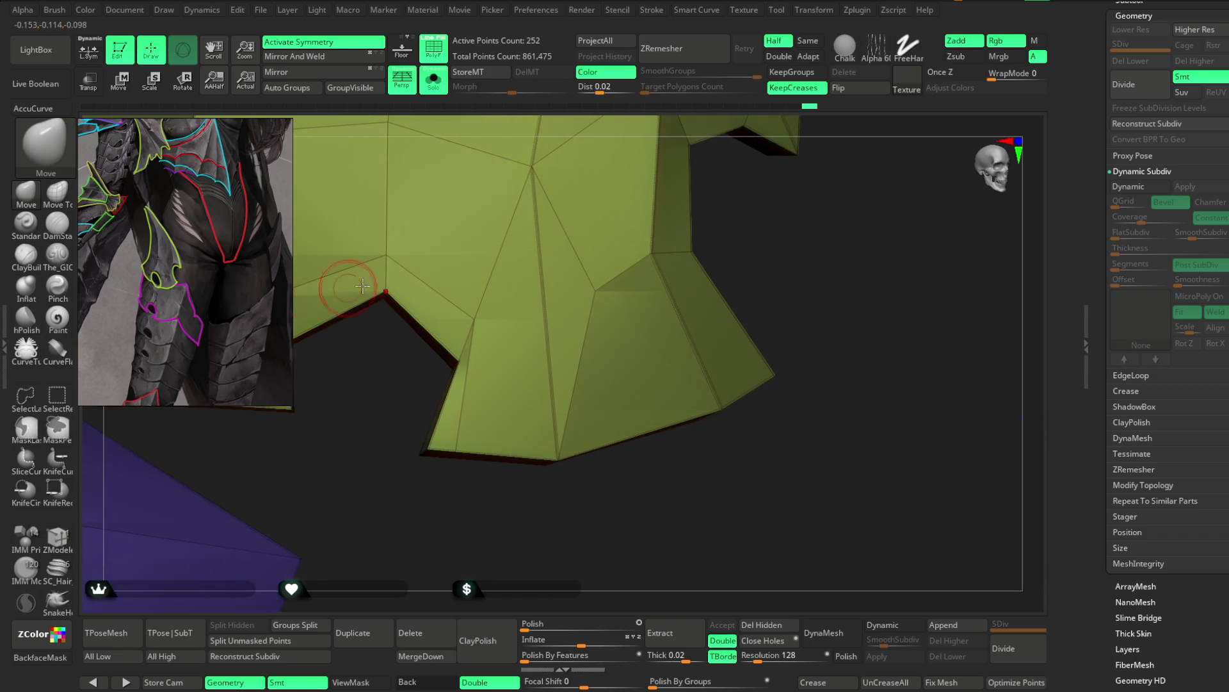
{"action": "key", "text": "space"}
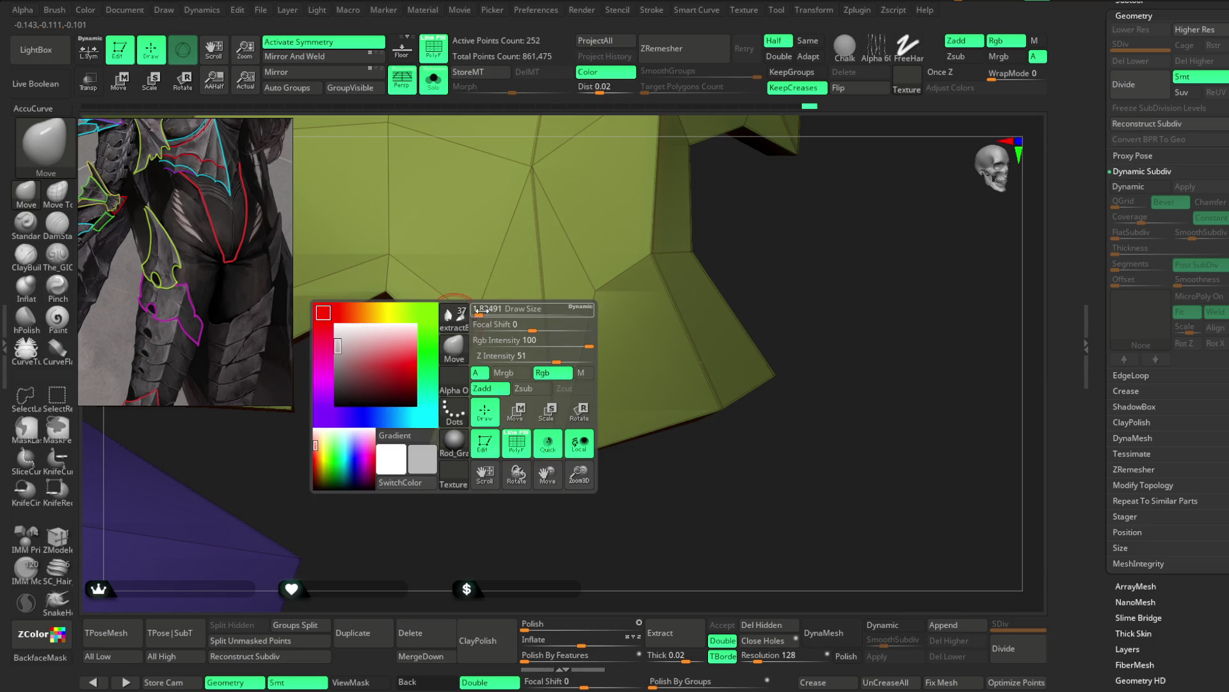
{"action": "key", "text": "space"}
{"action": "mouse_move", "coordinate": [445, 347]}
{"action": "left_mouse_down"}
{"action": "mouse_move", "coordinate": [472, 321]}
{"action": "mouse_move", "coordinate": [498, 319]}
{"action": "left_mouse_up"}
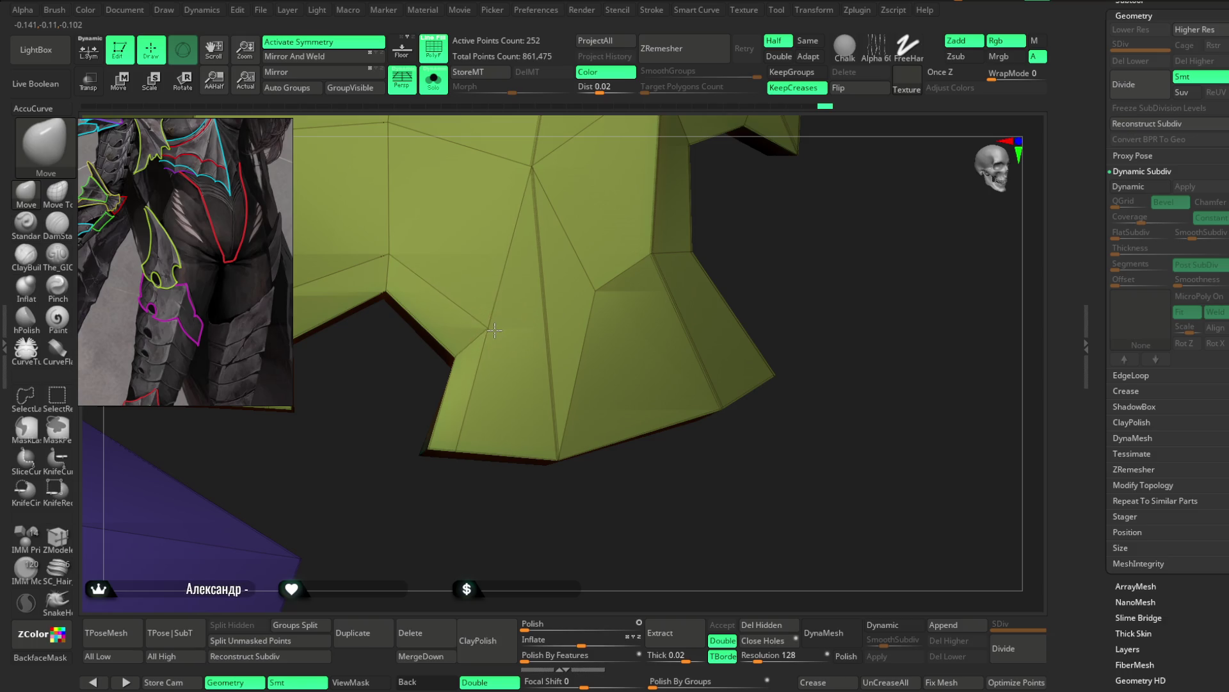
{"action": "left_click_drag", "start_coordinate": [387, 496], "coordinate": [431, 508], "text": "alt"}
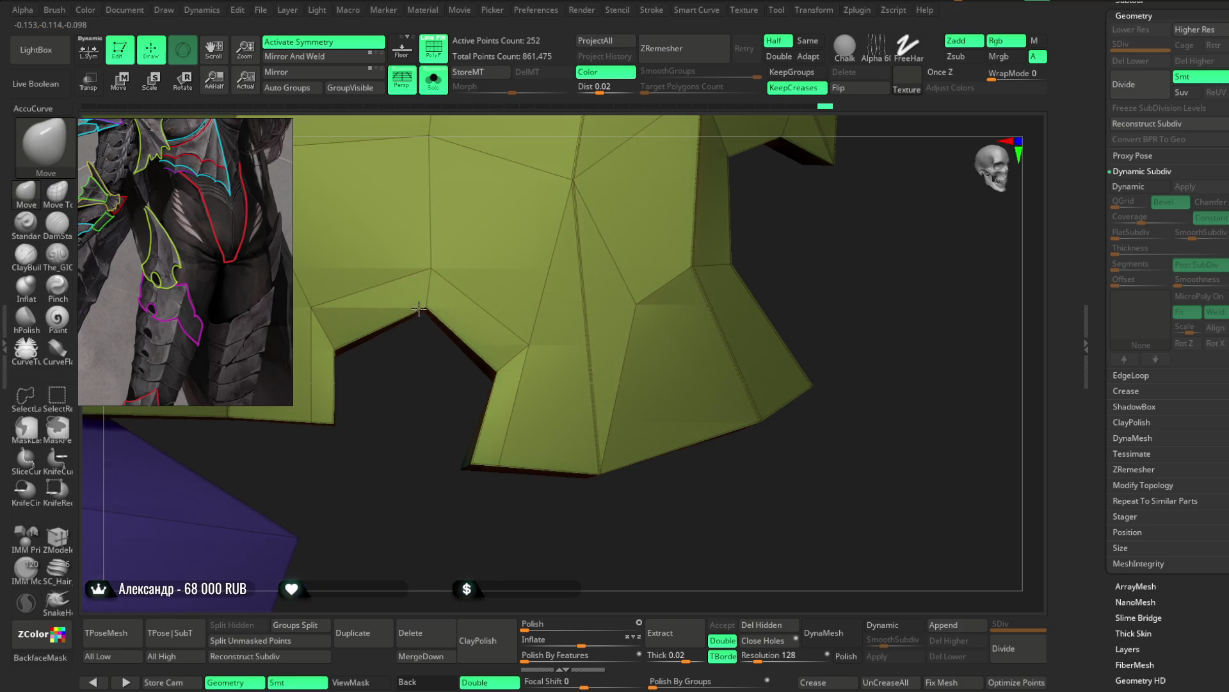
{"action": "mouse_move", "coordinate": [421, 331]}
{"action": "left_mouse_down"}
{"action": "mouse_move", "coordinate": [415, 390]}
{"action": "mouse_move", "coordinate": [429, 310]}
{"action": "mouse_move", "coordinate": [425, 324]}
{"action": "left_mouse_up"}
{"action": "mouse_move", "coordinate": [409, 414]}
{"action": "left_mouse_down"}
{"action": "mouse_move", "coordinate": [487, 371]}
{"action": "mouse_move", "coordinate": [507, 399]}
{"action": "mouse_move", "coordinate": [413, 372]}
{"action": "mouse_move", "coordinate": [440, 395]}
{"action": "left_mouse_up"}
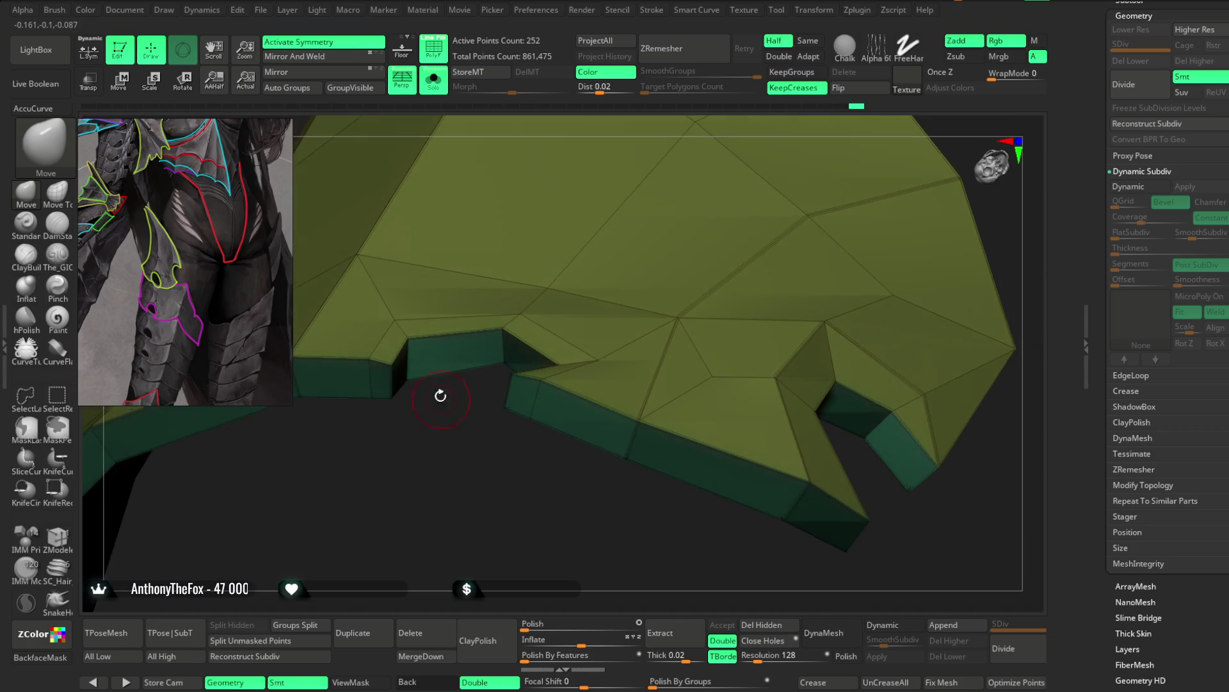
{"action": "mouse_move", "coordinate": [411, 343]}
{"action": "left_mouse_down"}
{"action": "mouse_move", "coordinate": [520, 429]}
{"action": "mouse_move", "coordinate": [580, 371]}
{"action": "left_mouse_up"}
{"action": "left_click_drag", "start_coordinate": [670, 312], "coordinate": [638, 392]}
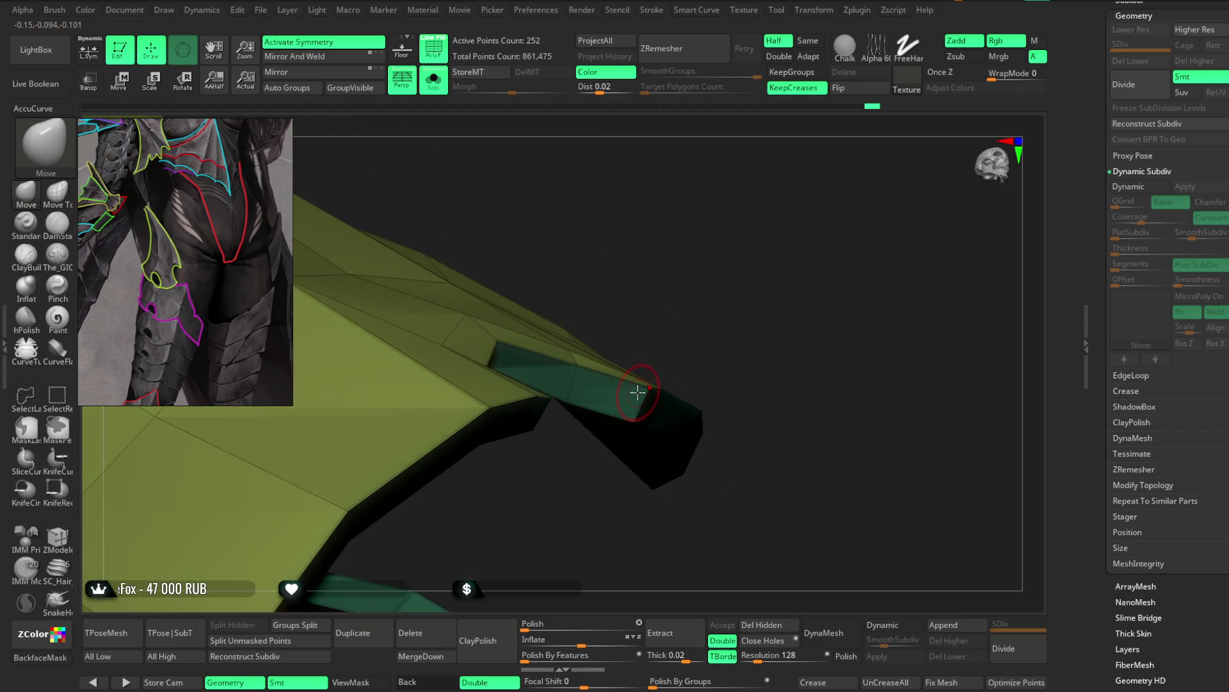
{"action": "left_click_drag", "start_coordinate": [591, 344], "coordinate": [614, 357]}
{"action": "left_click_drag", "start_coordinate": [555, 404], "coordinate": [567, 439]}
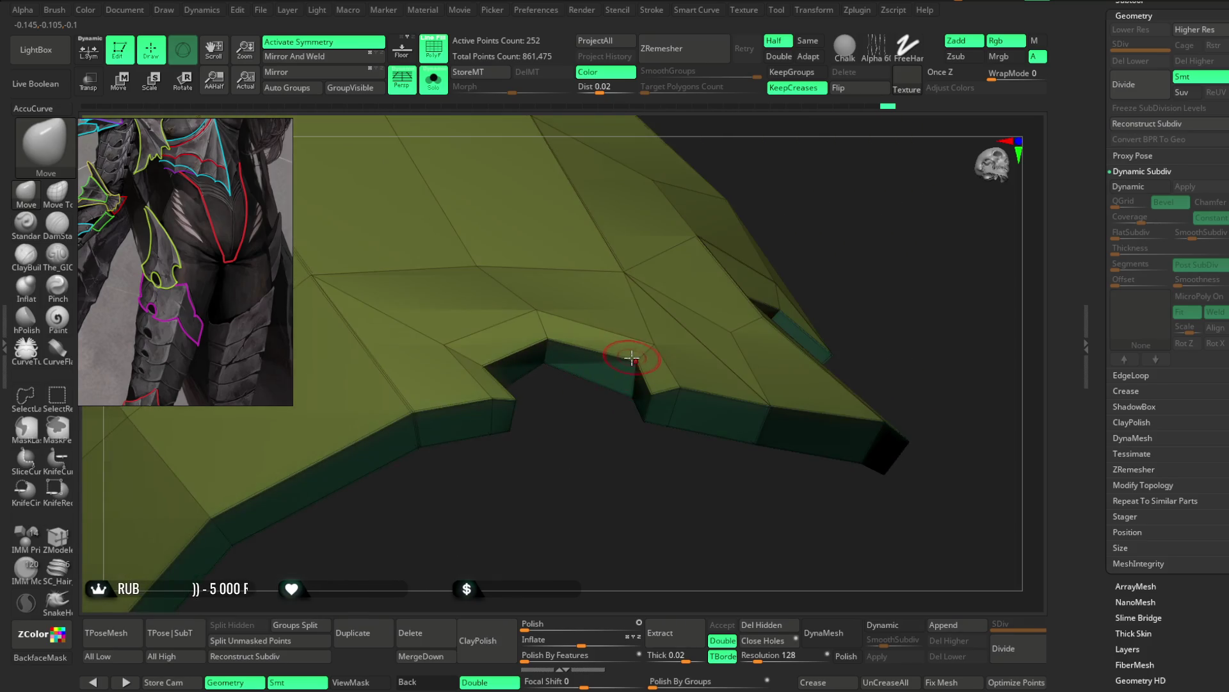
{"action": "mouse_move", "coordinate": [632, 358]}
{"action": "left_mouse_down"}
{"action": "mouse_move", "coordinate": [632, 392]}
{"action": "mouse_move", "coordinate": [568, 361]}
{"action": "left_mouse_up"}
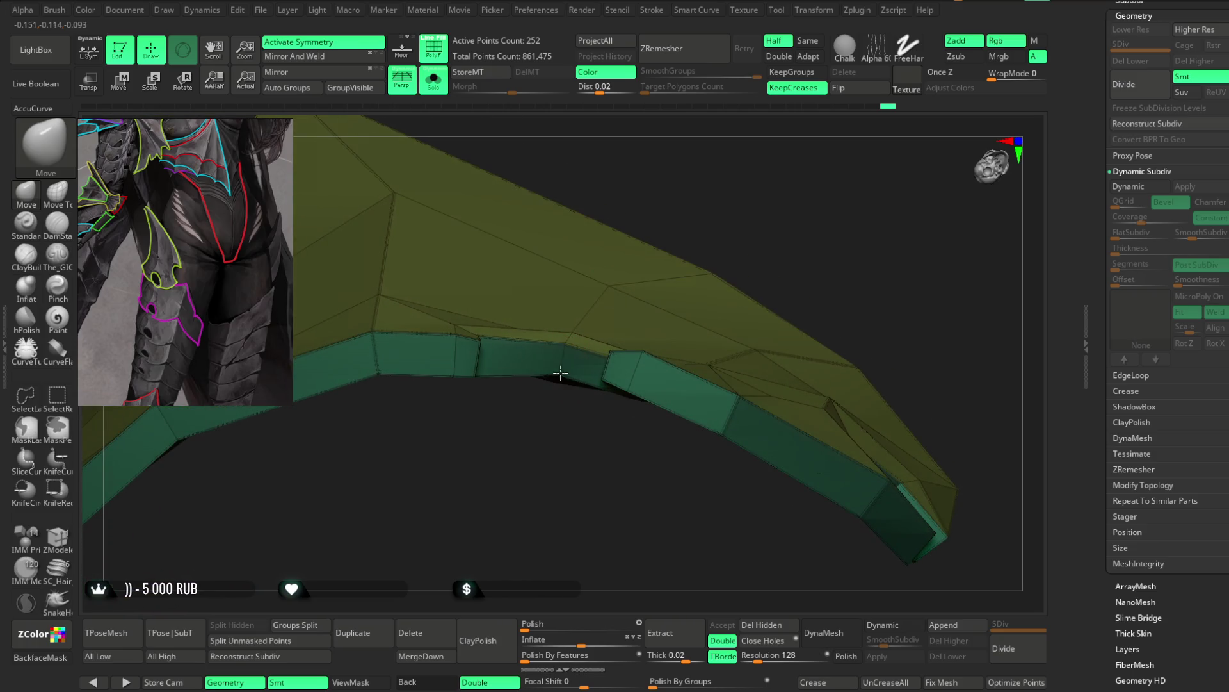
Step: Isolate the green polygroup strip and inspect the notched edge up close
{"action": "left_click", "coordinate": [560, 373], "text": "ctrl+shift"}
{"action": "mouse_move", "coordinate": [525, 409]}
{"action": "left_mouse_down"}
{"action": "mouse_move", "coordinate": [459, 363]}
{"action": "mouse_move", "coordinate": [535, 269]}
{"action": "left_mouse_up"}
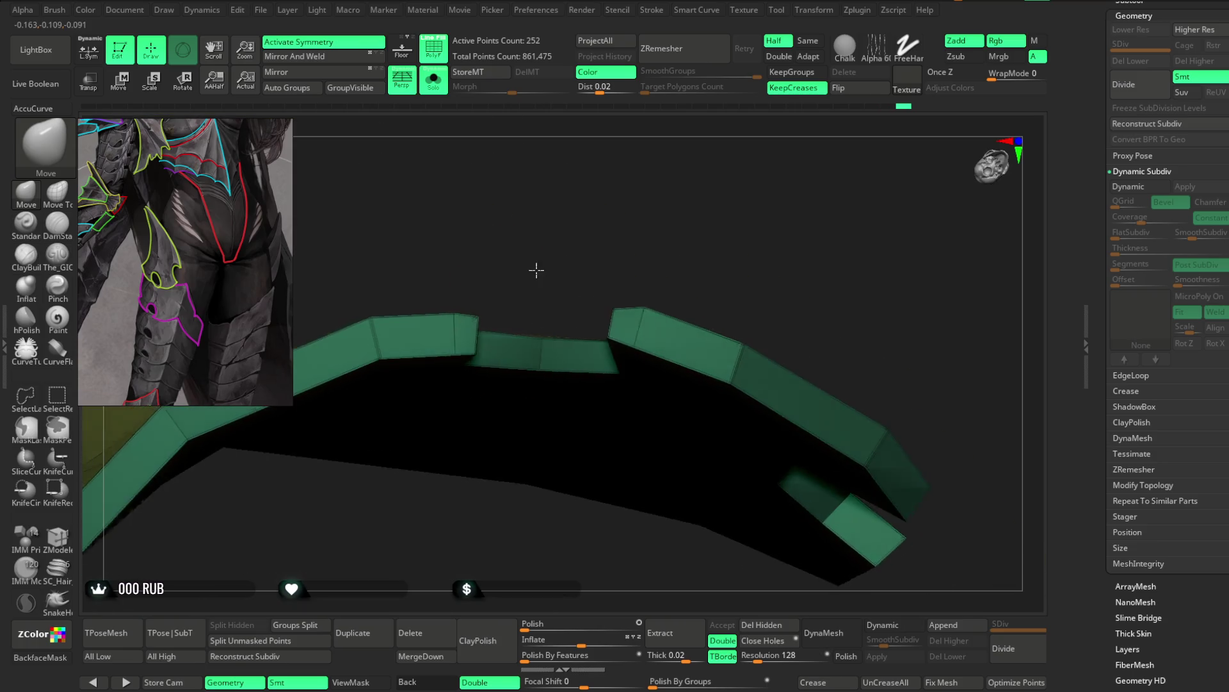
{"action": "left_click_drag", "start_coordinate": [535, 365], "coordinate": [568, 513]}
{"action": "mouse_move", "coordinate": [630, 356]}
{"action": "left_mouse_down"}
{"action": "mouse_move", "coordinate": [582, 433]}
{"action": "mouse_move", "coordinate": [540, 309]}
{"action": "left_mouse_up"}
{"action": "mouse_move", "coordinate": [551, 373]}
{"action": "left_mouse_down"}
{"action": "mouse_move", "coordinate": [634, 336]}
{"action": "mouse_move", "coordinate": [587, 449]}
{"action": "mouse_move", "coordinate": [485, 422]}
{"action": "left_mouse_up"}
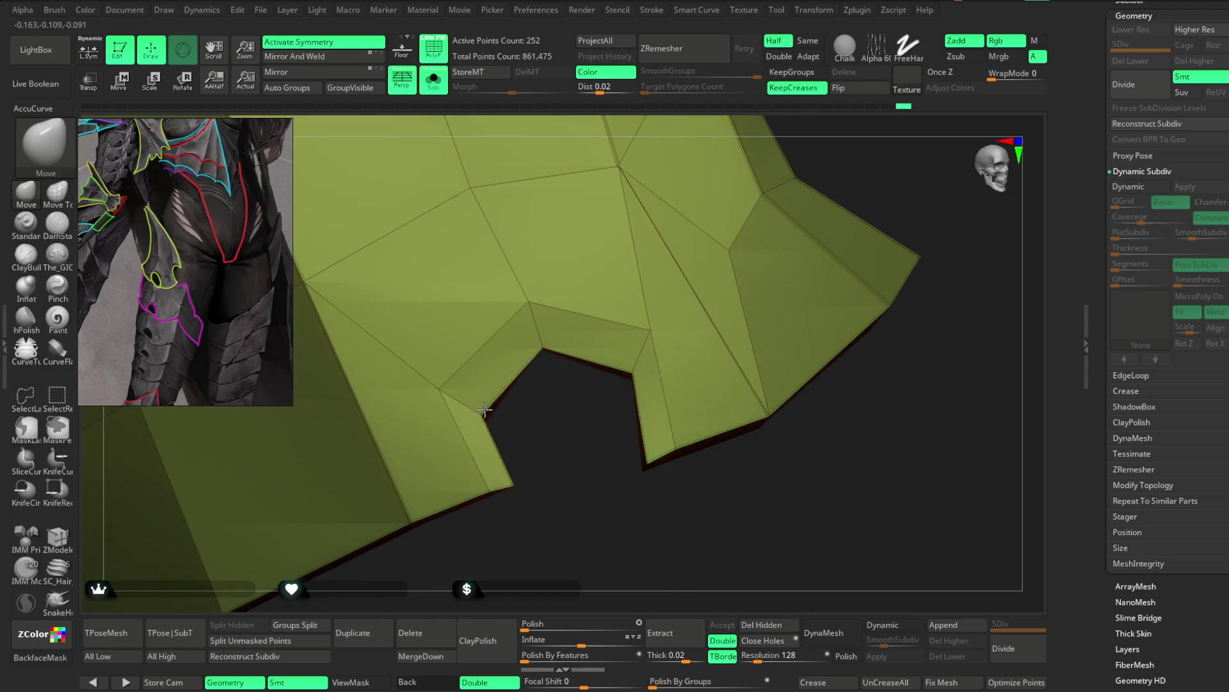
{"action": "mouse_move", "coordinate": [487, 415]}
{"action": "left_mouse_down"}
{"action": "mouse_move", "coordinate": [566, 433]}
{"action": "mouse_move", "coordinate": [552, 458]}
{"action": "mouse_move", "coordinate": [593, 449]}
{"action": "left_mouse_up"}
{"action": "mouse_move", "coordinate": [605, 493]}
{"action": "left_mouse_down"}
{"action": "mouse_move", "coordinate": [582, 505]}
{"action": "mouse_move", "coordinate": [548, 424]}
{"action": "left_mouse_up"}
{"action": "mouse_move", "coordinate": [557, 470]}
{"action": "left_mouse_down", "text": "alt"}
{"action": "mouse_move", "coordinate": [548, 415]}
{"action": "mouse_move", "coordinate": [604, 420]}
{"action": "mouse_move", "coordinate": [549, 345]}
{"action": "mouse_move", "coordinate": [542, 421]}
{"action": "mouse_move", "coordinate": [514, 453]}
{"action": "mouse_move", "coordinate": [560, 458]}
{"action": "mouse_move", "coordinate": [489, 527]}
{"action": "mouse_move", "coordinate": [505, 497]}
{"action": "mouse_move", "coordinate": [493, 481]}
{"action": "mouse_move", "coordinate": [503, 539]}
{"action": "left_mouse_up", "text": "alt"}
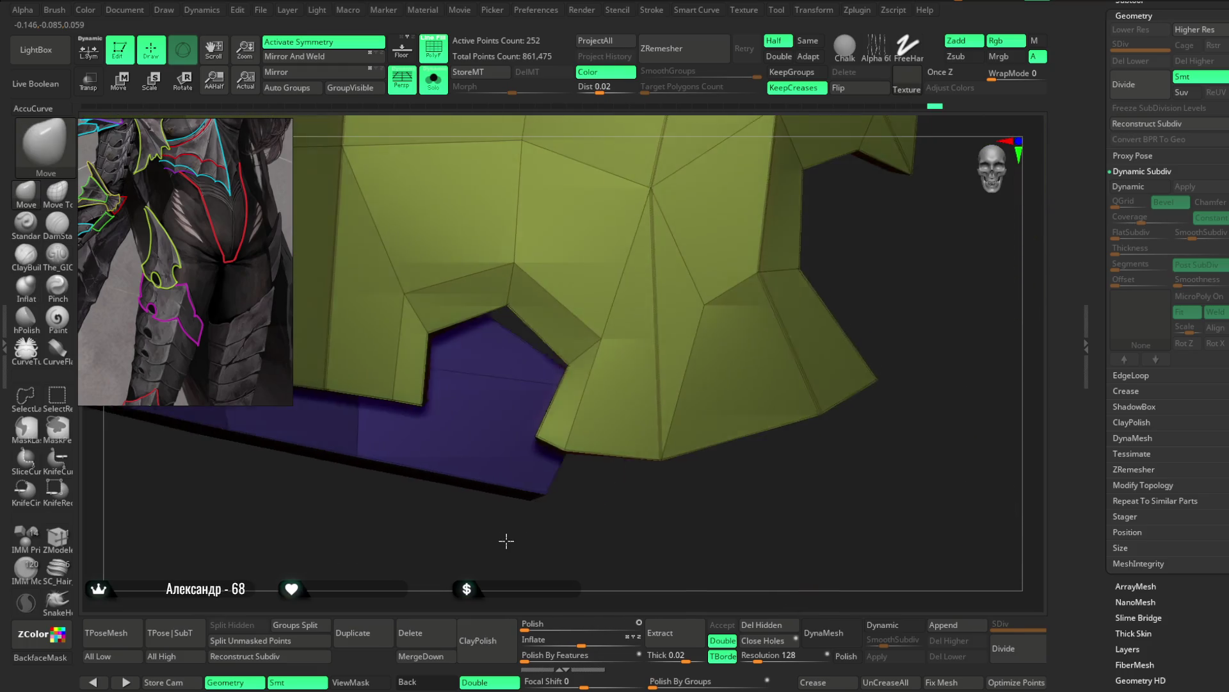
{"action": "left_click", "coordinate": [59, 540]}
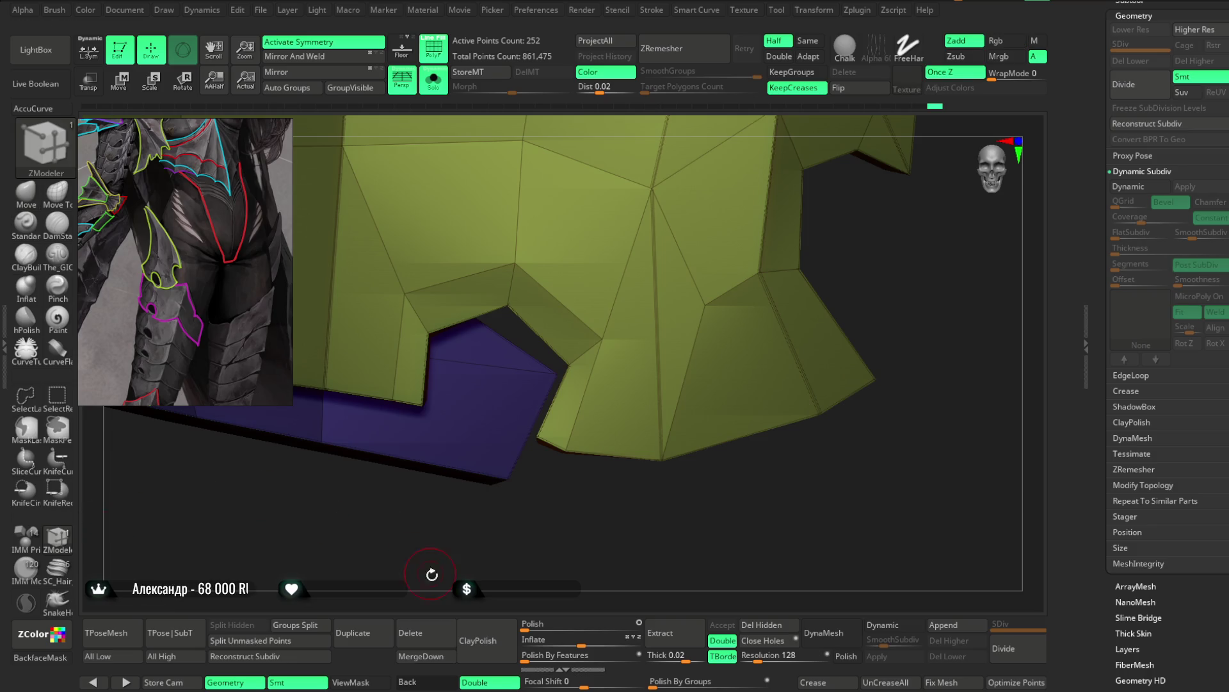
Step: Set Crease as the ZModeler edge action, then return to the Move brush and review the panel
{"action": "key", "text": "space"}
{"action": "left_click", "coordinate": [406, 422]}
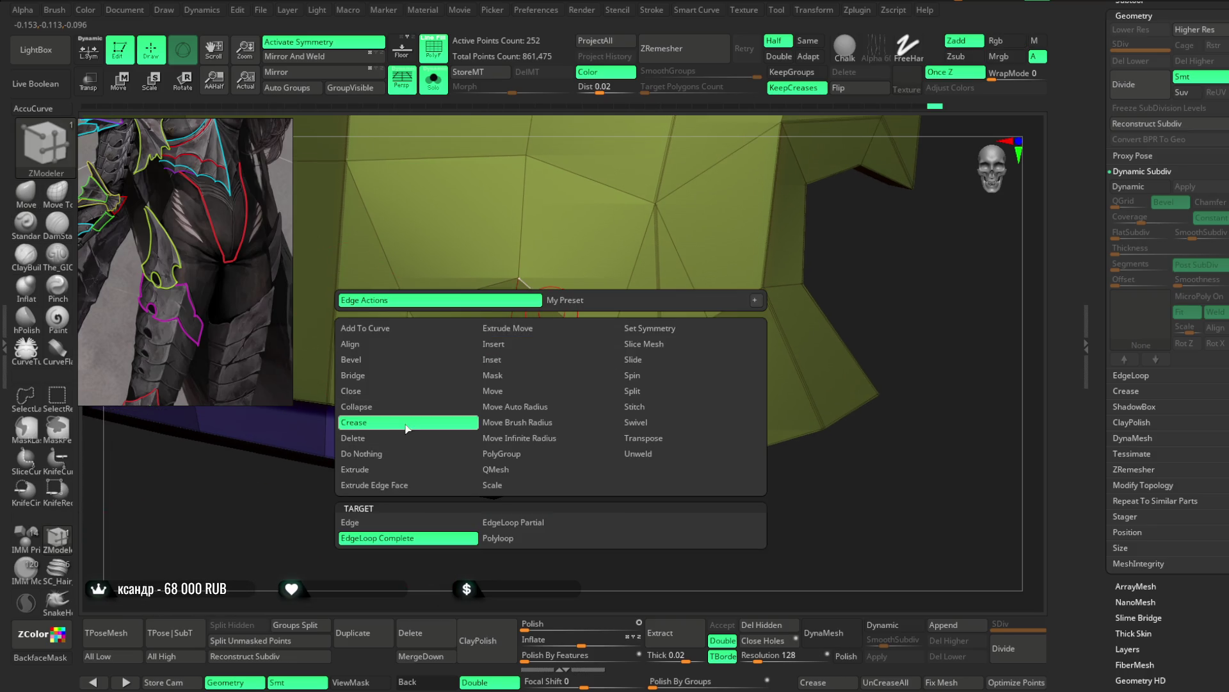
{"action": "mouse_move", "coordinate": [539, 411]}
{"action": "left_mouse_down"}
{"action": "mouse_move", "coordinate": [596, 455]}
{"action": "mouse_move", "coordinate": [560, 336]}
{"action": "mouse_move", "coordinate": [630, 286]}
{"action": "mouse_move", "coordinate": [604, 333]}
{"action": "left_mouse_up"}
{"action": "key", "text": "b"}
{"action": "key", "text": "m"}
{"action": "key", "text": "v"}
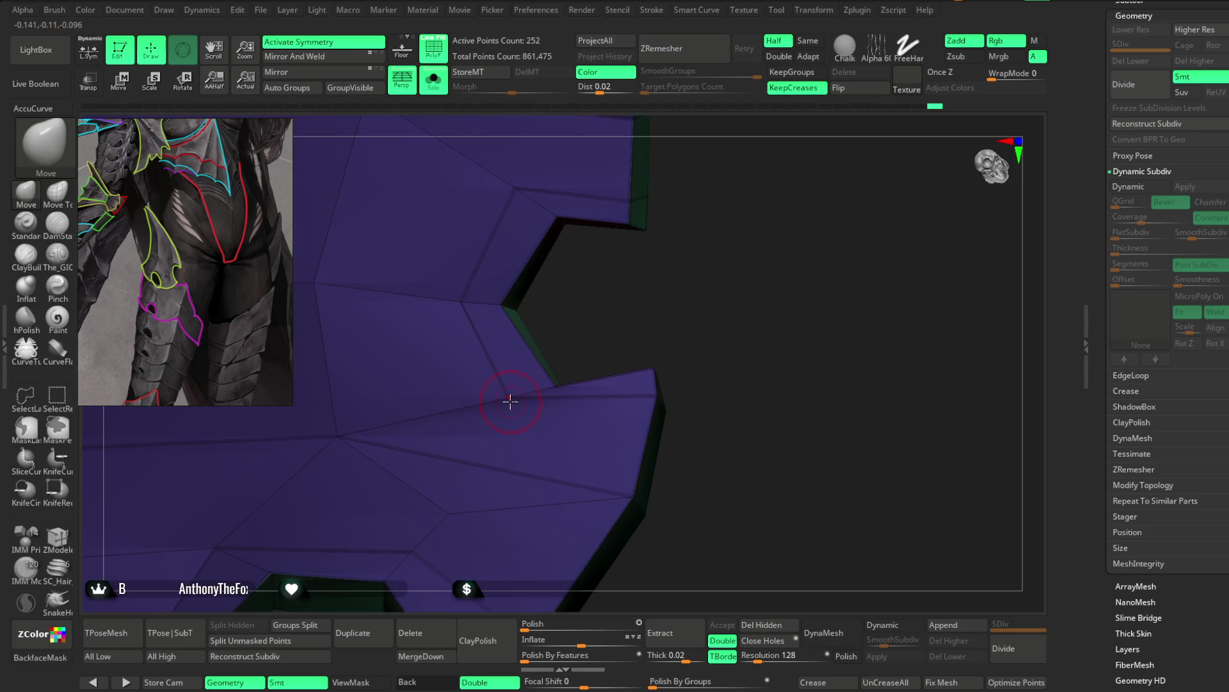
{"action": "key", "text": "space"}
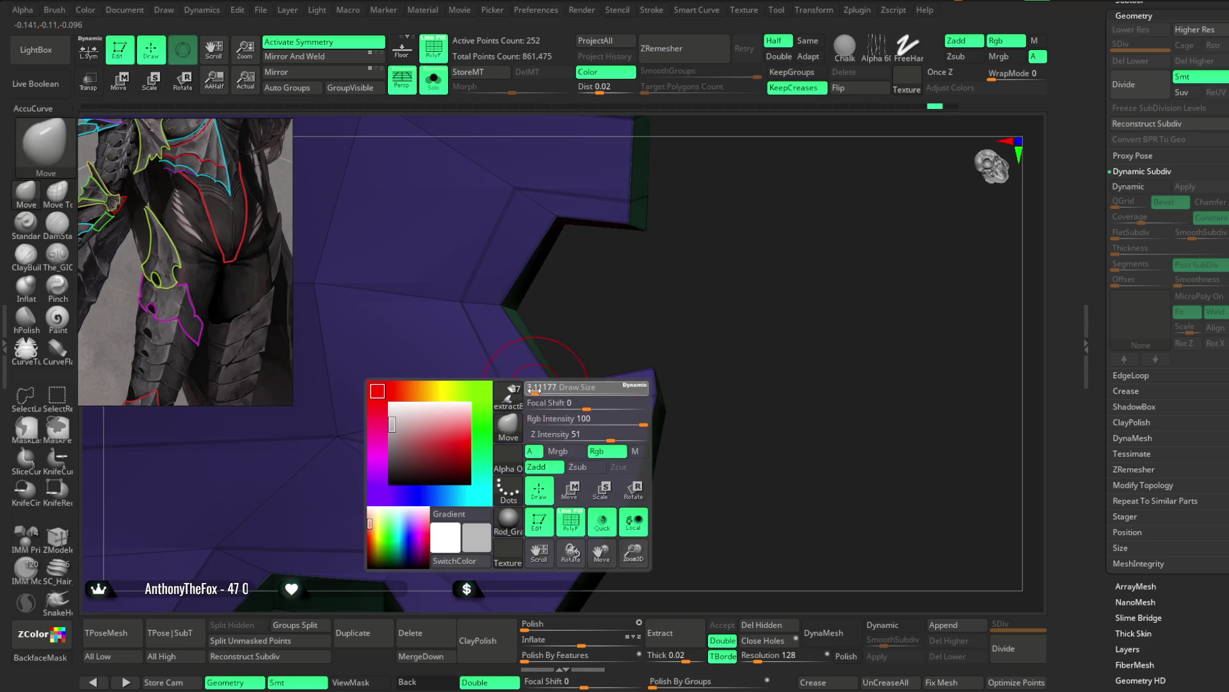
{"action": "mouse_move", "coordinate": [578, 324]}
{"action": "left_mouse_down"}
{"action": "mouse_move", "coordinate": [513, 403]}
{"action": "mouse_move", "coordinate": [647, 266]}
{"action": "mouse_move", "coordinate": [538, 390]}
{"action": "left_mouse_up"}
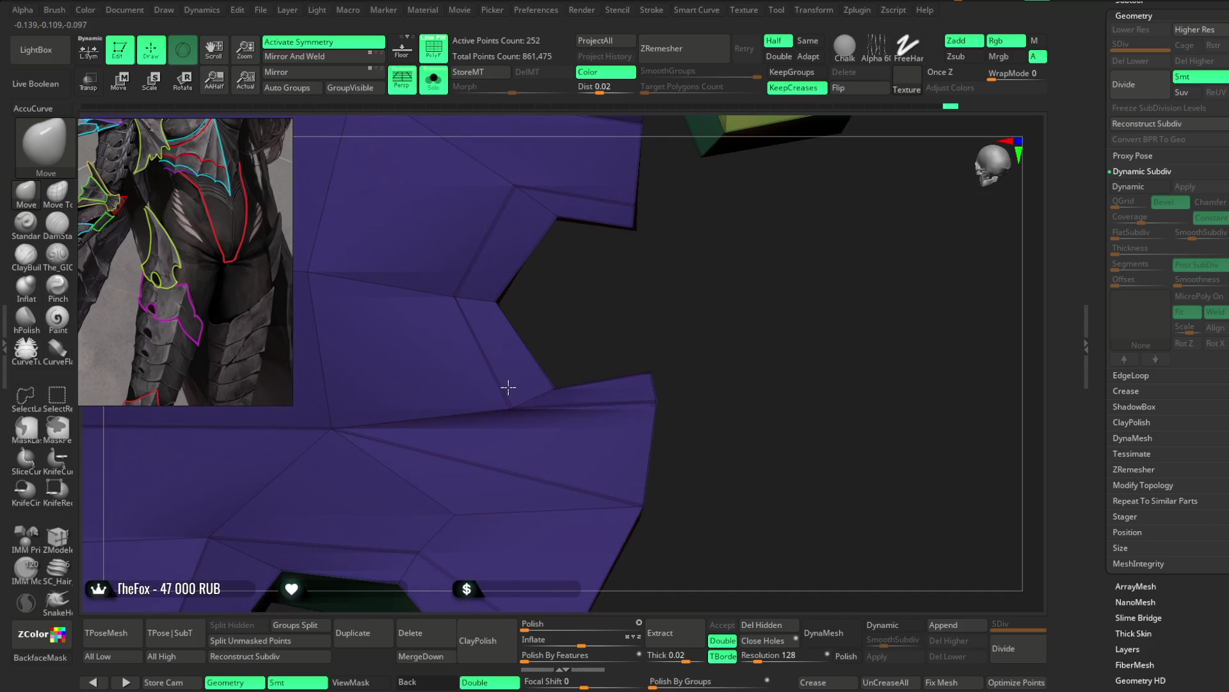
{"action": "left_click_drag", "start_coordinate": [600, 309], "coordinate": [555, 281]}
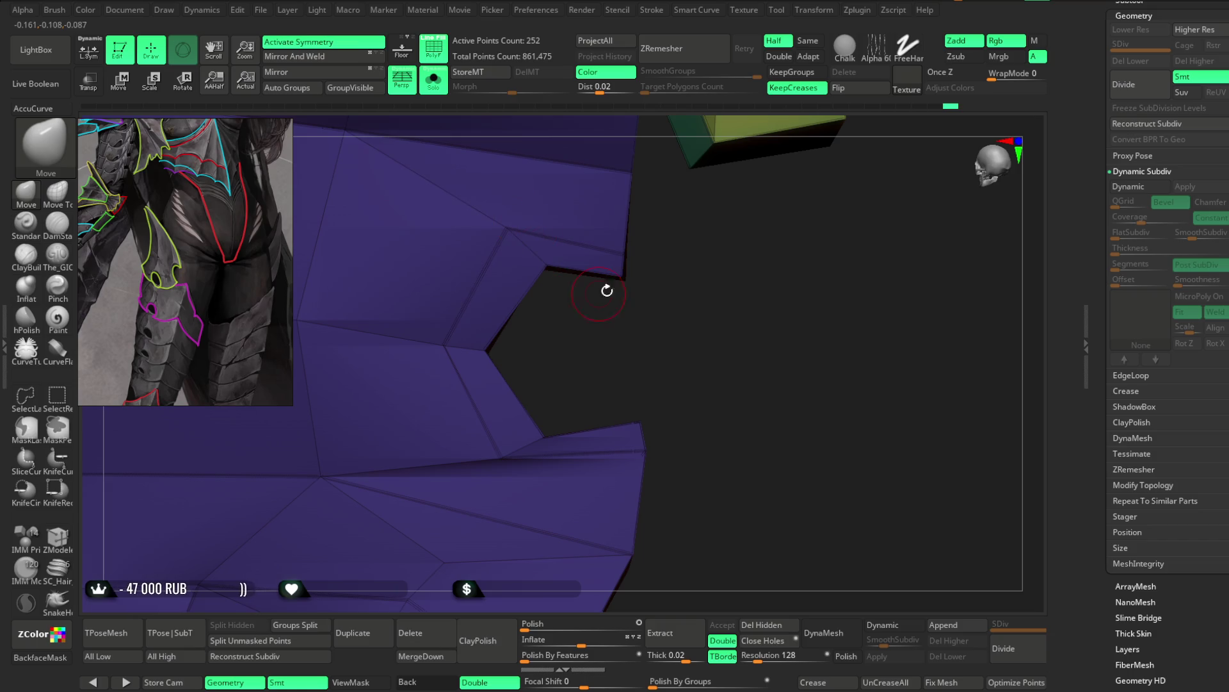
{"action": "mouse_move", "coordinate": [616, 247]}
{"action": "left_mouse_down"}
{"action": "mouse_move", "coordinate": [558, 404]}
{"action": "mouse_move", "coordinate": [538, 510]}
{"action": "mouse_move", "coordinate": [548, 456]}
{"action": "mouse_move", "coordinate": [558, 490]}
{"action": "mouse_move", "coordinate": [576, 465]}
{"action": "left_mouse_up"}
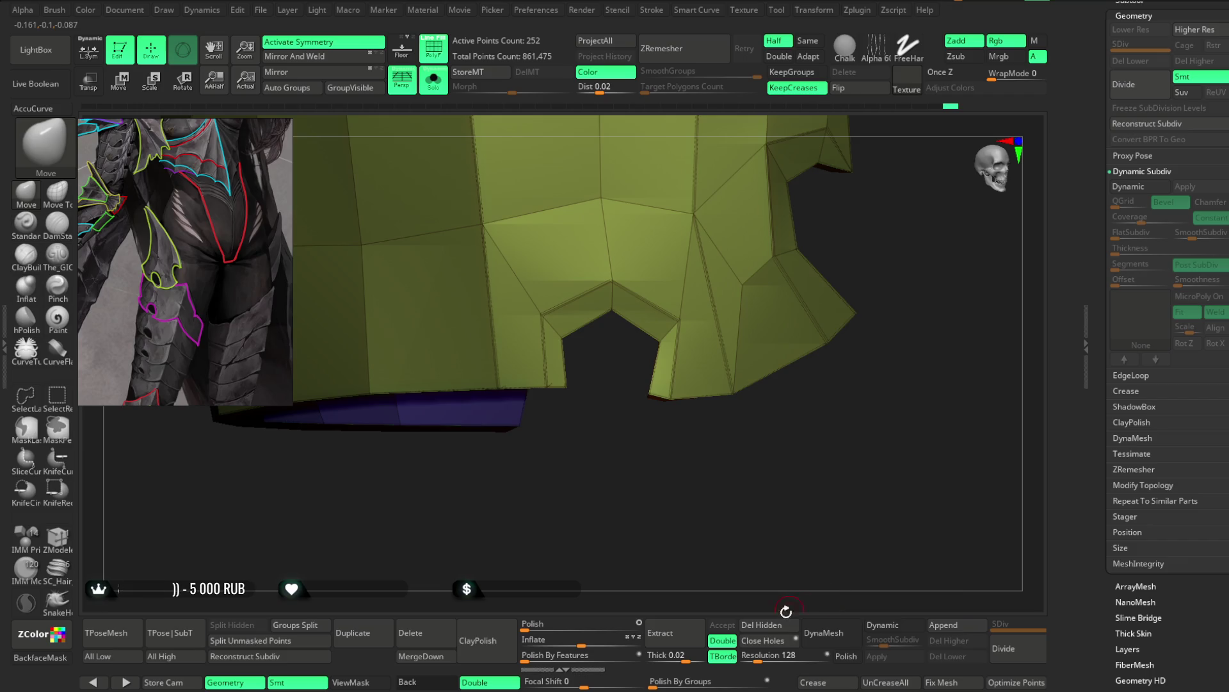
Step: Preview the panel smoothed with Dynamic Subdiv and hide the polygroup wireframe
{"action": "key", "text": "d"}
{"action": "mouse_move", "coordinate": [806, 492]}
{"action": "left_mouse_down"}
{"action": "mouse_move", "coordinate": [700, 294]}
{"action": "mouse_move", "coordinate": [618, 412]}
{"action": "mouse_move", "coordinate": [651, 450]}
{"action": "mouse_move", "coordinate": [643, 475]}
{"action": "mouse_move", "coordinate": [625, 453]}
{"action": "mouse_move", "coordinate": [640, 539]}
{"action": "mouse_move", "coordinate": [627, 542]}
{"action": "left_mouse_up"}
{"action": "key", "text": "shift+f"}
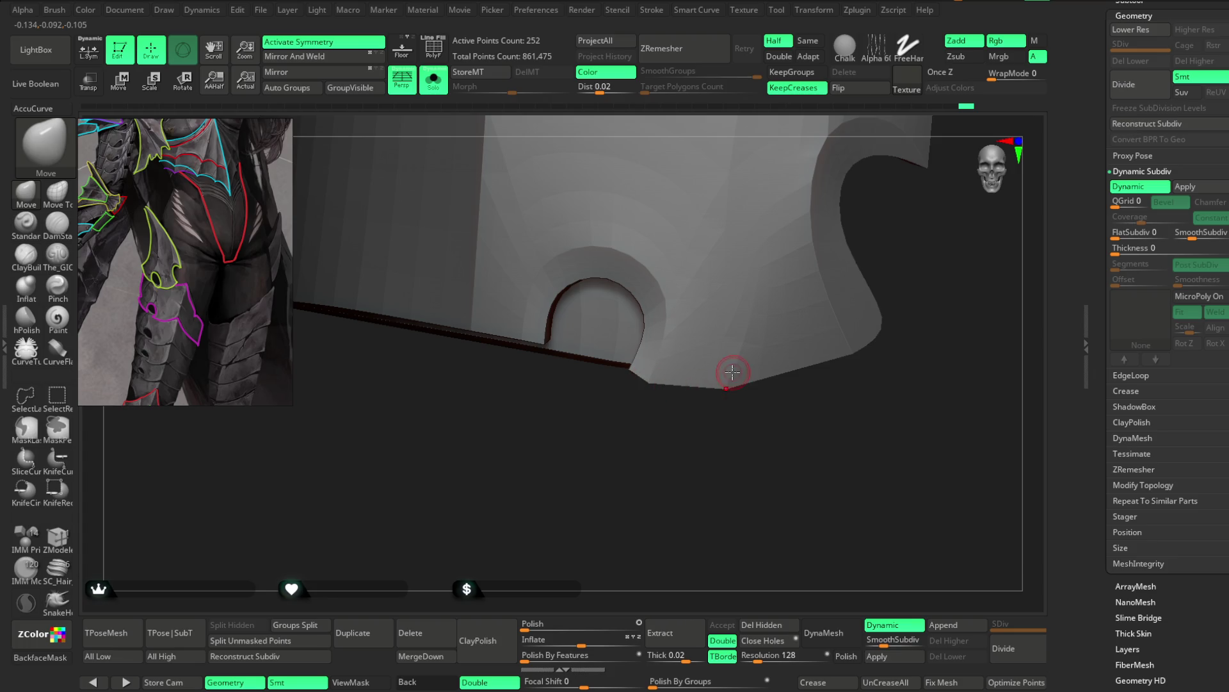
Step: Inspect the plate's thickness and second notch, and set the ZModeler edge action on it
{"action": "mouse_move", "coordinate": [709, 459]}
{"action": "left_mouse_down"}
{"action": "mouse_move", "coordinate": [631, 484]}
{"action": "mouse_move", "coordinate": [570, 409]}
{"action": "mouse_move", "coordinate": [645, 419]}
{"action": "mouse_move", "coordinate": [675, 361]}
{"action": "mouse_move", "coordinate": [733, 332]}
{"action": "left_mouse_up"}
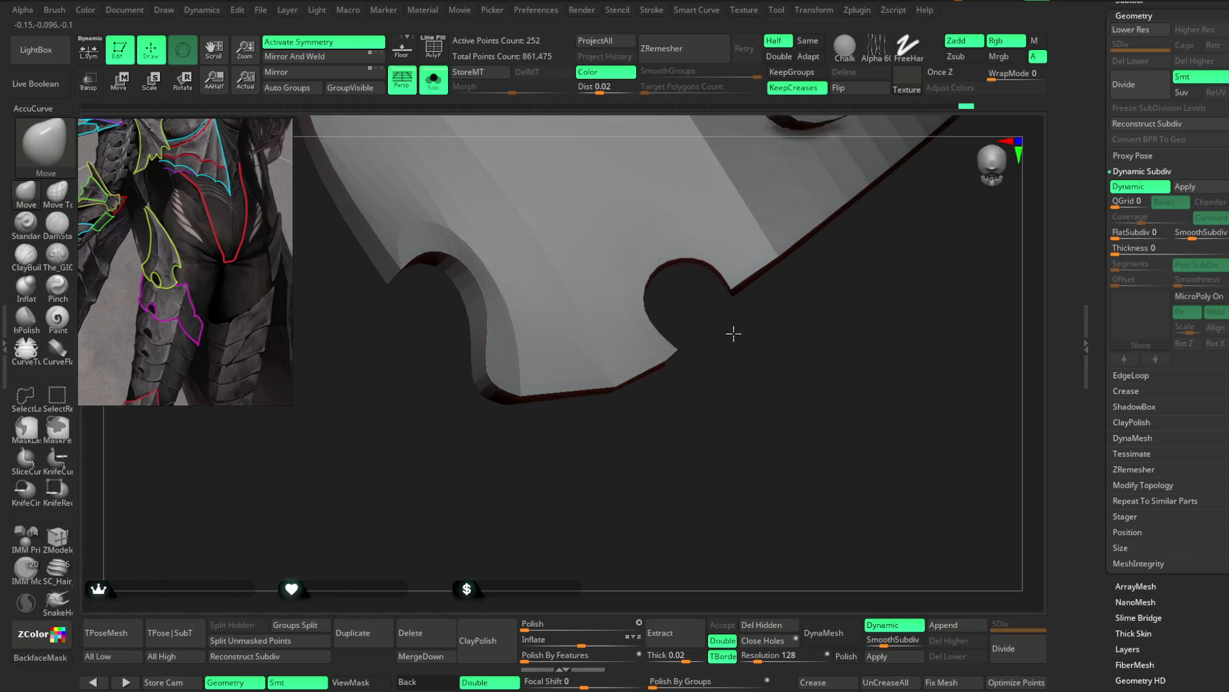
{"action": "mouse_move", "coordinate": [659, 401]}
{"action": "left_mouse_down"}
{"action": "mouse_move", "coordinate": [763, 371]}
{"action": "mouse_move", "coordinate": [692, 455]}
{"action": "mouse_move", "coordinate": [832, 360]}
{"action": "mouse_move", "coordinate": [760, 261]}
{"action": "mouse_move", "coordinate": [767, 372]}
{"action": "mouse_move", "coordinate": [784, 280]}
{"action": "mouse_move", "coordinate": [788, 294]}
{"action": "mouse_move", "coordinate": [801, 261]}
{"action": "mouse_move", "coordinate": [768, 384]}
{"action": "mouse_move", "coordinate": [820, 298]}
{"action": "mouse_move", "coordinate": [659, 497]}
{"action": "mouse_move", "coordinate": [680, 532]}
{"action": "left_mouse_up"}
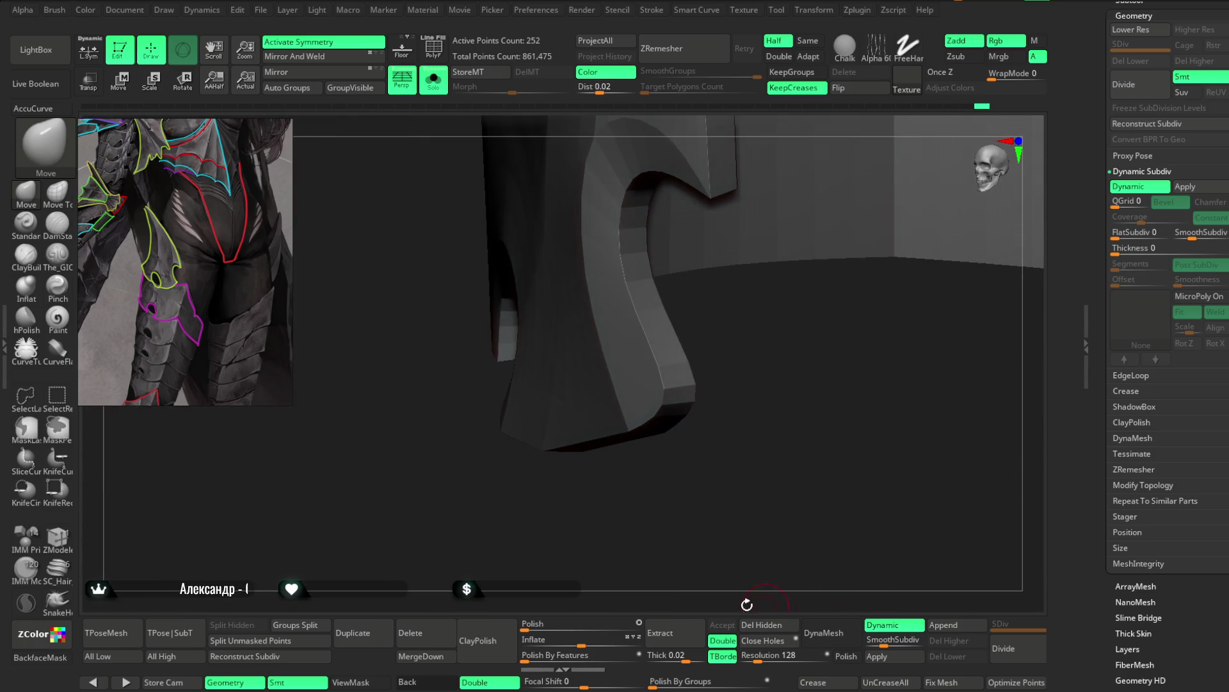
{"action": "left_click", "coordinate": [58, 537]}
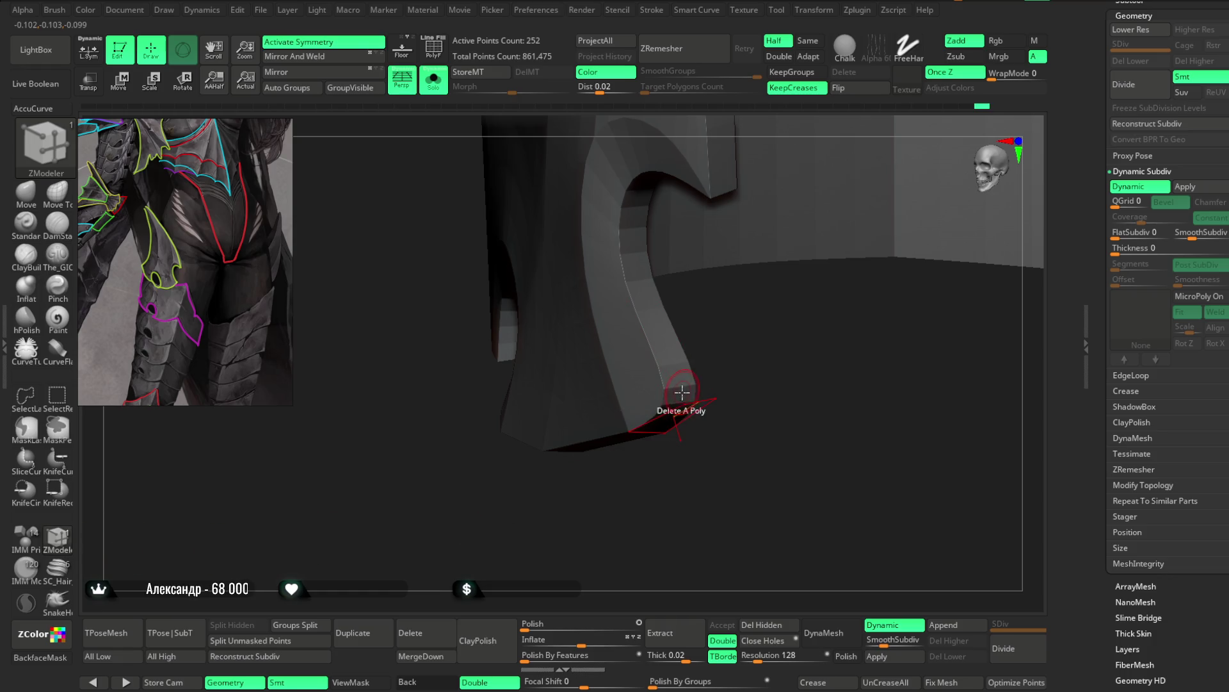
{"action": "mouse_move", "coordinate": [677, 458]}
{"action": "left_mouse_down"}
{"action": "mouse_move", "coordinate": [684, 483]}
{"action": "mouse_move", "coordinate": [676, 410]}
{"action": "left_mouse_up"}
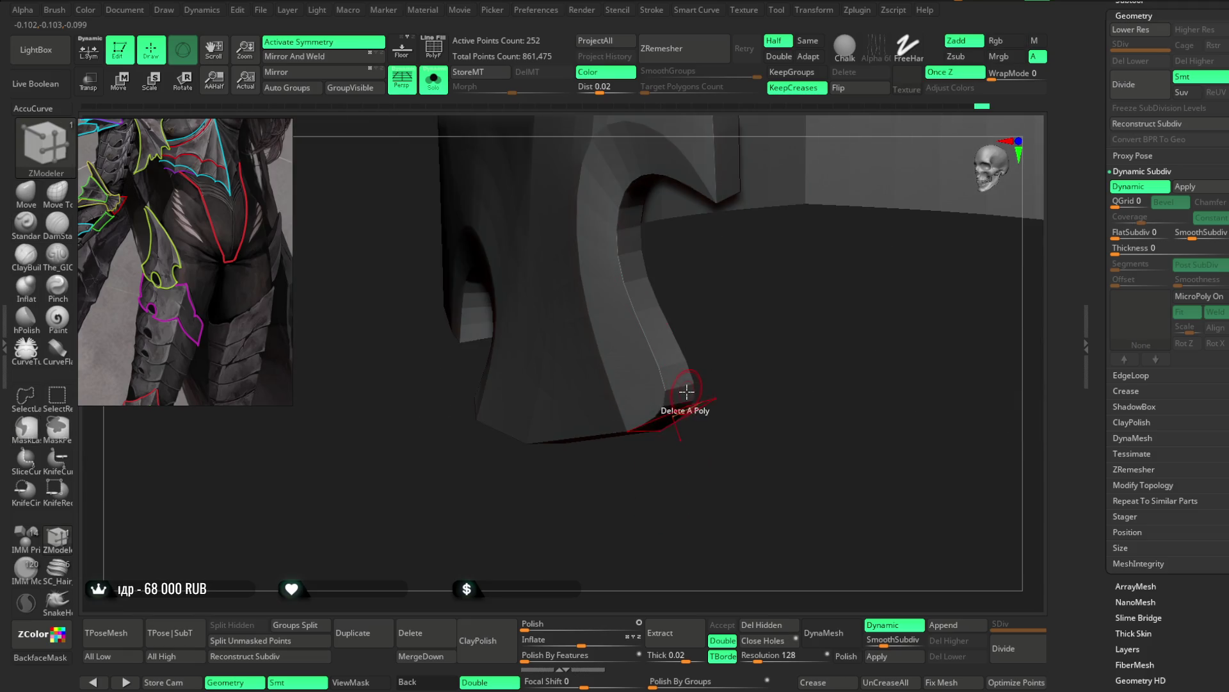
{"action": "key", "text": "space"}
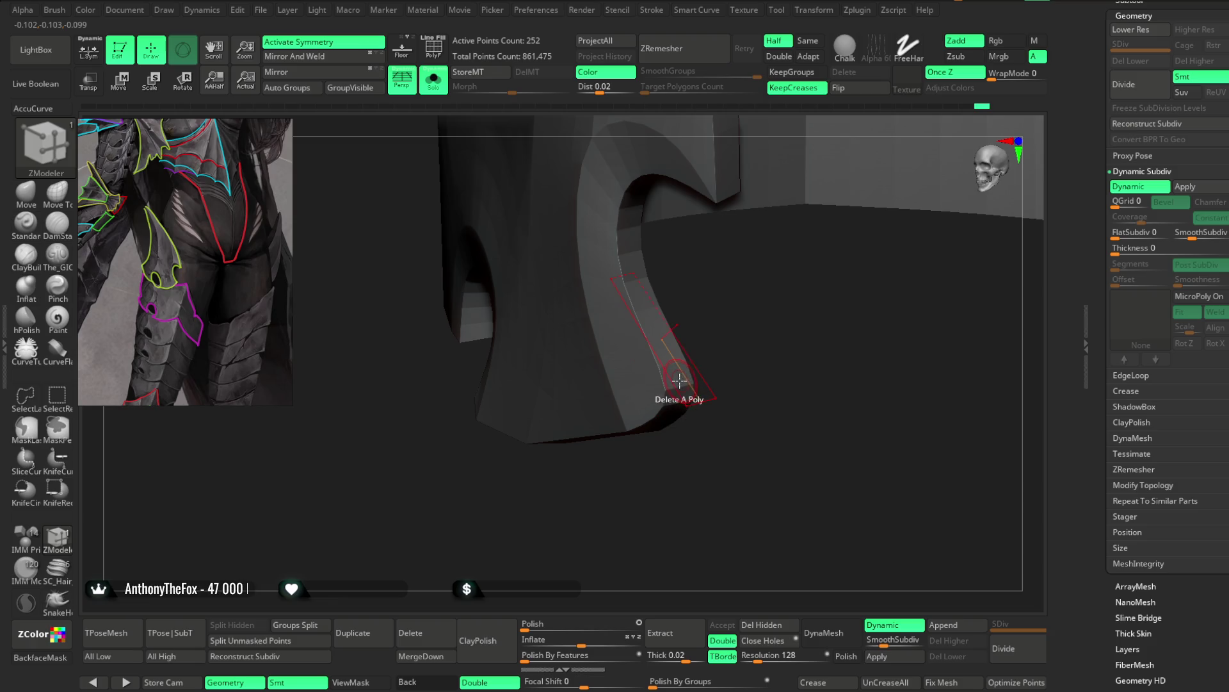
{"action": "left_click_drag", "start_coordinate": [669, 497], "coordinate": [791, 343]}
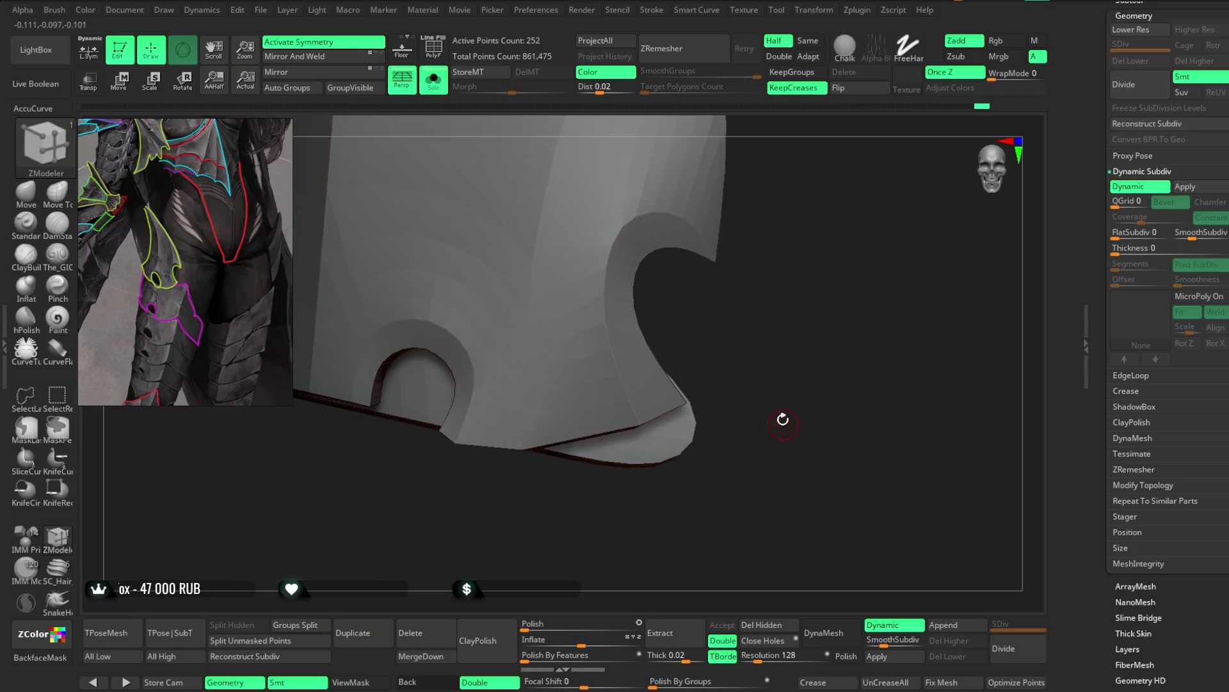
{"action": "left_click_drag", "start_coordinate": [791, 344], "coordinate": [760, 387]}
Step: Return to the Move brush and show the plate's polygroup colours and wireframe again
{"action": "key", "text": "b"}
{"action": "key", "text": "m"}
{"action": "key", "text": "v"}
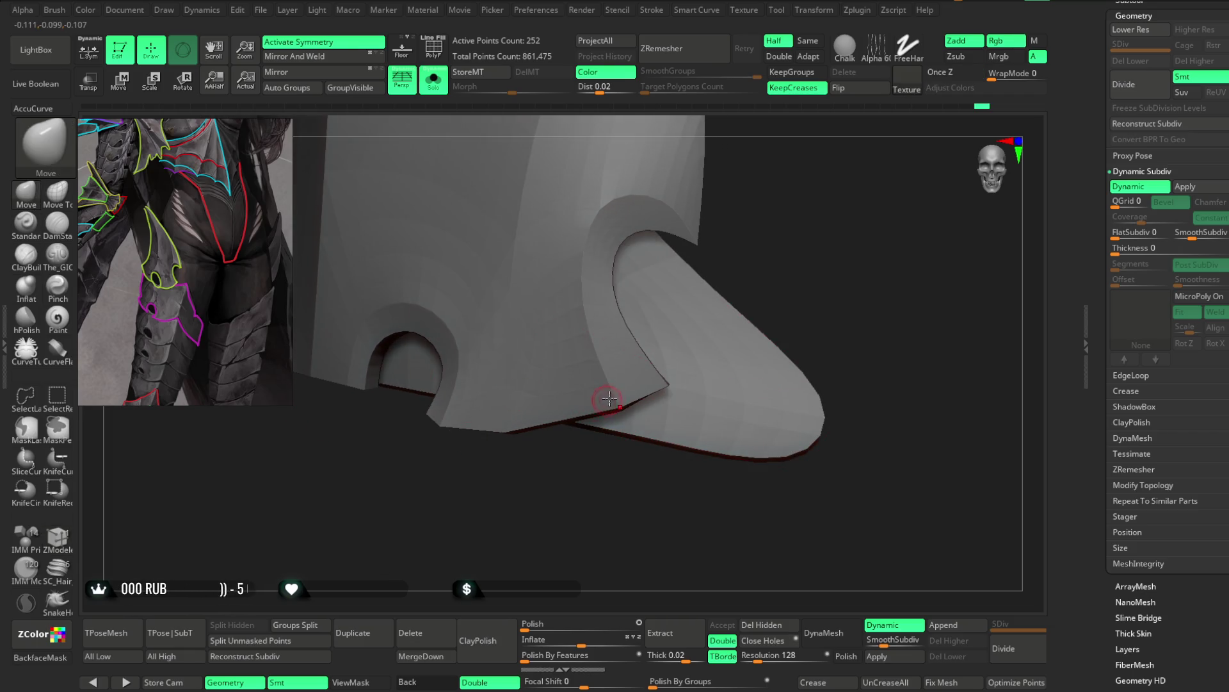
{"action": "mouse_move", "coordinate": [624, 420]}
{"action": "left_mouse_down"}
{"action": "mouse_move", "coordinate": [631, 434]}
{"action": "mouse_move", "coordinate": [717, 374]}
{"action": "mouse_move", "coordinate": [695, 301]}
{"action": "mouse_move", "coordinate": [606, 283]}
{"action": "left_mouse_up"}
{"action": "key", "text": "shift+f"}
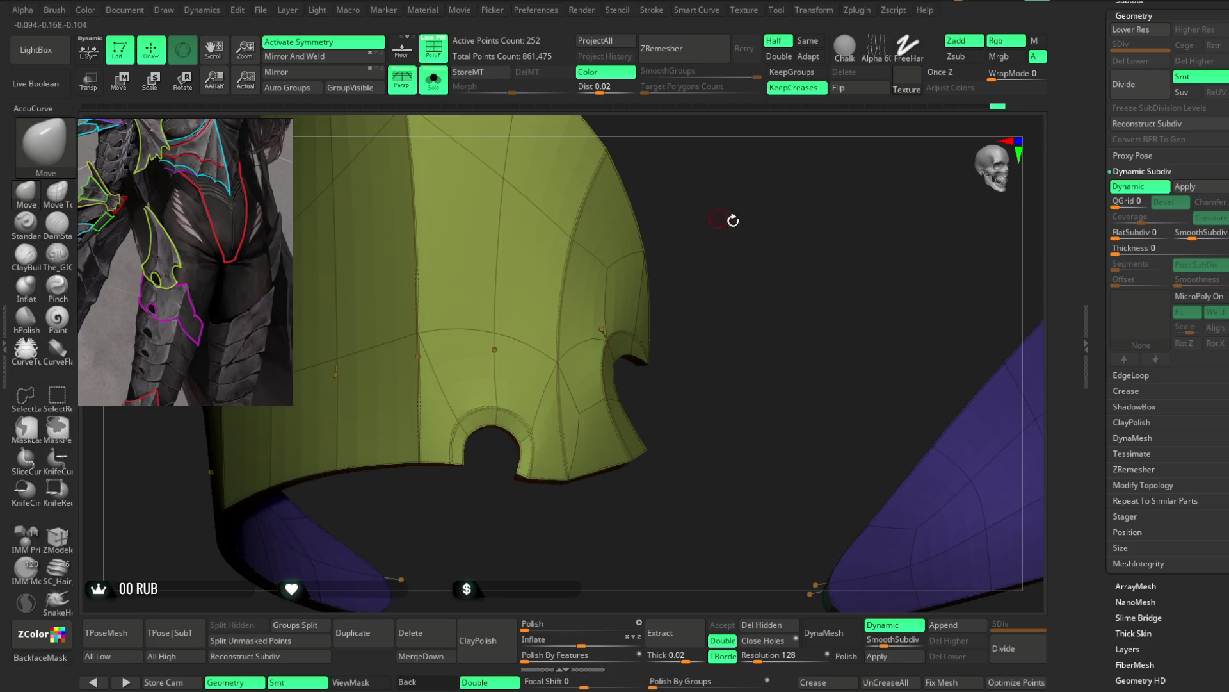
Step: Nudge the plate's edge near the notch with the Move brush and check the blade from several sides
{"action": "left_click_drag", "start_coordinate": [742, 257], "coordinate": [681, 274]}
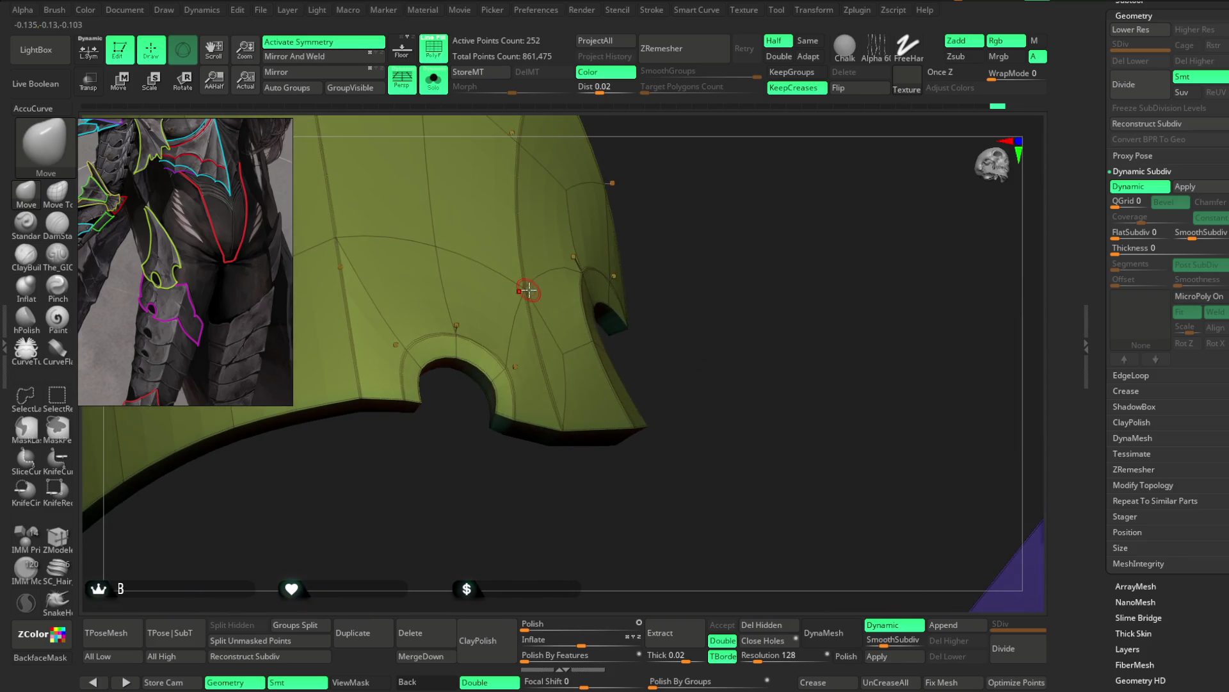
{"action": "key", "text": "space"}
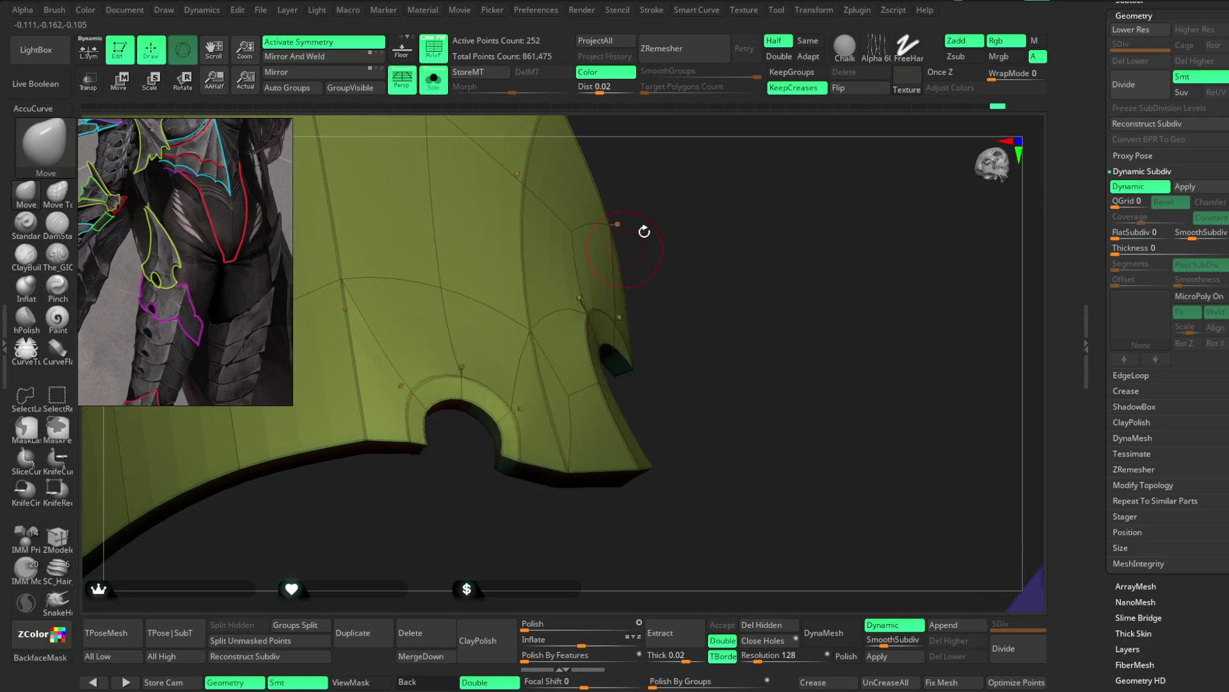
{"action": "left_click_drag", "start_coordinate": [643, 231], "coordinate": [530, 328]}
{"action": "left_click", "coordinate": [530, 328]}
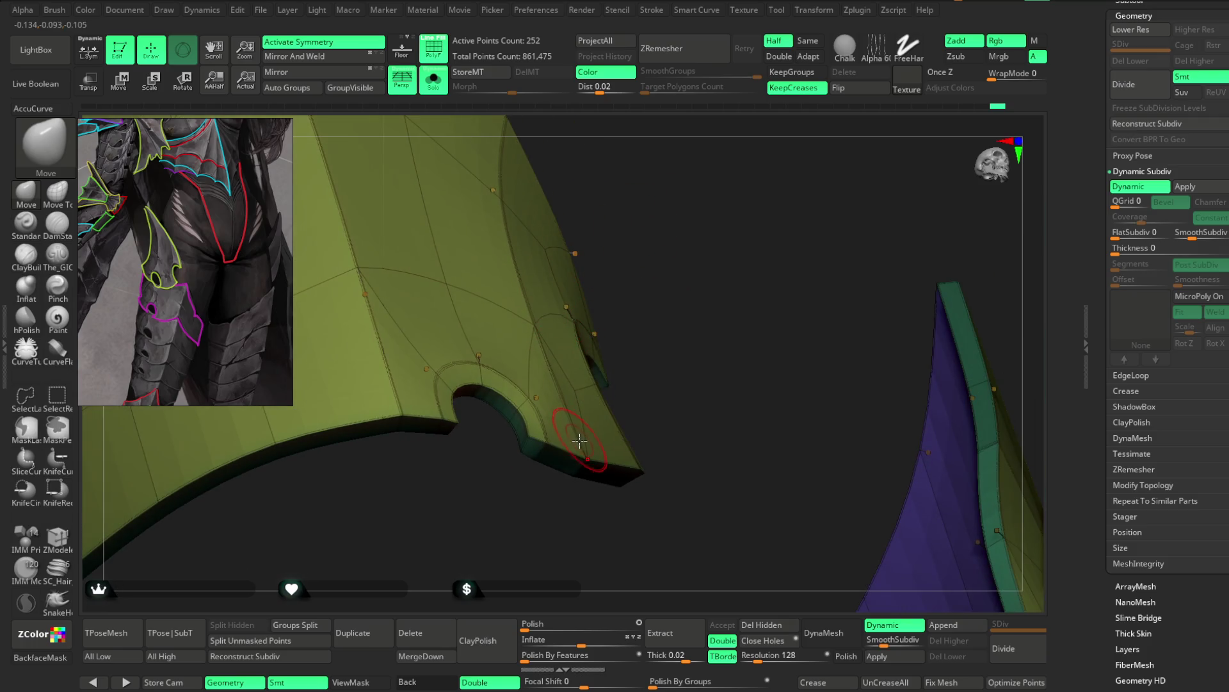
{"action": "left_click_drag", "start_coordinate": [648, 302], "coordinate": [511, 327]}
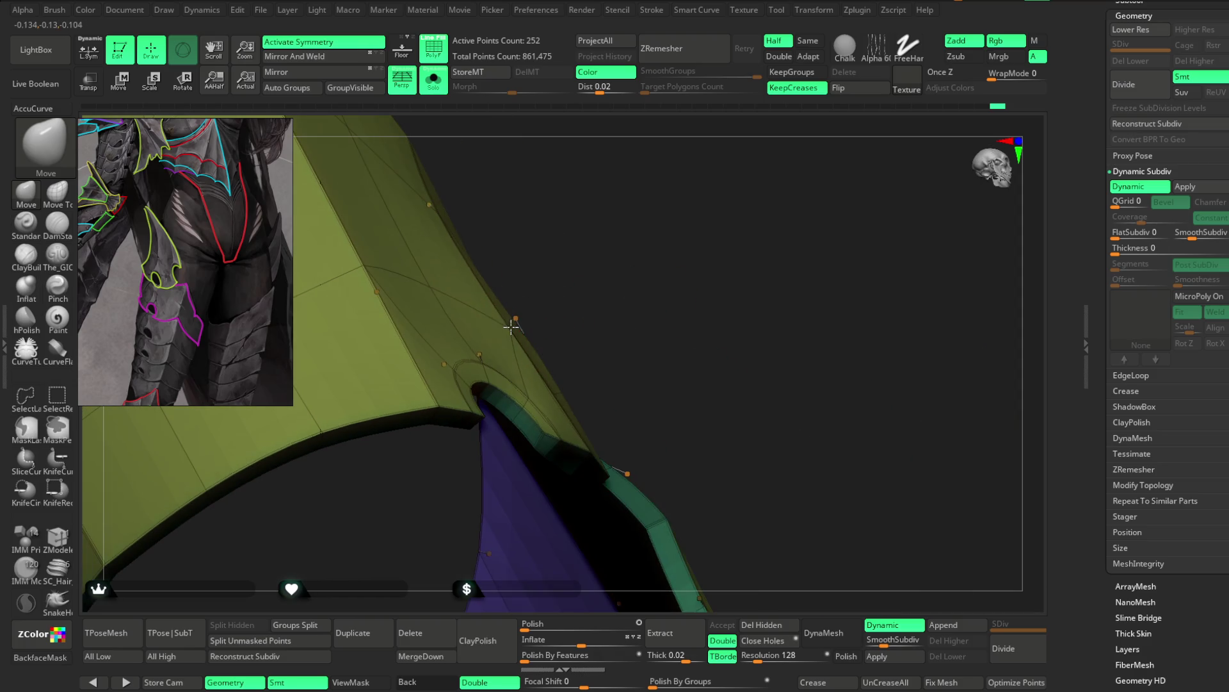
{"action": "left_click_drag", "start_coordinate": [630, 234], "coordinate": [490, 324]}
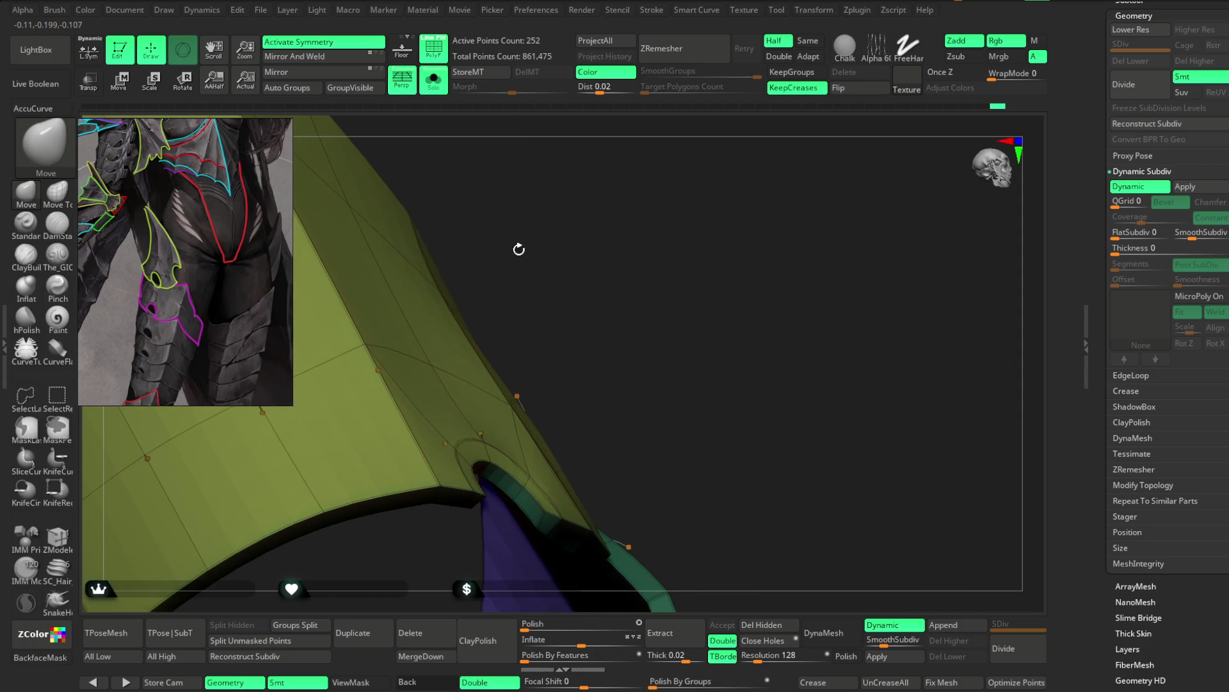
{"action": "left_click_drag", "start_coordinate": [519, 249], "coordinate": [587, 324]}
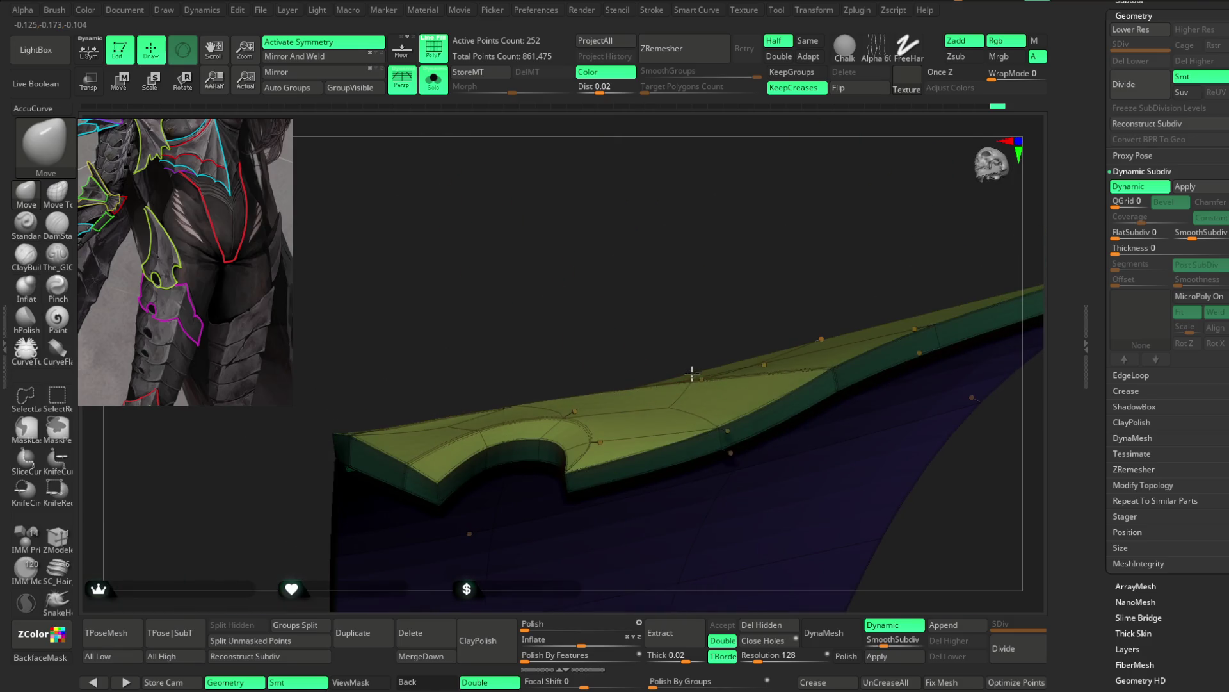
{"action": "left_click_drag", "start_coordinate": [690, 363], "coordinate": [542, 370]}
{"action": "mouse_move", "coordinate": [475, 325]}
{"action": "left_mouse_down"}
{"action": "mouse_move", "coordinate": [433, 397]}
{"action": "mouse_move", "coordinate": [563, 363]}
{"action": "mouse_move", "coordinate": [536, 493]}
{"action": "mouse_move", "coordinate": [463, 250]}
{"action": "mouse_move", "coordinate": [495, 377]}
{"action": "left_mouse_up"}
Step: Hide the wireframe, leave Solo mode and frame both hip plates on the full body
{"action": "key", "text": "shift+f"}
{"action": "key", "text": "f"}
{"action": "mouse_move", "coordinate": [506, 319]}
{"action": "left_mouse_down"}
{"action": "mouse_move", "coordinate": [532, 261]}
{"action": "mouse_move", "coordinate": [532, 302]}
{"action": "mouse_move", "coordinate": [483, 221]}
{"action": "left_mouse_up"}
{"action": "left_click", "coordinate": [433, 81]}
{"action": "mouse_move", "coordinate": [597, 327]}
{"action": "left_mouse_down"}
{"action": "mouse_move", "coordinate": [813, 228]}
{"action": "mouse_move", "coordinate": [807, 260]}
{"action": "mouse_move", "coordinate": [778, 258]}
{"action": "mouse_move", "coordinate": [848, 256]}
{"action": "mouse_move", "coordinate": [448, 363]}
{"action": "mouse_move", "coordinate": [456, 354]}
{"action": "left_mouse_up"}
{"action": "key", "text": "space"}
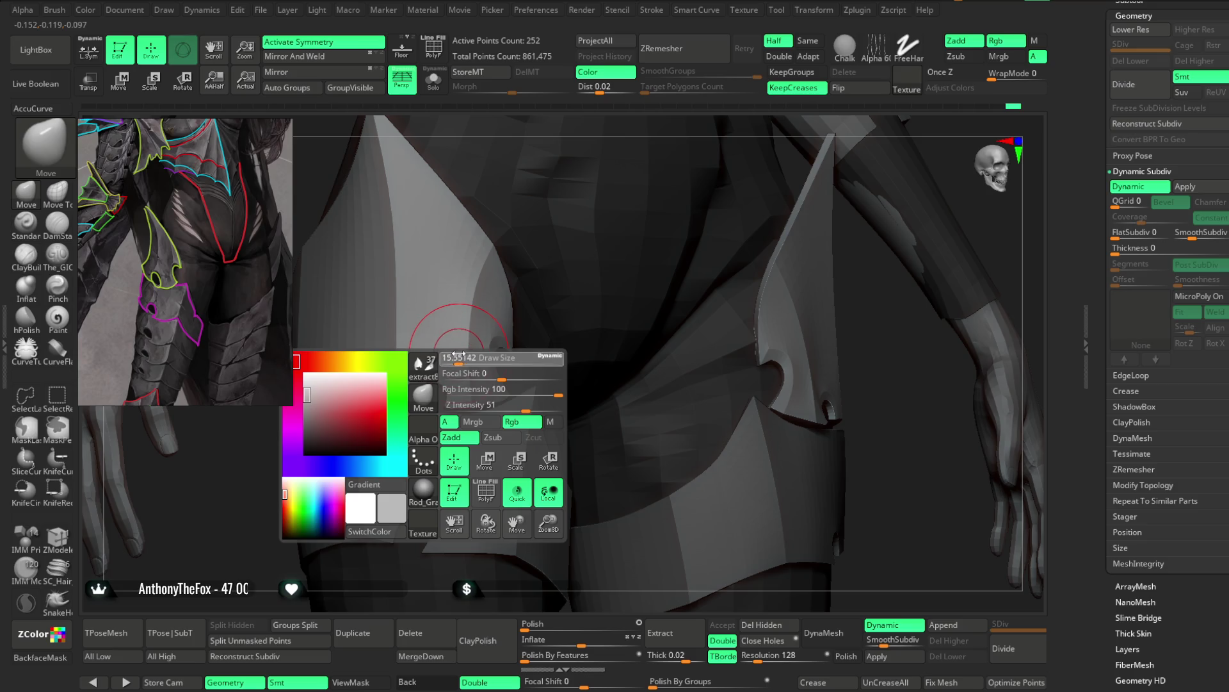
Step: Move in close and turn both hip plates toward the view
{"action": "key", "text": "space"}
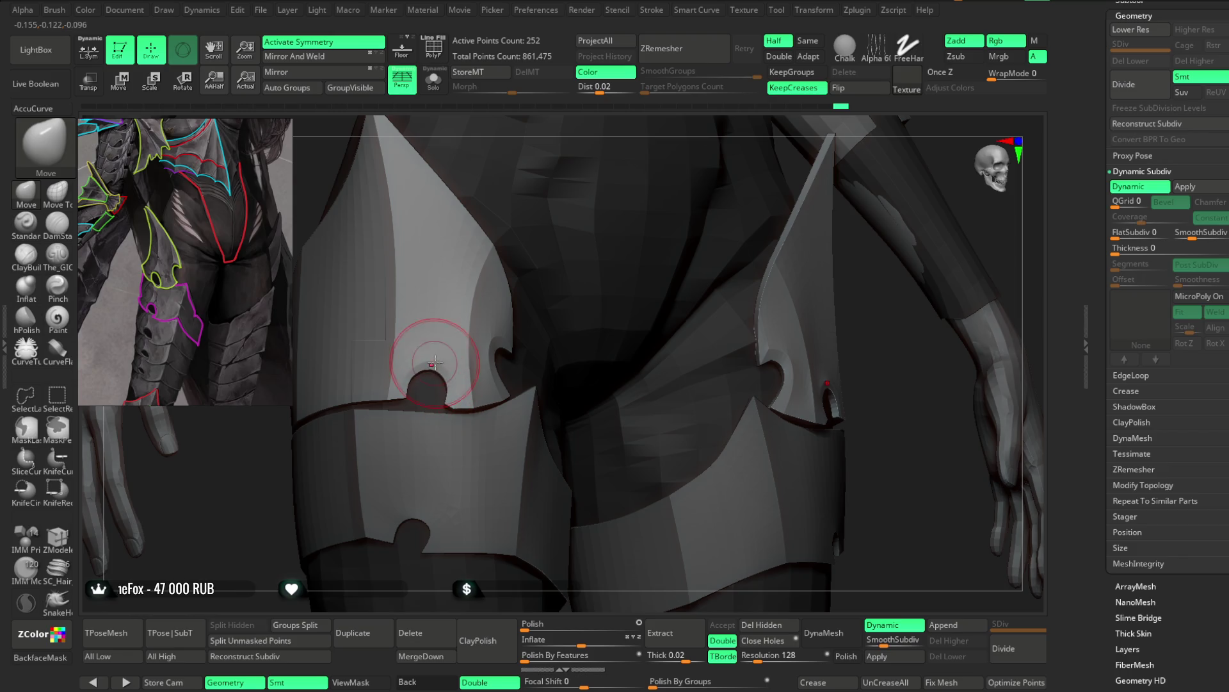
{"action": "left_click_drag", "start_coordinate": [522, 133], "coordinate": [406, 369]}
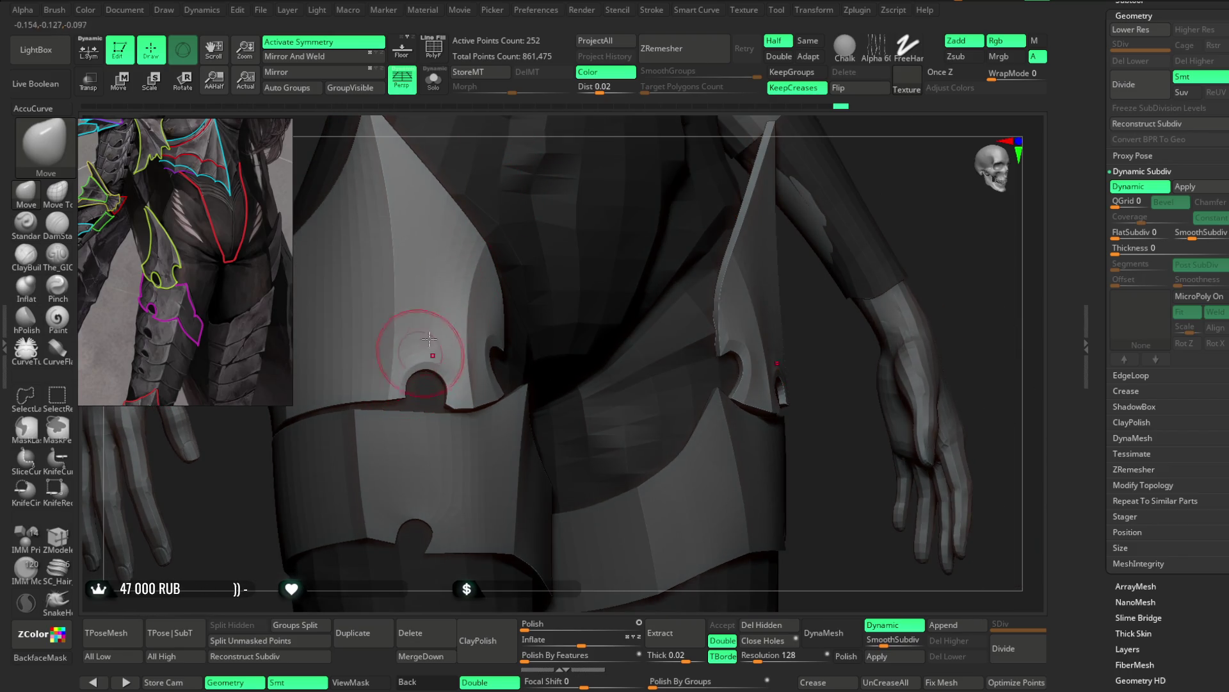
{"action": "left_click_drag", "start_coordinate": [569, 126], "coordinate": [449, 385]}
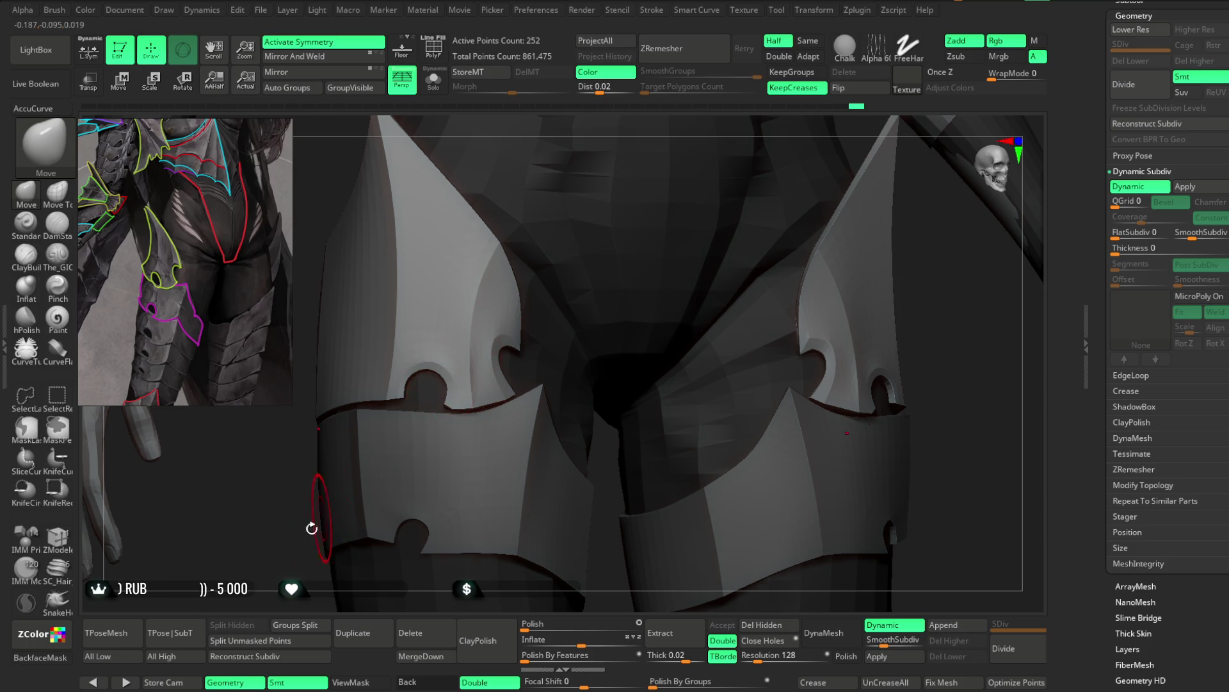
{"action": "left_click_drag", "start_coordinate": [310, 521], "coordinate": [377, 454]}
{"action": "mouse_move", "coordinate": [463, 416]}
{"action": "left_mouse_down"}
{"action": "mouse_move", "coordinate": [385, 500]}
{"action": "mouse_move", "coordinate": [445, 392]}
{"action": "mouse_move", "coordinate": [410, 420]}
{"action": "left_mouse_up"}
Step: Make the Extract10_01 thigh band the active subtool and bring the whole figure into view
{"action": "left_click", "coordinate": [445, 392], "text": "alt"}
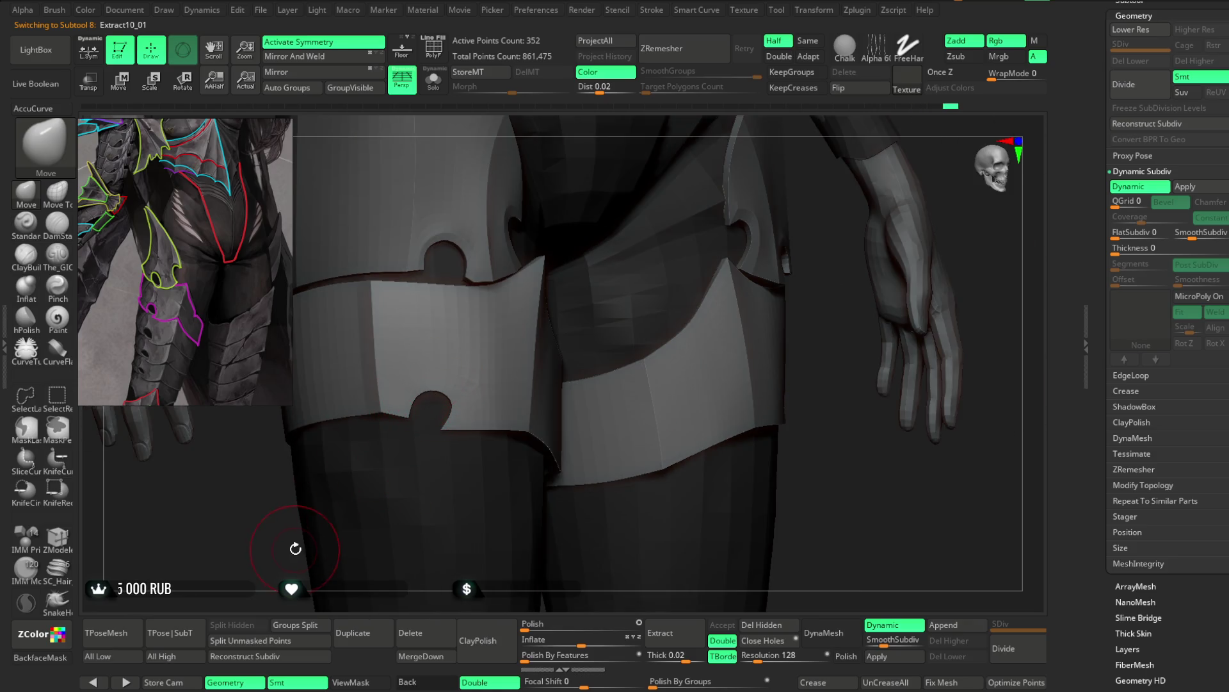
{"action": "right_click_drag", "start_coordinate": [296, 547], "coordinate": [285, 482], "text": "ctrl"}
{"action": "mouse_move", "coordinate": [796, 209]}
{"action": "right_mouse_down", "text": "ctrl"}
{"action": "mouse_move", "coordinate": [801, 401]}
{"action": "mouse_move", "coordinate": [816, 219]}
{"action": "mouse_move", "coordinate": [790, 269]}
{"action": "right_mouse_up", "text": "ctrl"}
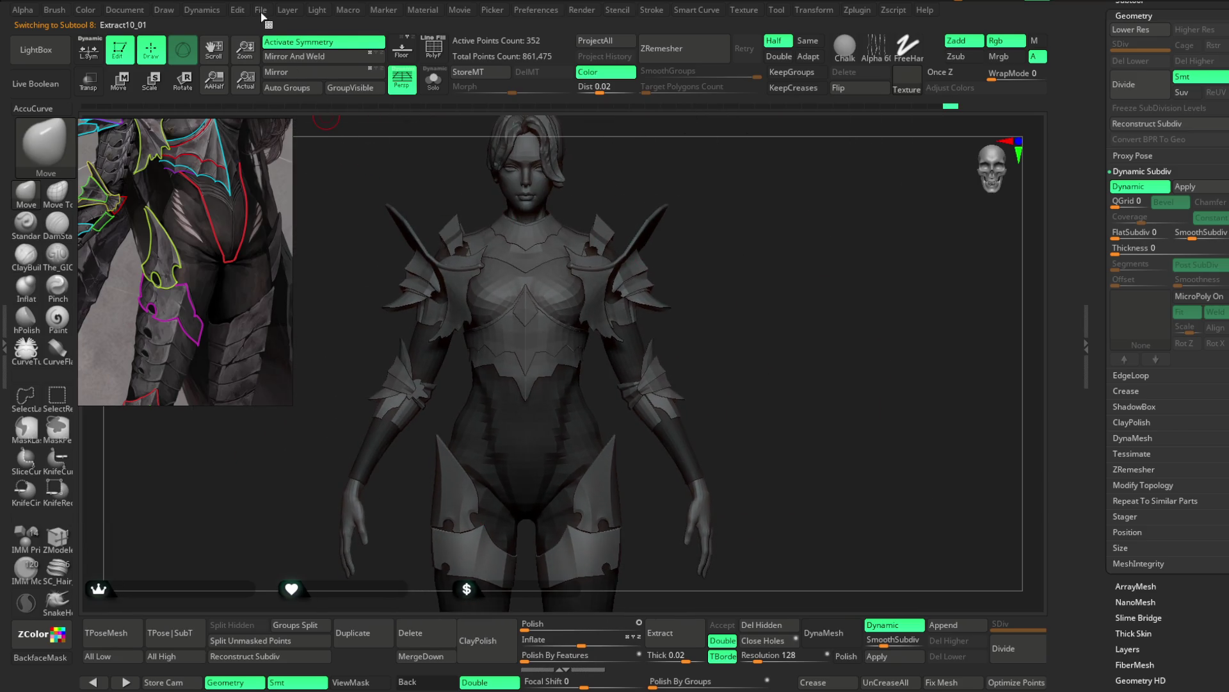
Step: Save the project from the File menu and orbit around the armoured figure
{"action": "left_click", "coordinate": [261, 11]}
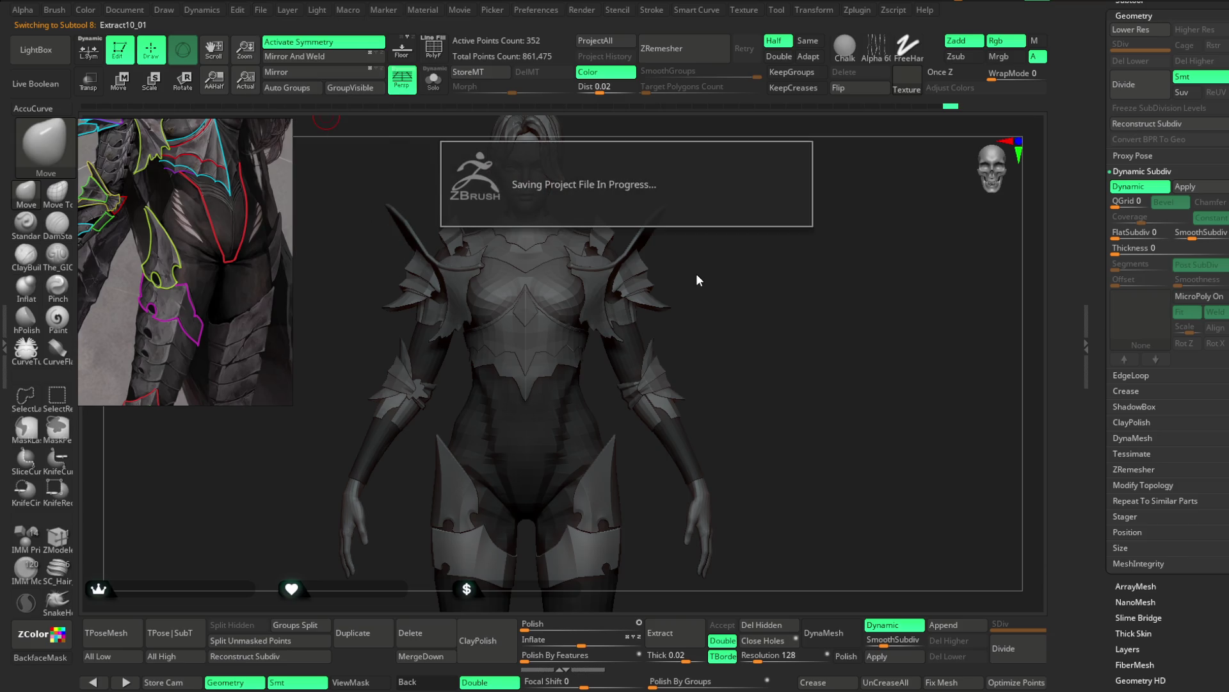
{"action": "mouse_move", "coordinate": [713, 291]}
{"action": "right_mouse_down"}
{"action": "mouse_move", "coordinate": [647, 283]}
{"action": "mouse_move", "coordinate": [720, 269]}
{"action": "mouse_move", "coordinate": [721, 310]}
{"action": "mouse_move", "coordinate": [733, 269]}
{"action": "mouse_move", "coordinate": [789, 376]}
{"action": "right_mouse_up"}
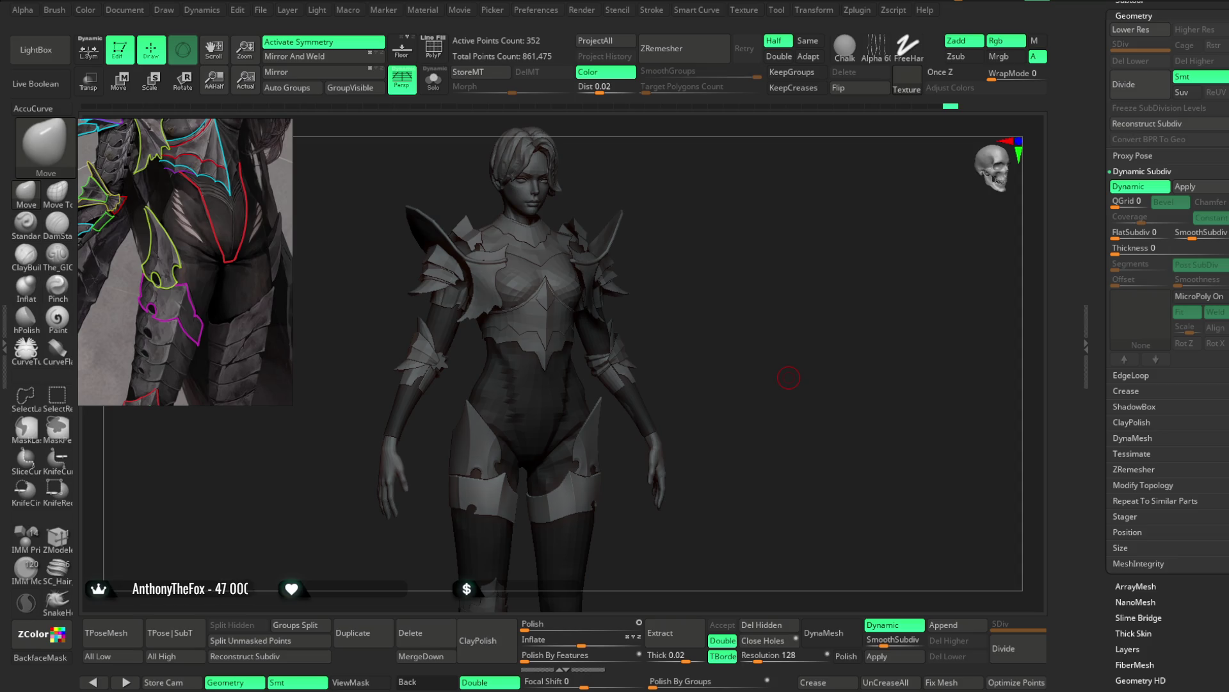
Step: Select the purple Extract2_2 panels, show their polygroup wireframe in Solo mode and zoom in
{"action": "left_click_drag", "start_coordinate": [832, 373], "coordinate": [750, 374]}
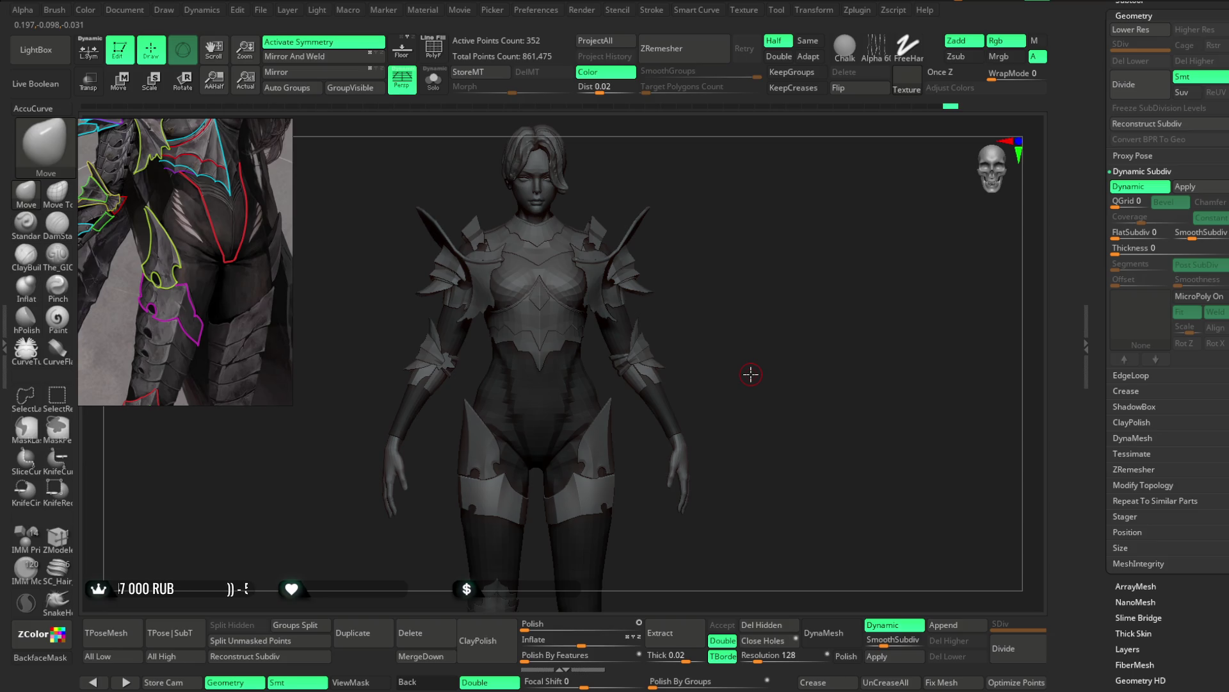
{"action": "mouse_move", "coordinate": [745, 278]}
{"action": "left_mouse_down", "text": "alt"}
{"action": "mouse_move", "coordinate": [779, 320]}
{"action": "mouse_move", "coordinate": [797, 302]}
{"action": "left_mouse_up", "text": "alt"}
{"action": "left_click", "coordinate": [490, 357], "text": "alt"}
{"action": "key", "text": "shift+f"}
{"action": "key", "text": "ctrl+shift+s"}
{"action": "left_click_drag", "start_coordinate": [551, 205], "coordinate": [642, 482]}
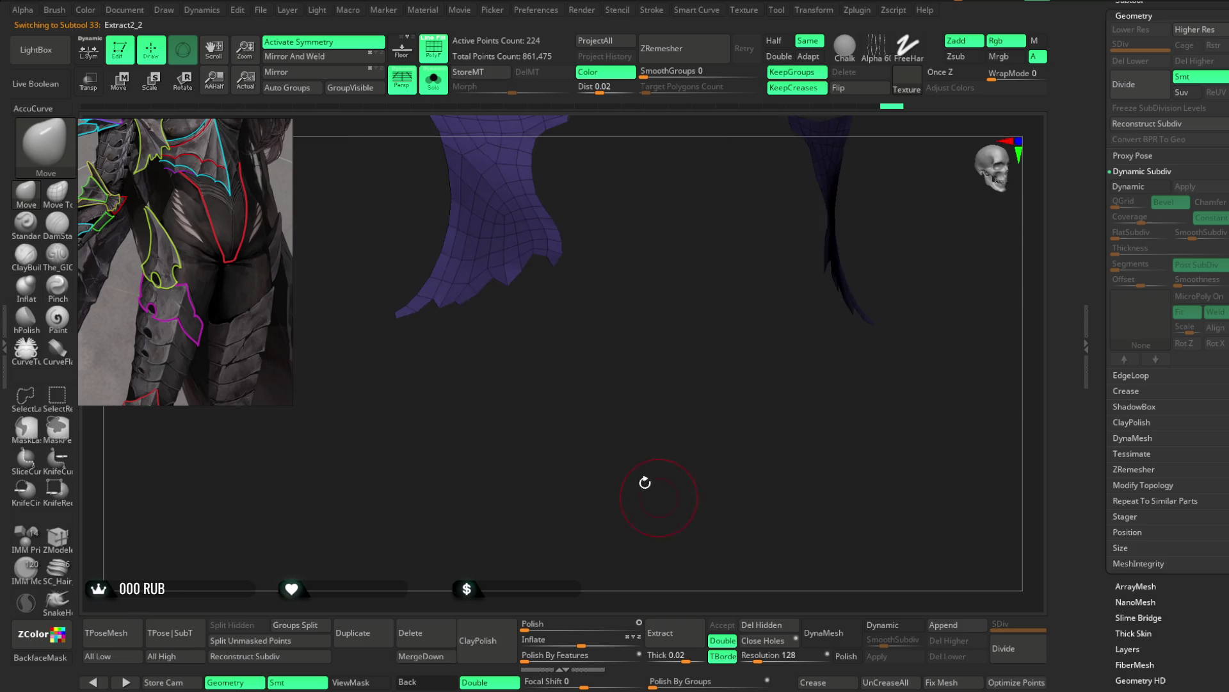
{"action": "mouse_move", "coordinate": [558, 336]}
{"action": "left_mouse_down"}
{"action": "mouse_move", "coordinate": [630, 296]}
{"action": "mouse_move", "coordinate": [645, 316]}
{"action": "mouse_move", "coordinate": [640, 291]}
{"action": "left_mouse_up"}
{"action": "key", "text": "space"}
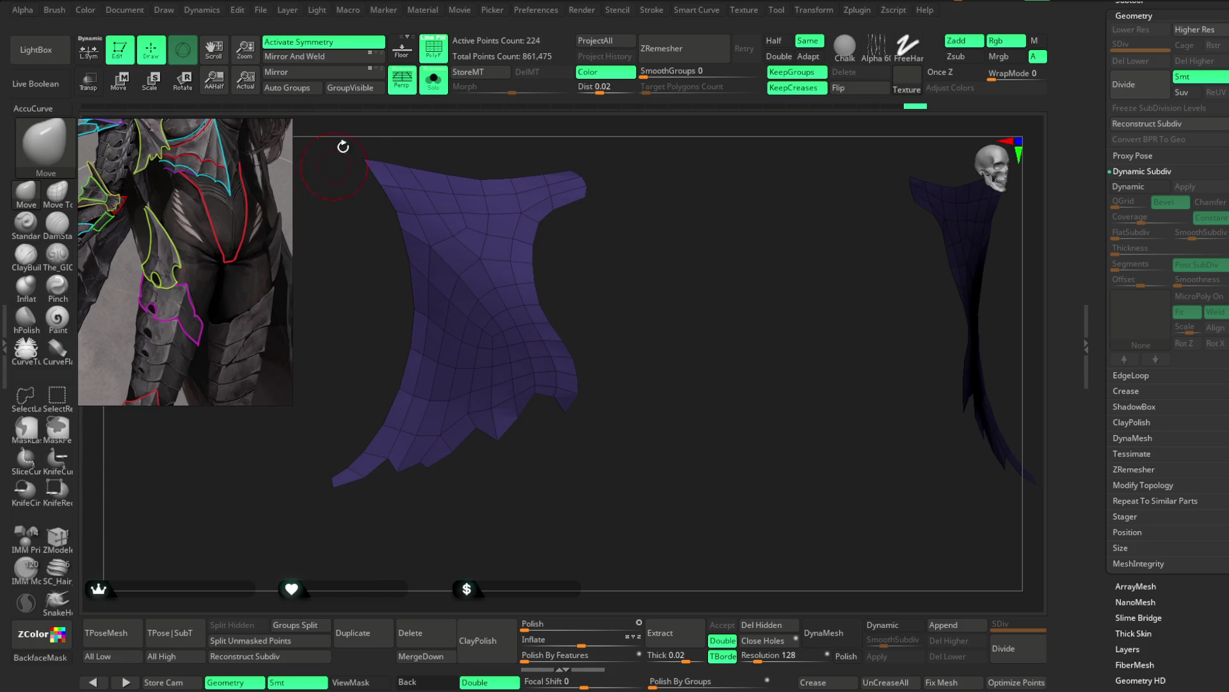
Step: Save the project with Ctrl+S and start a curved slice across the purple panel
{"action": "left_click", "coordinate": [262, 9]}
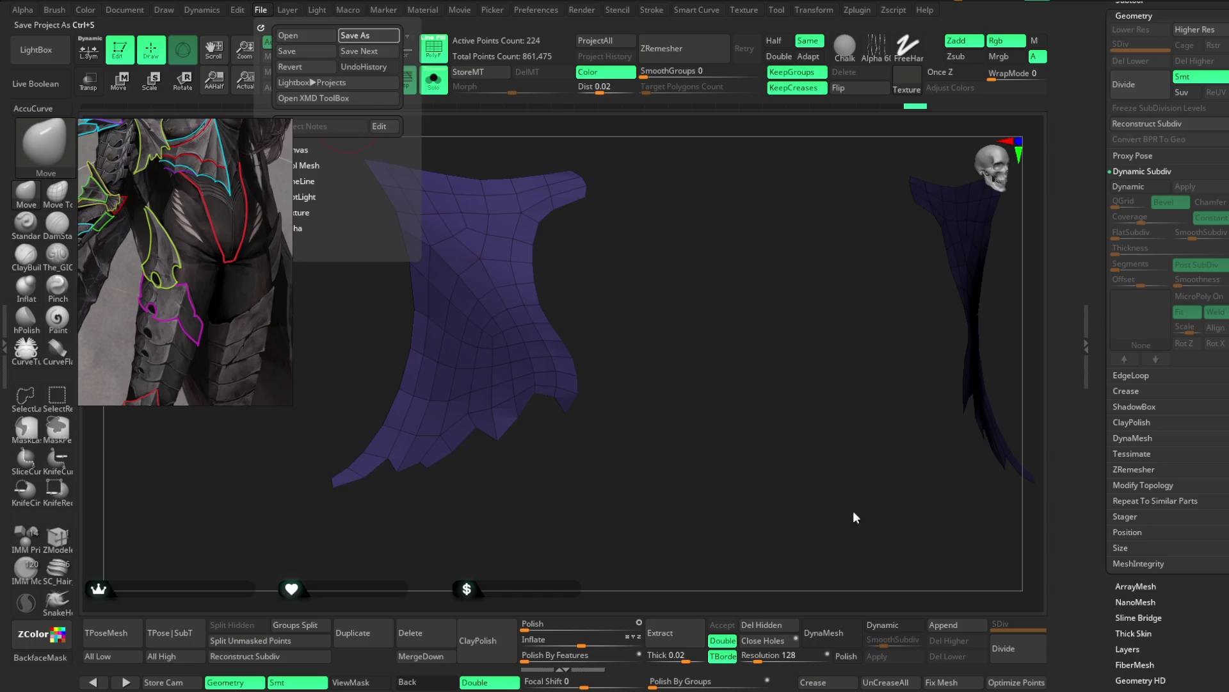
{"action": "key", "text": "ctrl+s"}
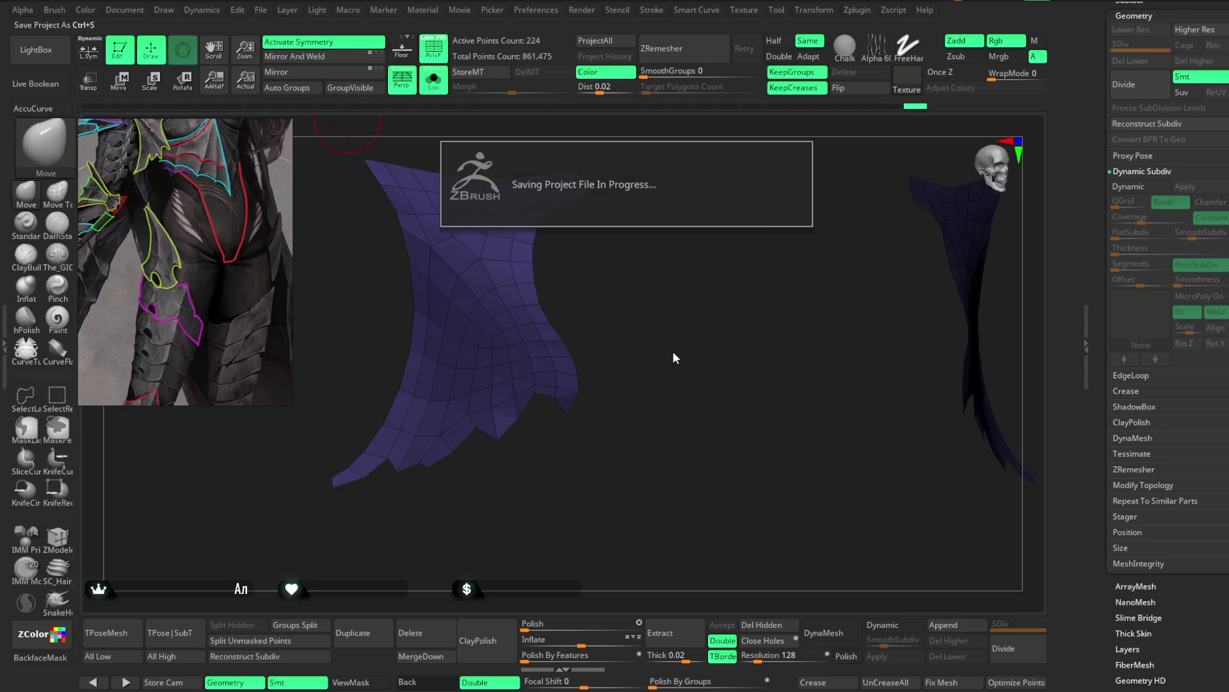
{"action": "left_click_drag", "start_coordinate": [402, 226], "coordinate": [516, 341], "text": "ctrl+shift"}
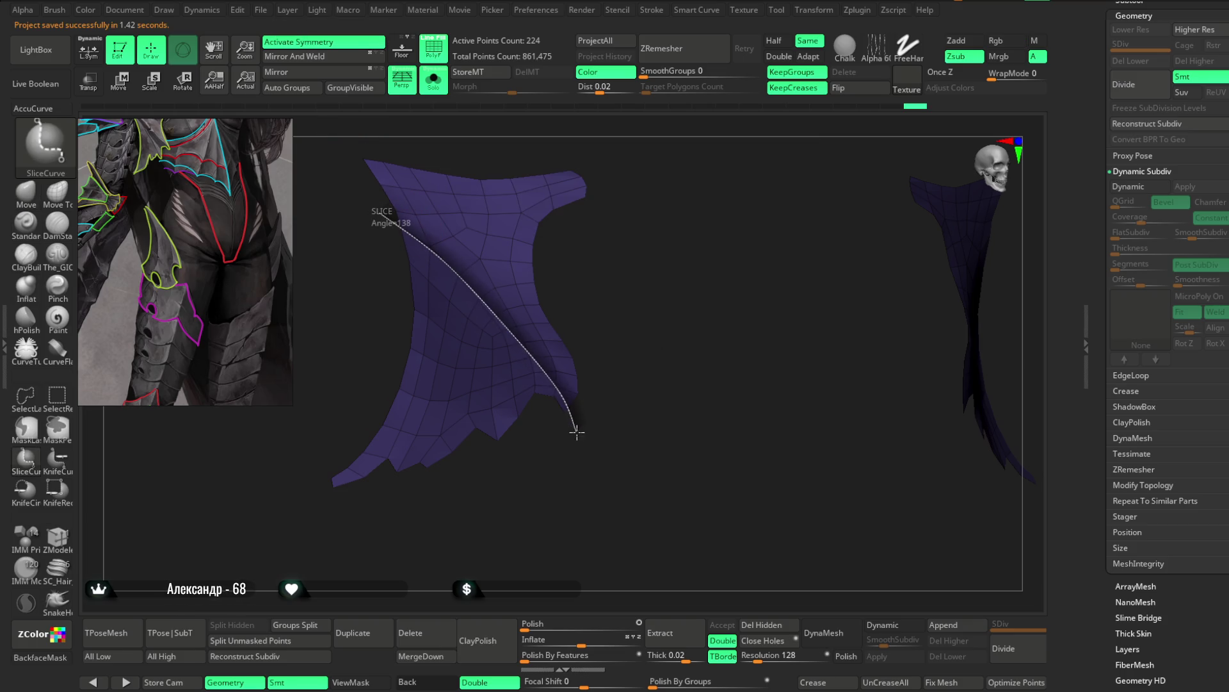
Step: Try curved SliceCurve cuts across the panel, undoing each misplaced attempt
{"action": "left_click_drag", "start_coordinate": [517, 340], "coordinate": [595, 457], "text": "ctrl+shift"}
{"action": "key", "text": "ctrl+z"}
{"action": "mouse_move", "coordinate": [375, 201]}
{"action": "left_mouse_down", "text": "ctrl+shift"}
{"action": "mouse_move", "coordinate": [455, 248]}
{"action": "mouse_move", "coordinate": [509, 310]}
{"action": "left_mouse_up", "text": "ctrl+shift"}
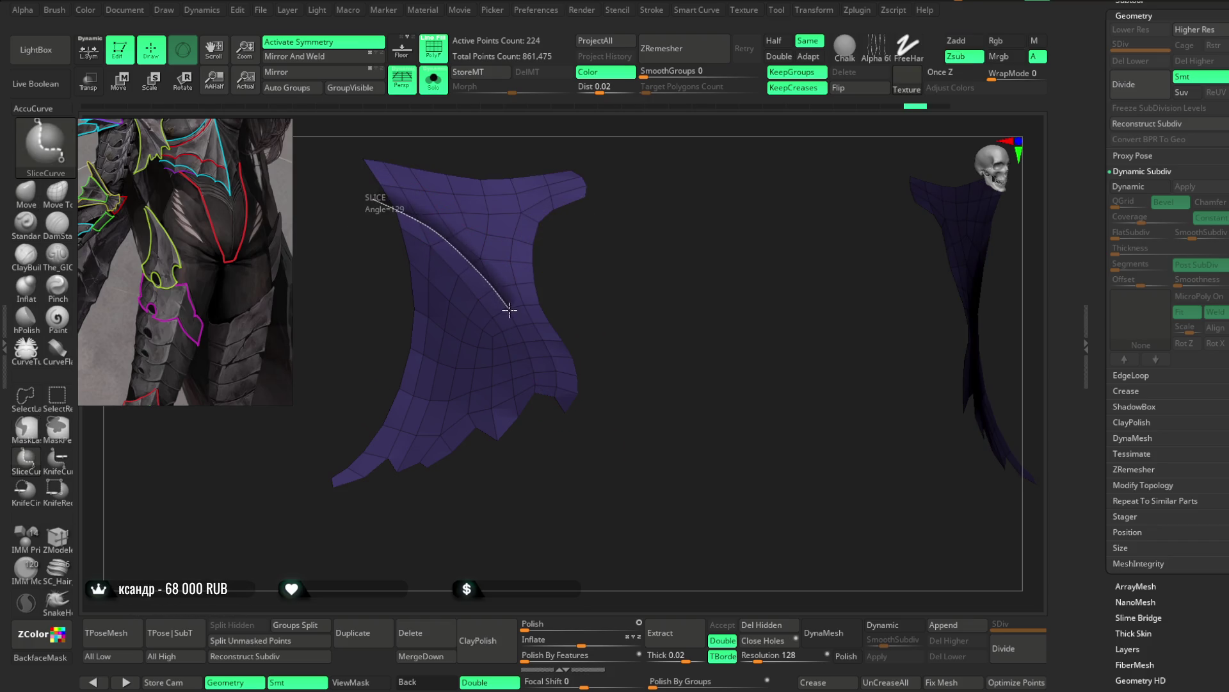
{"action": "left_click_drag", "start_coordinate": [554, 380], "coordinate": [587, 483], "text": "ctrl+shift"}
{"action": "key", "text": "ctrl+z"}
{"action": "mouse_move", "coordinate": [373, 185]}
{"action": "left_mouse_down", "text": "ctrl+shift"}
{"action": "mouse_move", "coordinate": [423, 209]}
{"action": "mouse_move", "coordinate": [545, 373]}
{"action": "left_mouse_up", "text": "ctrl+shift"}
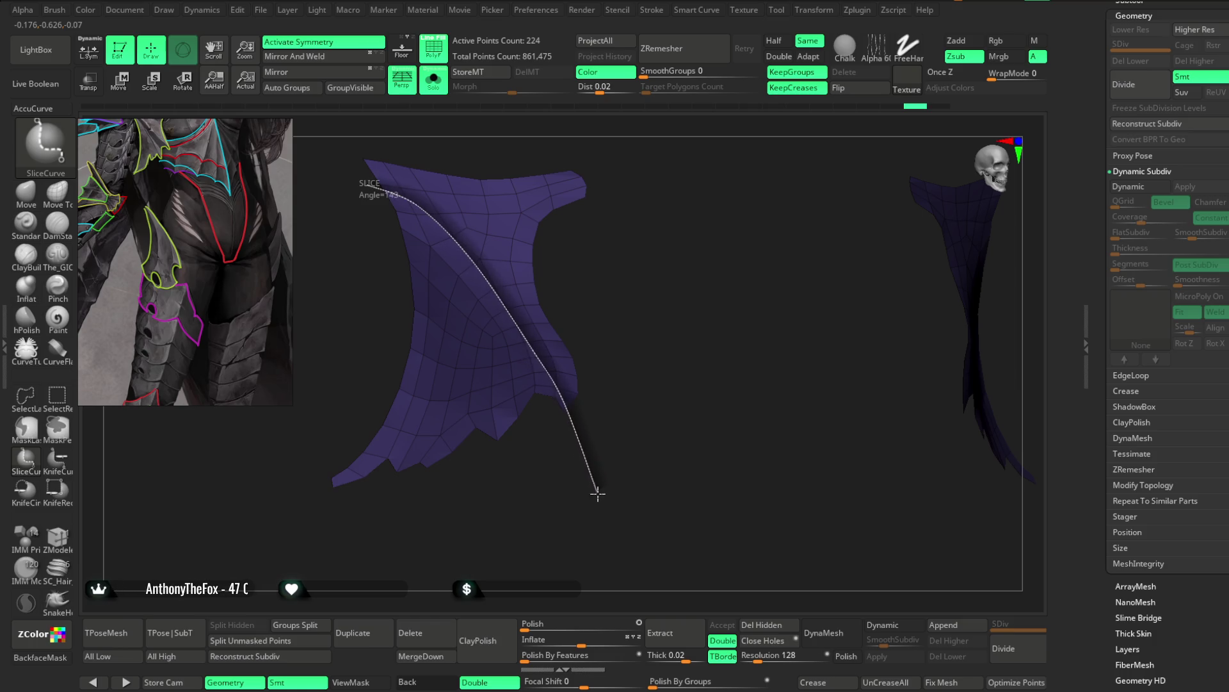
{"action": "left_click_drag", "start_coordinate": [562, 398], "coordinate": [611, 513], "text": "ctrl+shift"}
{"action": "mouse_move", "coordinate": [589, 356]}
{"action": "left_mouse_down"}
{"action": "mouse_move", "coordinate": [635, 258]}
{"action": "mouse_move", "coordinate": [617, 241]}
{"action": "left_mouse_up"}
{"action": "key", "text": "ctrl+z"}
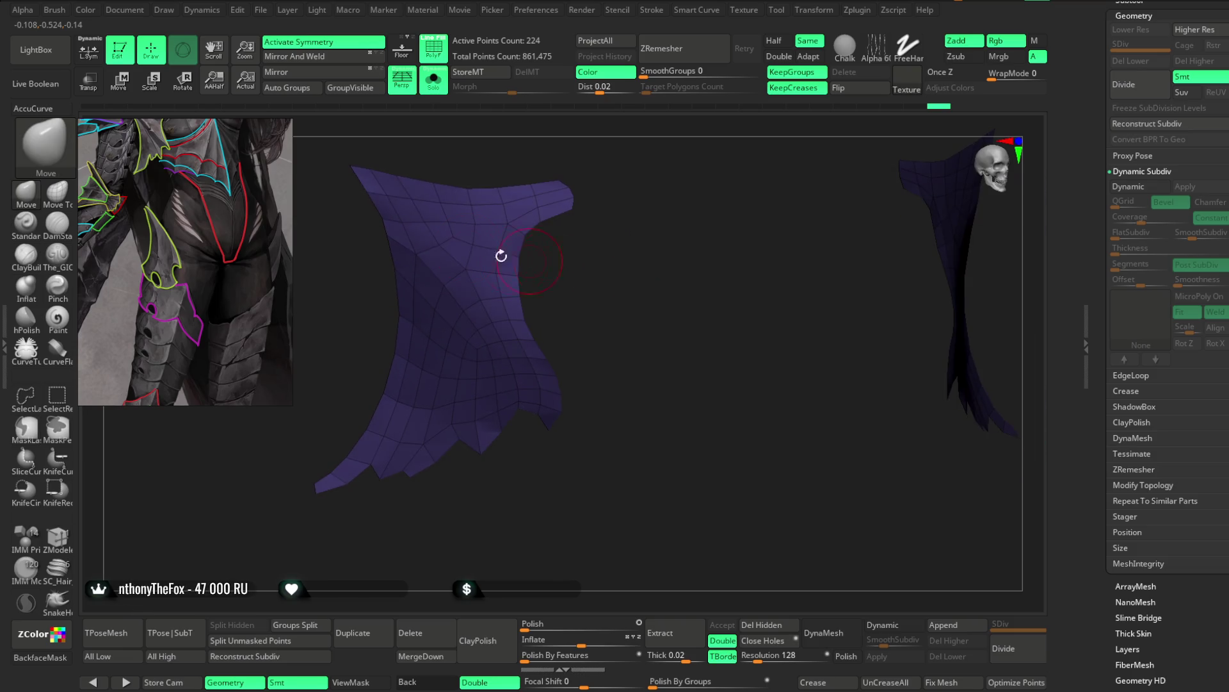
Step: Slice the panel diagonally from upper left, splitting it into two polygroups
{"action": "mouse_move", "coordinate": [376, 187]}
{"action": "left_mouse_down", "text": "ctrl+shift"}
{"action": "mouse_move", "coordinate": [421, 233]}
{"action": "mouse_move", "coordinate": [555, 454]}
{"action": "mouse_move", "coordinate": [580, 535]}
{"action": "mouse_move", "coordinate": [599, 252]}
{"action": "mouse_move", "coordinate": [609, 225]}
{"action": "mouse_move", "coordinate": [617, 230]}
{"action": "mouse_move", "coordinate": [413, 248]}
{"action": "left_mouse_up", "text": "ctrl+shift"}
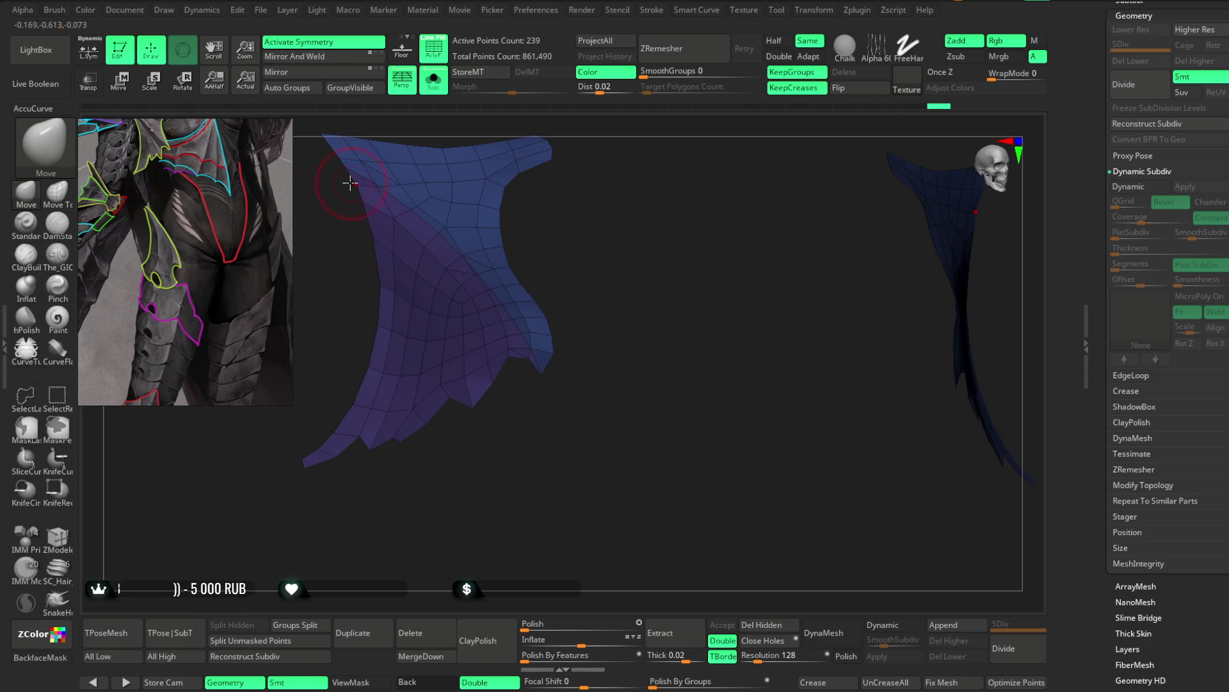
{"action": "key", "text": "ctrl+shift"}
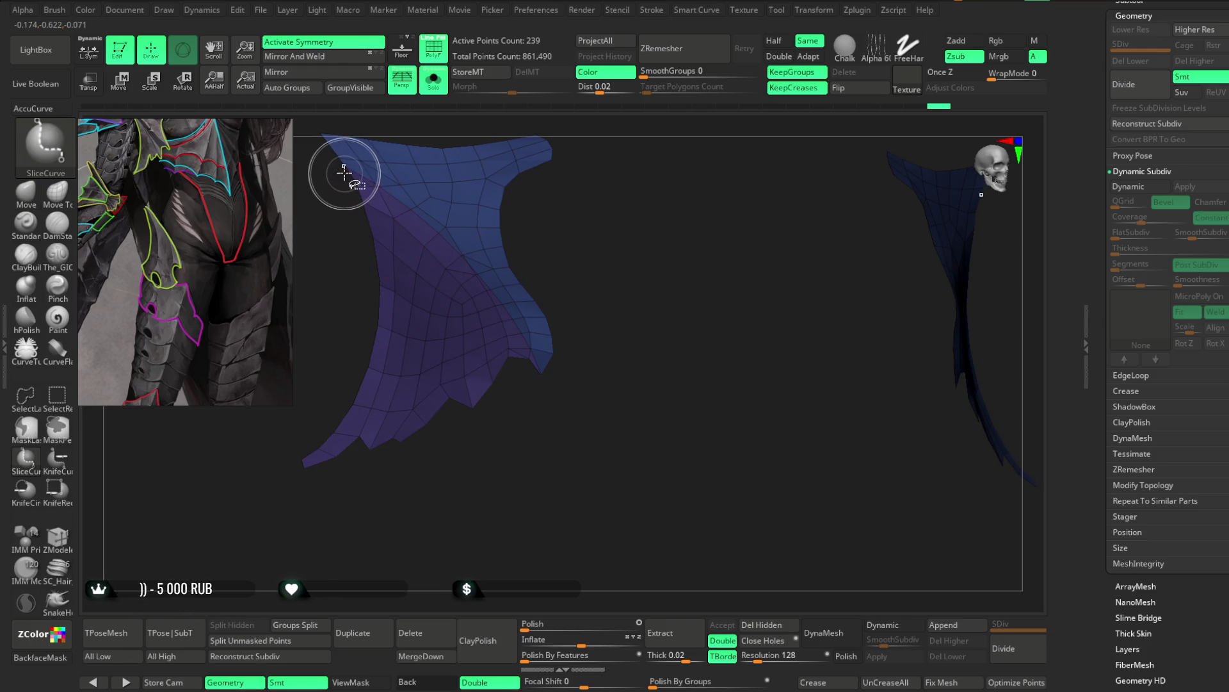
{"action": "mouse_move", "coordinate": [342, 167]}
{"action": "left_mouse_down", "text": "ctrl+shift"}
{"action": "mouse_move", "coordinate": [459, 343]}
{"action": "mouse_move", "coordinate": [481, 447]}
{"action": "left_mouse_up", "text": "ctrl+shift"}
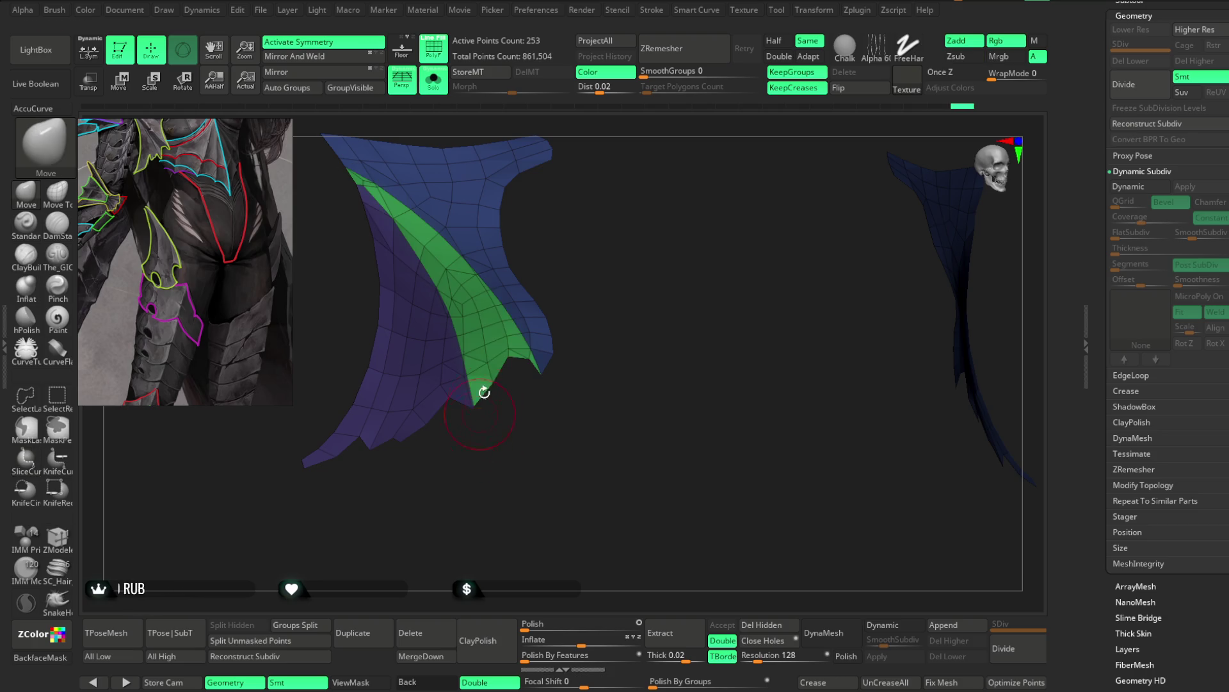
{"action": "key", "text": "ctrl+z"}
{"action": "mouse_move", "coordinate": [330, 192]}
{"action": "left_mouse_down", "text": "ctrl+shift"}
{"action": "mouse_move", "coordinate": [393, 238]}
{"action": "mouse_move", "coordinate": [439, 316]}
{"action": "mouse_move", "coordinate": [472, 393]}
{"action": "mouse_move", "coordinate": [493, 529]}
{"action": "left_mouse_up", "text": "ctrl+shift"}
{"action": "mouse_move", "coordinate": [502, 449]}
{"action": "left_mouse_down"}
{"action": "mouse_move", "coordinate": [601, 252]}
{"action": "mouse_move", "coordinate": [581, 189]}
{"action": "mouse_move", "coordinate": [570, 214]}
{"action": "mouse_move", "coordinate": [585, 236]}
{"action": "left_mouse_up"}
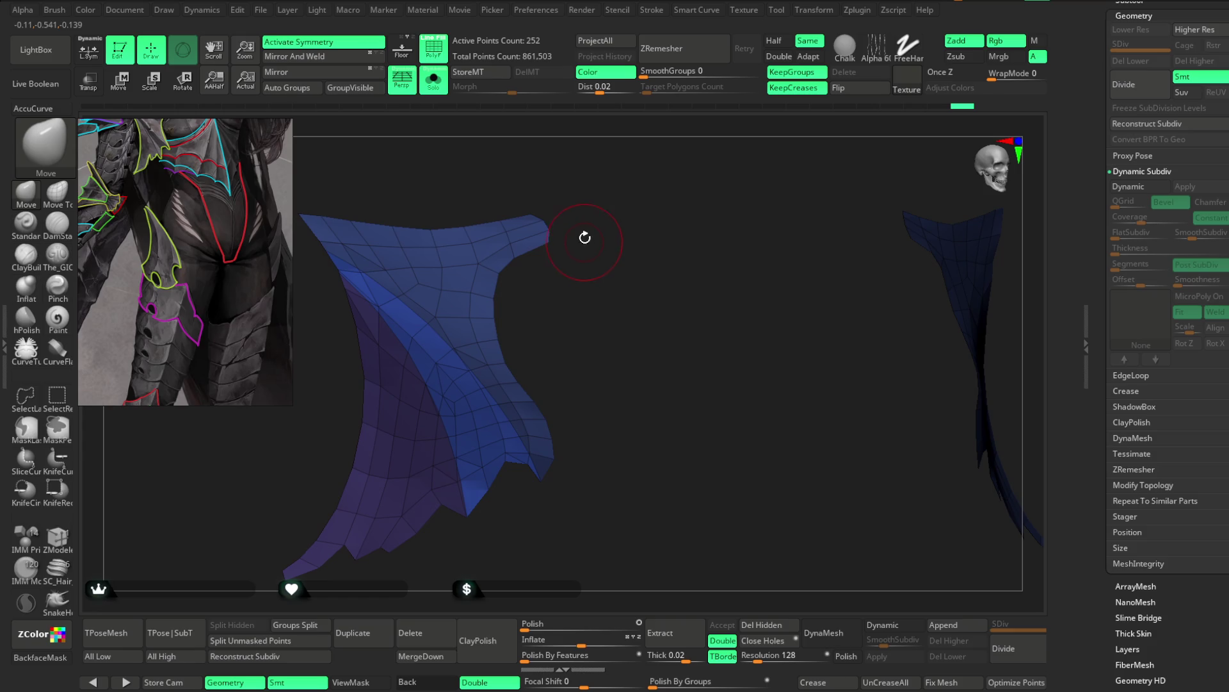
{"action": "left_click_drag", "start_coordinate": [1137, 586], "coordinate": [1137, 377]}
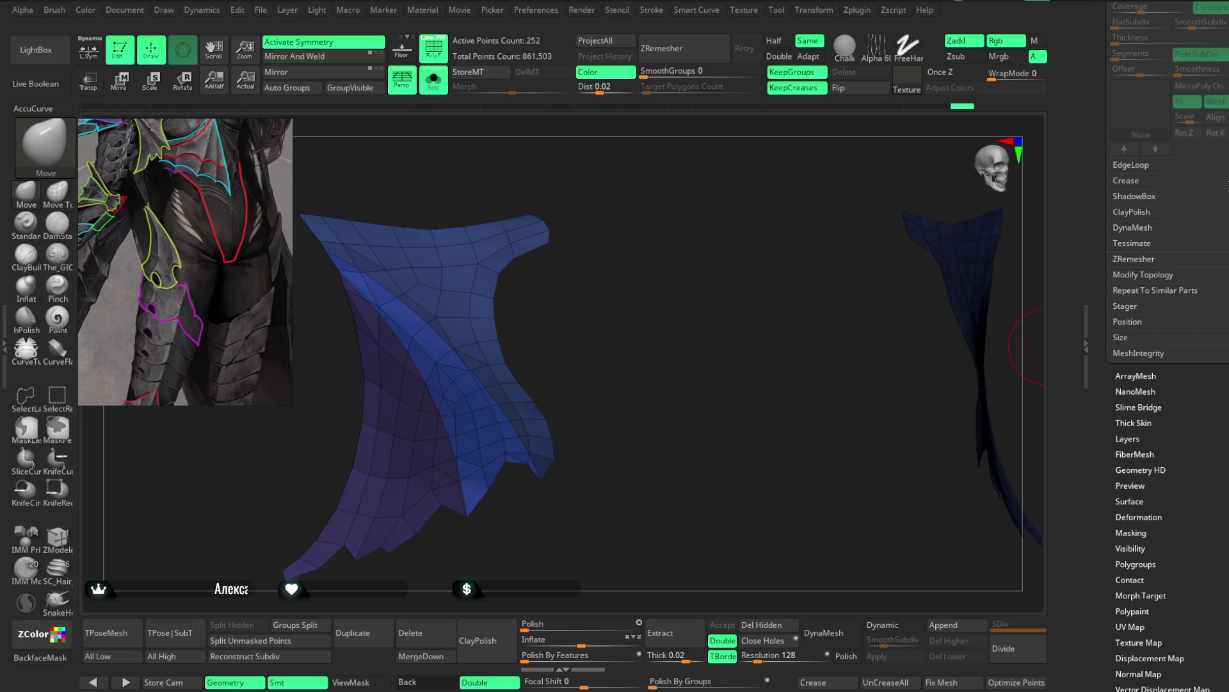
{"action": "left_click_drag", "start_coordinate": [1225, 132], "coordinate": [1225, 255]}
Step: Set the EdgeLoop panel options to Elevation -100, Loops 1 and Polish 0
{"action": "left_click", "coordinate": [1144, 84]}
{"action": "left_click", "coordinate": [1132, 111]}
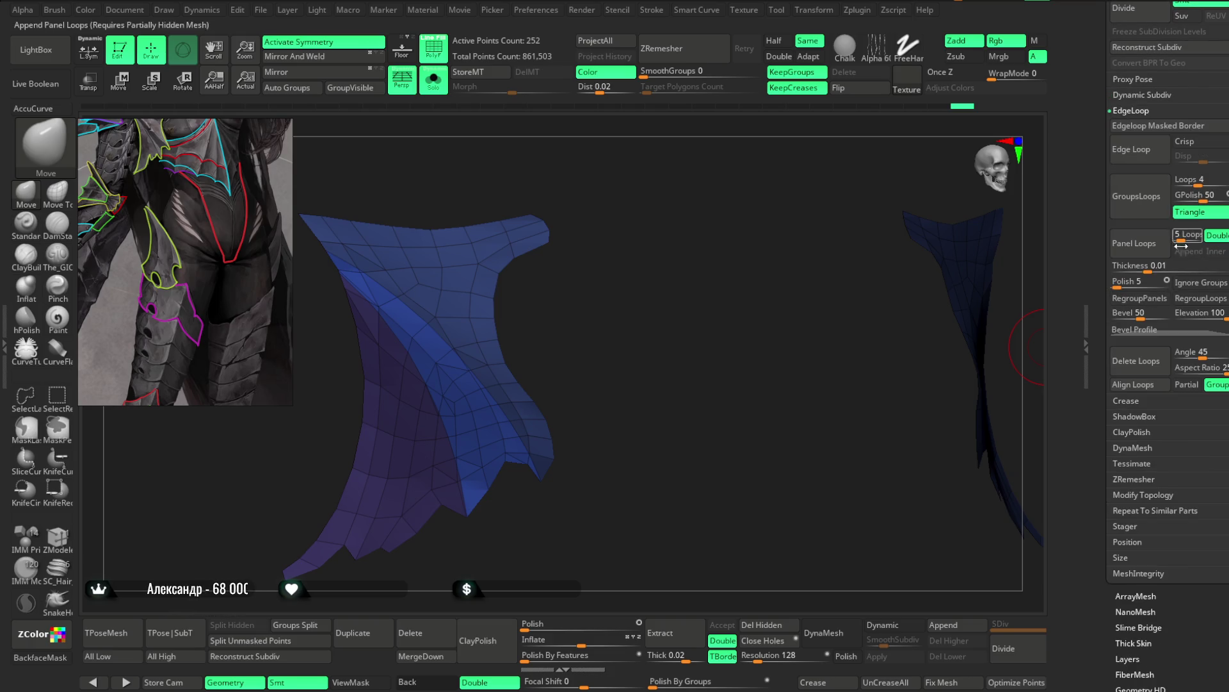
{"action": "left_click_drag", "start_coordinate": [1206, 314], "coordinate": [1174, 313]}
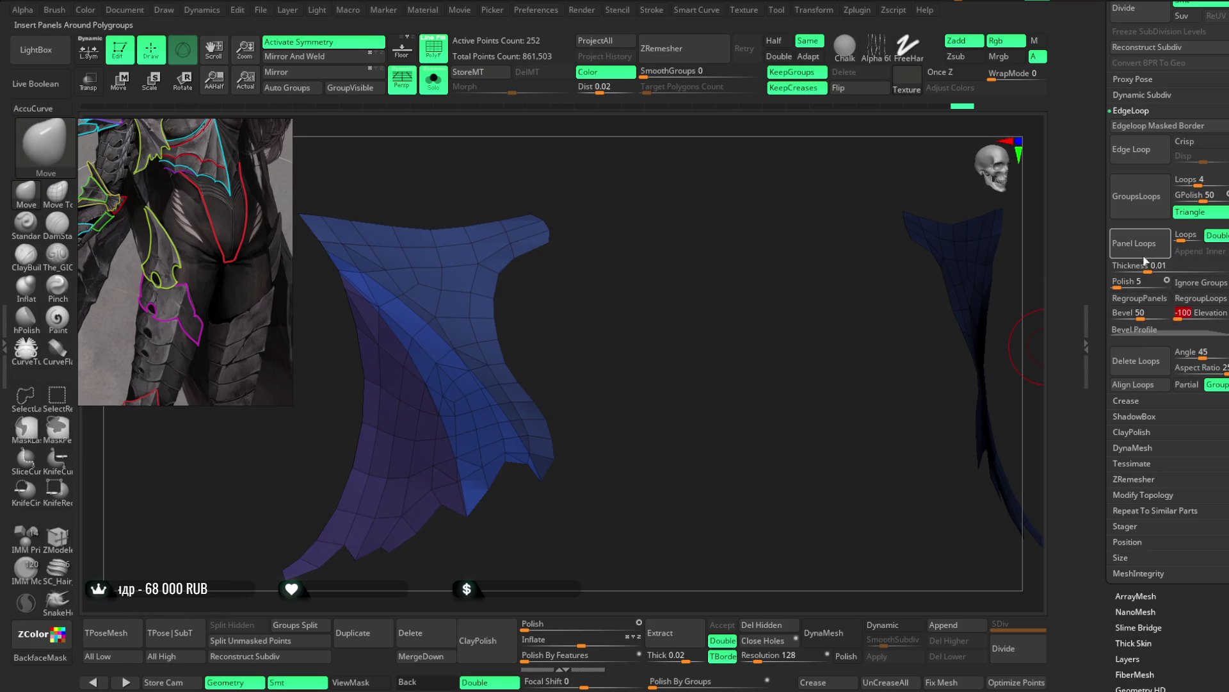
{"action": "left_click", "coordinate": [1189, 235]}
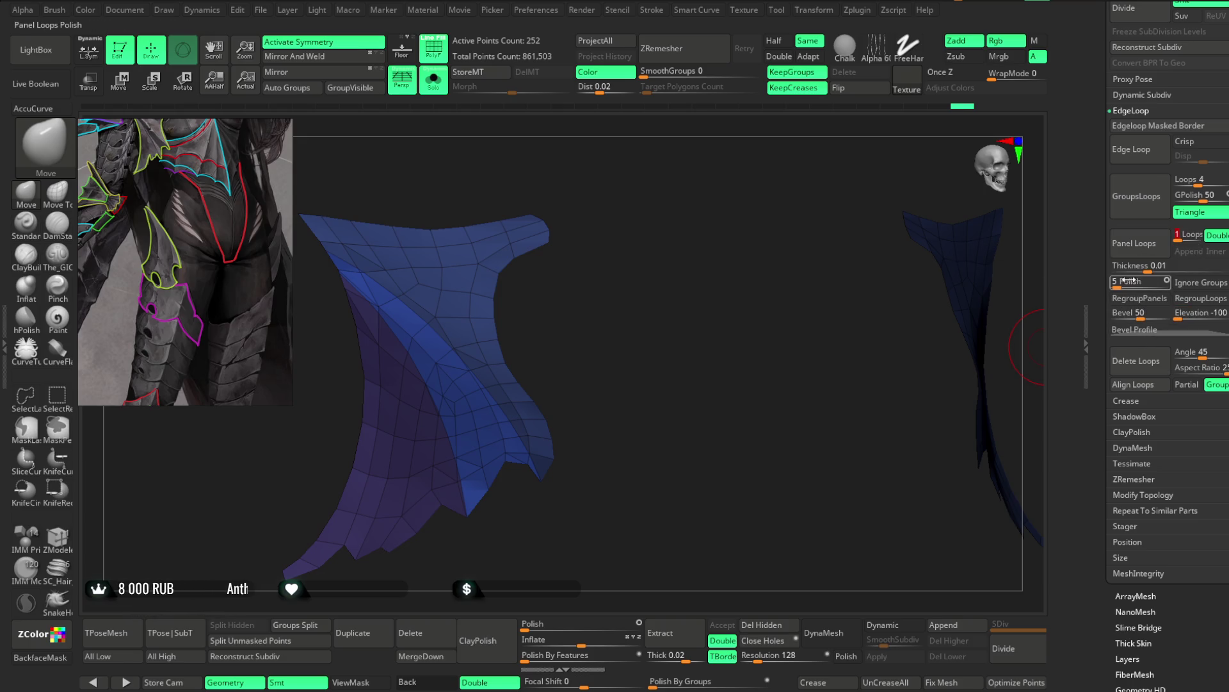
{"action": "left_click_drag", "start_coordinate": [1135, 288], "coordinate": [1112, 286]}
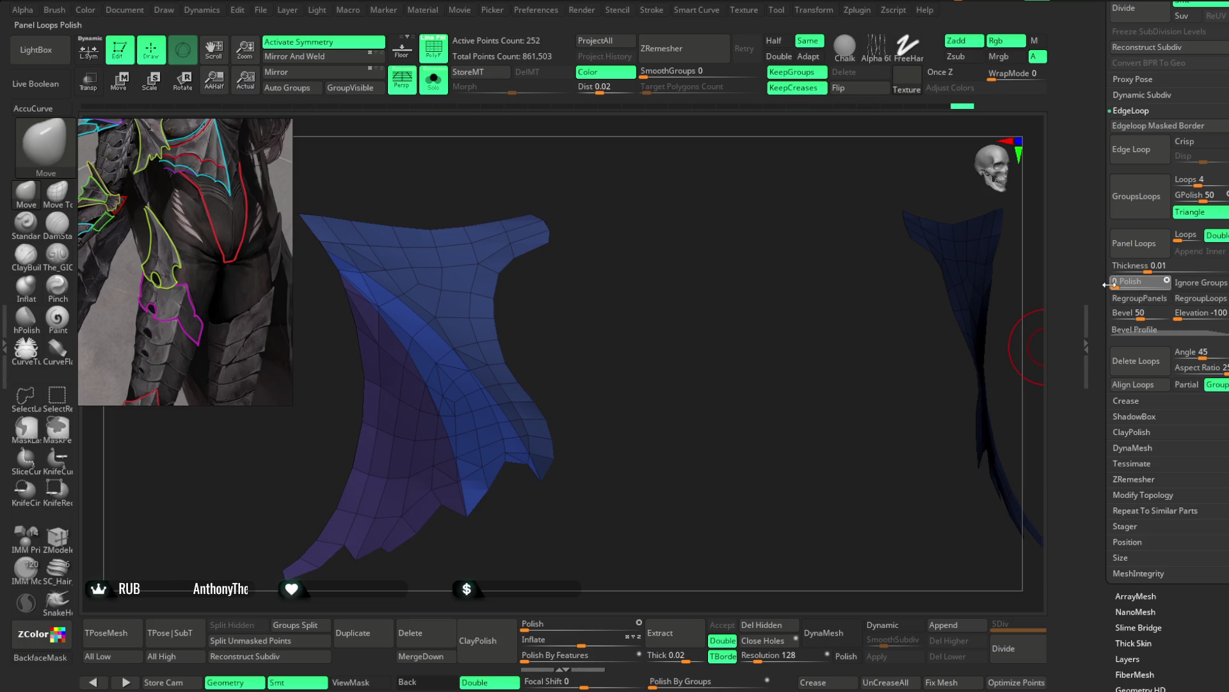
Step: Trial Panel Loops thickening with adjusted bevel and polish values, undoing each result
{"action": "left_click", "coordinate": [1137, 246]}
{"action": "left_click_drag", "start_coordinate": [609, 500], "coordinate": [653, 328]}
{"action": "key", "text": "ctrl+z"}
{"action": "left_click", "coordinate": [1121, 315]}
{"action": "type", "text": "17"}
{"action": "left_click_drag", "start_coordinate": [1119, 281], "coordinate": [1115, 282]}
{"action": "left_click", "coordinate": [1134, 246]}
{"action": "key", "text": "ctrl+z"}
{"action": "left_click", "coordinate": [1133, 244]}
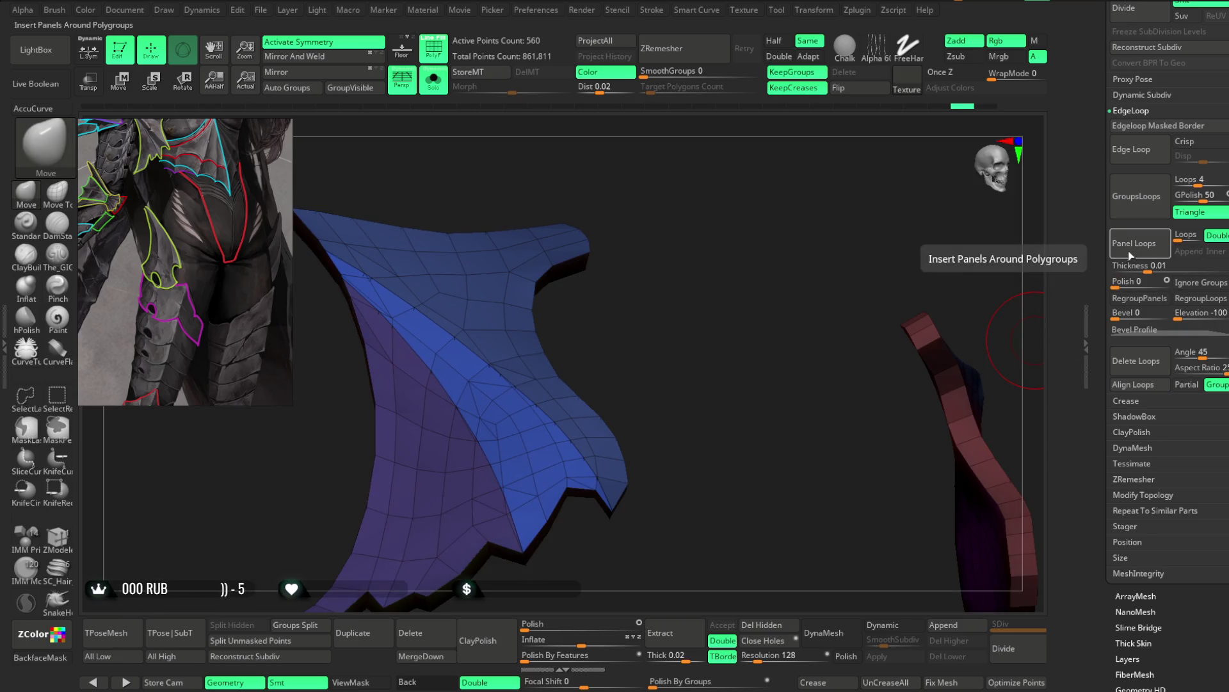
{"action": "key", "text": "ctrl+z"}
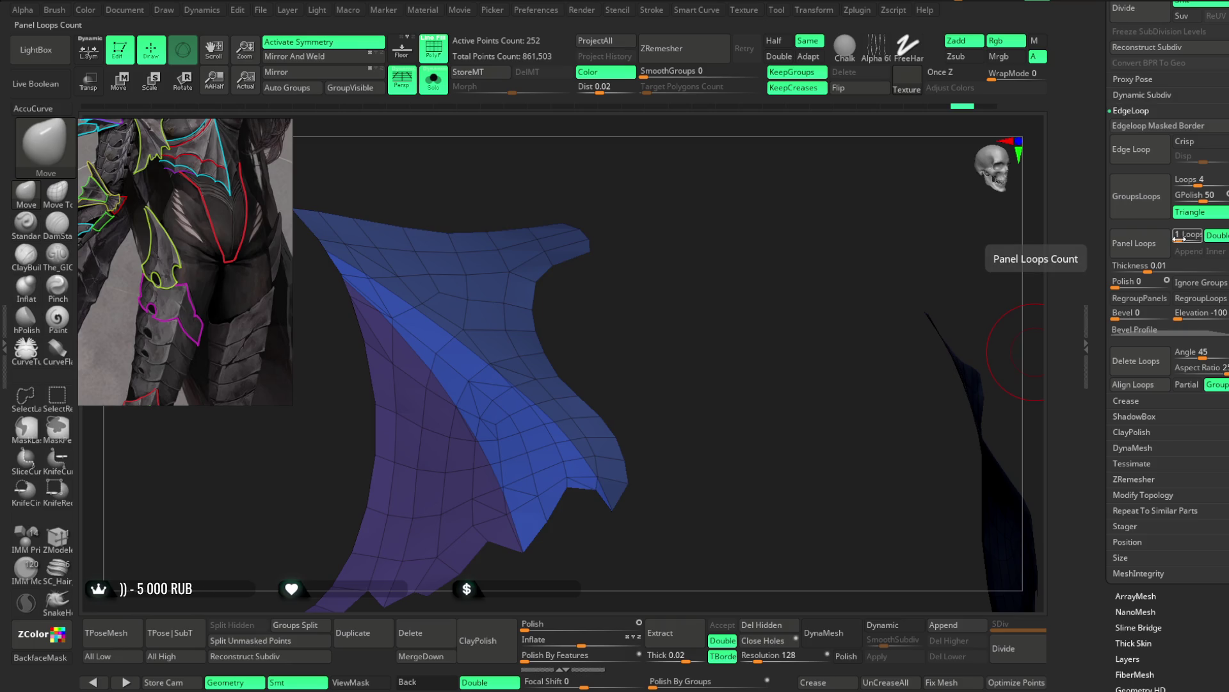
Step: Set panel Thickness to 0.00164, test Panel Loops once more and undo it
{"action": "left_click", "coordinate": [1141, 268]}
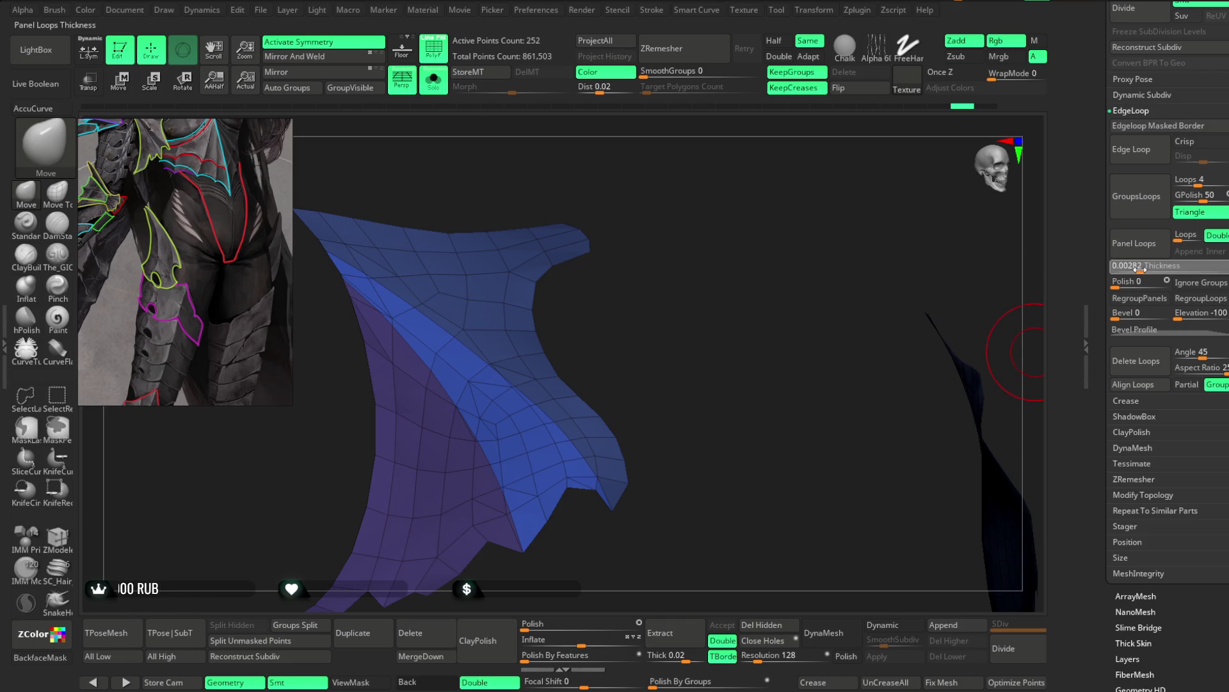
{"action": "key", "text": "Return"}
{"action": "left_click", "coordinate": [1133, 242]}
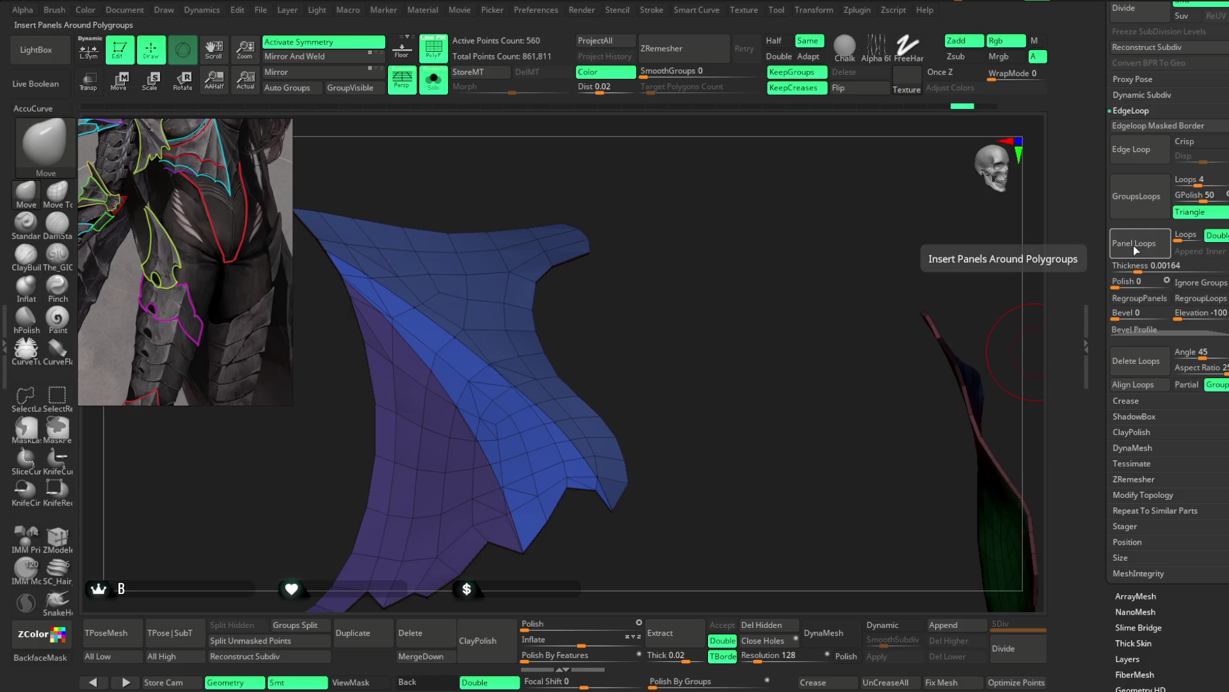
{"action": "key", "text": "ctrl+z"}
{"action": "mouse_move", "coordinate": [781, 451]}
{"action": "left_mouse_down"}
{"action": "mouse_move", "coordinate": [711, 340]}
{"action": "mouse_move", "coordinate": [727, 357]}
{"action": "left_mouse_up"}
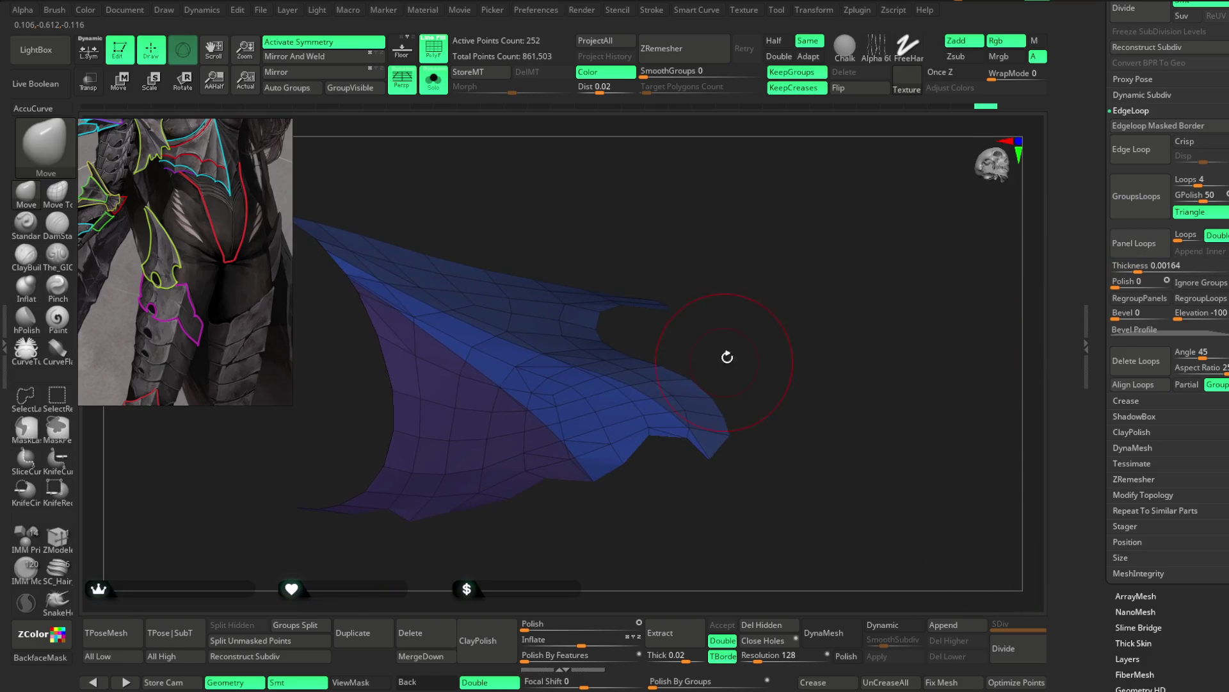
{"action": "type", "text": "0.00189"}
Step: Thicken the panel with Panel Loops, then rebuild it at thickness 0.00409
{"action": "key", "text": "Return"}
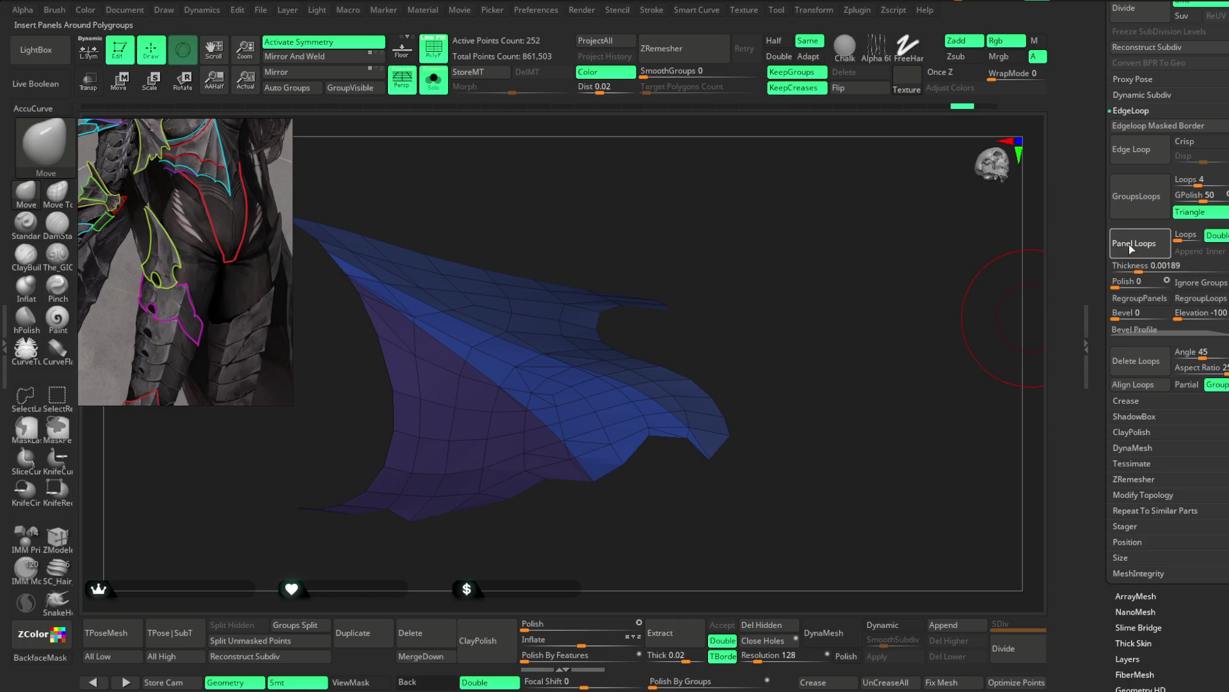
{"action": "left_click", "coordinate": [1134, 244]}
{"action": "mouse_move", "coordinate": [776, 363]}
{"action": "left_mouse_down"}
{"action": "mouse_move", "coordinate": [774, 420]}
{"action": "mouse_move", "coordinate": [796, 280]}
{"action": "mouse_move", "coordinate": [790, 303]}
{"action": "left_mouse_up"}
{"action": "left_click_drag", "start_coordinate": [1138, 267], "coordinate": [1145, 266]}
{"action": "key", "text": "ctrl+z"}
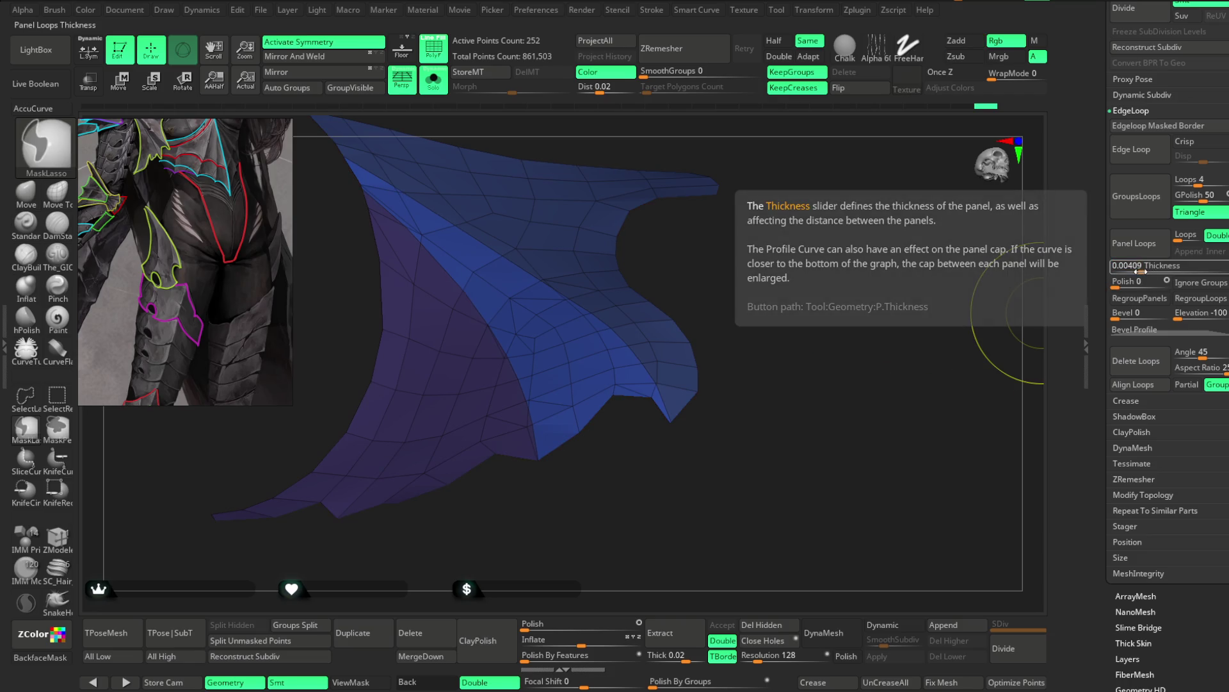
{"action": "left_click", "coordinate": [1136, 247]}
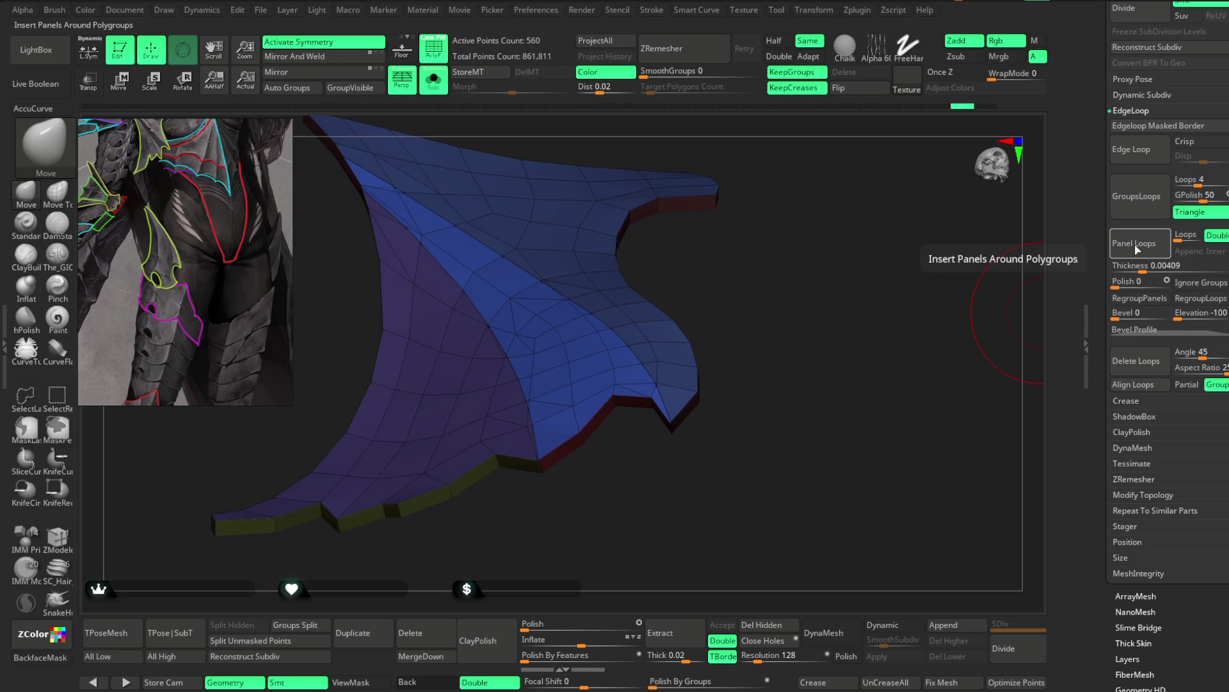
Step: Reduce thickness to 0.00321, turn off Double, rebuild the panel loops and undo
{"action": "left_click_drag", "start_coordinate": [1142, 266], "coordinate": [1140, 267]}
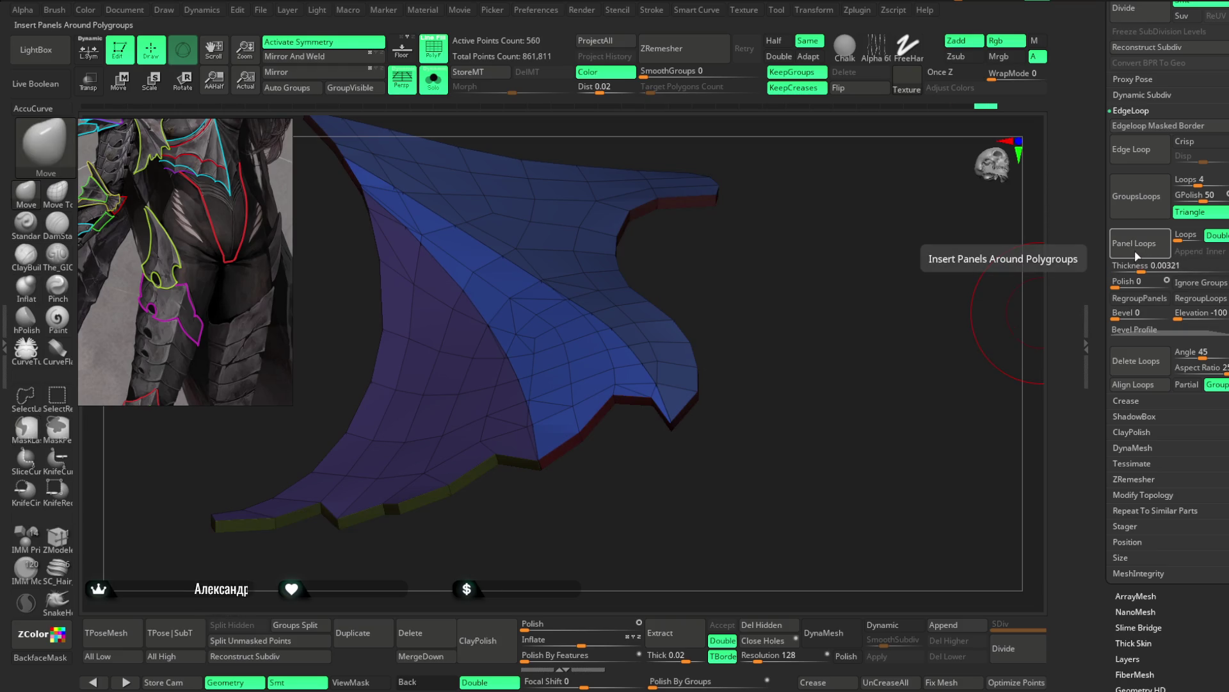
{"action": "left_click", "coordinate": [1215, 236]}
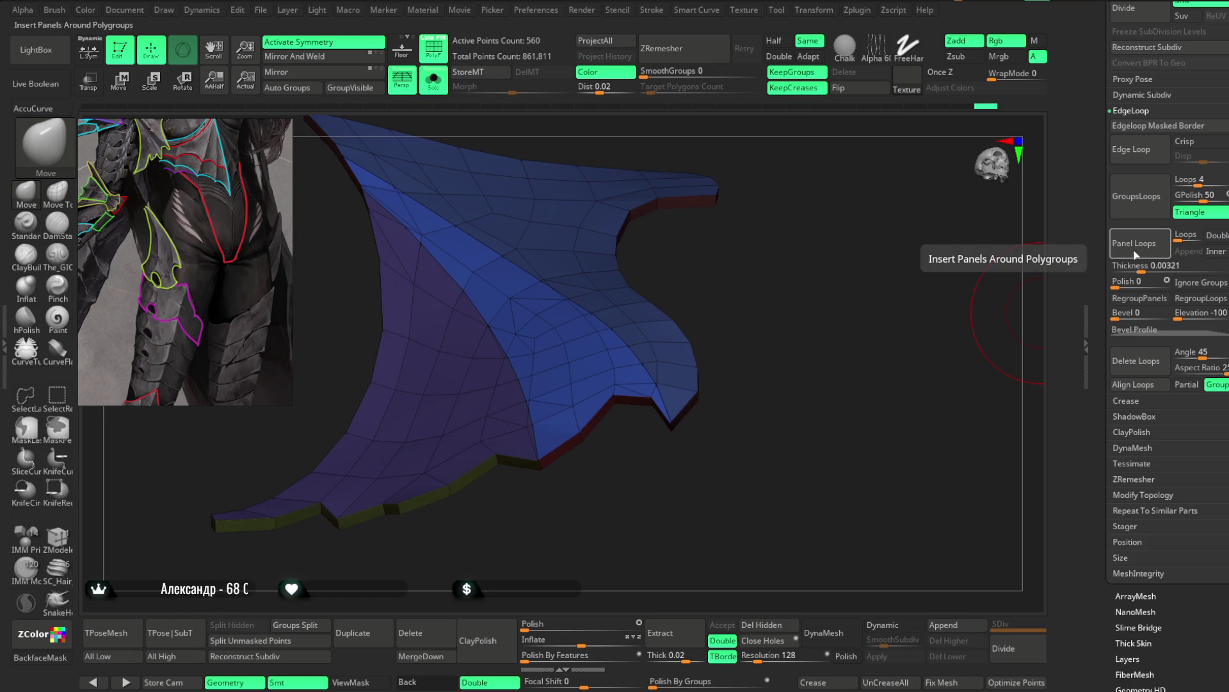
{"action": "left_click", "coordinate": [1137, 248]}
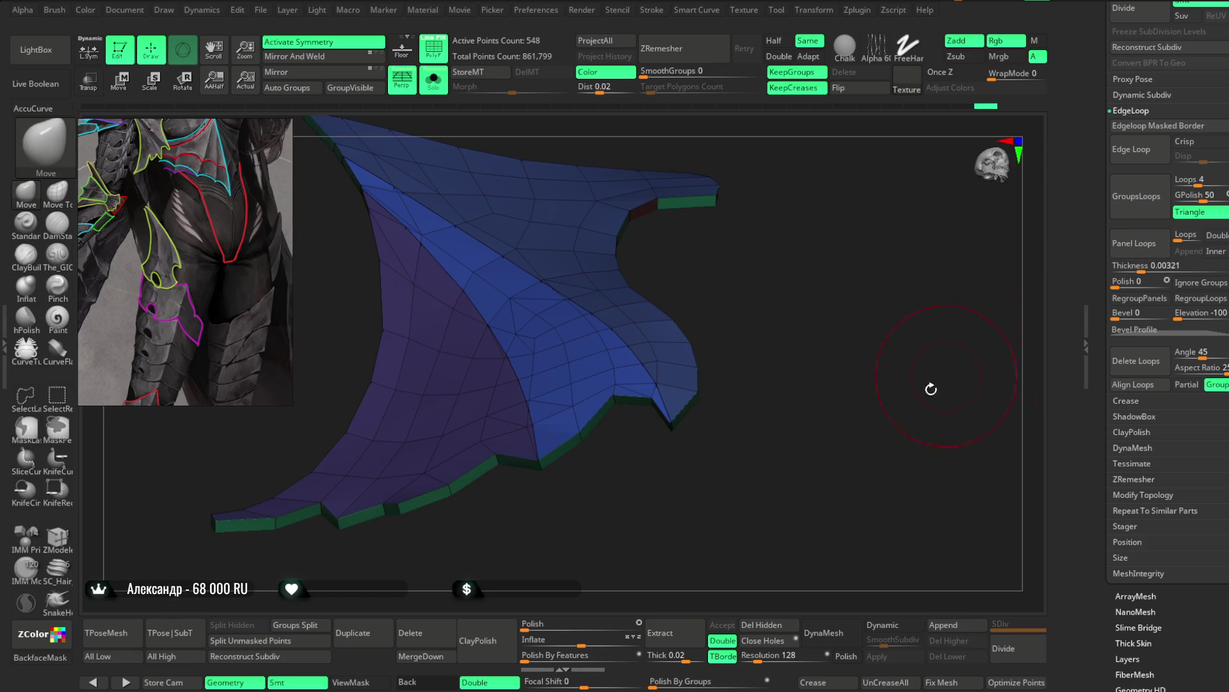
{"action": "key", "text": "ctrl+z"}
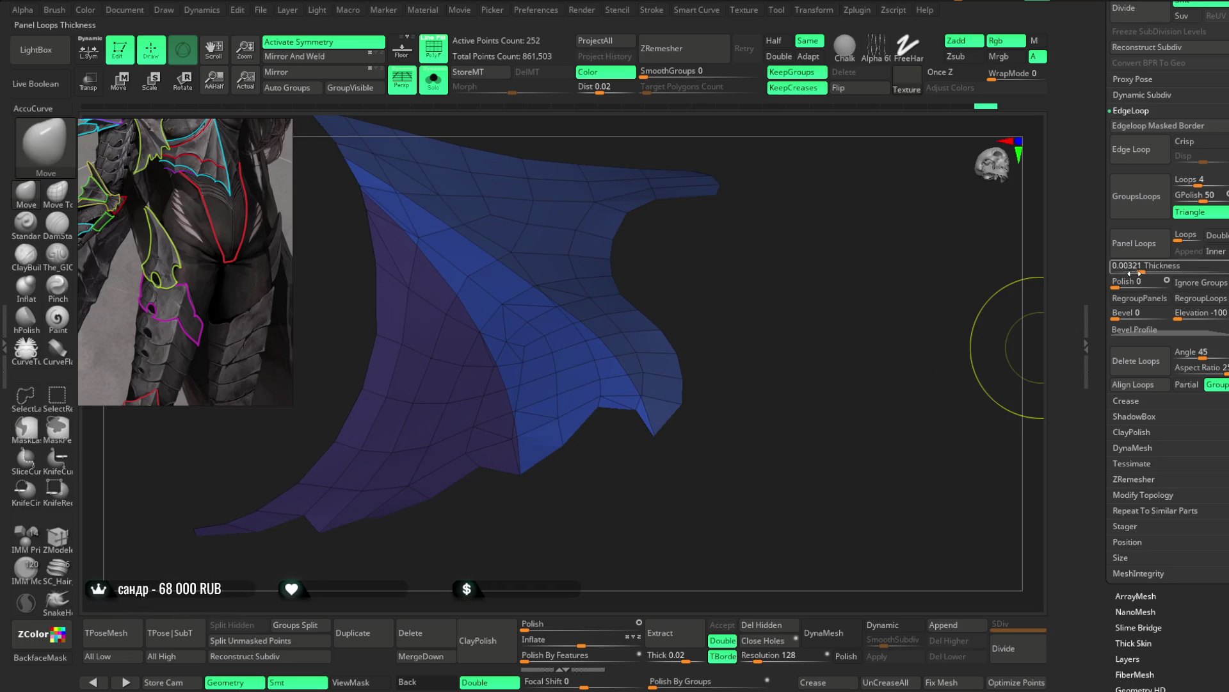
Step: Raise Bevel to 13 and apply Panel Loops for a thin bevelled panel edge
{"action": "left_click", "coordinate": [1117, 312]}
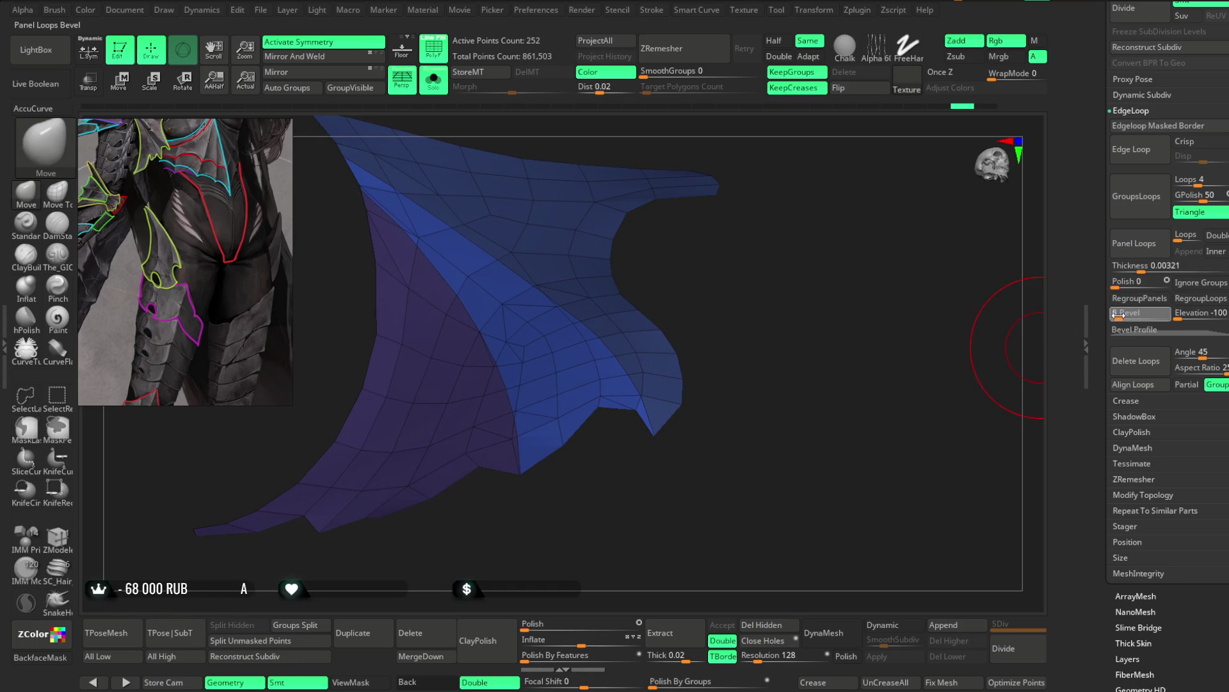
{"action": "type", "text": "6"}
{"action": "left_click", "coordinate": [1133, 246]}
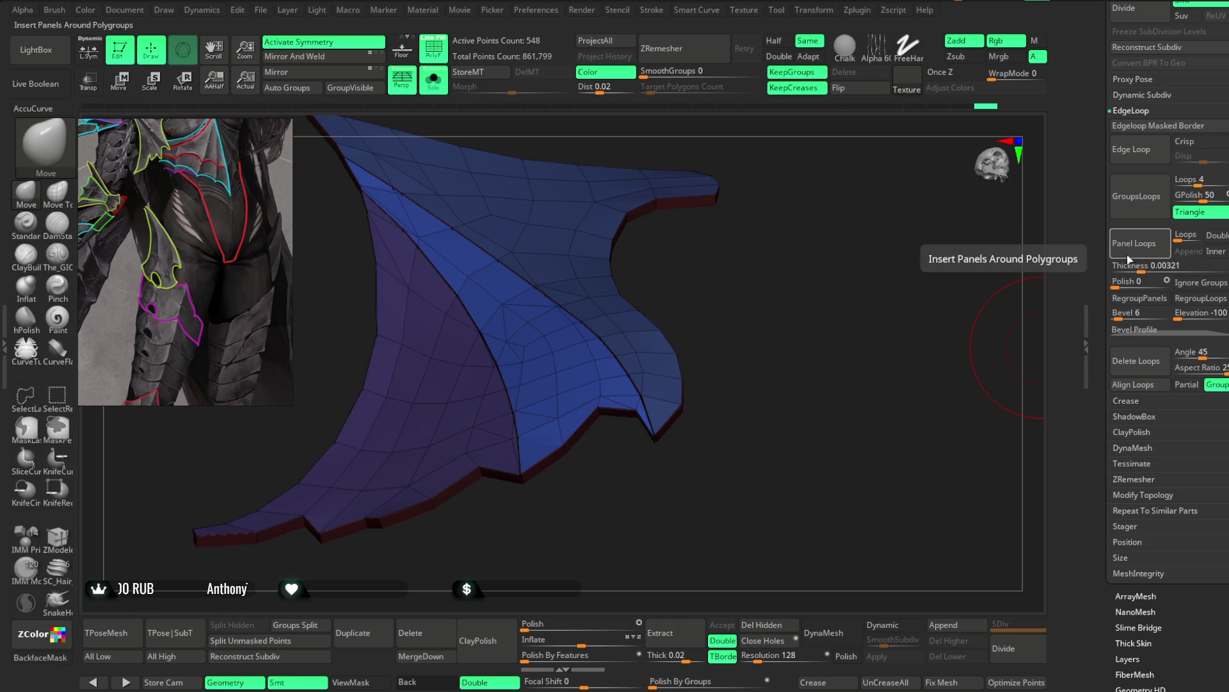
{"action": "key", "text": "ctrl+z"}
{"action": "left_click_drag", "start_coordinate": [1118, 313], "coordinate": [1129, 313]}
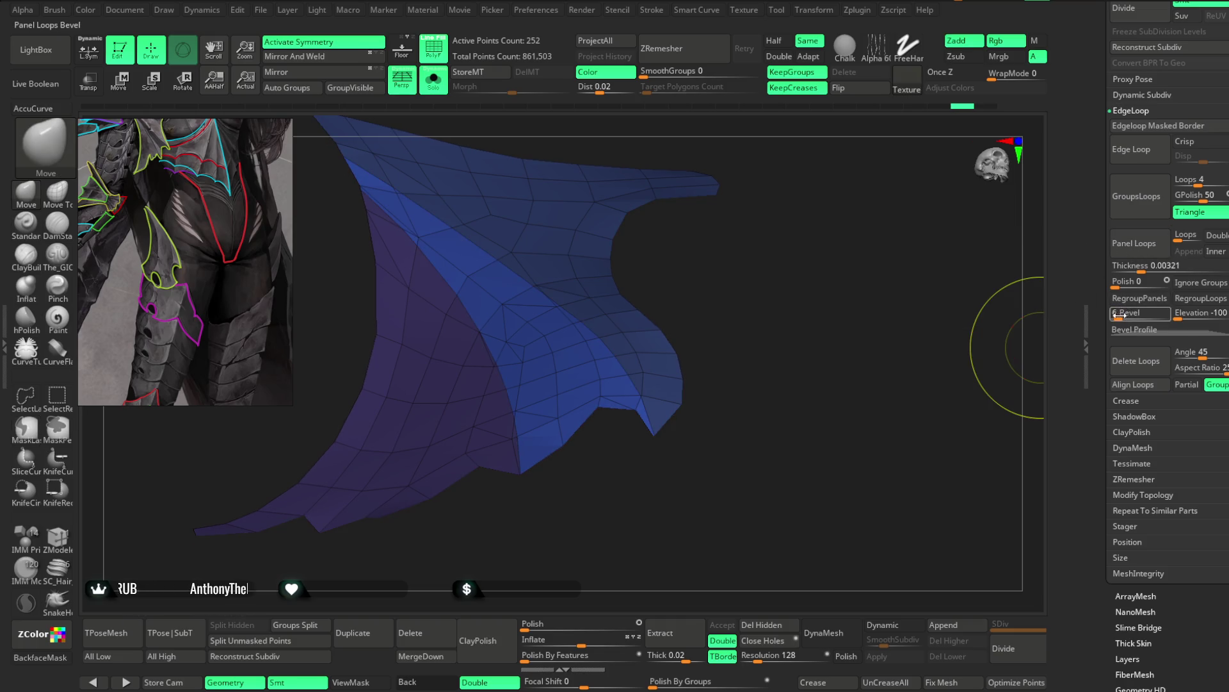
{"action": "left_click", "coordinate": [1140, 250]}
{"action": "mouse_move", "coordinate": [859, 340]}
{"action": "left_mouse_down"}
{"action": "mouse_move", "coordinate": [851, 379]}
{"action": "mouse_move", "coordinate": [772, 312]}
{"action": "mouse_move", "coordinate": [851, 343]}
{"action": "mouse_move", "coordinate": [845, 382]}
{"action": "mouse_move", "coordinate": [831, 349]}
{"action": "left_mouse_up"}
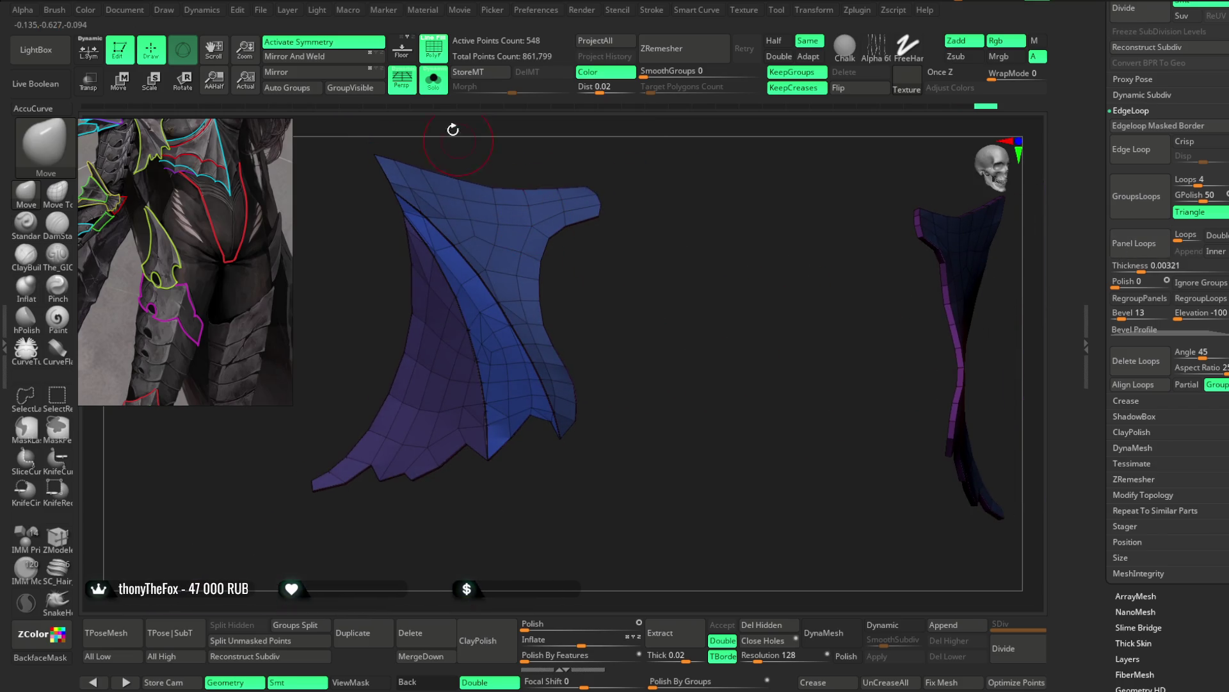
Step: Leave Solo to check the panel against the body, briefly hiding polygroup colours, then isolate it again
{"action": "left_click", "coordinate": [434, 80]}
{"action": "mouse_move", "coordinate": [366, 566]}
{"action": "left_mouse_down"}
{"action": "mouse_move", "coordinate": [761, 169]}
{"action": "mouse_move", "coordinate": [741, 220]}
{"action": "mouse_move", "coordinate": [823, 209]}
{"action": "mouse_move", "coordinate": [821, 159]}
{"action": "mouse_move", "coordinate": [840, 205]}
{"action": "mouse_move", "coordinate": [854, 205]}
{"action": "mouse_move", "coordinate": [828, 182]}
{"action": "left_mouse_up"}
{"action": "mouse_move", "coordinate": [824, 185]}
{"action": "left_mouse_down"}
{"action": "mouse_move", "coordinate": [394, 487]}
{"action": "mouse_move", "coordinate": [787, 156]}
{"action": "mouse_move", "coordinate": [769, 245]}
{"action": "mouse_move", "coordinate": [661, 194]}
{"action": "left_mouse_up"}
{"action": "key", "text": "ctrl+w"}
{"action": "key", "text": "ctrl+z"}
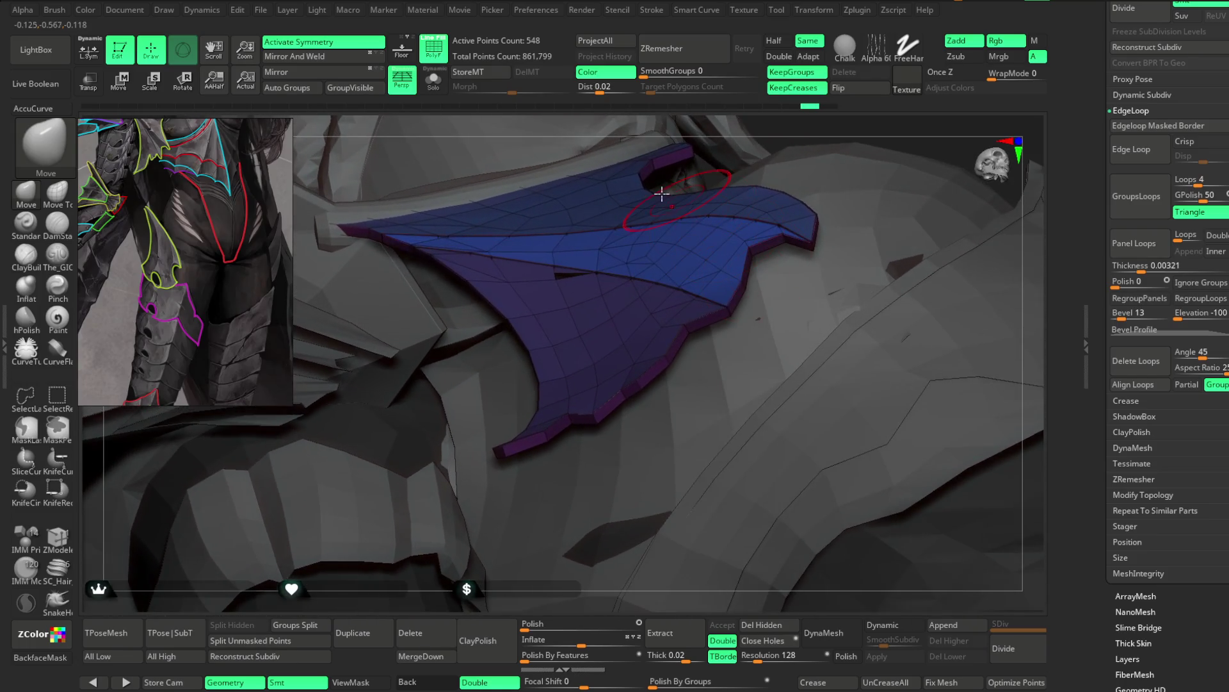
{"action": "left_click", "coordinate": [434, 81]}
{"action": "mouse_move", "coordinate": [733, 318]}
{"action": "left_mouse_down"}
{"action": "mouse_move", "coordinate": [763, 407]}
{"action": "mouse_move", "coordinate": [689, 203]}
{"action": "mouse_move", "coordinate": [716, 210]}
{"action": "left_mouse_up"}
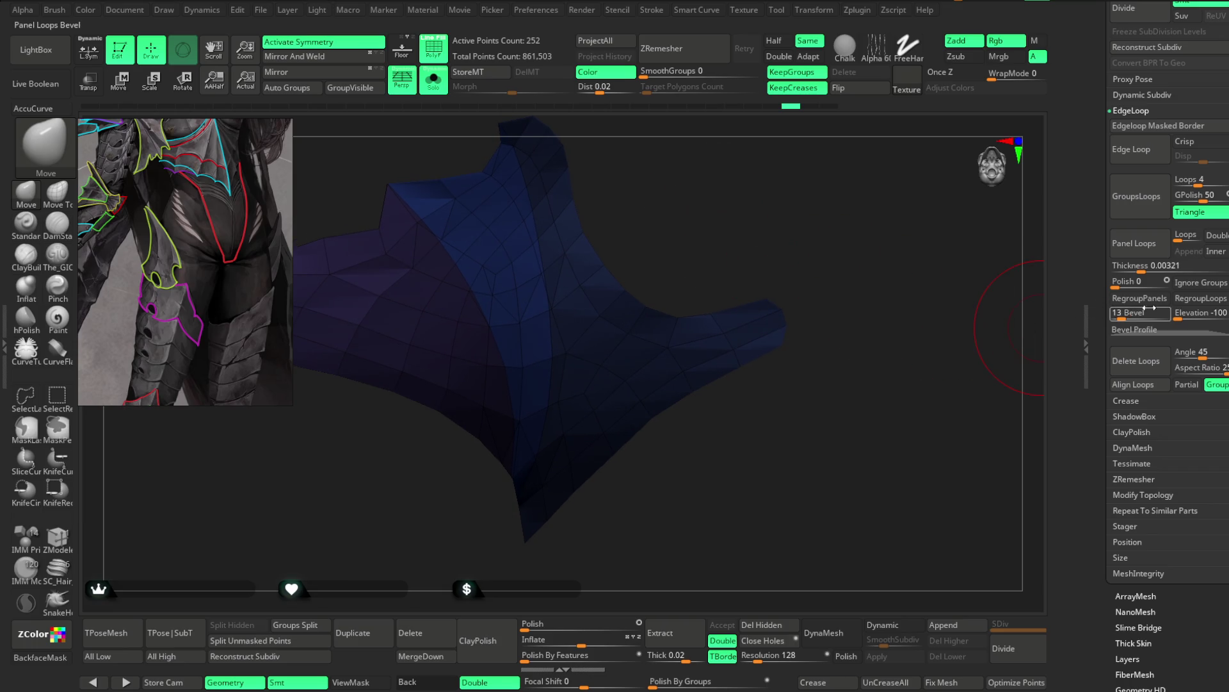
Step: Enable RegroupLoops and Double and rebuild Panel Loops as a double-sided 560-point panel
{"action": "left_click", "coordinate": [1188, 301]}
{"action": "left_click", "coordinate": [1136, 242]}
{"action": "key", "text": "ctrl+z"}
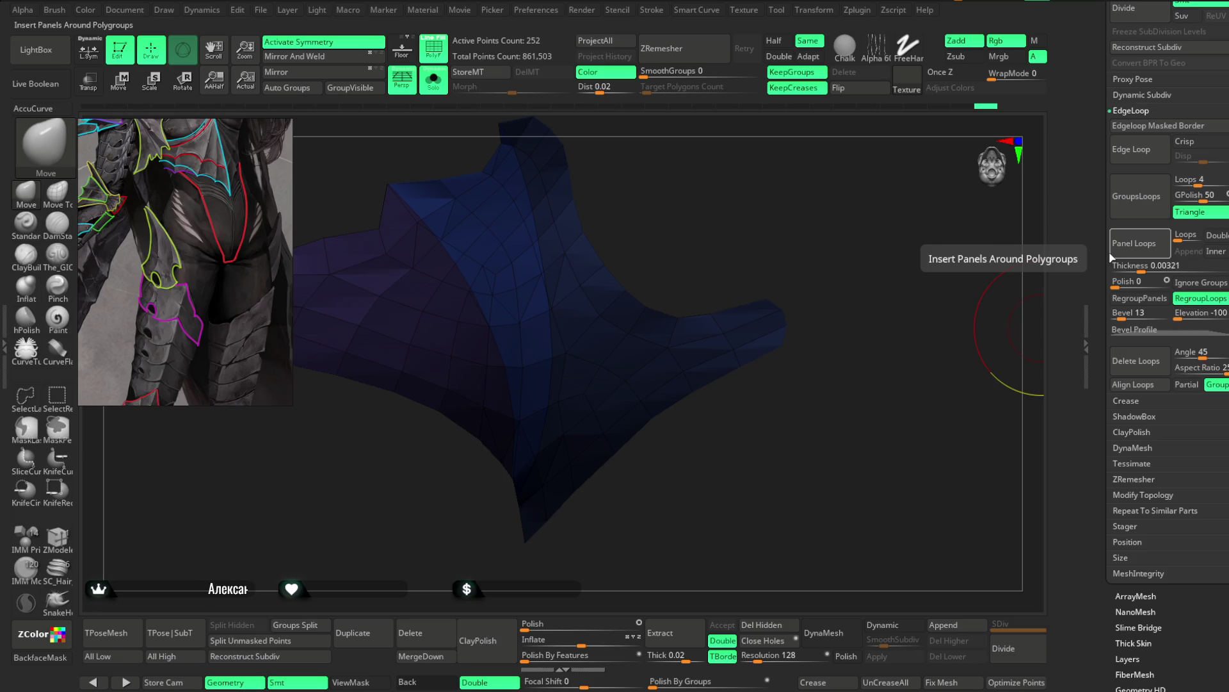
{"action": "left_click", "coordinate": [1217, 235]}
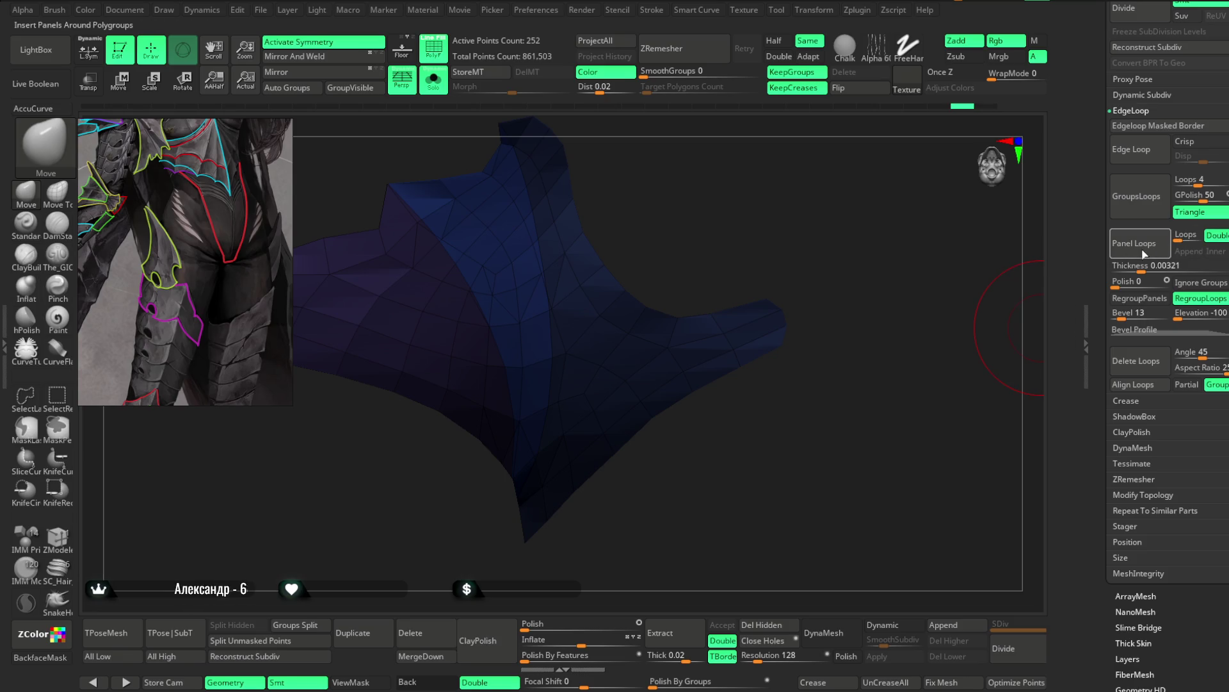
{"action": "left_click", "coordinate": [1141, 248]}
{"action": "mouse_move", "coordinate": [939, 376]}
{"action": "left_mouse_down"}
{"action": "mouse_move", "coordinate": [856, 461]}
{"action": "mouse_move", "coordinate": [872, 570]}
{"action": "mouse_move", "coordinate": [798, 321]}
{"action": "mouse_move", "coordinate": [828, 356]}
{"action": "left_mouse_up"}
{"action": "mouse_move", "coordinate": [303, 110]}
{"action": "left_mouse_down"}
{"action": "mouse_move", "coordinate": [388, 160]}
{"action": "mouse_move", "coordinate": [730, 266]}
{"action": "mouse_move", "coordinate": [824, 316]}
{"action": "mouse_move", "coordinate": [664, 181]}
{"action": "left_mouse_up"}
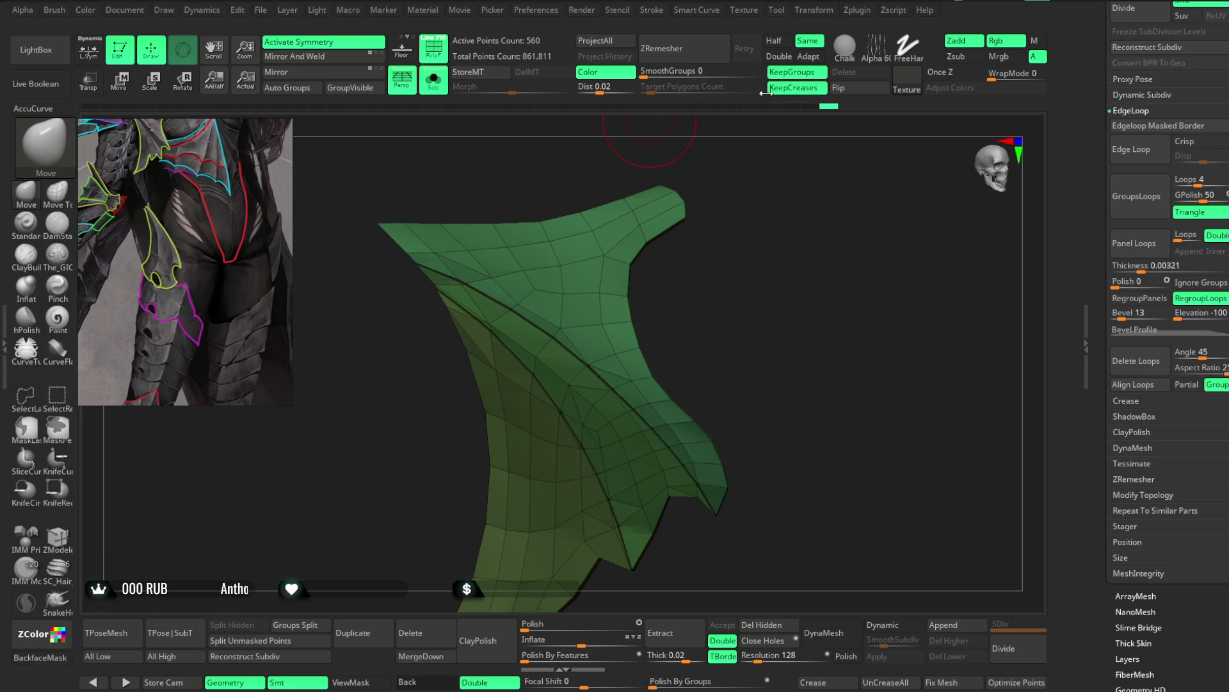
Step: Trial ZRemesher with KeepCreases off and then on, discarding the denser remesh
{"action": "left_click", "coordinate": [794, 88]}
{"action": "left_click", "coordinate": [685, 58]}
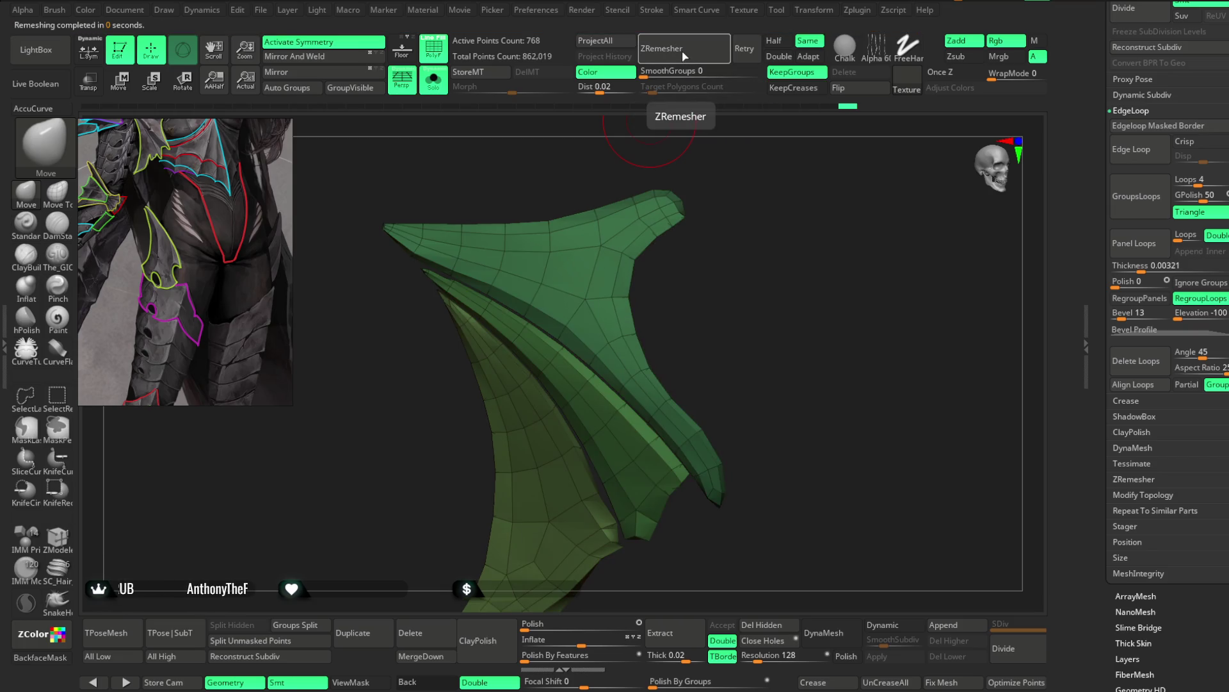
{"action": "mouse_move", "coordinate": [725, 198]}
{"action": "left_mouse_down", "text": "alt"}
{"action": "mouse_move", "coordinate": [804, 283]}
{"action": "mouse_move", "coordinate": [736, 214]}
{"action": "mouse_move", "coordinate": [507, 583]}
{"action": "left_mouse_up", "text": "alt"}
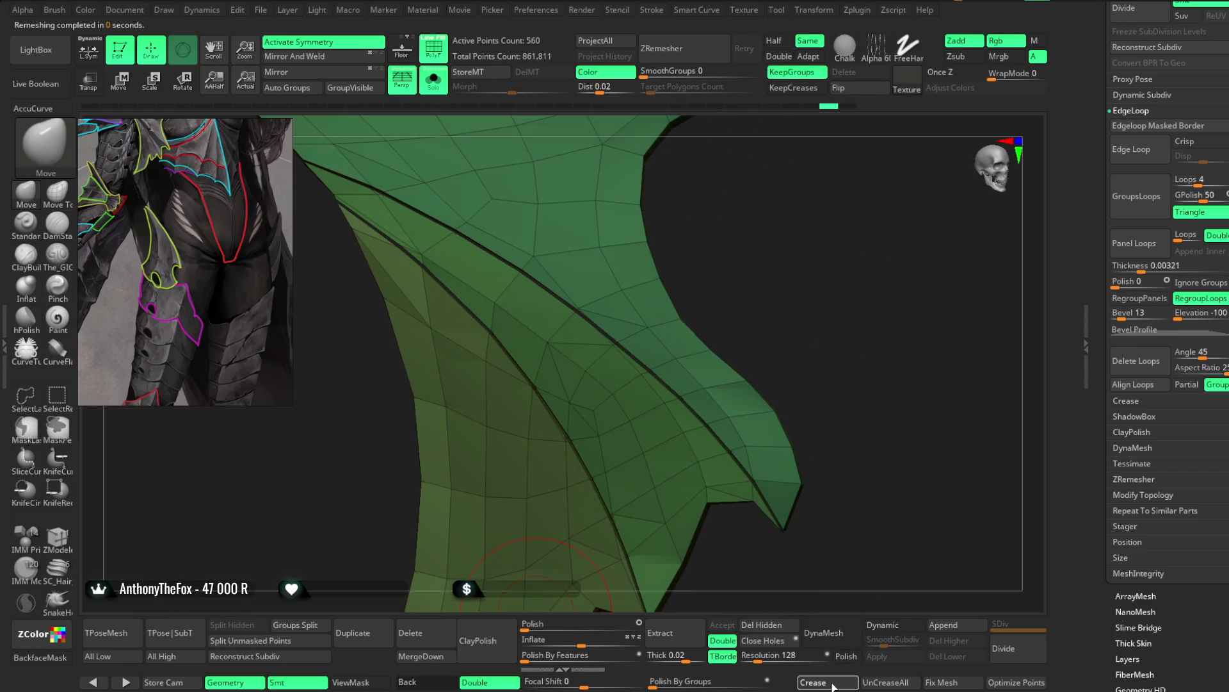
{"action": "mouse_move", "coordinate": [821, 316]}
{"action": "left_mouse_down"}
{"action": "mouse_move", "coordinate": [823, 387]}
{"action": "mouse_move", "coordinate": [732, 155]}
{"action": "left_mouse_up"}
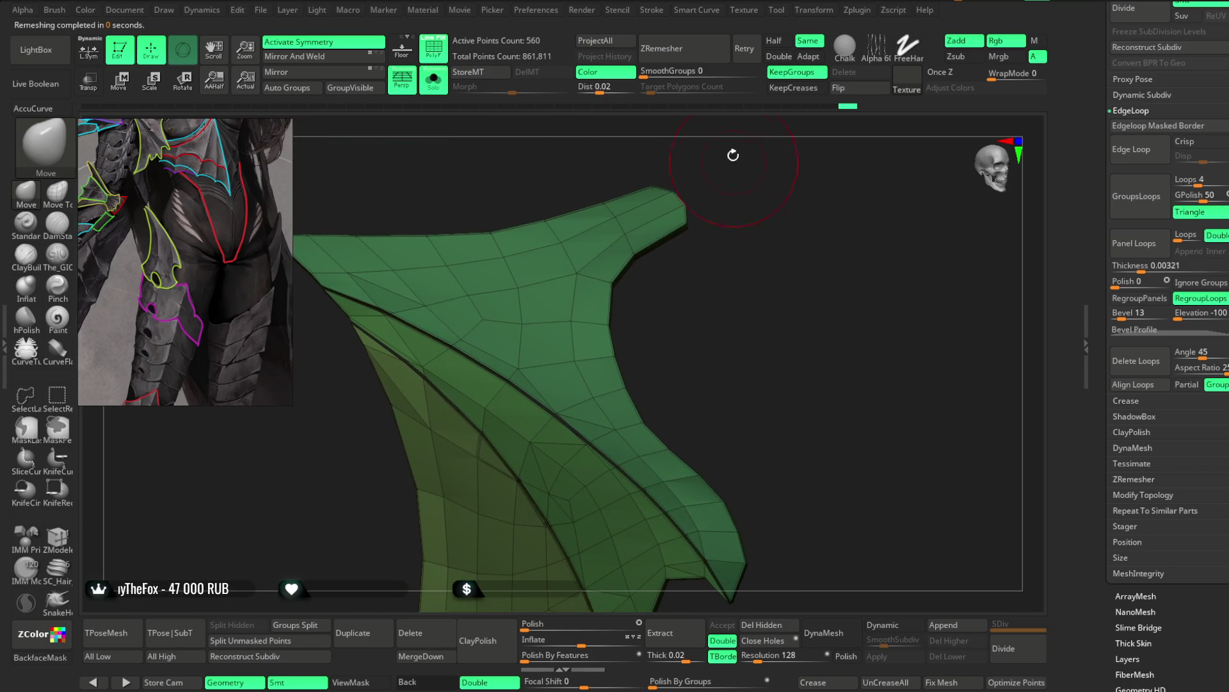
{"action": "left_click", "coordinate": [793, 87]}
{"action": "left_click", "coordinate": [684, 49]}
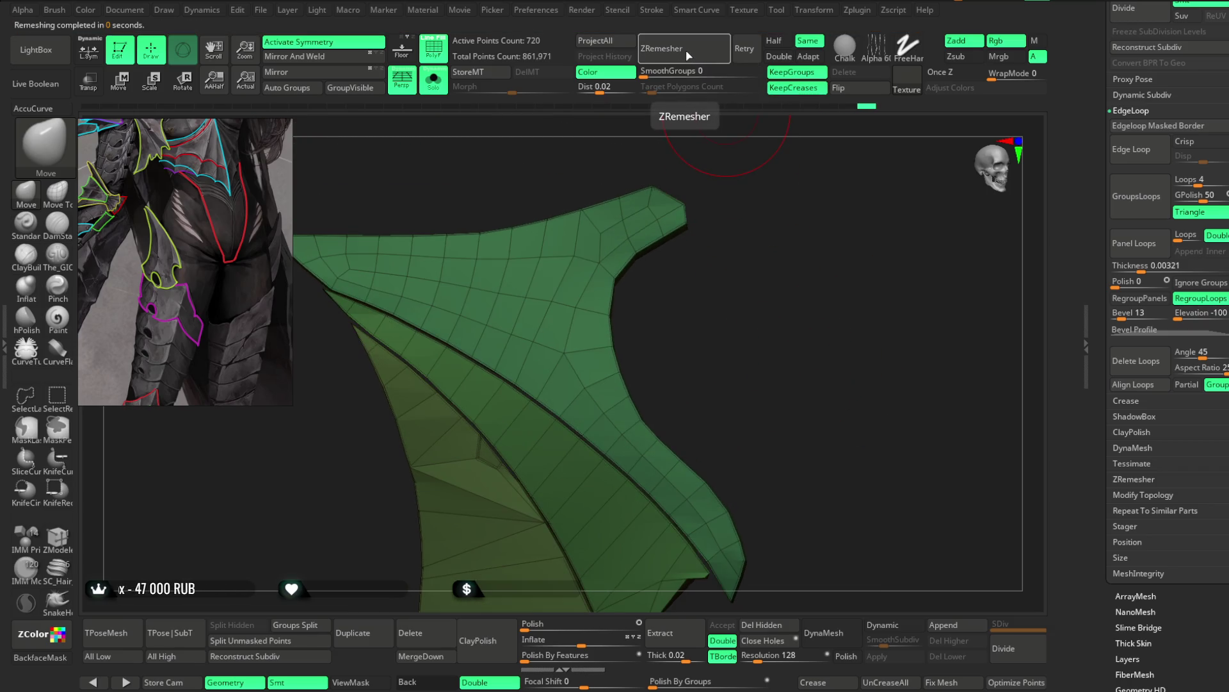
{"action": "key", "text": "ctrl+z"}
{"action": "mouse_move", "coordinate": [714, 214]}
{"action": "left_mouse_down"}
{"action": "mouse_move", "coordinate": [708, 242]}
{"action": "mouse_move", "coordinate": [703, 228]}
{"action": "mouse_move", "coordinate": [797, 214]}
{"action": "mouse_move", "coordinate": [777, 187]}
{"action": "mouse_move", "coordinate": [656, 267]}
{"action": "left_mouse_up"}
Step: Switch to ZModeler with Edge Crease targeting EdgeLoop Complete and frame the panel
{"action": "left_click", "coordinate": [57, 538]}
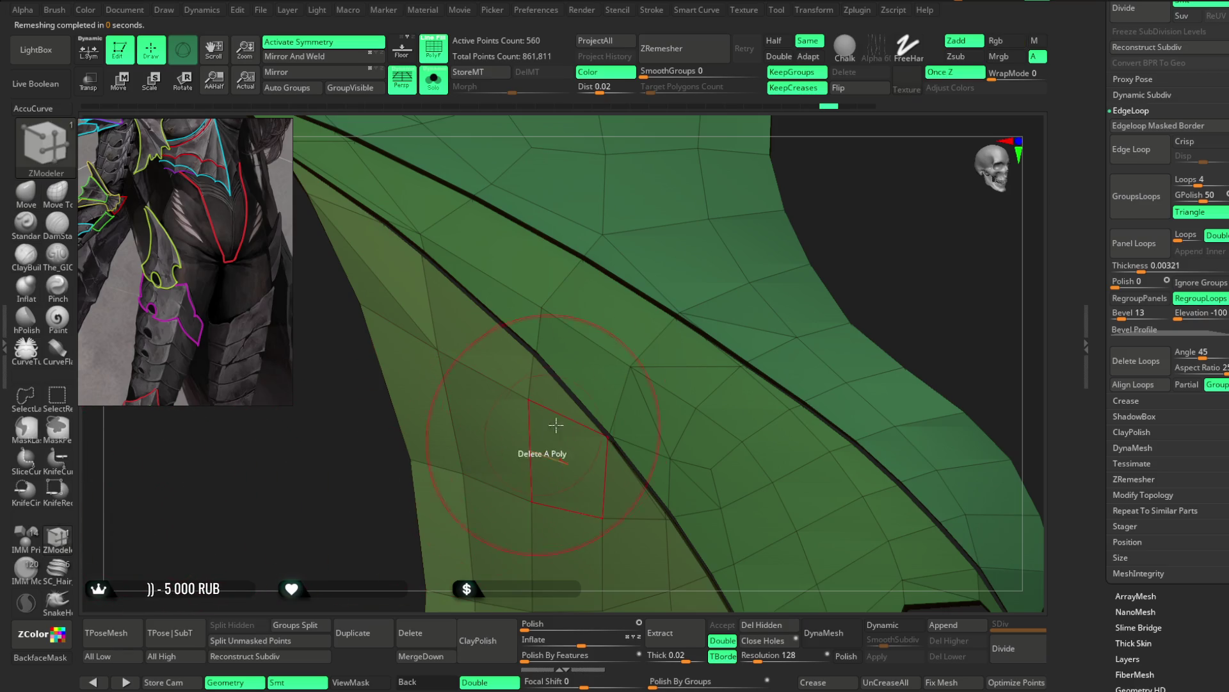
{"action": "key", "text": "space"}
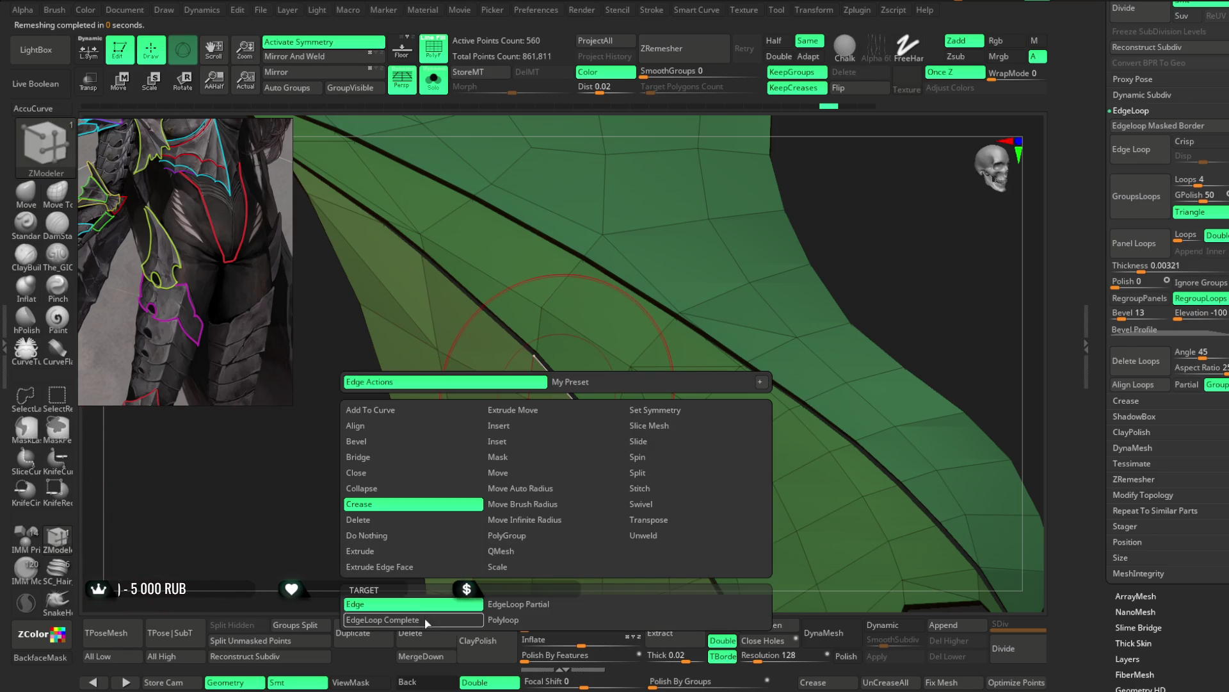
{"action": "left_click", "coordinate": [425, 619]}
{"action": "mouse_move", "coordinate": [352, 536]}
{"action": "left_mouse_down"}
{"action": "mouse_move", "coordinate": [406, 357]}
{"action": "mouse_move", "coordinate": [456, 328]}
{"action": "left_mouse_up"}
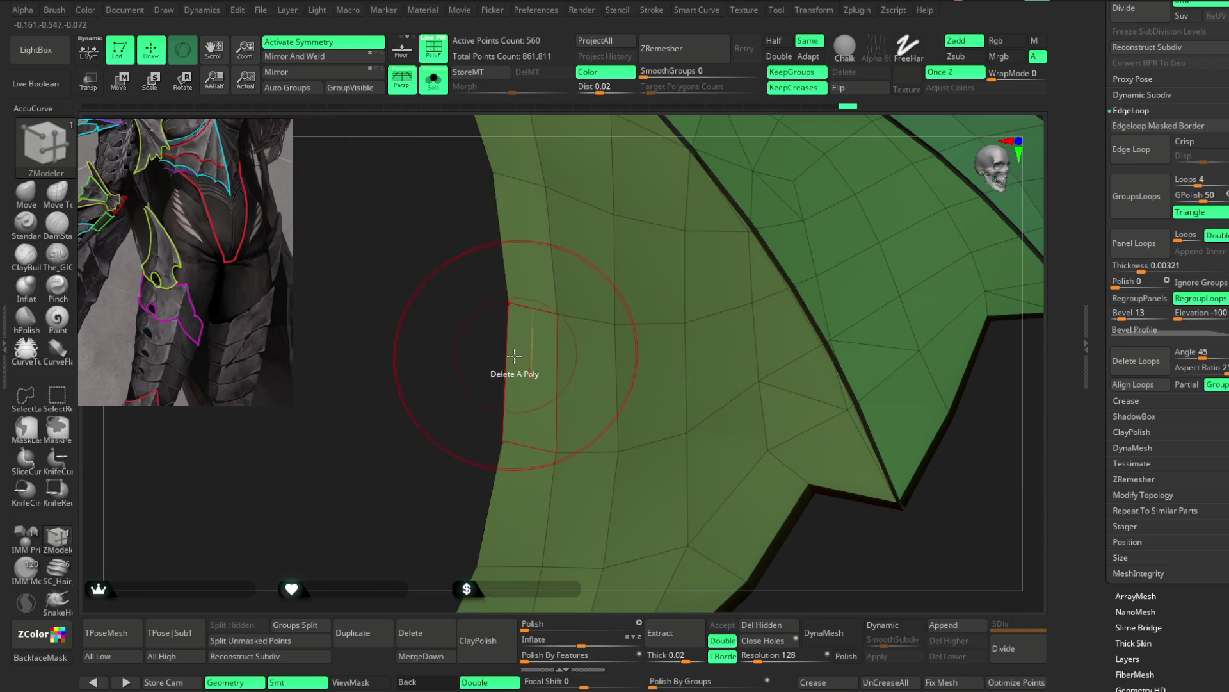
{"action": "left_click_drag", "start_coordinate": [411, 390], "coordinate": [483, 328]}
{"action": "left_click_drag", "start_coordinate": [526, 502], "coordinate": [551, 449]}
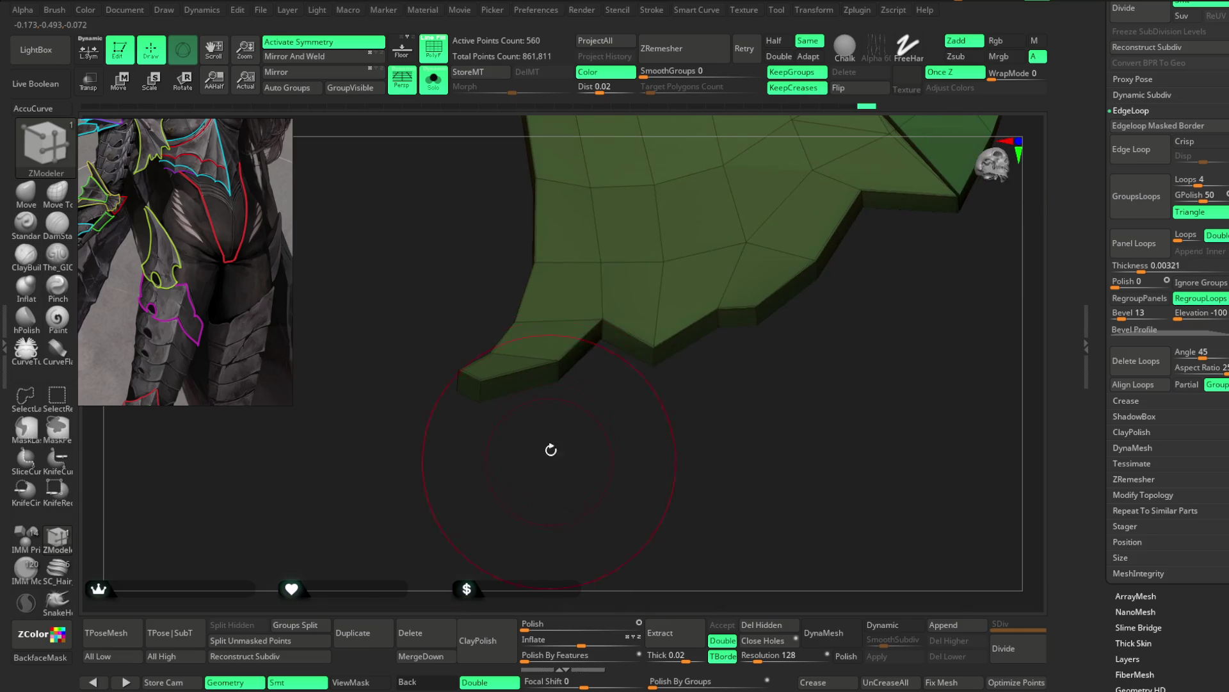
Step: Crease the edge loops along the panel's folds and jagged border, then discard a trial ZRemesh
{"action": "left_click", "coordinate": [575, 365]}
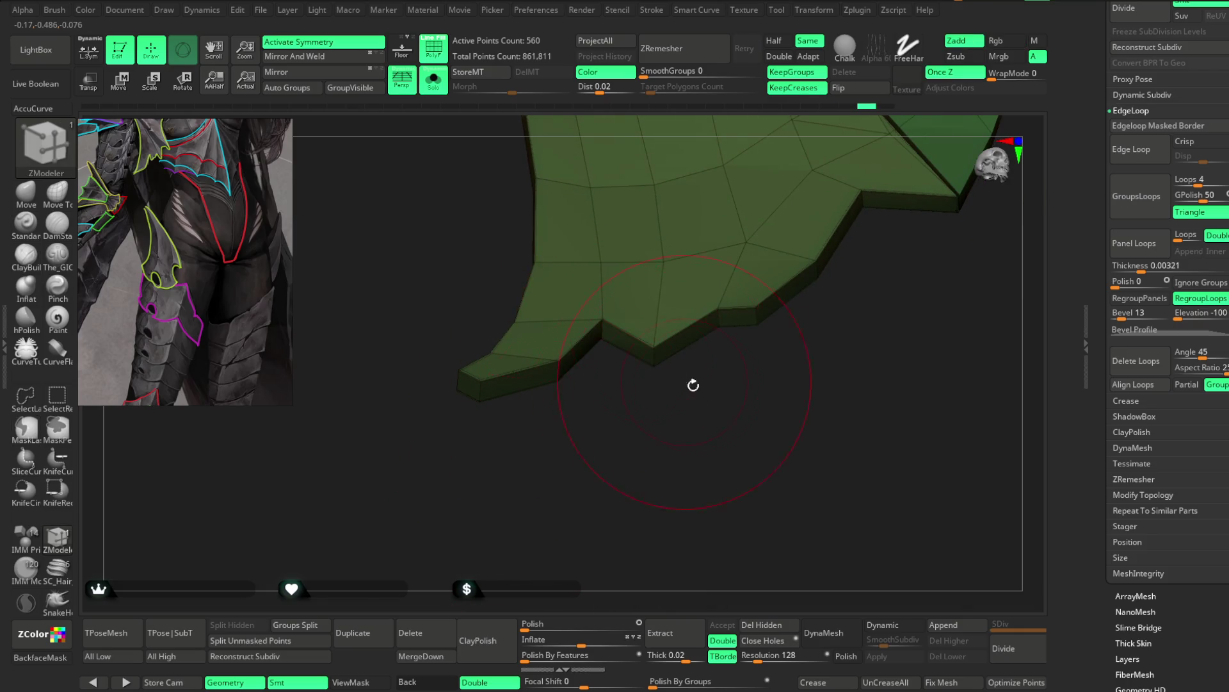
{"action": "left_click_drag", "start_coordinate": [591, 371], "coordinate": [548, 435]}
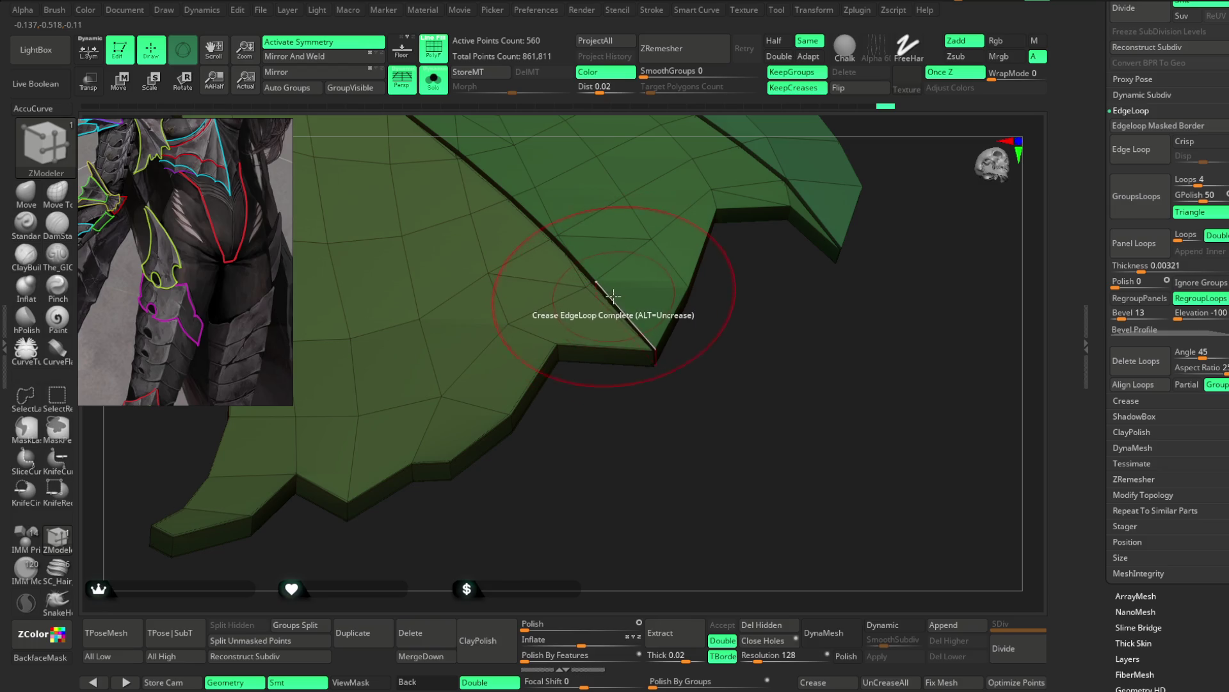
{"action": "mouse_move", "coordinate": [720, 255]}
{"action": "left_mouse_down"}
{"action": "mouse_move", "coordinate": [671, 304]}
{"action": "mouse_move", "coordinate": [794, 283]}
{"action": "left_mouse_up"}
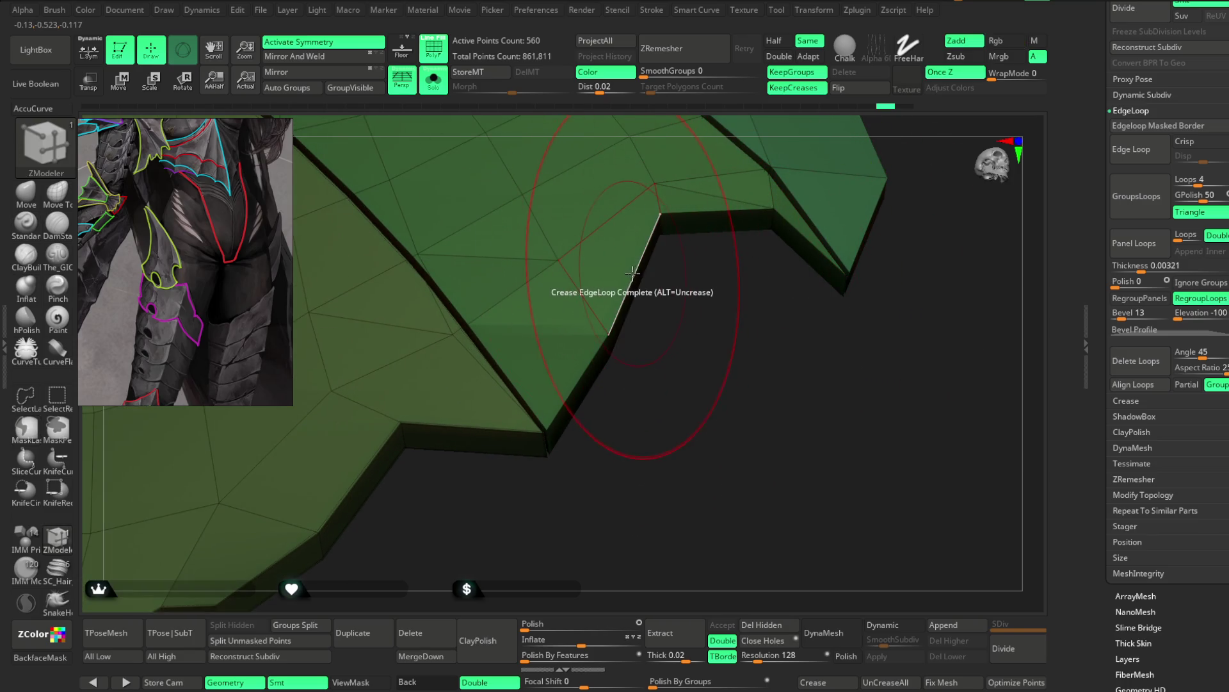
{"action": "left_click_drag", "start_coordinate": [659, 237], "coordinate": [823, 292]}
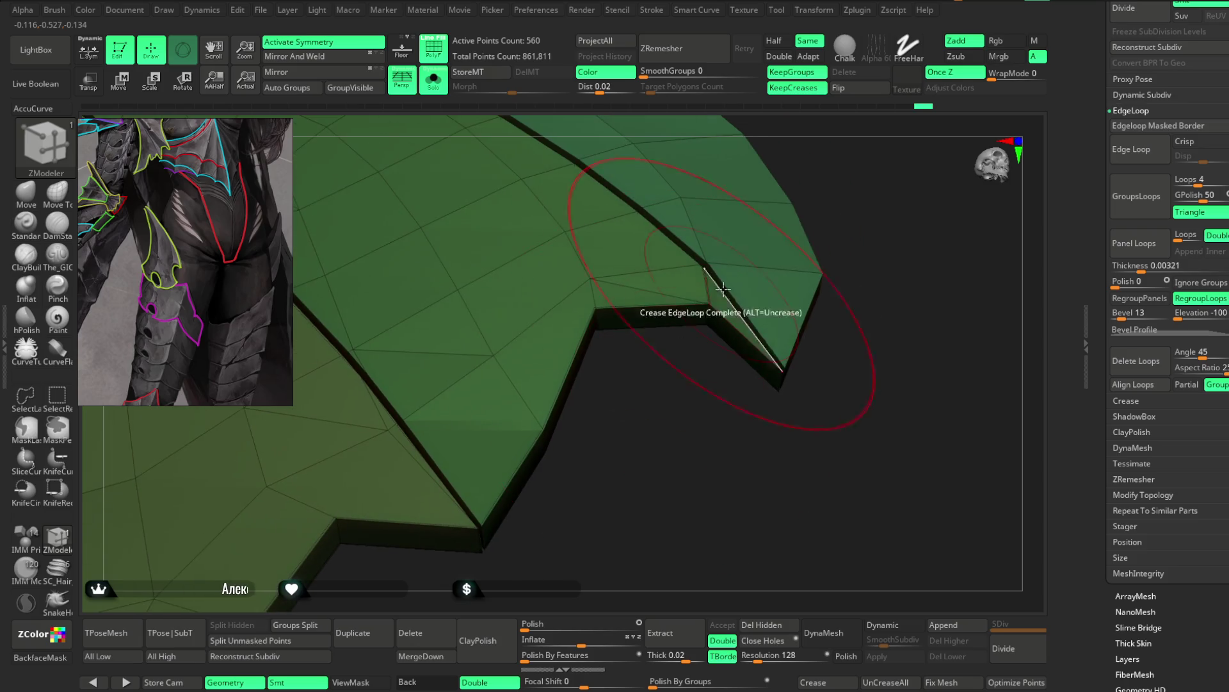
{"action": "left_click_drag", "start_coordinate": [867, 209], "coordinate": [830, 163]}
{"action": "mouse_move", "coordinate": [793, 337]}
{"action": "left_mouse_down"}
{"action": "mouse_move", "coordinate": [817, 254]}
{"action": "mouse_move", "coordinate": [856, 288]}
{"action": "mouse_move", "coordinate": [846, 269]}
{"action": "mouse_move", "coordinate": [760, 227]}
{"action": "mouse_move", "coordinate": [832, 239]}
{"action": "mouse_move", "coordinate": [823, 230]}
{"action": "mouse_move", "coordinate": [791, 260]}
{"action": "left_mouse_up"}
{"action": "left_click", "coordinate": [697, 56]}
{"action": "key", "text": "ctrl+z"}
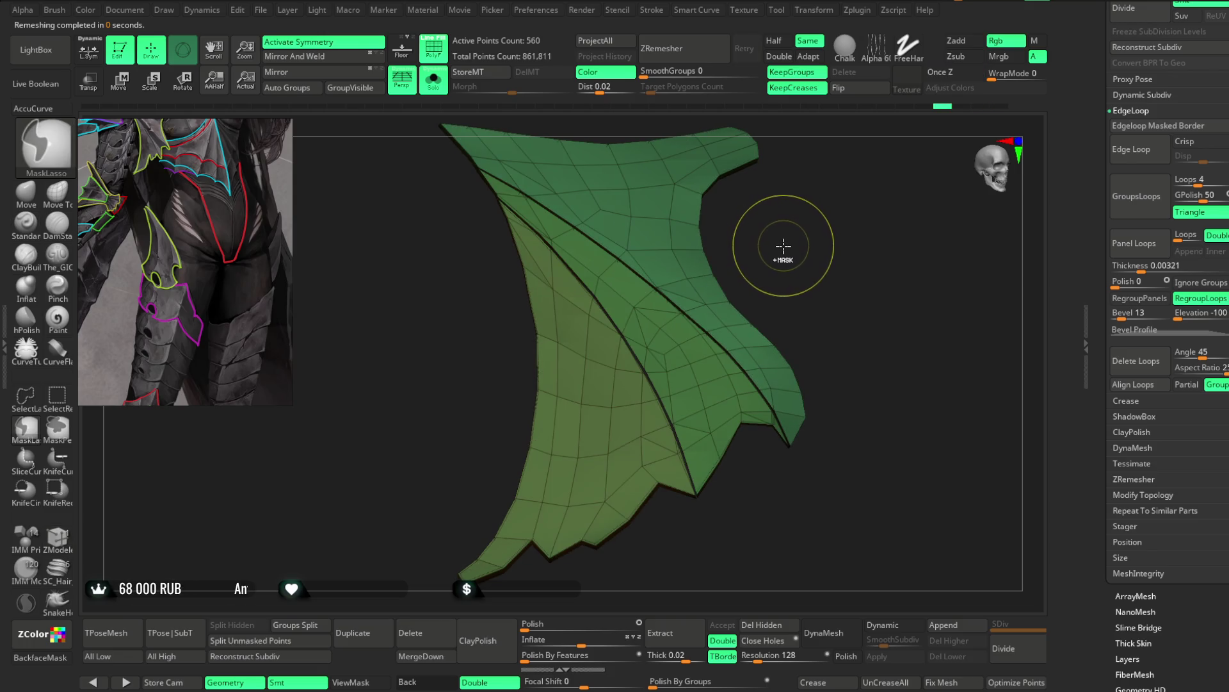
Step: Step back to the thin polygrouped panel and frame its light-blue top strip
{"action": "key", "text": "ctrl+z"}
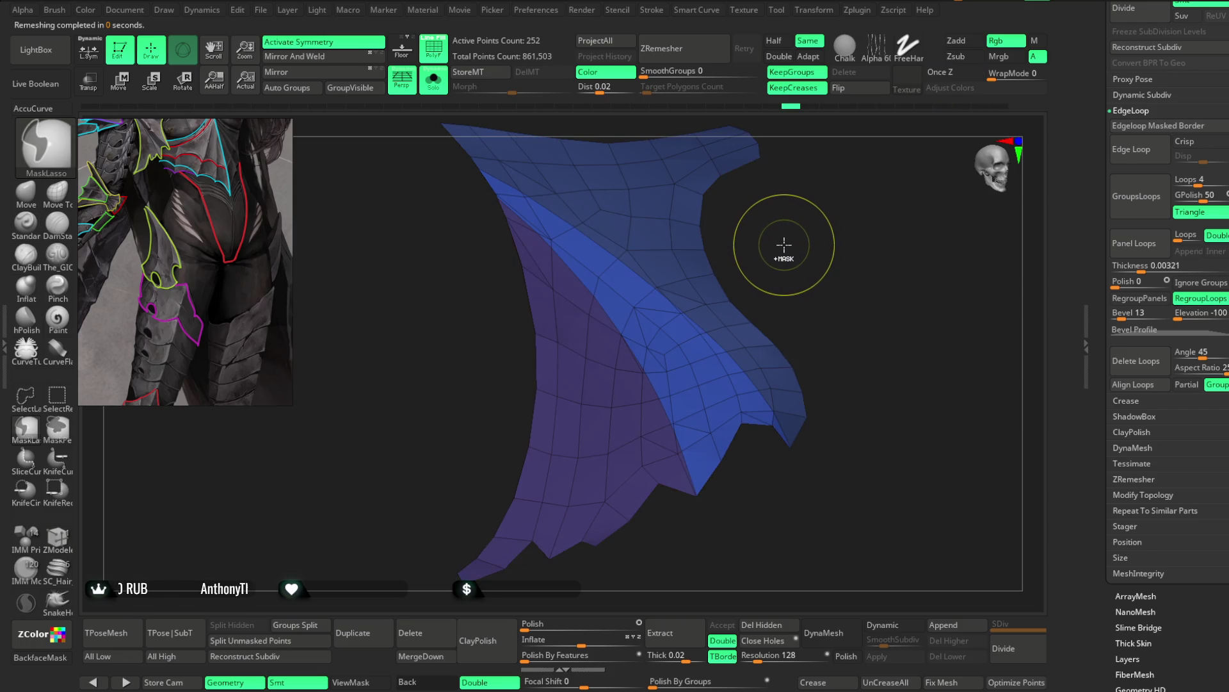
{"action": "left_click_drag", "start_coordinate": [783, 248], "coordinate": [751, 134]}
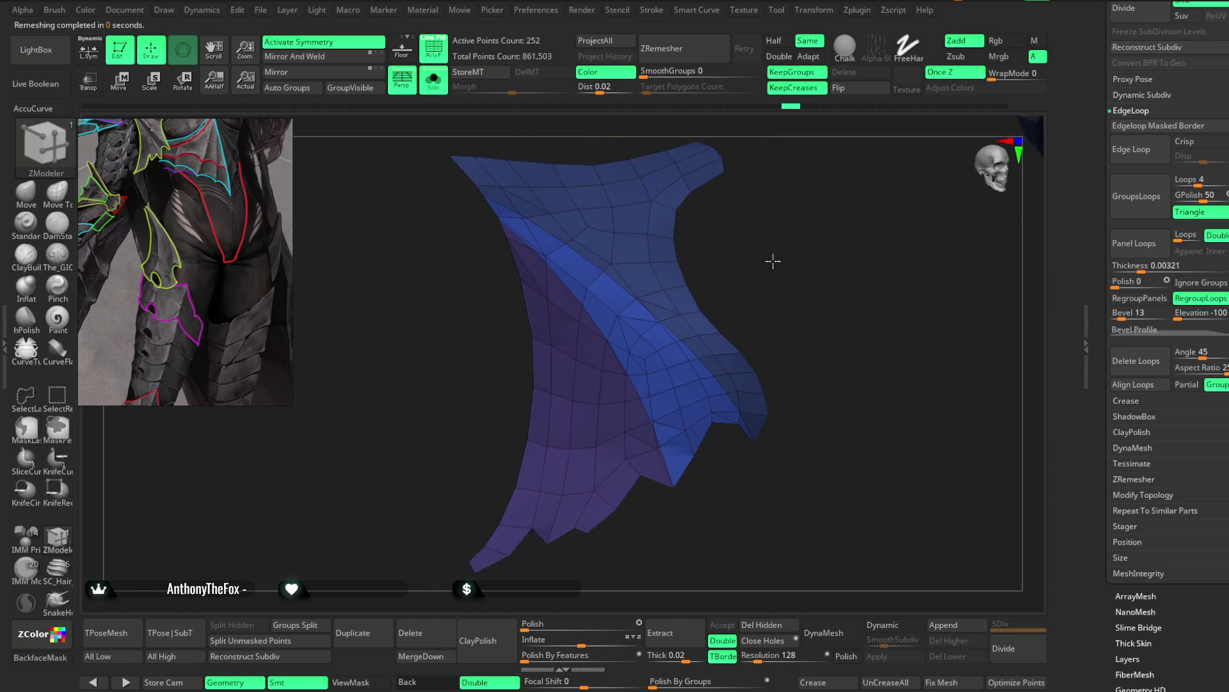
{"action": "left_click_drag", "start_coordinate": [764, 205], "coordinate": [670, 300]}
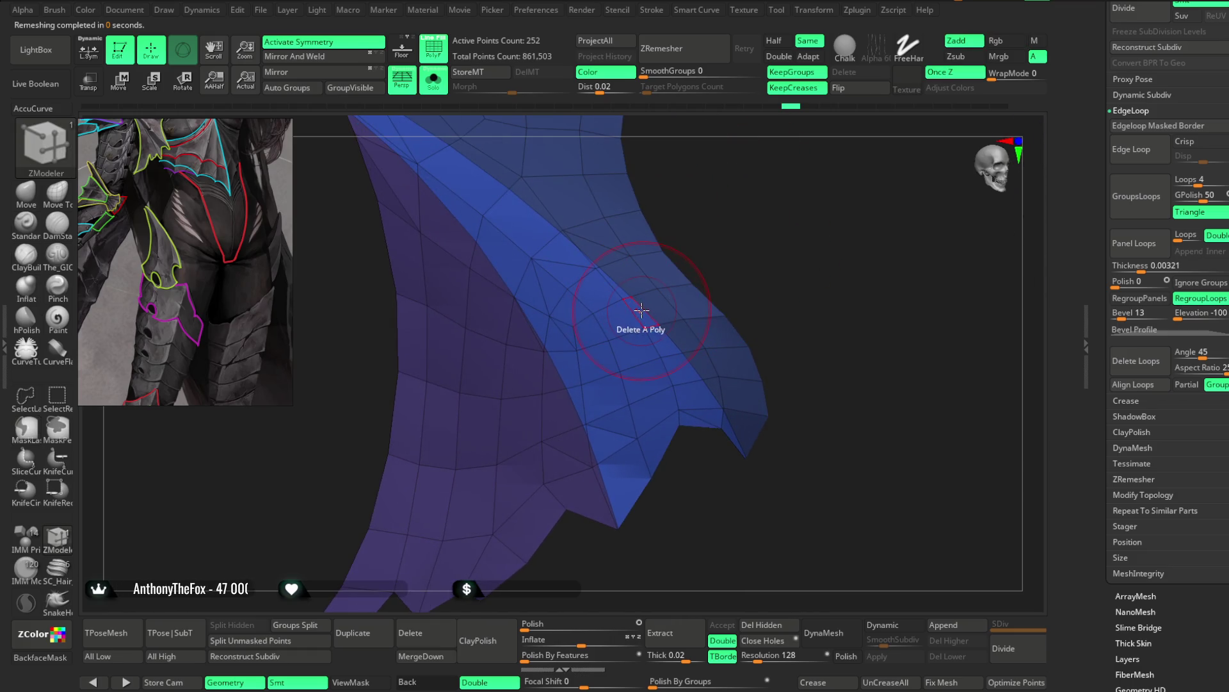
{"action": "left_click_drag", "start_coordinate": [702, 241], "coordinate": [773, 211]}
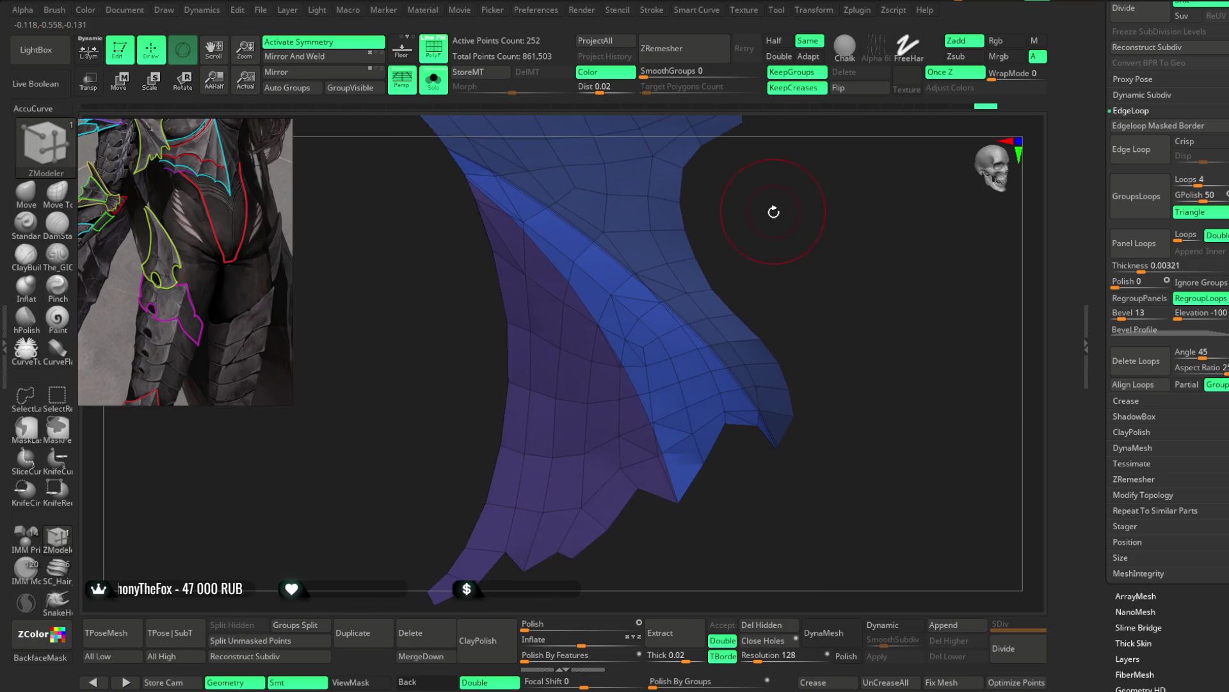
{"action": "mouse_move", "coordinate": [779, 247]}
{"action": "left_mouse_down"}
{"action": "mouse_move", "coordinate": [700, 260]}
{"action": "mouse_move", "coordinate": [761, 160]}
{"action": "left_mouse_up"}
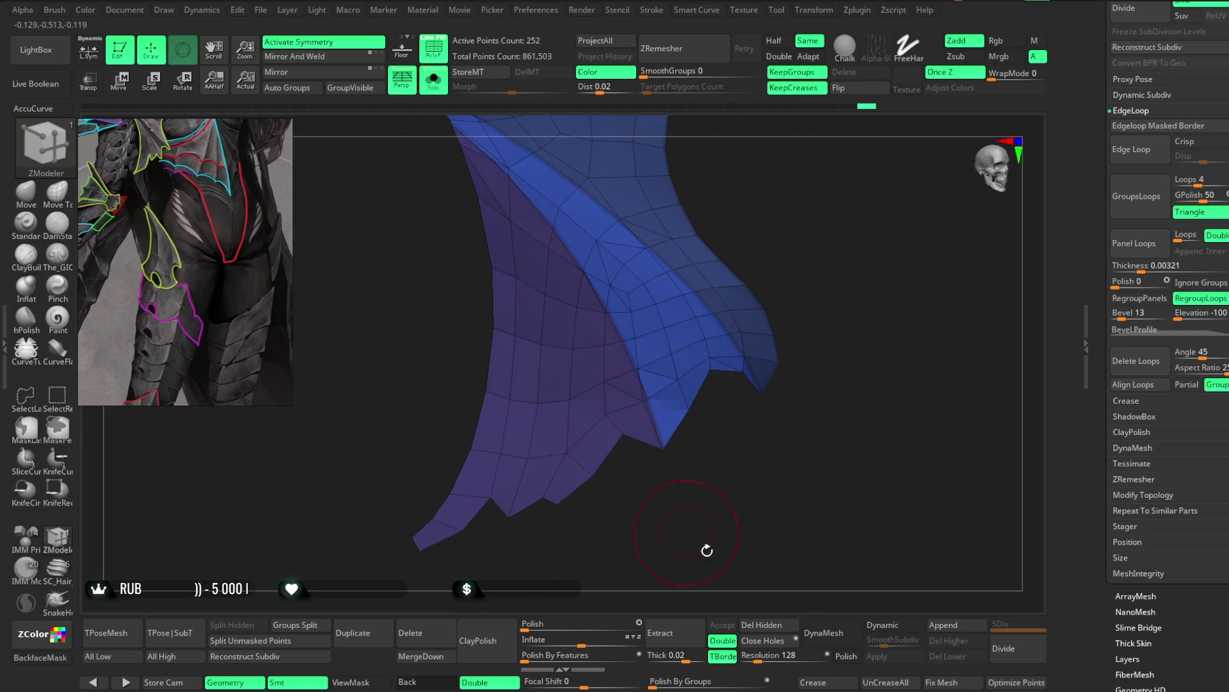
{"action": "left_click_drag", "start_coordinate": [838, 458], "coordinate": [823, 340]}
Step: Delete the extra light-blue polygon strip, leaving a single patch, and show it on the full body
{"action": "left_click", "coordinate": [698, 60]}
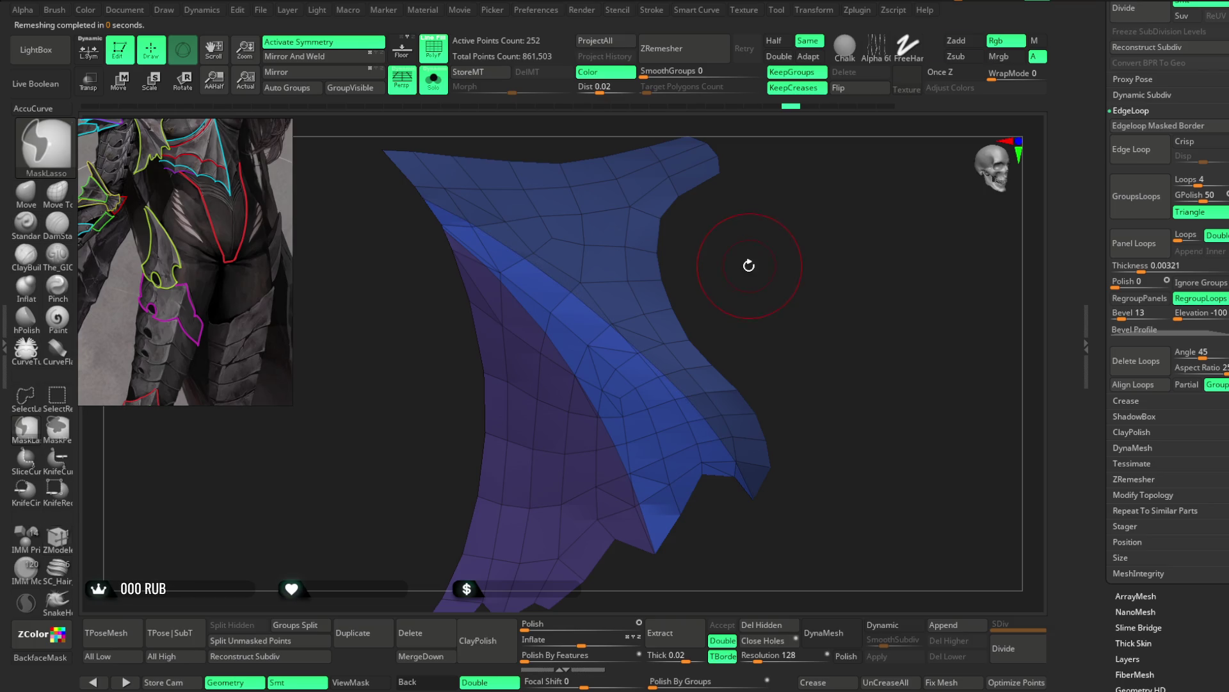
{"action": "key", "text": "ctrl+z"}
{"action": "key", "text": "ctrl+z"}
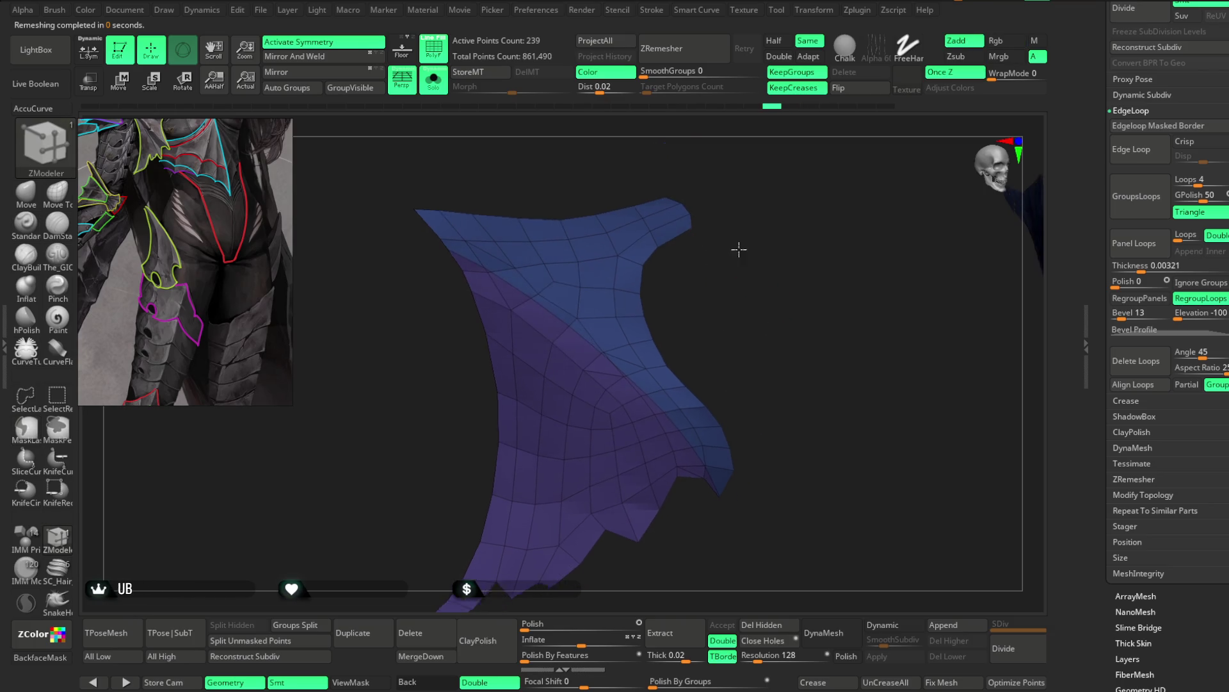
{"action": "key", "text": "ctrl+z"}
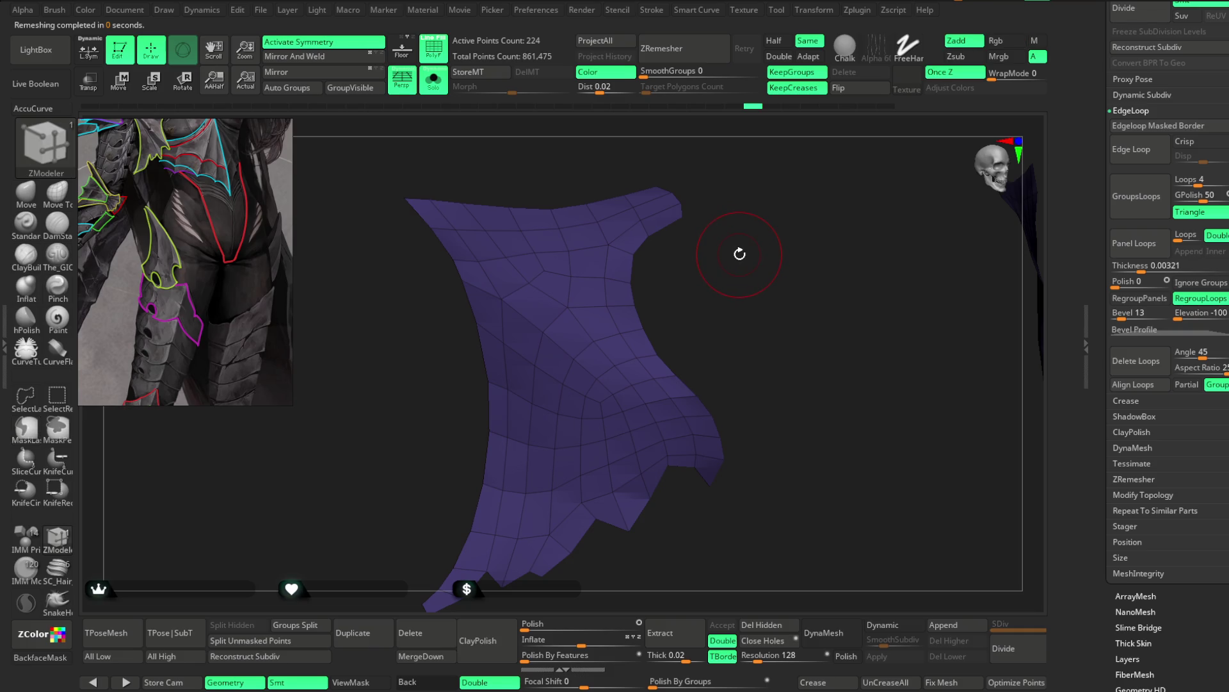
{"action": "mouse_move", "coordinate": [756, 299]}
{"action": "left_mouse_down"}
{"action": "mouse_move", "coordinate": [718, 311]}
{"action": "mouse_move", "coordinate": [796, 316]}
{"action": "mouse_move", "coordinate": [721, 315]}
{"action": "mouse_move", "coordinate": [712, 278]}
{"action": "left_mouse_up"}
{"action": "left_click", "coordinate": [434, 82]}
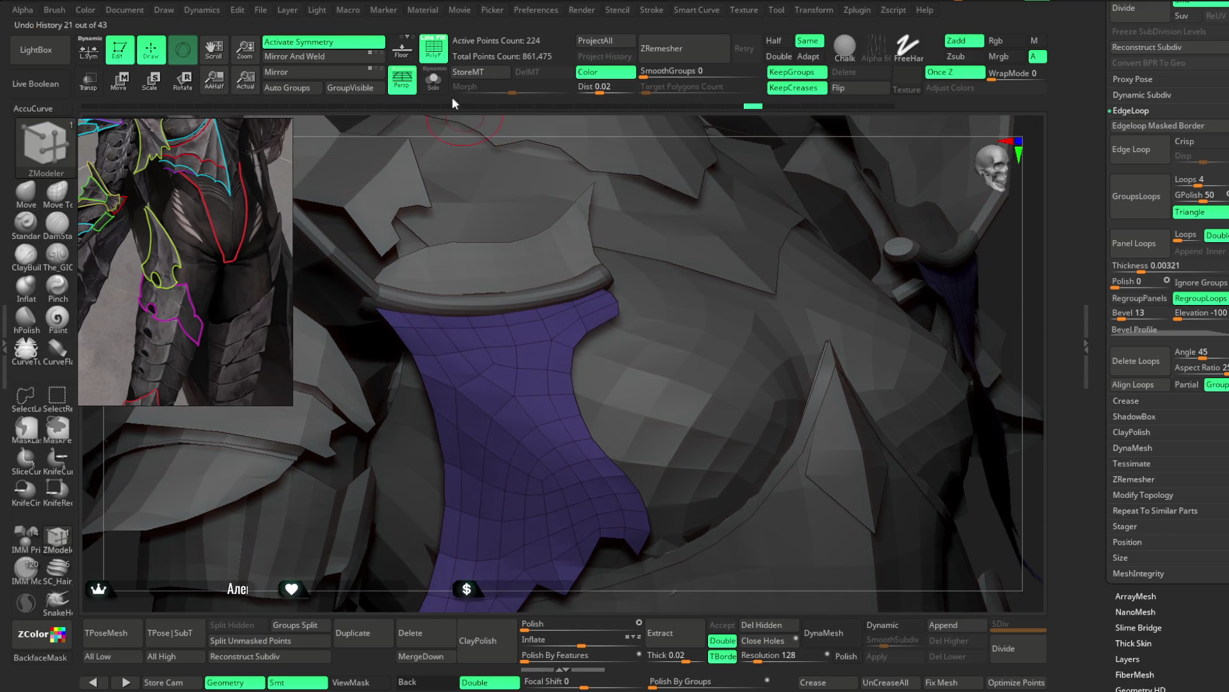
Step: Pick the Move brush with a much smaller Draw Size, toggling Solo to compare panel and body
{"action": "left_click", "coordinate": [433, 82]}
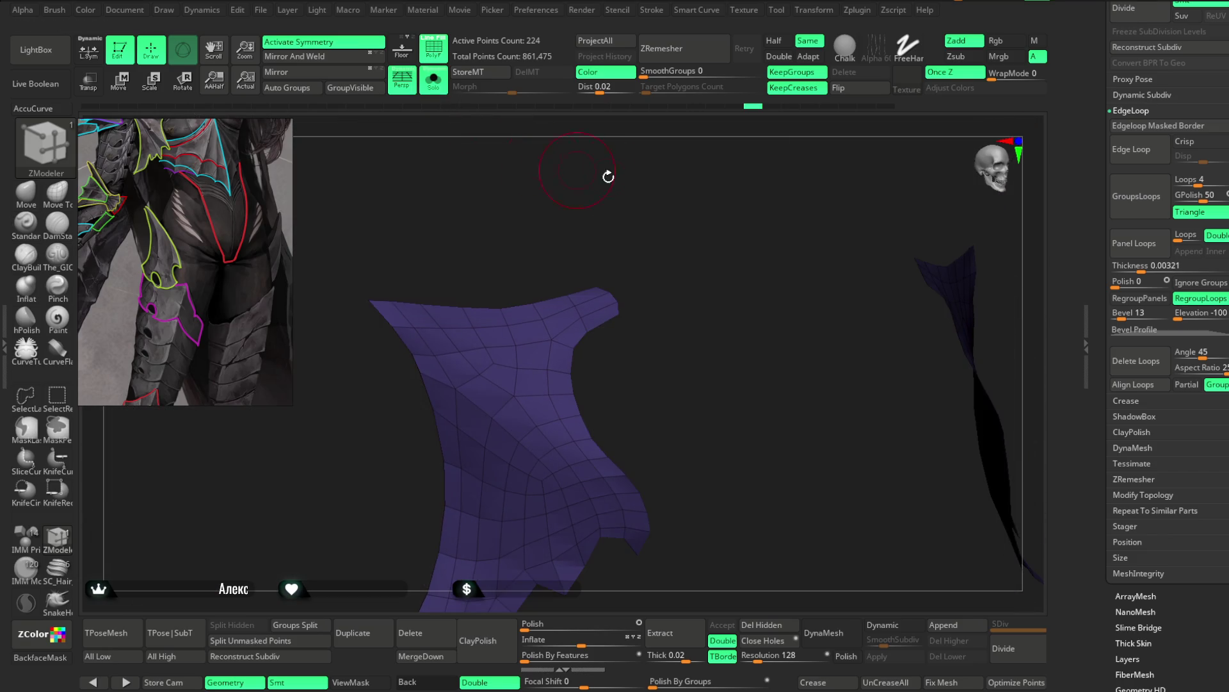
{"action": "left_click", "coordinate": [26, 197]}
{"action": "right_click_drag", "start_coordinate": [563, 352], "coordinate": [605, 335], "text": "ctrl"}
{"action": "key", "text": "space"}
{"action": "left_click_drag", "start_coordinate": [636, 325], "coordinate": [584, 343]}
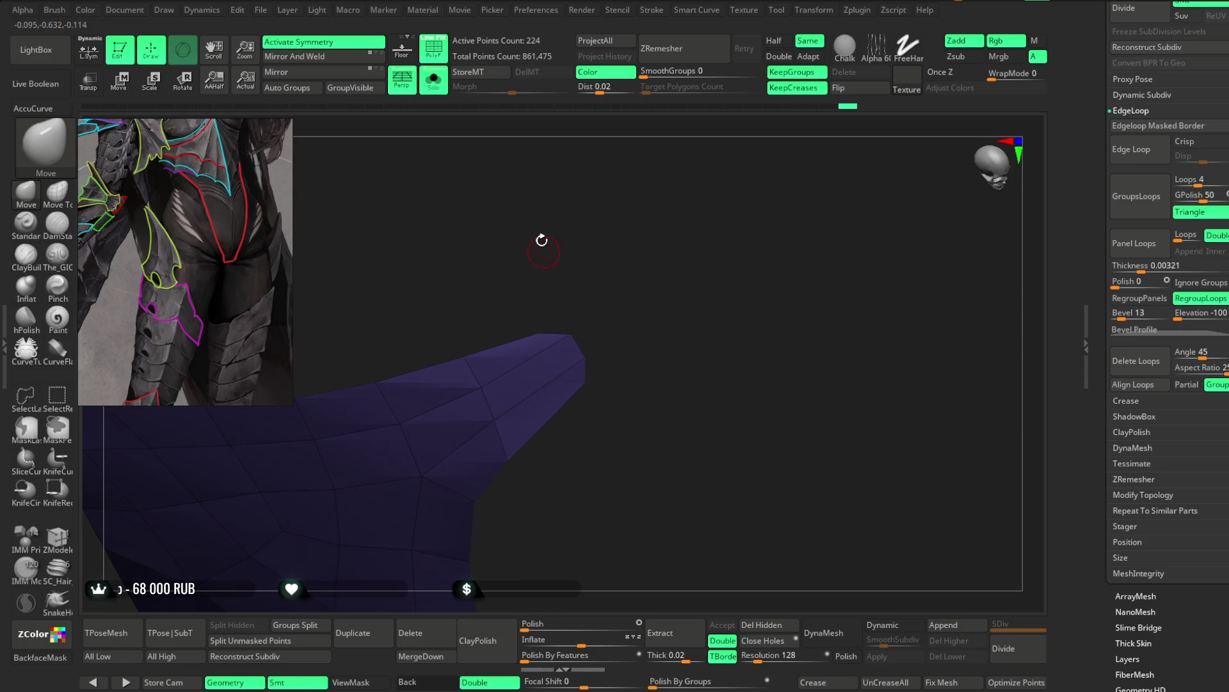
{"action": "left_click", "coordinate": [435, 83]}
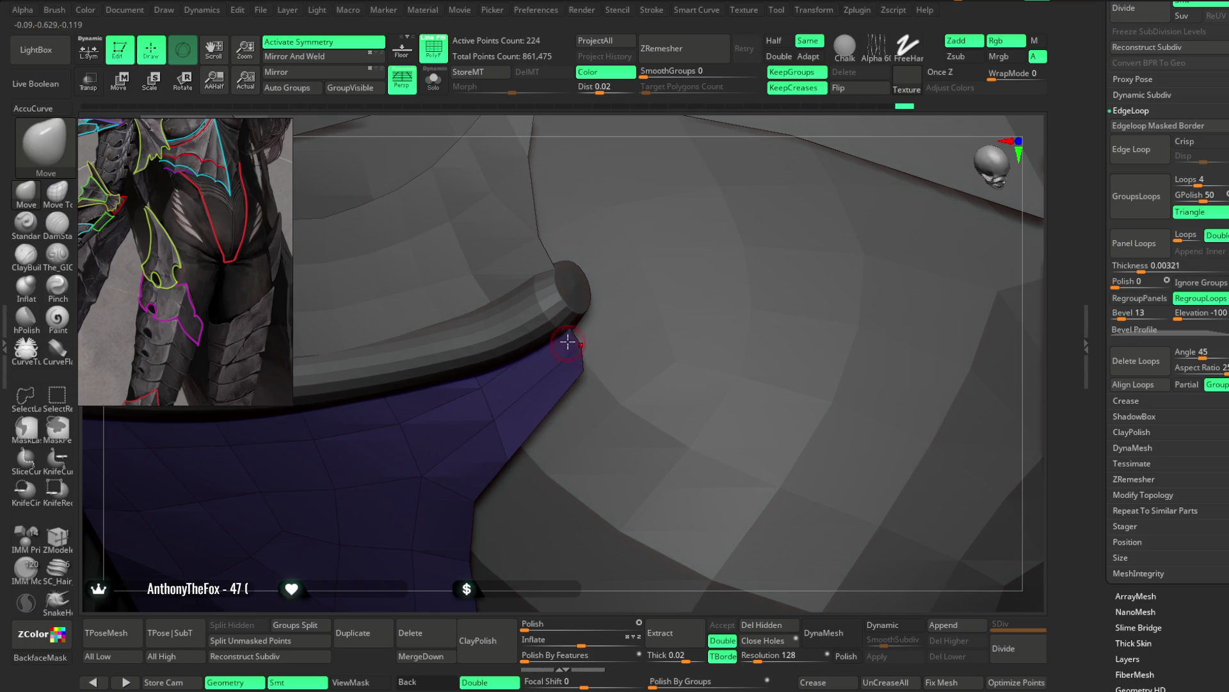
{"action": "left_click", "coordinate": [434, 83]}
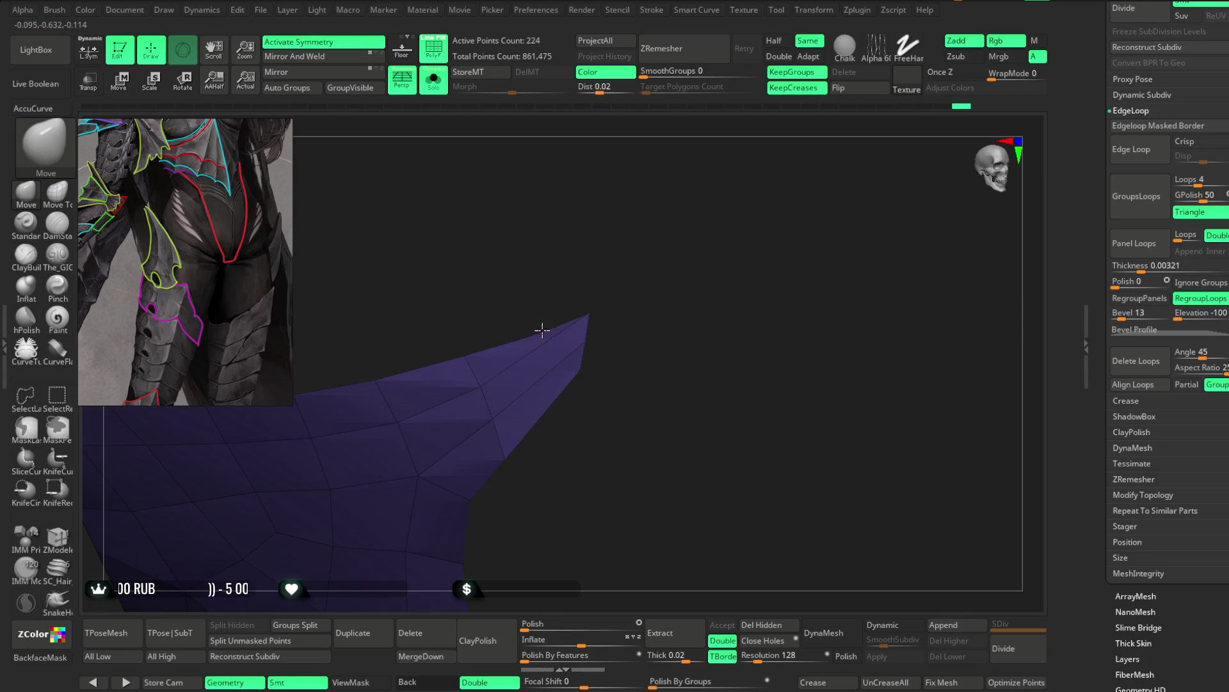
{"action": "left_click", "coordinate": [434, 83]}
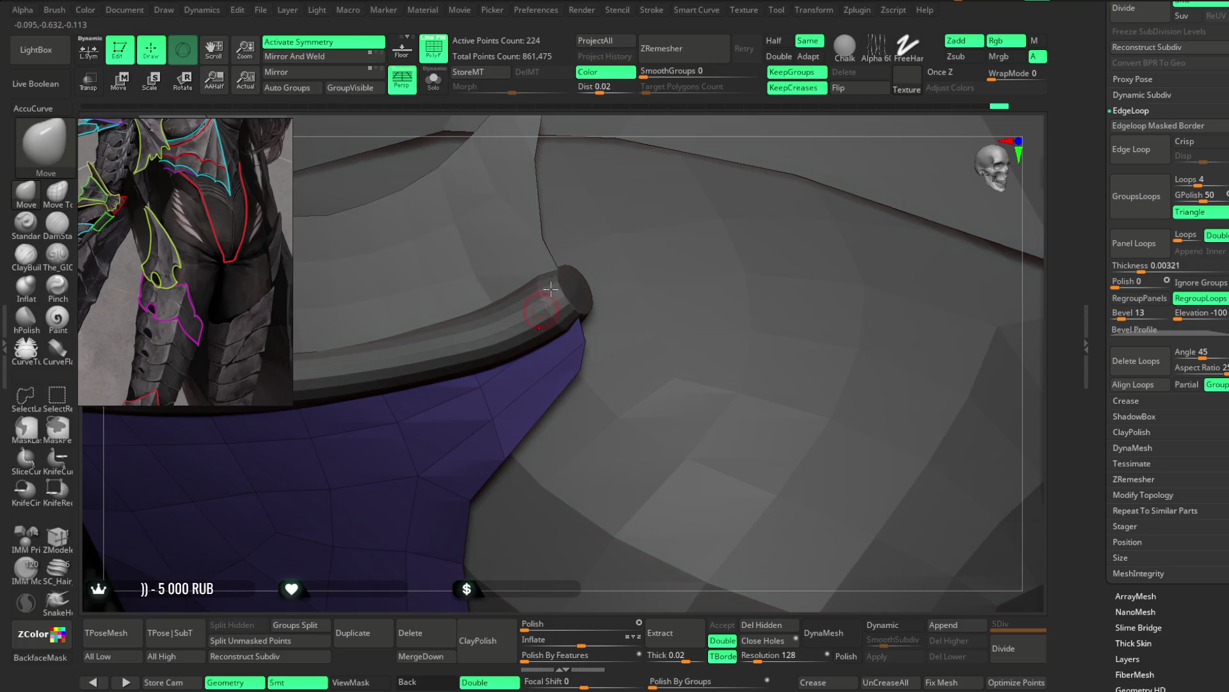
Step: Pull the purple panel's upper tip under the collar ring and orbit the torso to check the fit
{"action": "left_click_drag", "start_coordinate": [665, 113], "coordinate": [581, 344]}
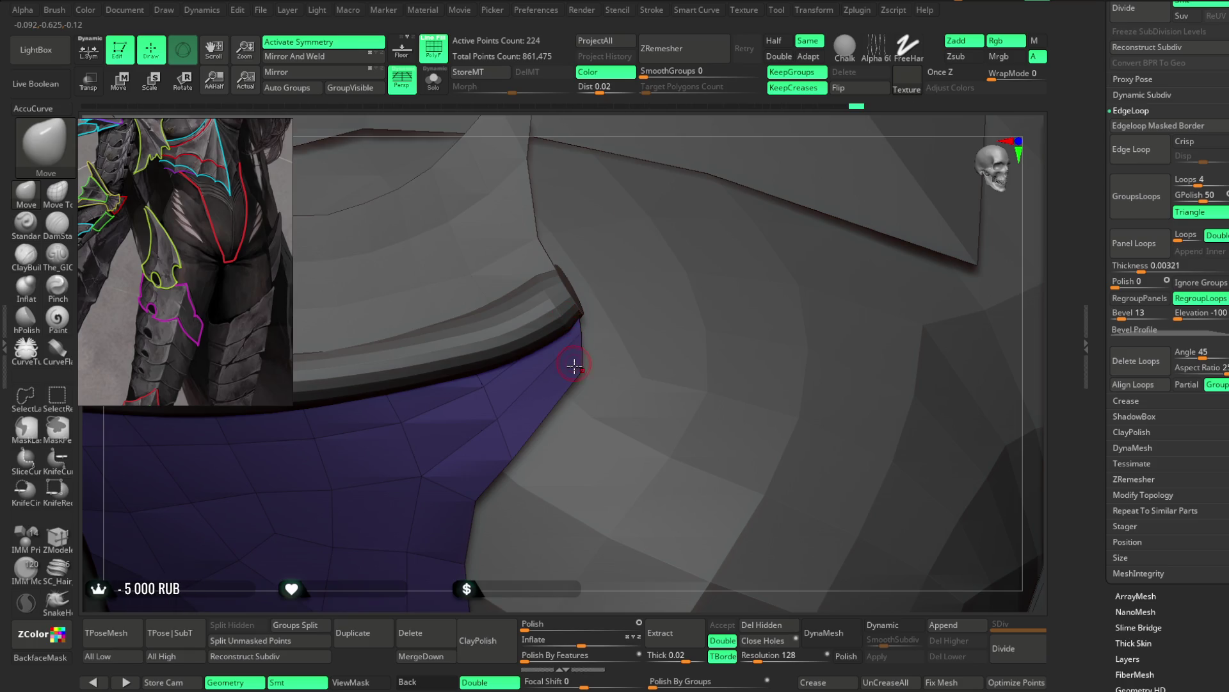
{"action": "mouse_move", "coordinate": [490, 594]}
{"action": "left_mouse_down", "text": "alt"}
{"action": "mouse_move", "coordinate": [530, 266]}
{"action": "mouse_move", "coordinate": [887, 357]}
{"action": "mouse_move", "coordinate": [304, 267]}
{"action": "left_mouse_up", "text": "alt"}
{"action": "key", "text": "space"}
{"action": "mouse_move", "coordinate": [620, 134]}
{"action": "left_mouse_down", "text": "alt"}
{"action": "mouse_move", "coordinate": [632, 184]}
{"action": "mouse_move", "coordinate": [648, 123]}
{"action": "mouse_move", "coordinate": [506, 334]}
{"action": "left_mouse_up", "text": "alt"}
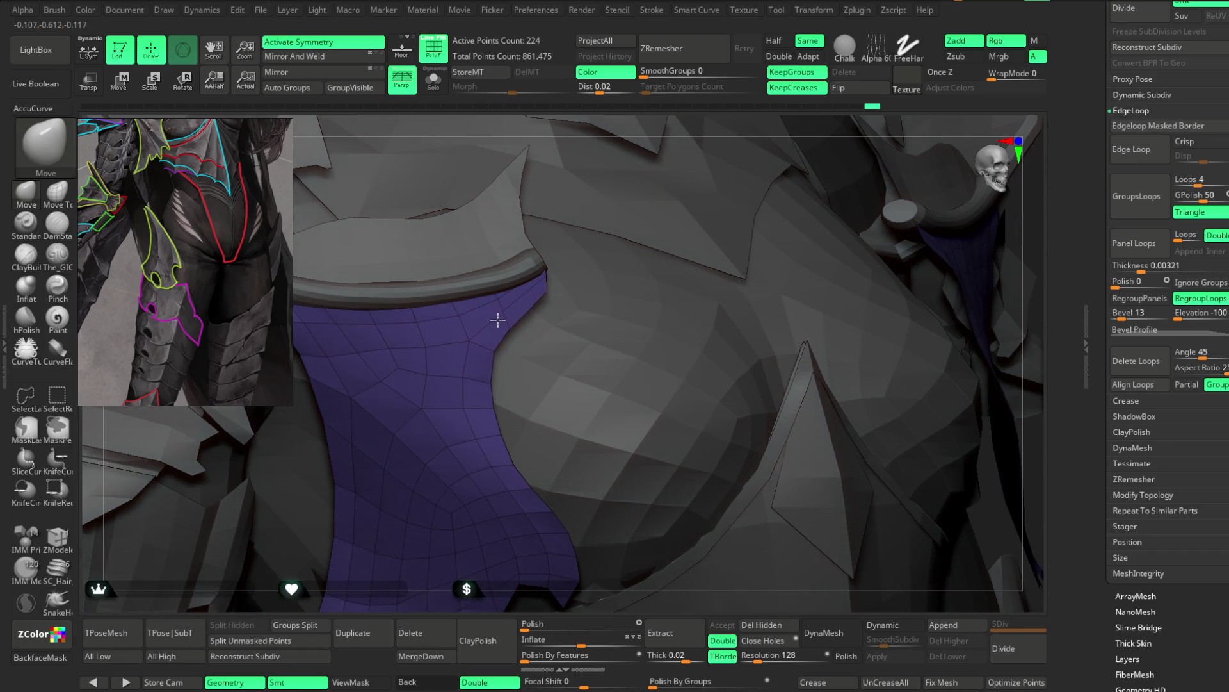
{"action": "left_click_drag", "start_coordinate": [613, 132], "coordinate": [543, 290]}
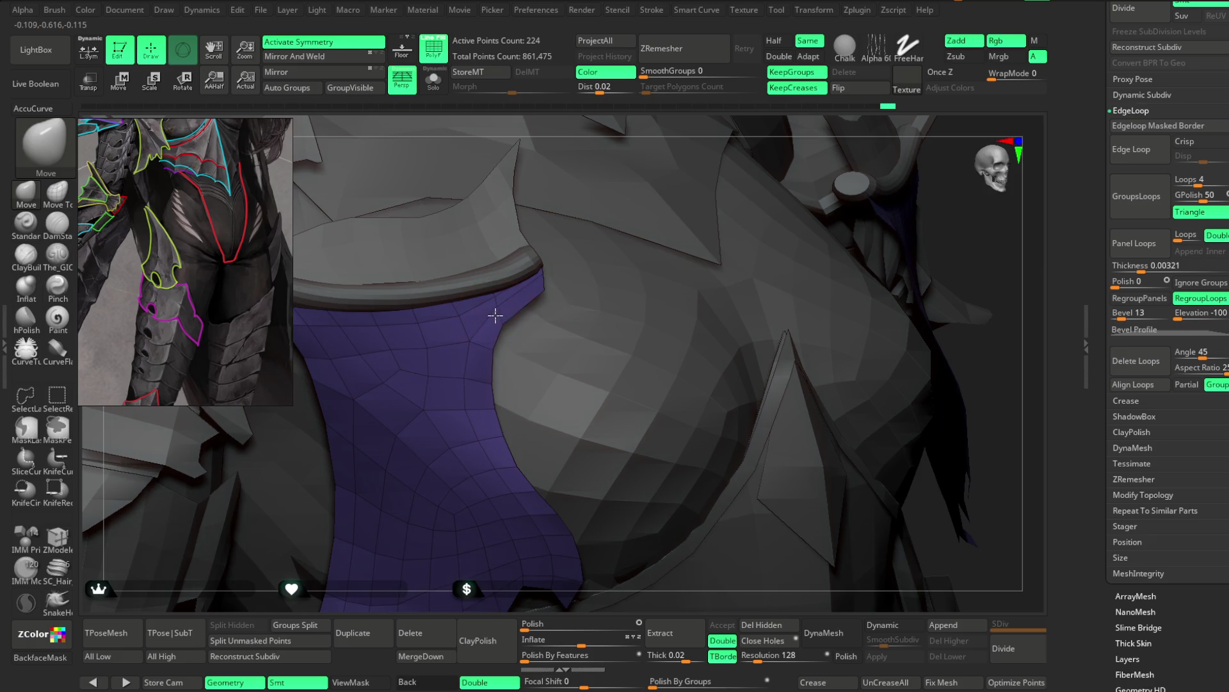
{"action": "mouse_move", "coordinate": [760, 256]}
{"action": "left_mouse_down"}
{"action": "mouse_move", "coordinate": [772, 168]}
{"action": "mouse_move", "coordinate": [619, 266]}
{"action": "left_mouse_up"}
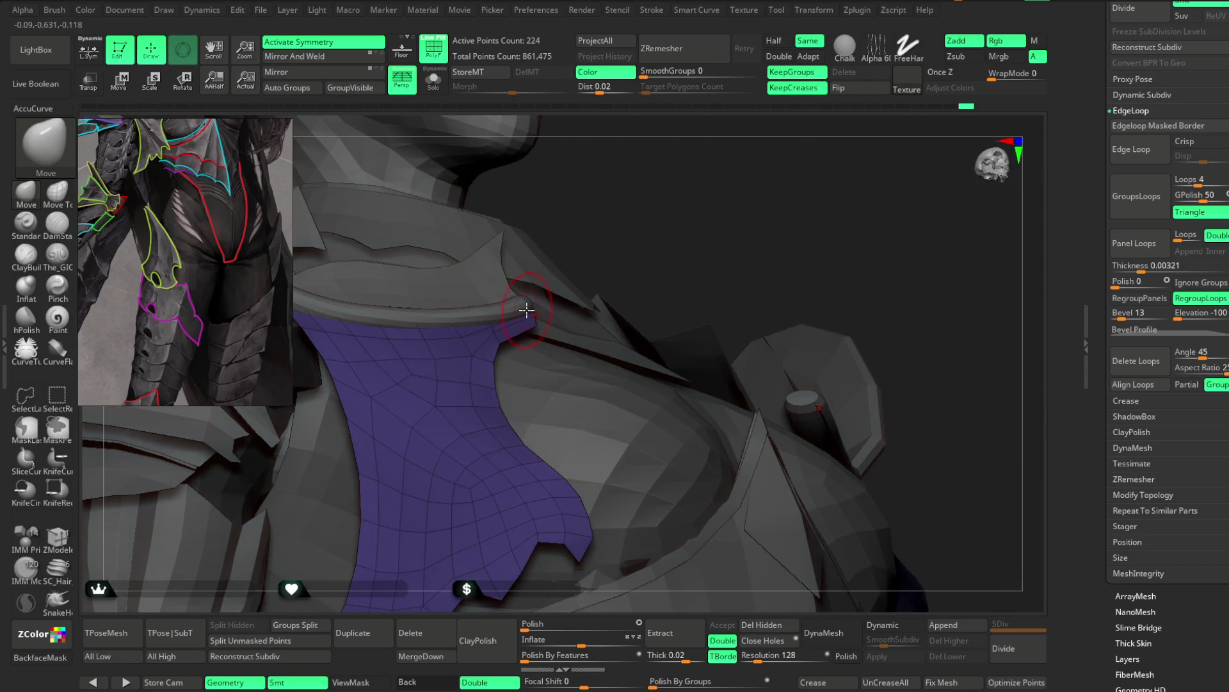
{"action": "mouse_move", "coordinate": [598, 243]}
{"action": "left_mouse_down"}
{"action": "mouse_move", "coordinate": [520, 319]}
{"action": "mouse_move", "coordinate": [681, 247]}
{"action": "mouse_move", "coordinate": [682, 232]}
{"action": "mouse_move", "coordinate": [686, 253]}
{"action": "mouse_move", "coordinate": [501, 371]}
{"action": "left_mouse_up"}
{"action": "key", "text": "space"}
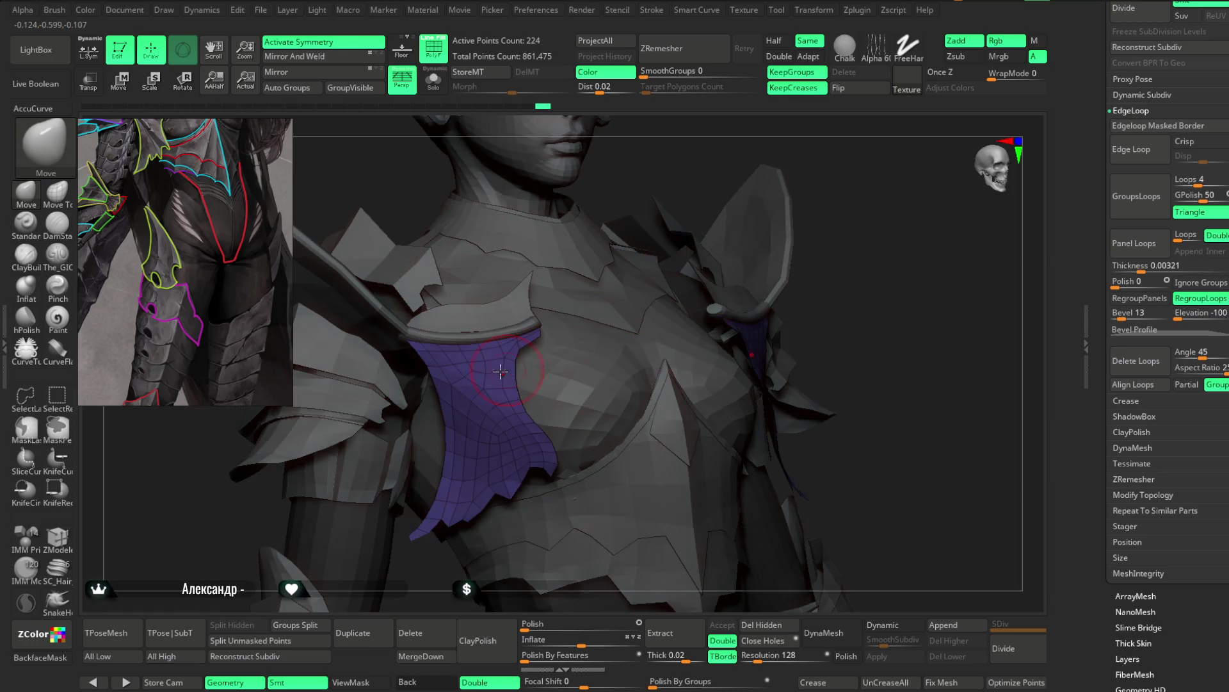
{"action": "mouse_move", "coordinate": [846, 226]}
{"action": "left_mouse_down"}
{"action": "mouse_move", "coordinate": [832, 214]}
{"action": "mouse_move", "coordinate": [839, 221]}
{"action": "mouse_move", "coordinate": [625, 240]}
{"action": "mouse_move", "coordinate": [746, 226]}
{"action": "mouse_move", "coordinate": [456, 413]}
{"action": "left_mouse_up"}
{"action": "key", "text": "space"}
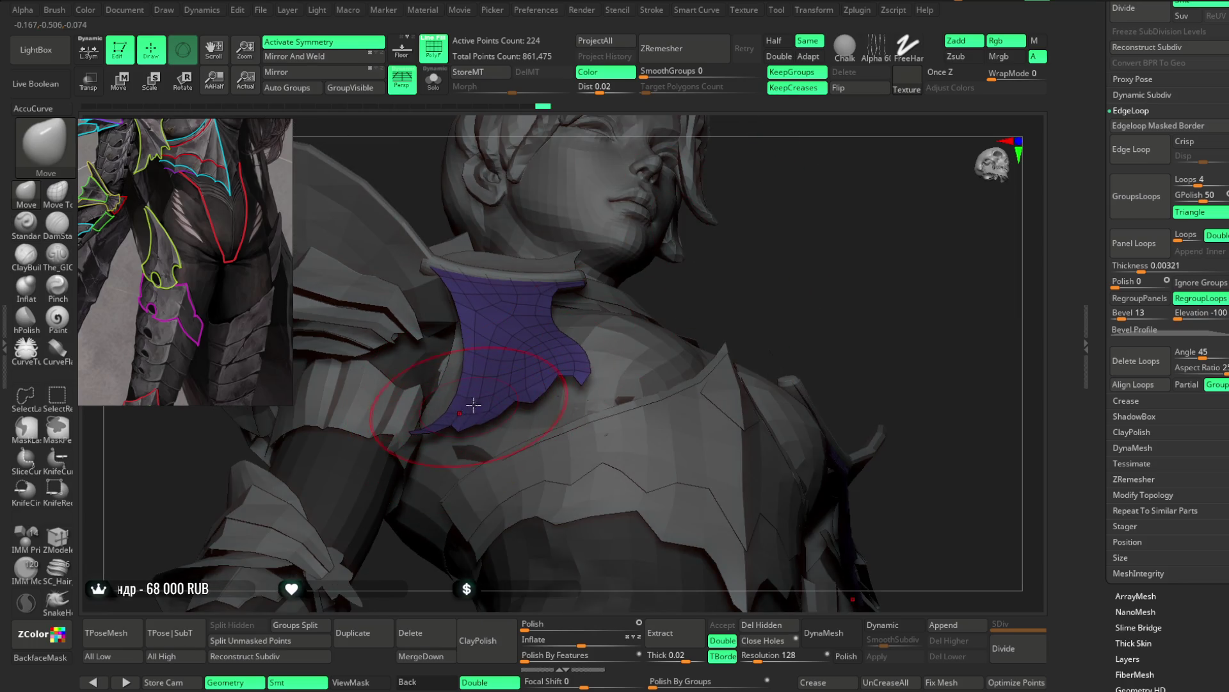
{"action": "mouse_move", "coordinate": [538, 380]}
{"action": "left_mouse_down"}
{"action": "mouse_move", "coordinate": [771, 255]}
{"action": "mouse_move", "coordinate": [1029, 233]}
{"action": "mouse_move", "coordinate": [797, 232]}
{"action": "left_mouse_up"}
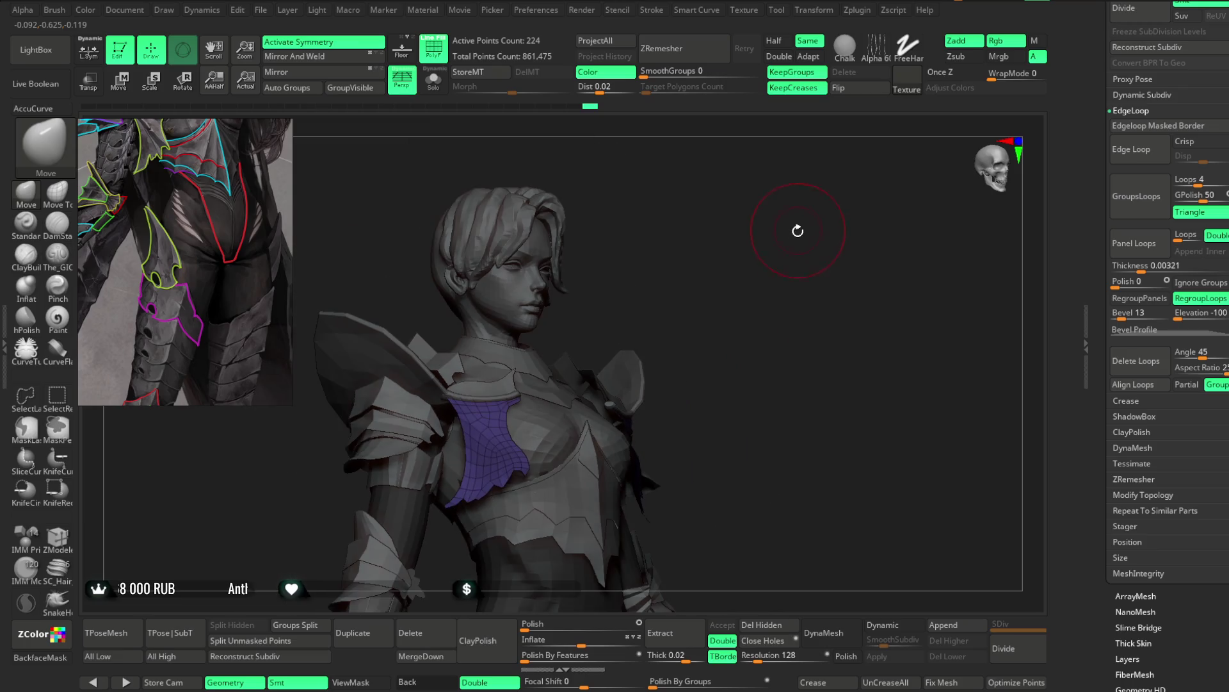
Step: Hide the PolyFrame wireframe and group colours and frame the torso in plain grey
{"action": "key", "text": "shift+f"}
{"action": "mouse_move", "coordinate": [527, 207]}
{"action": "left_mouse_down"}
{"action": "mouse_move", "coordinate": [698, 266]}
{"action": "mouse_move", "coordinate": [685, 253]}
{"action": "mouse_move", "coordinate": [739, 239]}
{"action": "mouse_move", "coordinate": [746, 221]}
{"action": "mouse_move", "coordinate": [707, 256]}
{"action": "left_mouse_up"}
{"action": "key", "text": "space"}
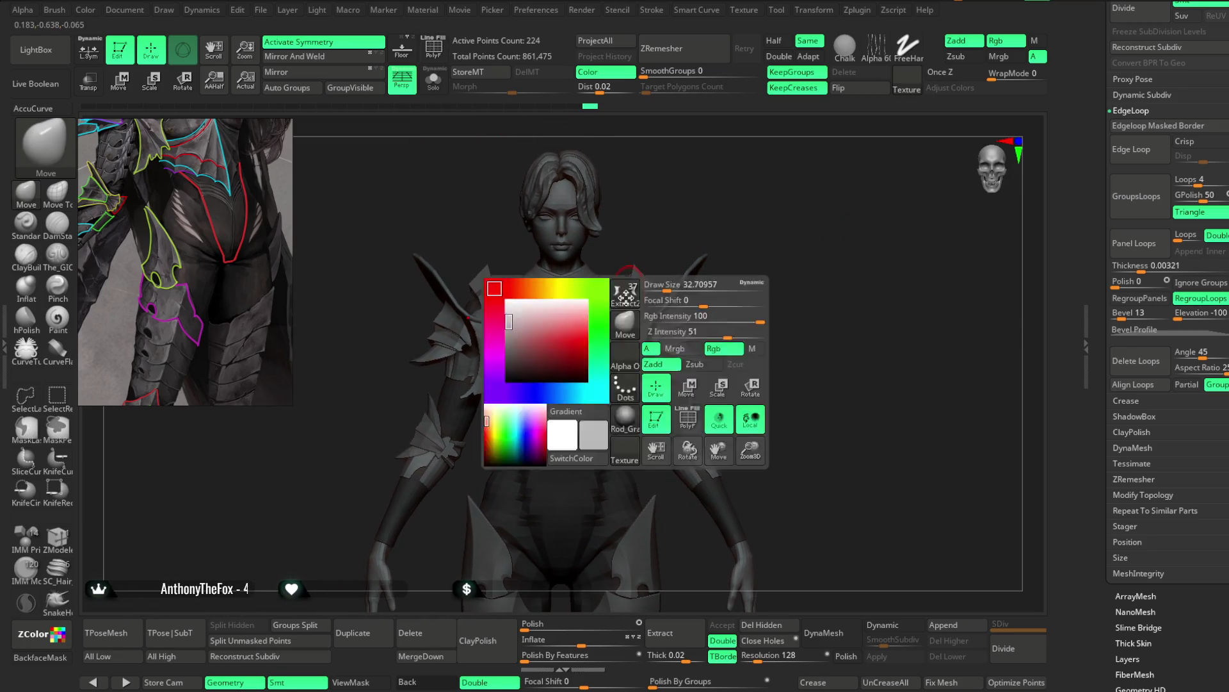
{"action": "scroll", "coordinate": [740, 182], "scroll_direction": "up", "scroll_amount": 2}
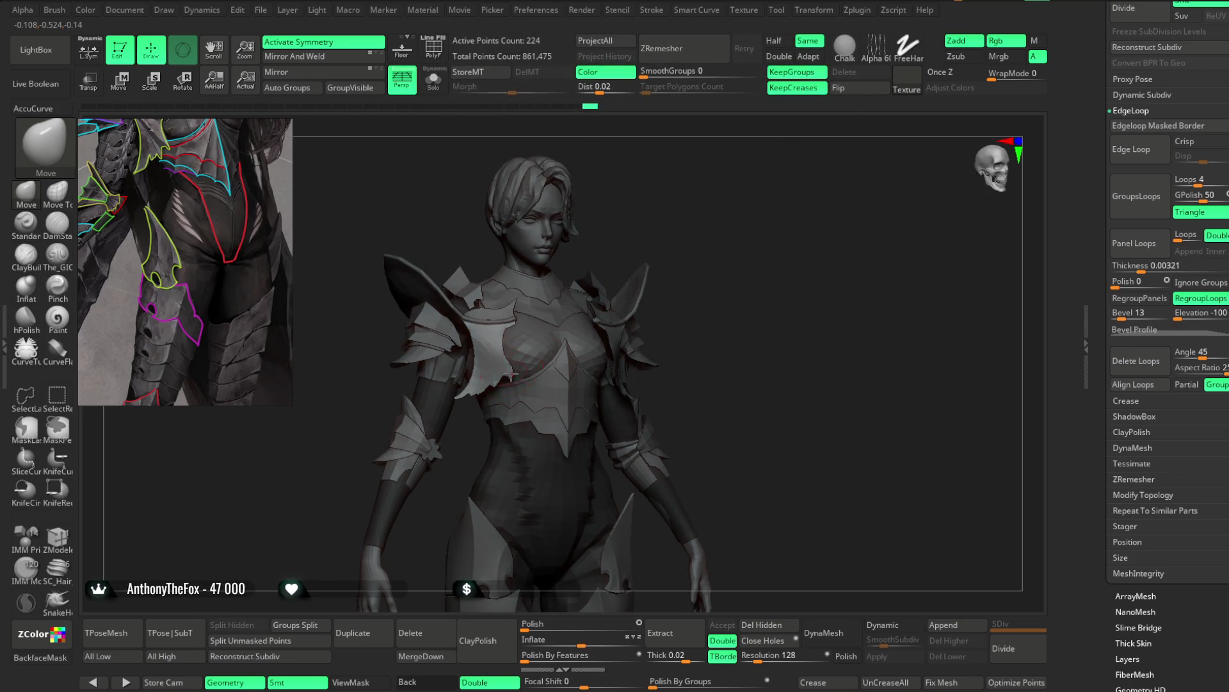
{"action": "mouse_move", "coordinate": [635, 221]}
{"action": "left_mouse_down"}
{"action": "mouse_move", "coordinate": [658, 206]}
{"action": "mouse_move", "coordinate": [434, 388]}
{"action": "left_mouse_up"}
{"action": "scroll", "coordinate": [517, 373], "scroll_direction": "up", "scroll_amount": 3}
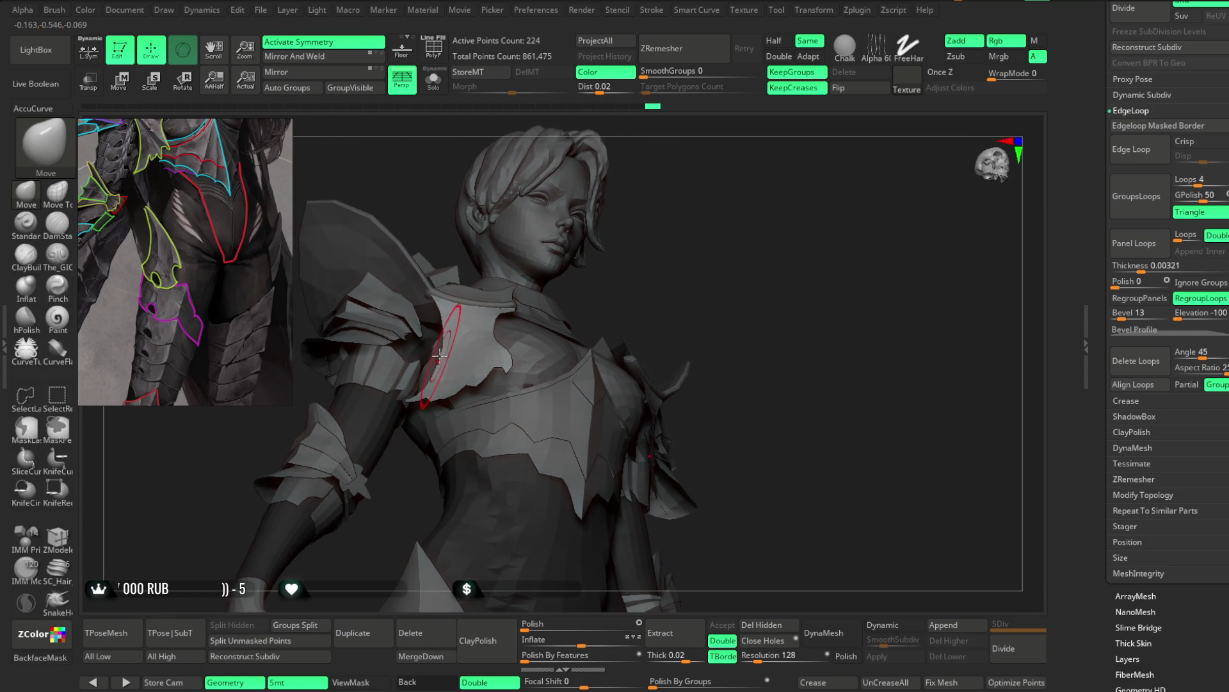
{"action": "left_click_drag", "start_coordinate": [673, 220], "coordinate": [766, 197]}
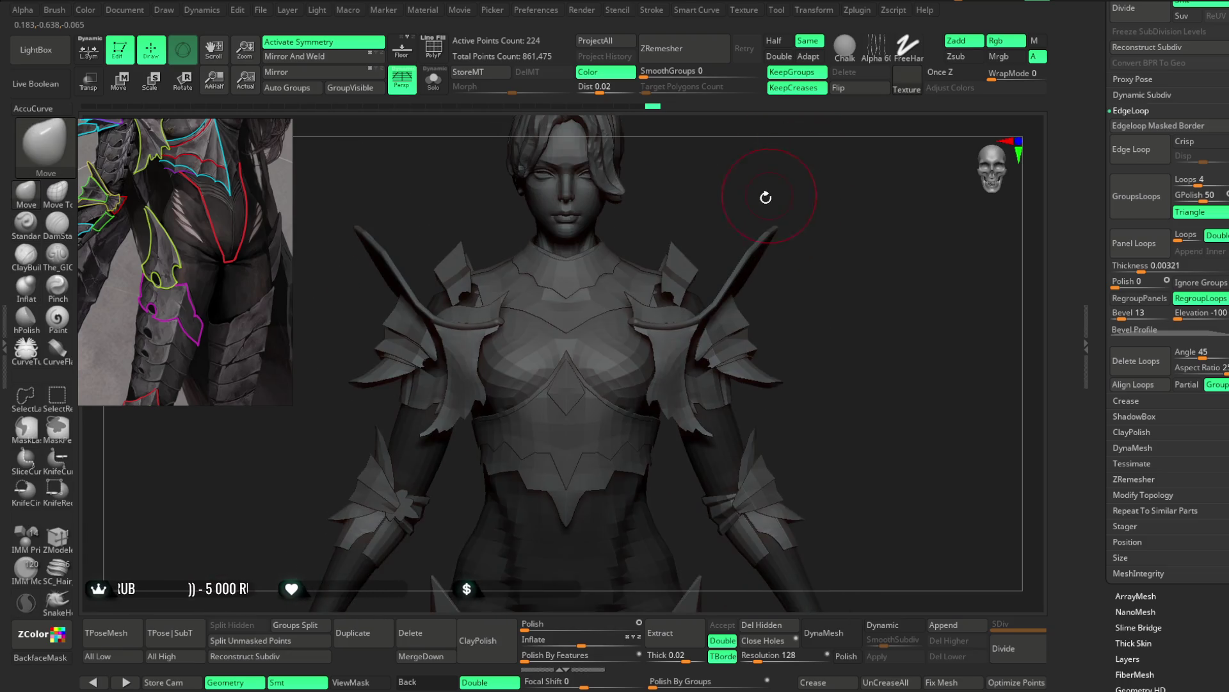
Step: Select the breastplate subtool Extract7_2 and orbit around the finished chest armour to review it
{"action": "left_click", "coordinate": [586, 384], "text": "alt"}
{"action": "mouse_move", "coordinate": [797, 264]}
{"action": "left_mouse_down", "text": "alt"}
{"action": "mouse_move", "coordinate": [688, 336]}
{"action": "mouse_move", "coordinate": [569, 380]}
{"action": "left_mouse_up", "text": "alt"}
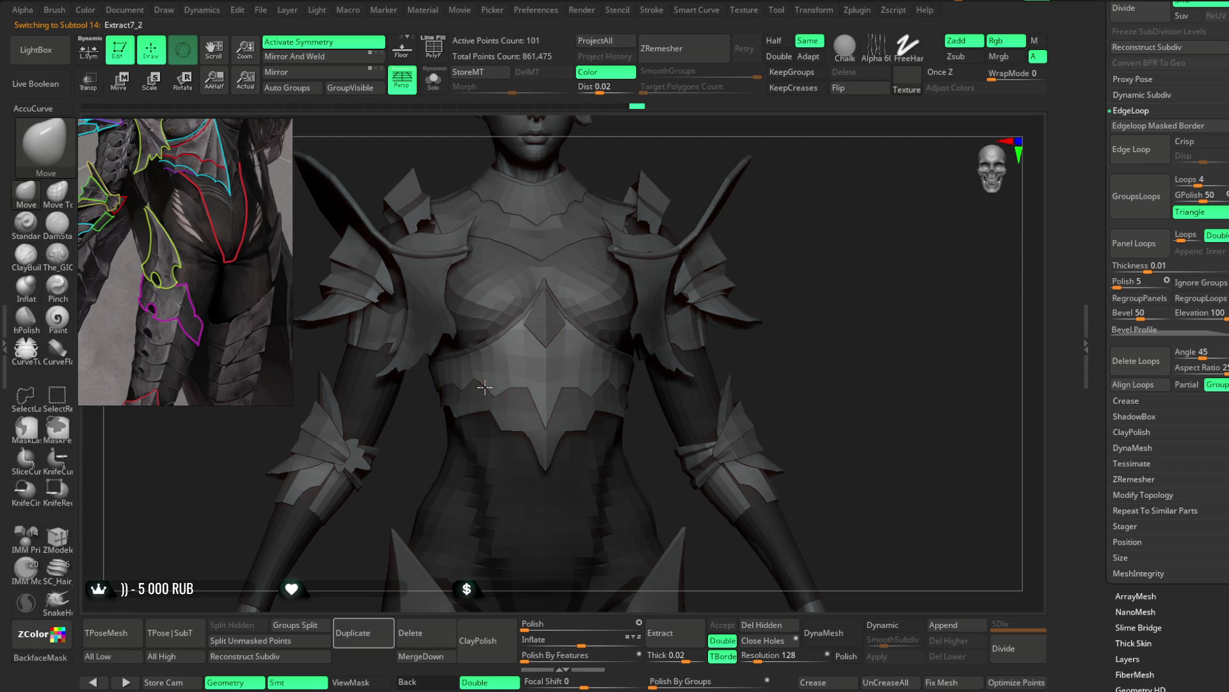
{"action": "left_click_drag", "start_coordinate": [787, 225], "coordinate": [583, 343]}
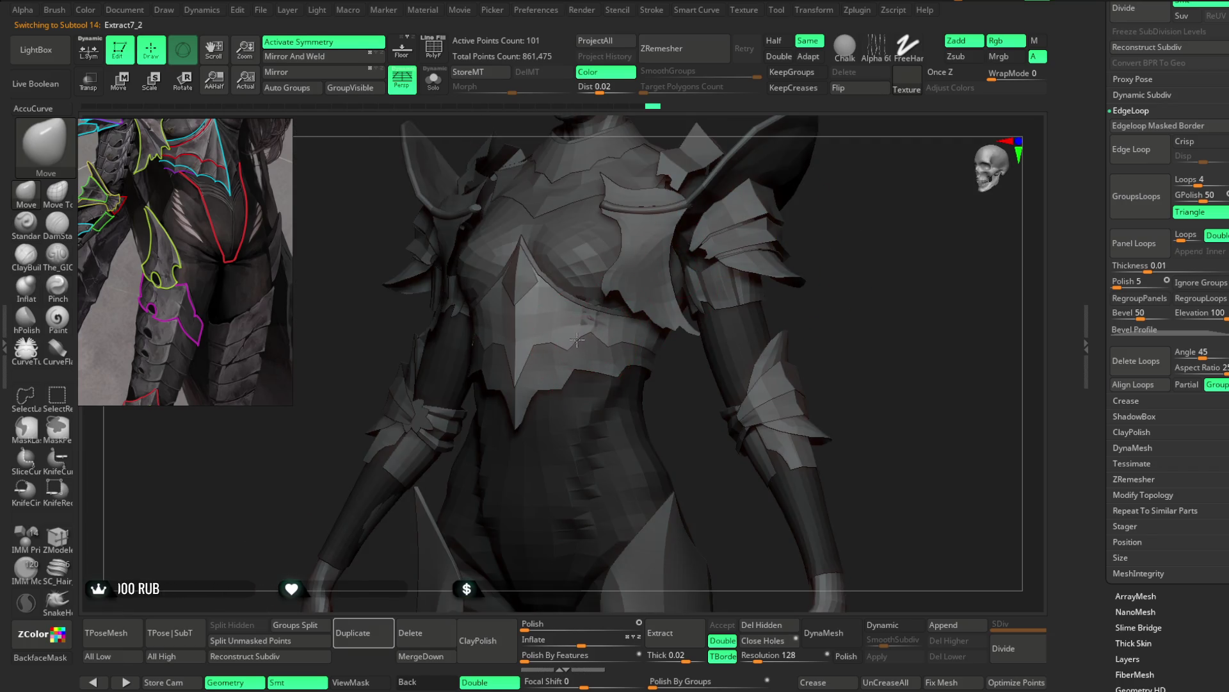
{"action": "left_click_drag", "start_coordinate": [784, 269], "coordinate": [600, 335]}
{"action": "left_click_drag", "start_coordinate": [887, 225], "coordinate": [530, 359]}
{"action": "key", "text": "space"}
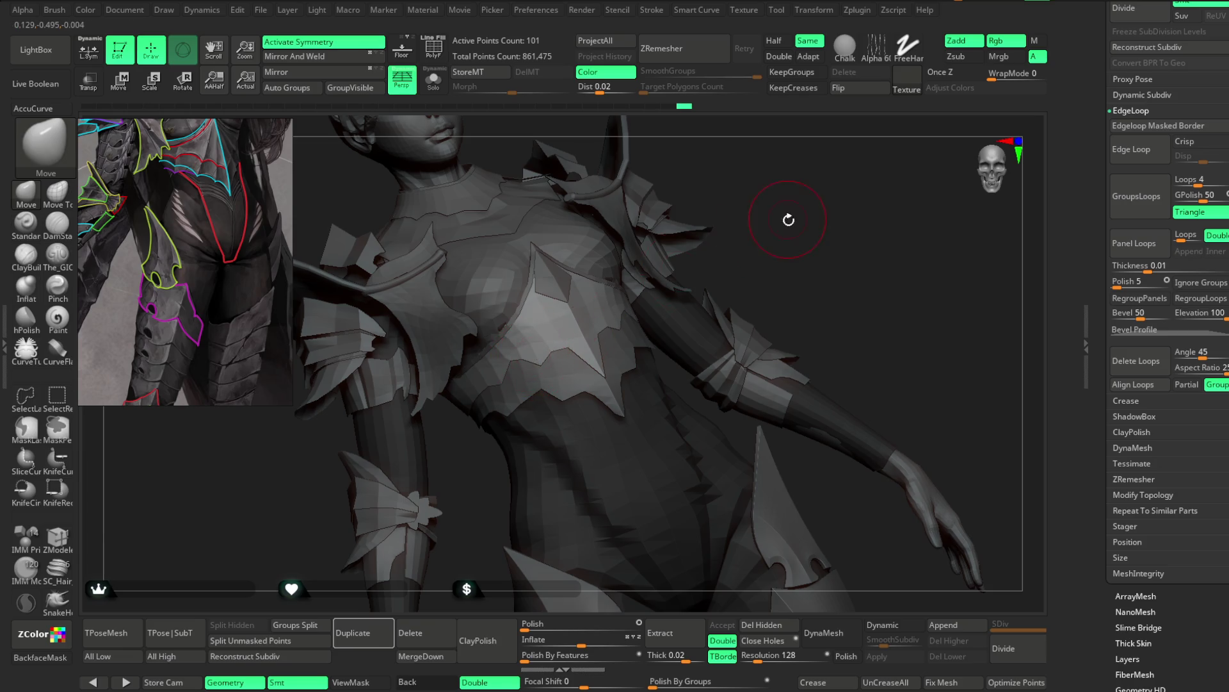
{"action": "left_click_drag", "start_coordinate": [788, 220], "coordinate": [621, 327]}
{"action": "mouse_move", "coordinate": [745, 251]}
{"action": "left_mouse_down"}
{"action": "mouse_move", "coordinate": [768, 234]}
{"action": "mouse_move", "coordinate": [569, 336]}
{"action": "left_mouse_up"}
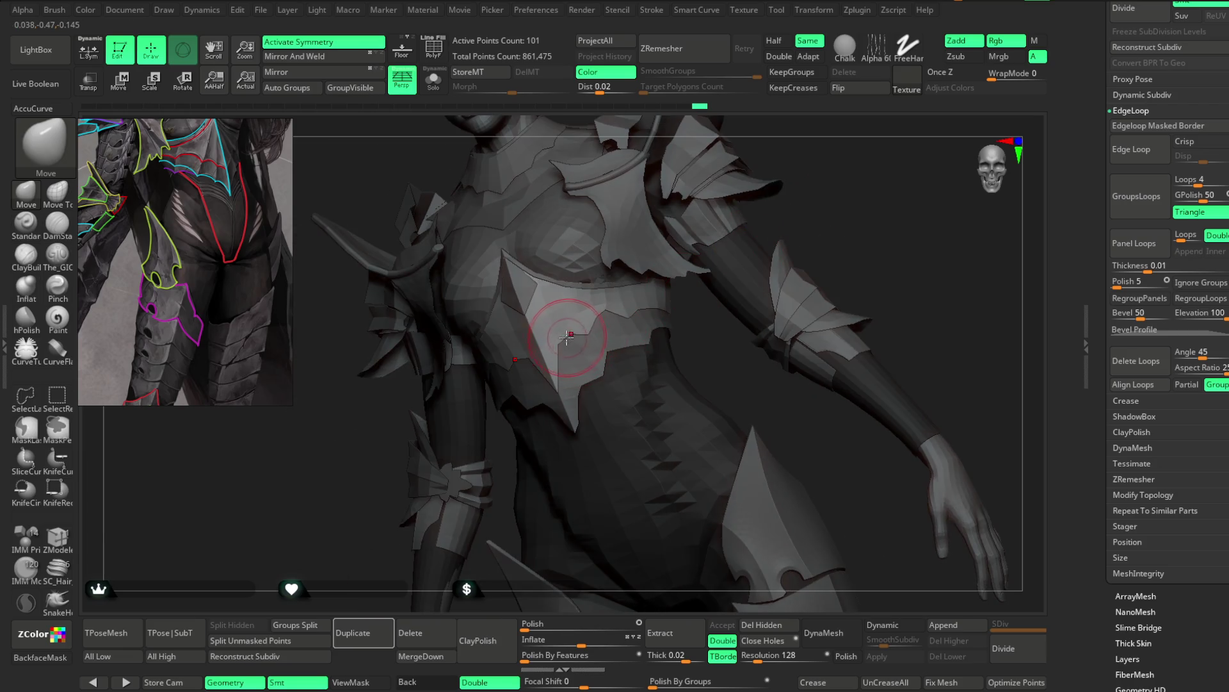
{"action": "mouse_move", "coordinate": [712, 275]}
{"action": "left_mouse_down"}
{"action": "mouse_move", "coordinate": [812, 231]}
{"action": "mouse_move", "coordinate": [787, 220]}
{"action": "mouse_move", "coordinate": [795, 201]}
{"action": "mouse_move", "coordinate": [757, 272]}
{"action": "mouse_move", "coordinate": [765, 243]}
{"action": "mouse_move", "coordinate": [755, 266]}
{"action": "mouse_move", "coordinate": [738, 238]}
{"action": "mouse_move", "coordinate": [732, 250]}
{"action": "mouse_move", "coordinate": [768, 329]}
{"action": "left_mouse_up"}
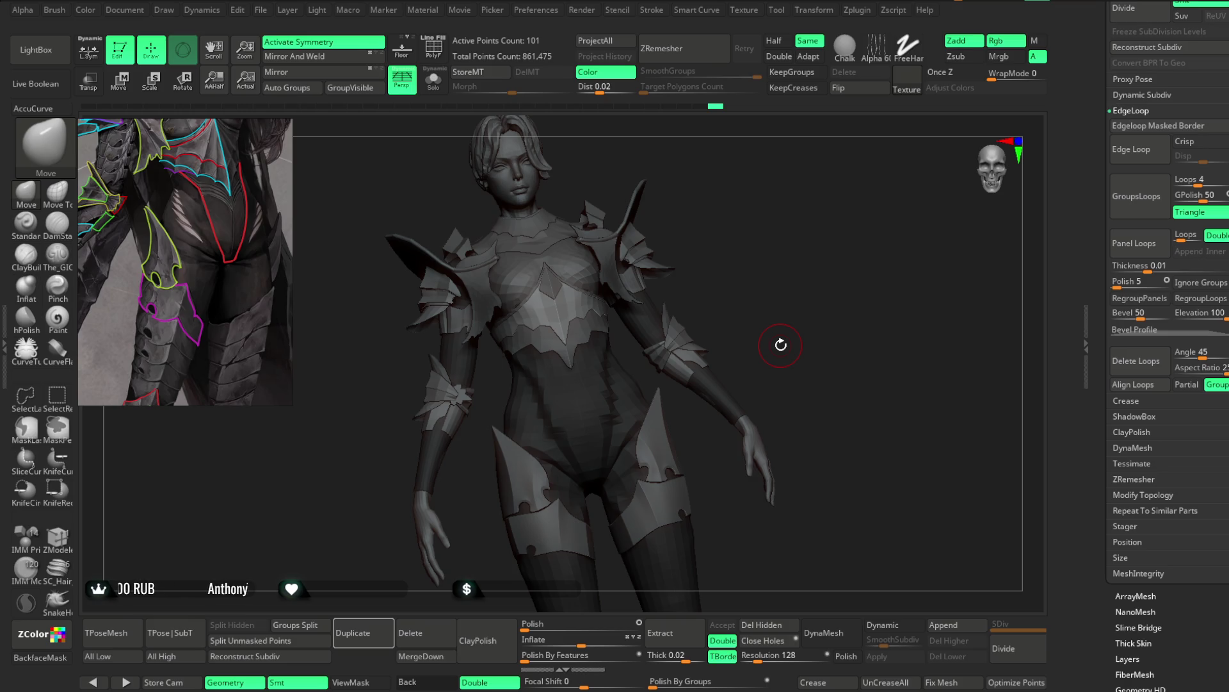
{"action": "left_click", "coordinate": [262, 11]}
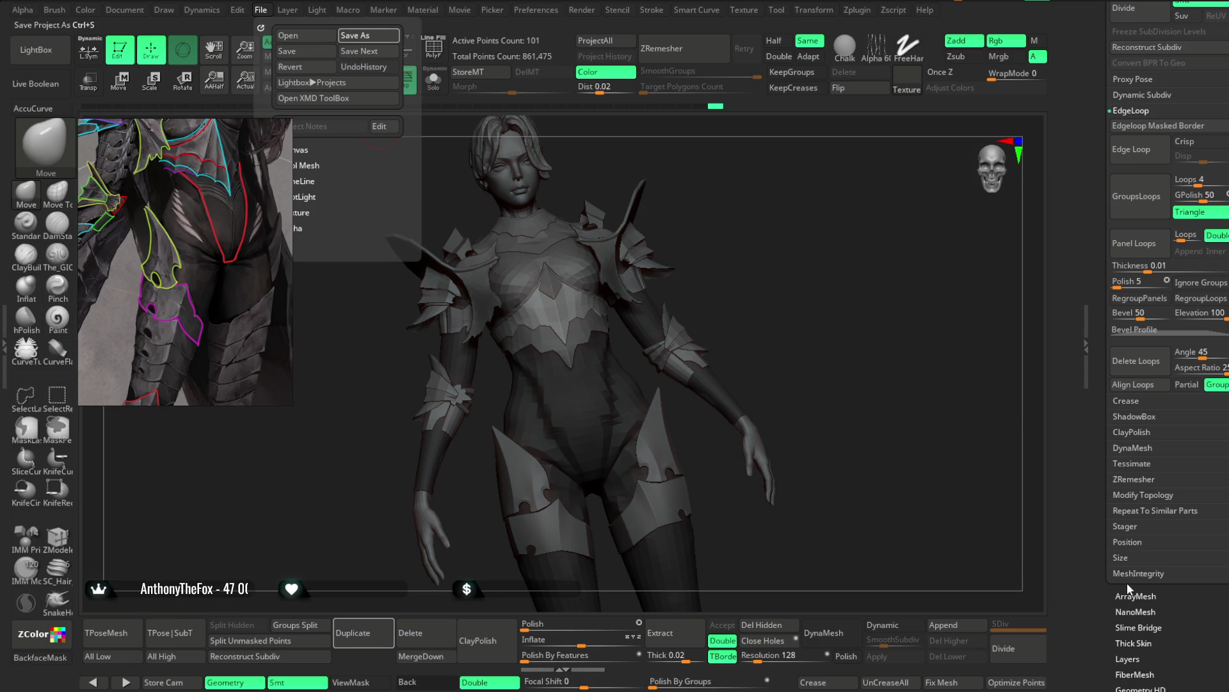
Step: Save the ZBrush project with all the finished armour pieces
{"action": "key", "text": "ctrl+s"}
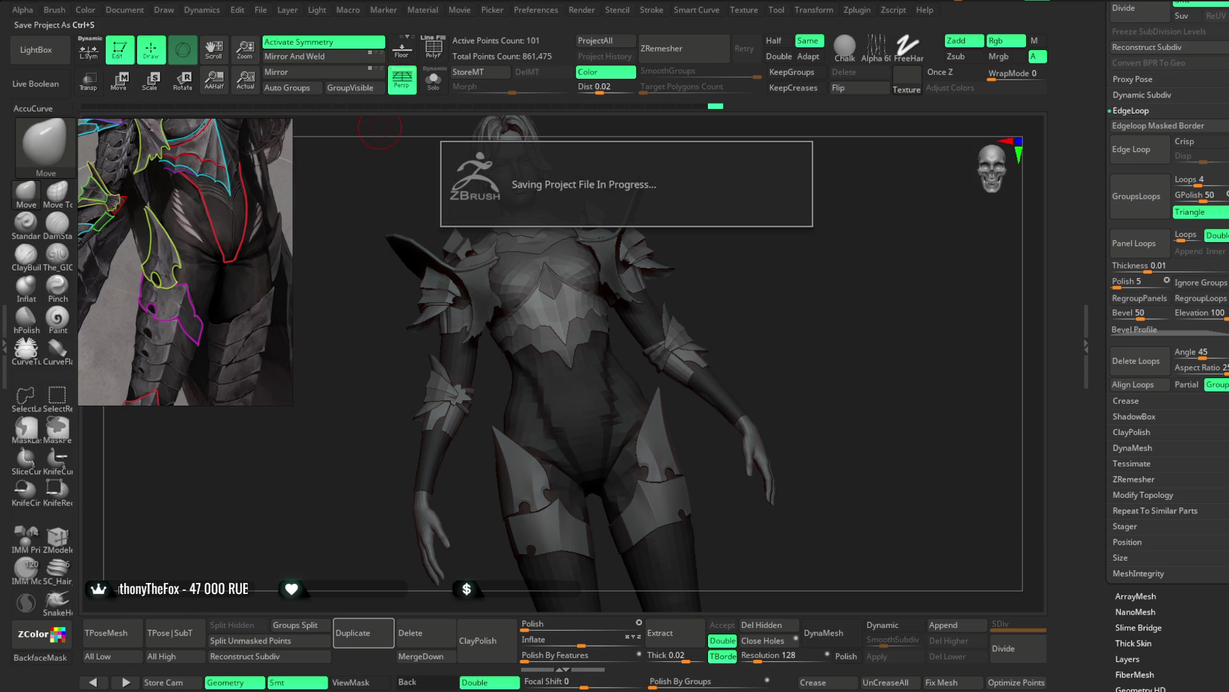
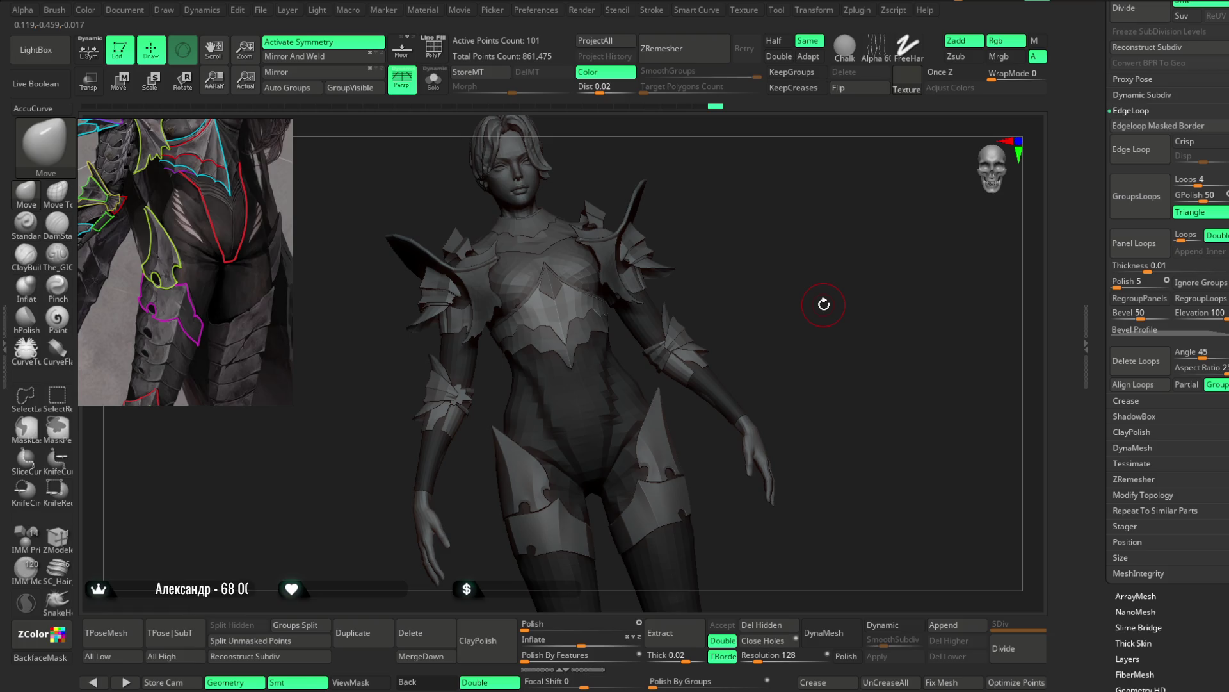
Step: Make the Extract7 shoulder plate the active subtool and zoom onto the chest and collar
{"action": "left_click_drag", "start_coordinate": [824, 304], "coordinate": [757, 249]}
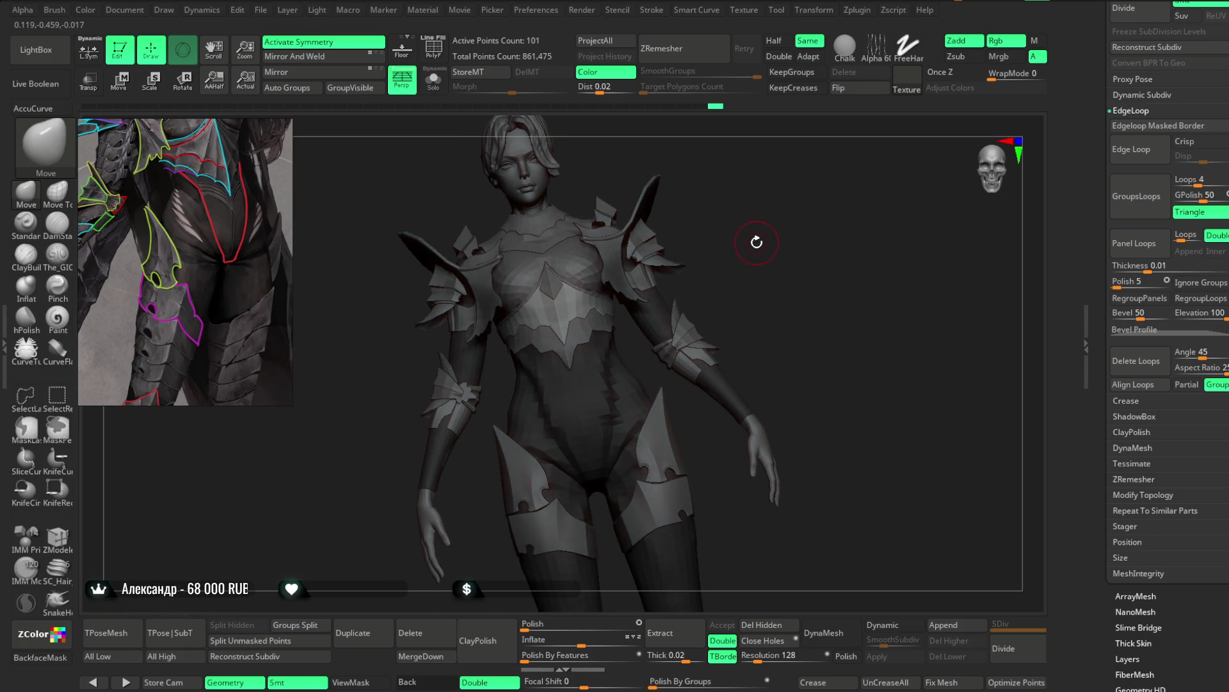
{"action": "left_click_drag", "start_coordinate": [757, 249], "coordinate": [746, 260]}
{"action": "left_click", "coordinate": [484, 298], "text": "alt"}
{"action": "mouse_move", "coordinate": [483, 299]}
{"action": "left_mouse_down", "text": "alt"}
{"action": "mouse_move", "coordinate": [498, 246]}
{"action": "mouse_move", "coordinate": [514, 263]}
{"action": "mouse_move", "coordinate": [545, 242]}
{"action": "left_mouse_up", "text": "alt"}
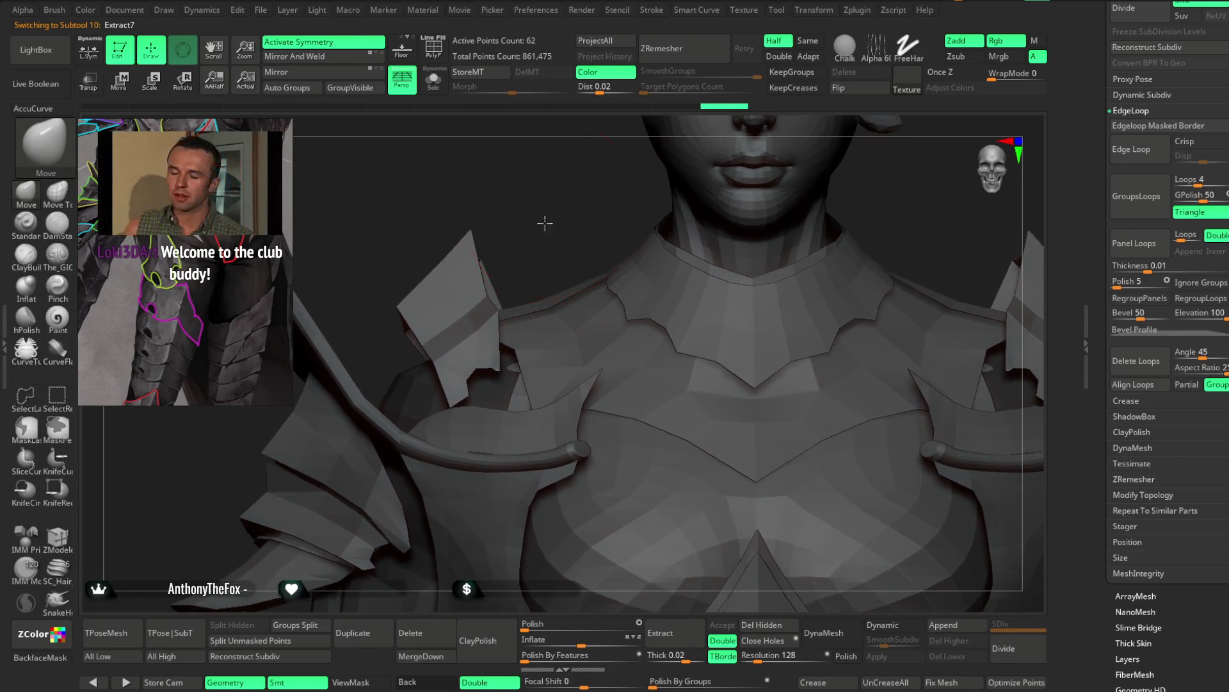
{"action": "key", "text": "shift"}
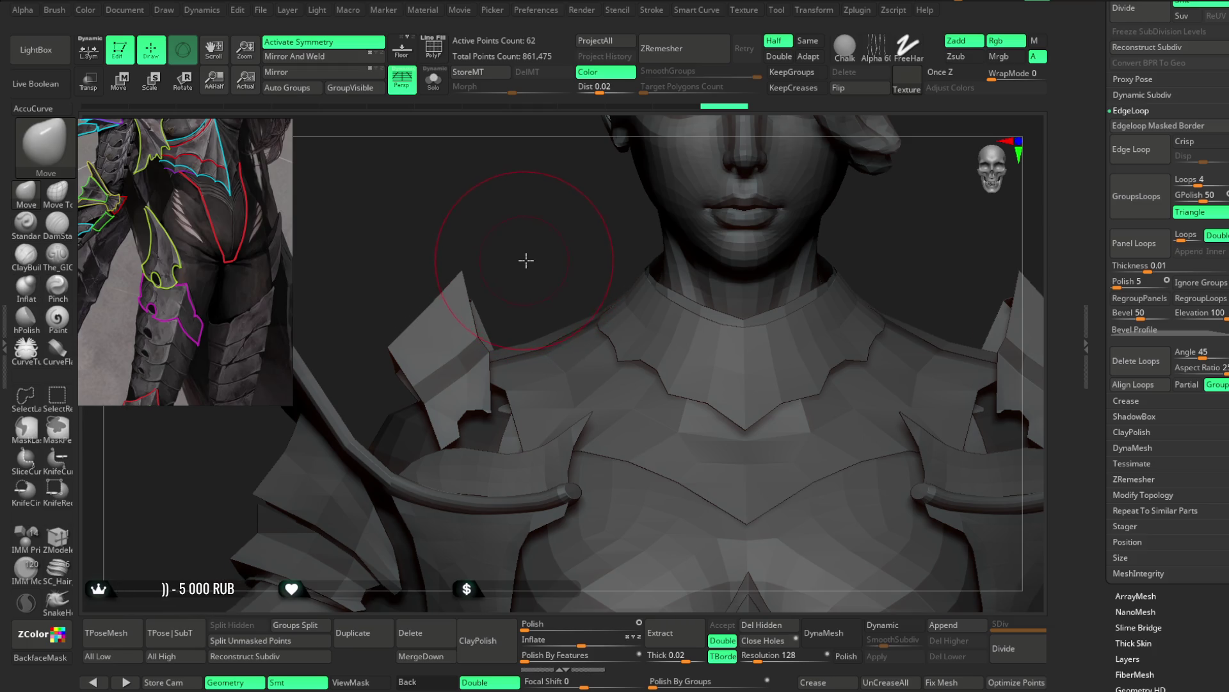
{"action": "left_click_drag", "start_coordinate": [526, 271], "coordinate": [533, 259]}
Step: Solo the plate, give it Dynamic Subdiv thickness with offset -100, apply it and reset thickness
{"action": "left_click", "coordinate": [432, 81]}
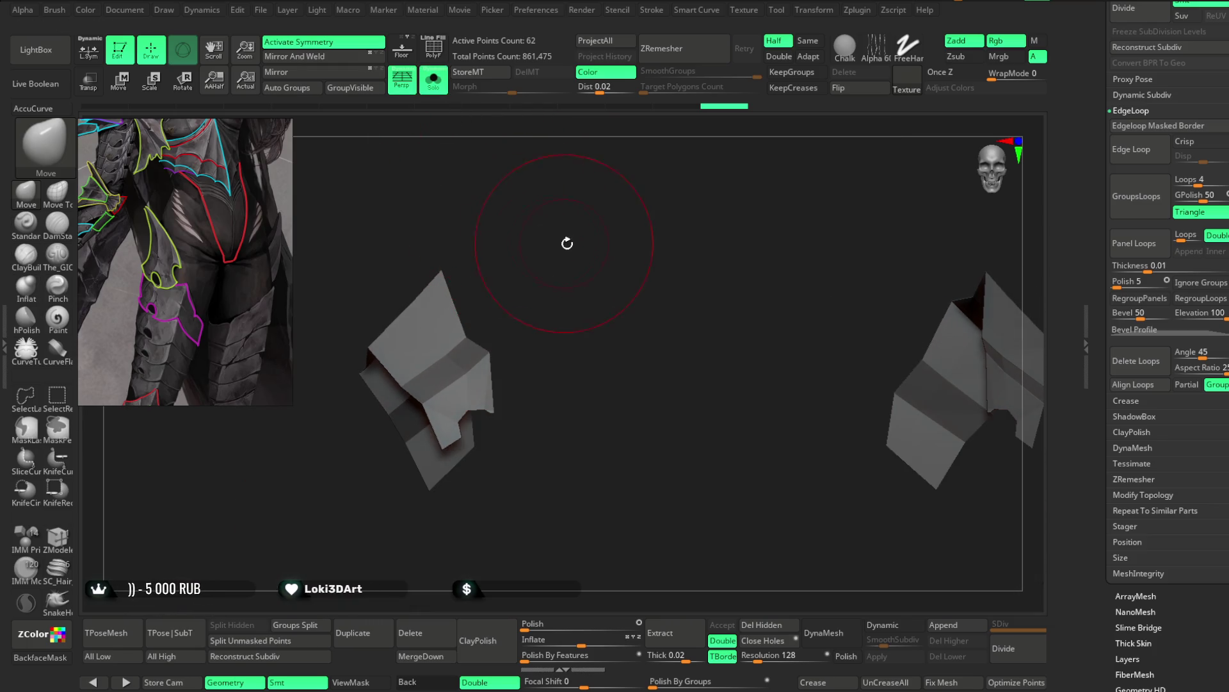
{"action": "left_click", "coordinate": [883, 624]}
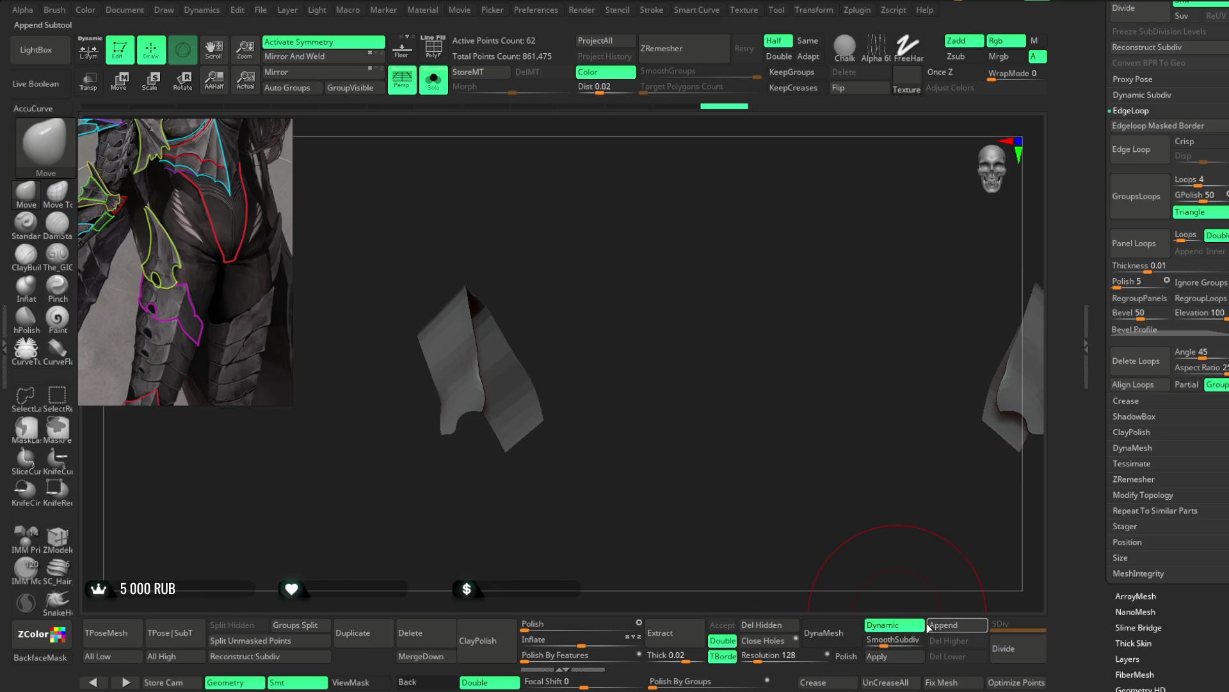
{"action": "left_click", "coordinate": [877, 656]}
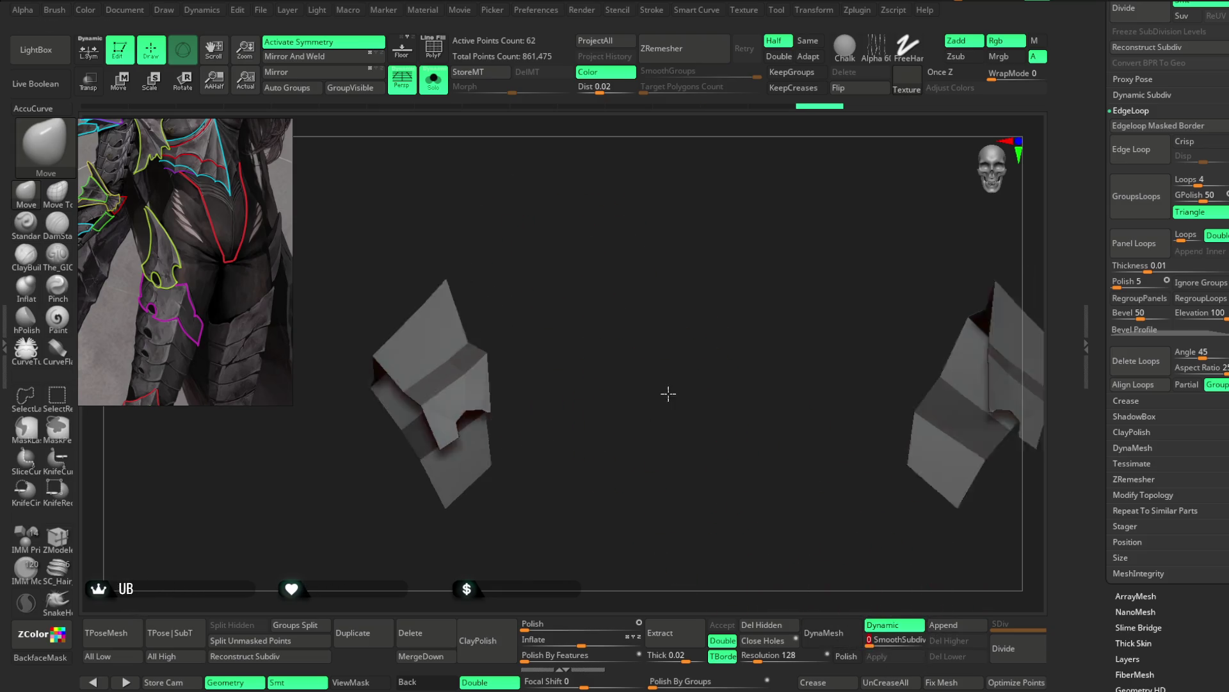
{"action": "left_click_drag", "start_coordinate": [667, 392], "coordinate": [668, 404]}
{"action": "scroll", "coordinate": [1168, 337], "scroll_direction": "up", "scroll_amount": 3}
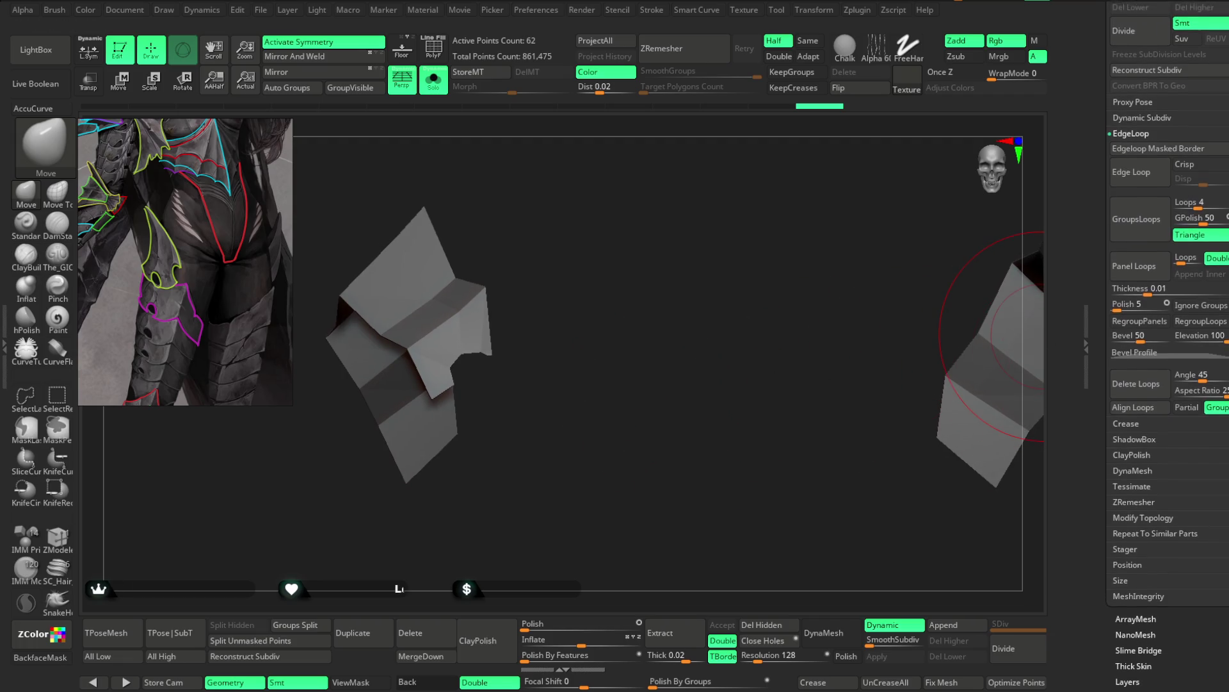
{"action": "left_click", "coordinate": [1143, 137]}
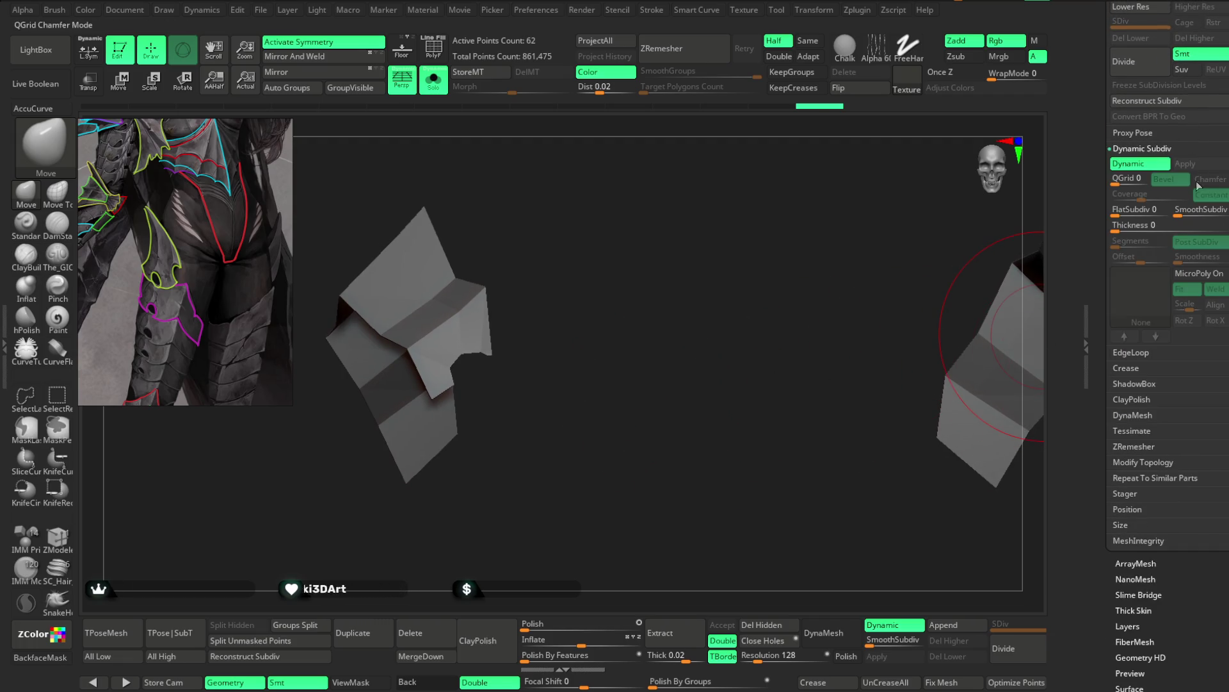
{"action": "left_click_drag", "start_coordinate": [1136, 225], "coordinate": [1143, 225]}
{"action": "mouse_move", "coordinate": [1028, 279]}
{"action": "left_mouse_down"}
{"action": "mouse_move", "coordinate": [653, 410]}
{"action": "mouse_move", "coordinate": [658, 488]}
{"action": "left_mouse_up"}
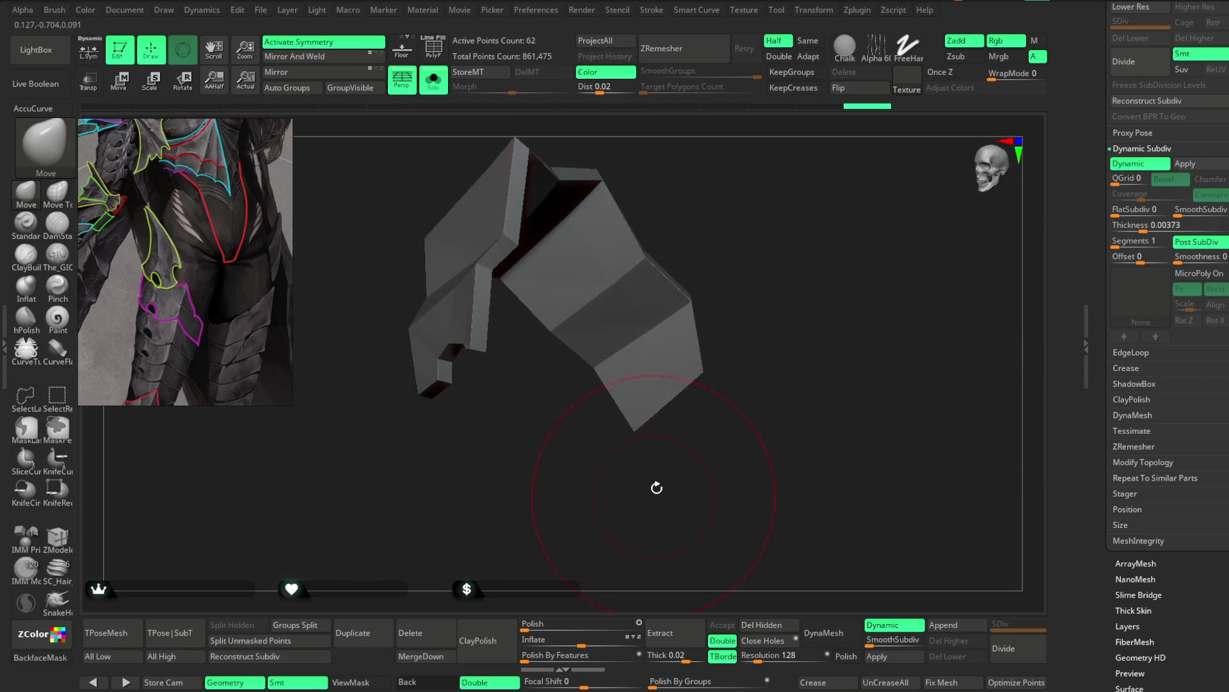
{"action": "left_click_drag", "start_coordinate": [1139, 256], "coordinate": [1102, 266]}
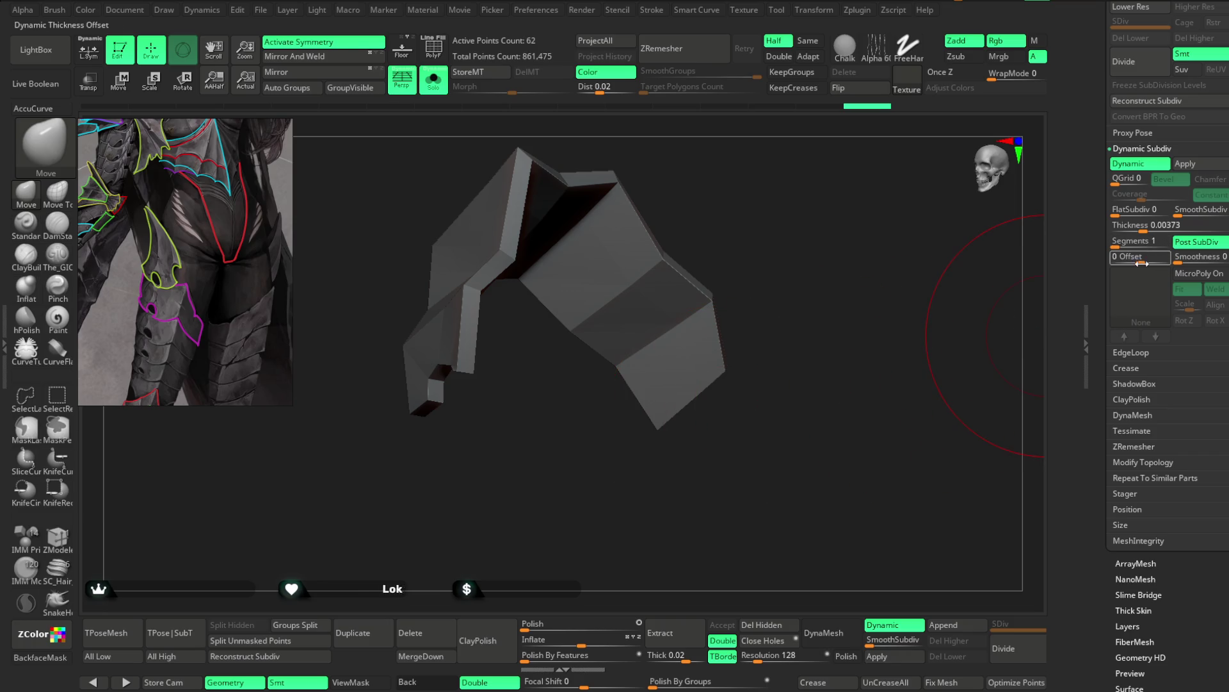
{"action": "left_click_drag", "start_coordinate": [849, 445], "coordinate": [822, 481]}
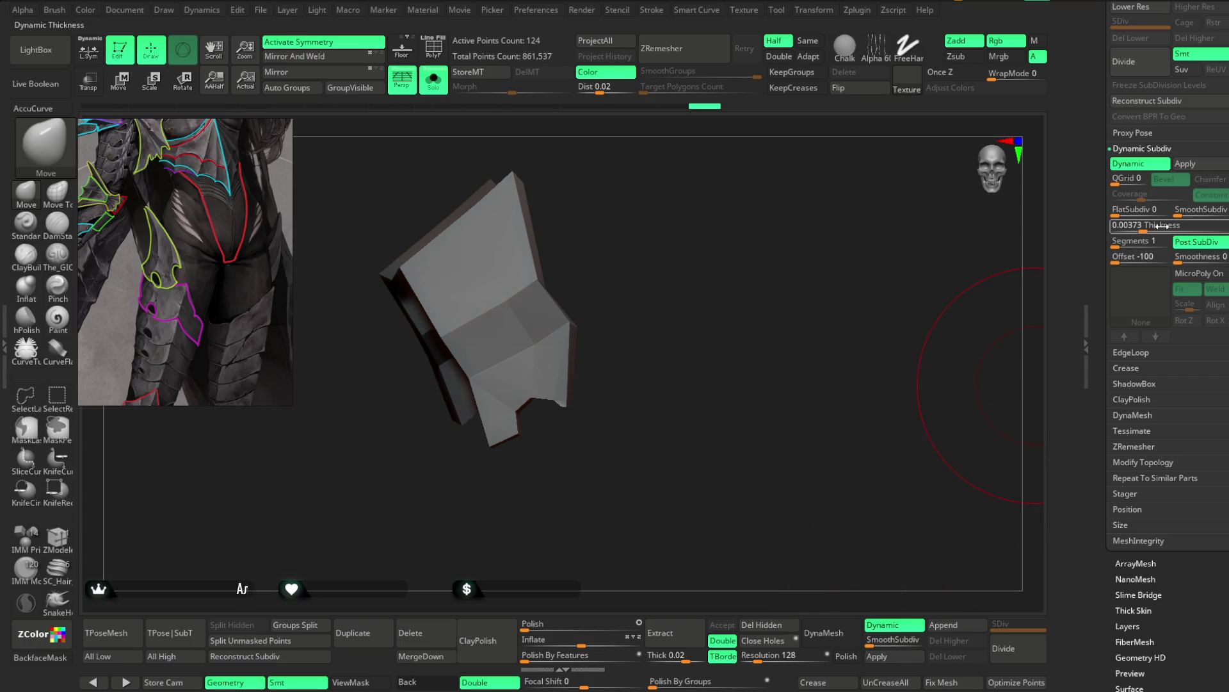
{"action": "left_click_drag", "start_coordinate": [1142, 228], "coordinate": [1107, 229]}
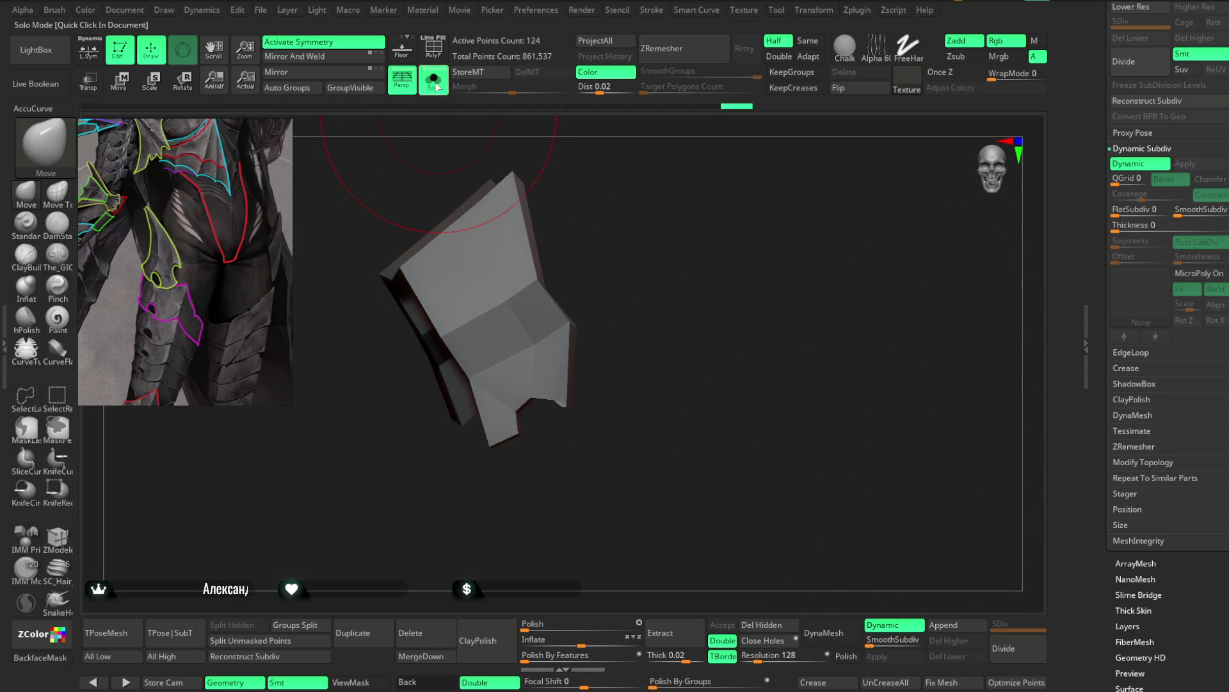
Step: Show the full character, check the plate with and without smoothing levels, then solo it again
{"action": "left_click", "coordinate": [433, 82]}
{"action": "mouse_move", "coordinate": [632, 207]}
{"action": "left_mouse_down"}
{"action": "mouse_move", "coordinate": [621, 184]}
{"action": "mouse_move", "coordinate": [609, 209]}
{"action": "left_mouse_up"}
{"action": "key", "text": "space"}
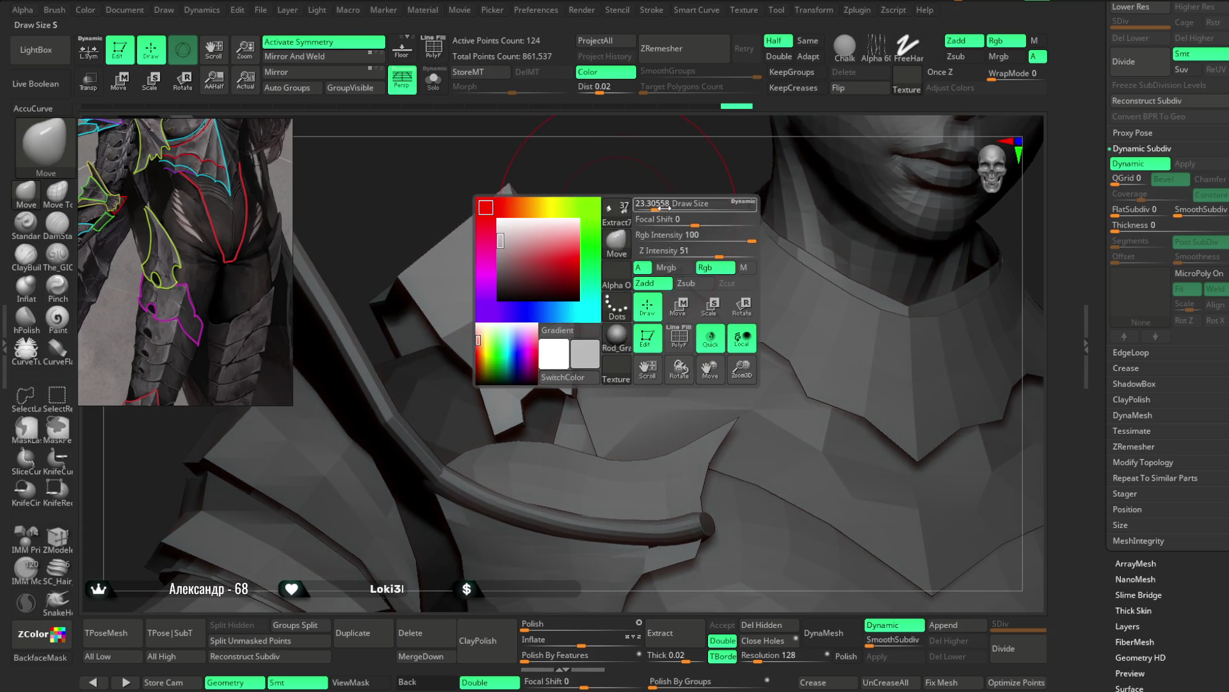
{"action": "key", "text": "space"}
{"action": "left_click", "coordinate": [879, 625]}
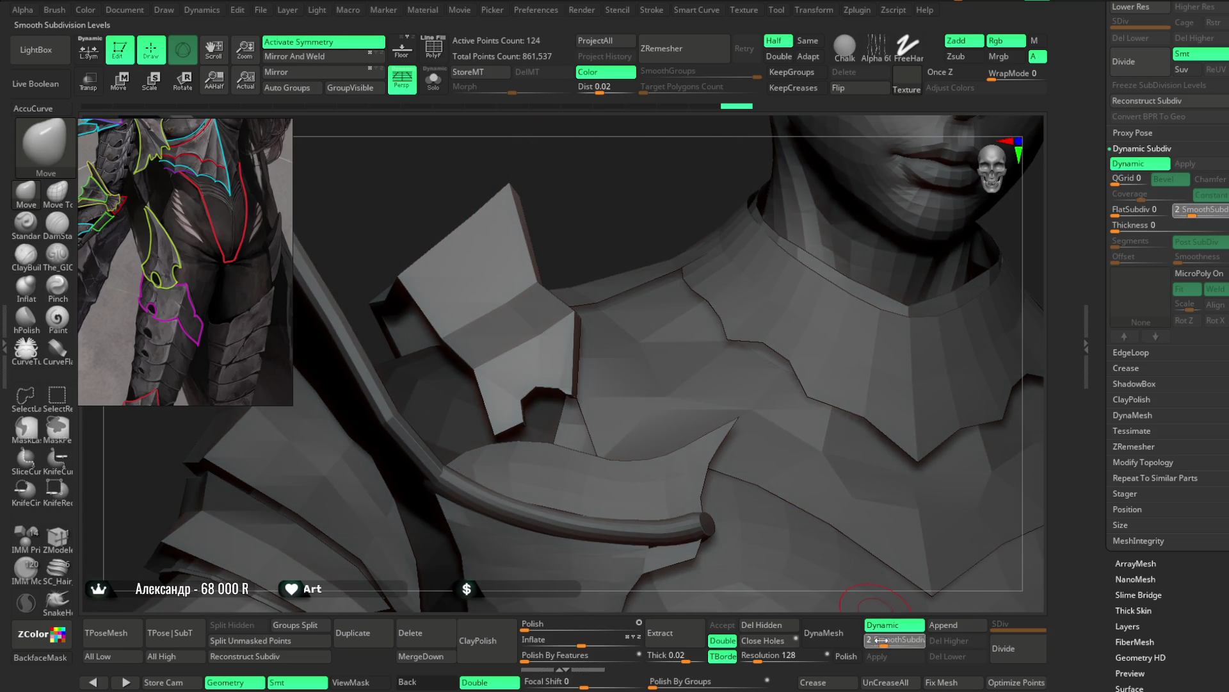
{"action": "left_click", "coordinate": [869, 640]}
{"action": "left_click_drag", "start_coordinate": [604, 214], "coordinate": [672, 404], "text": "alt"}
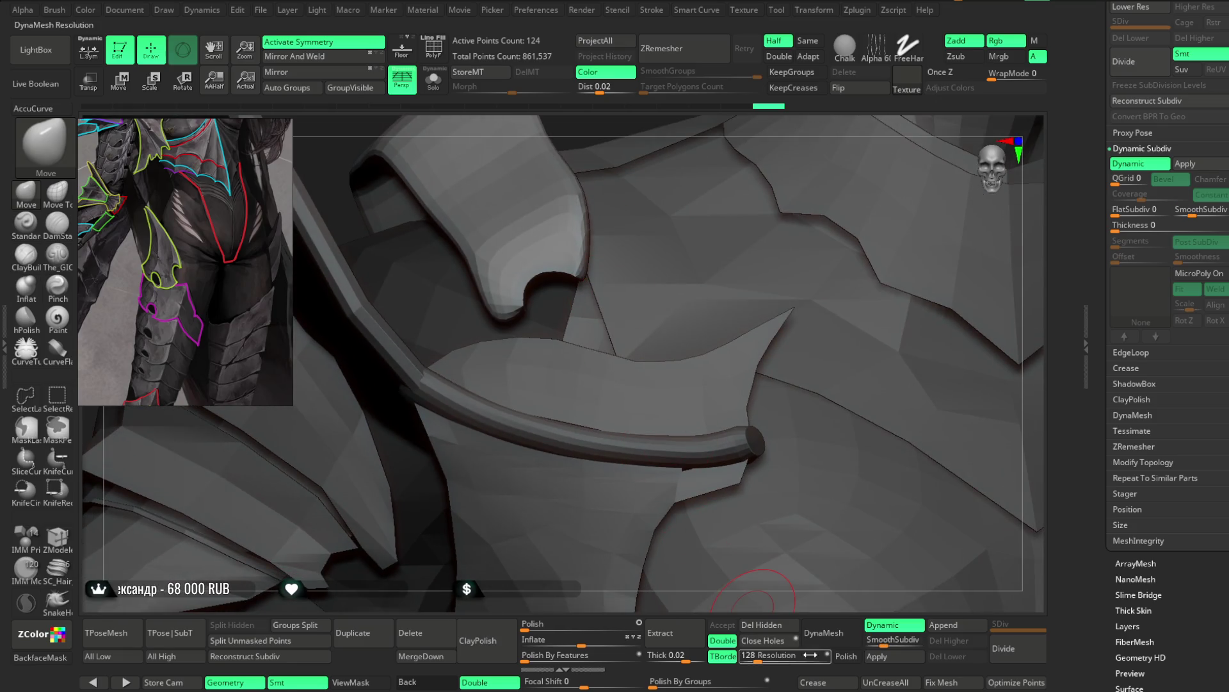
{"action": "left_click_drag", "start_coordinate": [634, 288], "coordinate": [568, 132]}
{"action": "left_click", "coordinate": [434, 82]}
Step: With ZModeler set to Crease EdgeLoop Complete, inspect the plate's edges on the full figure
{"action": "mouse_move", "coordinate": [702, 340]}
{"action": "left_mouse_down"}
{"action": "mouse_move", "coordinate": [596, 329]}
{"action": "mouse_move", "coordinate": [362, 357]}
{"action": "left_mouse_up"}
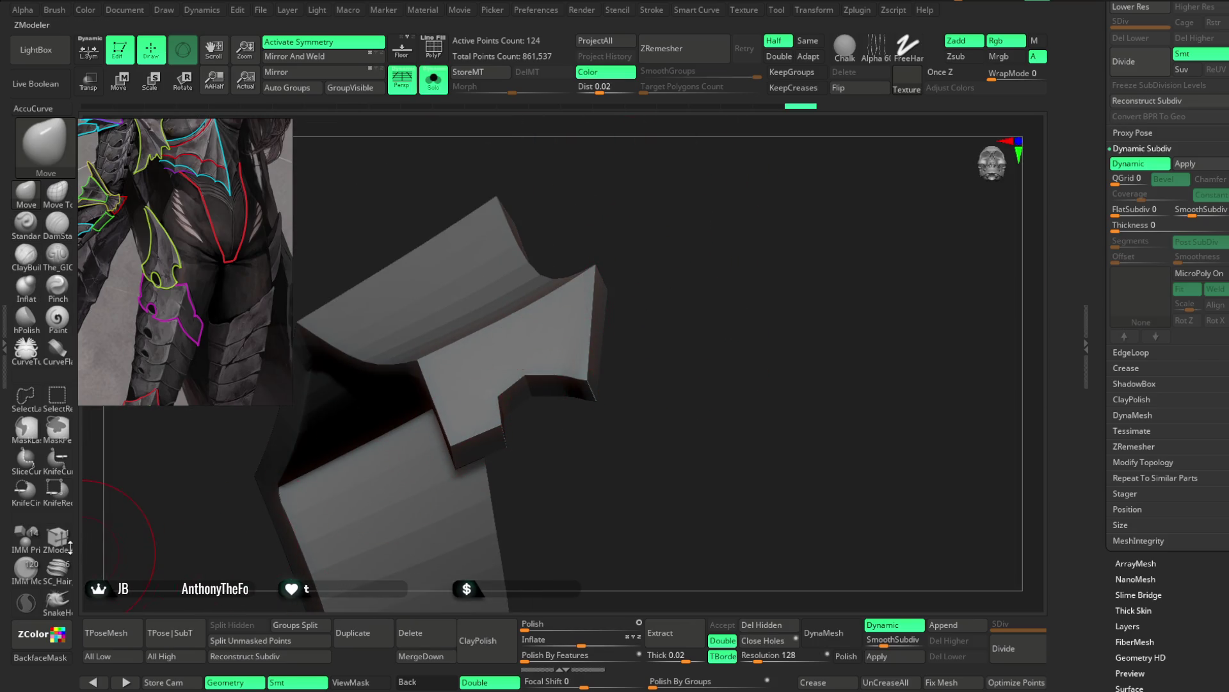
{"action": "key", "text": "b"}
{"action": "key", "text": "z"}
{"action": "key", "text": "m"}
{"action": "key", "text": "space"}
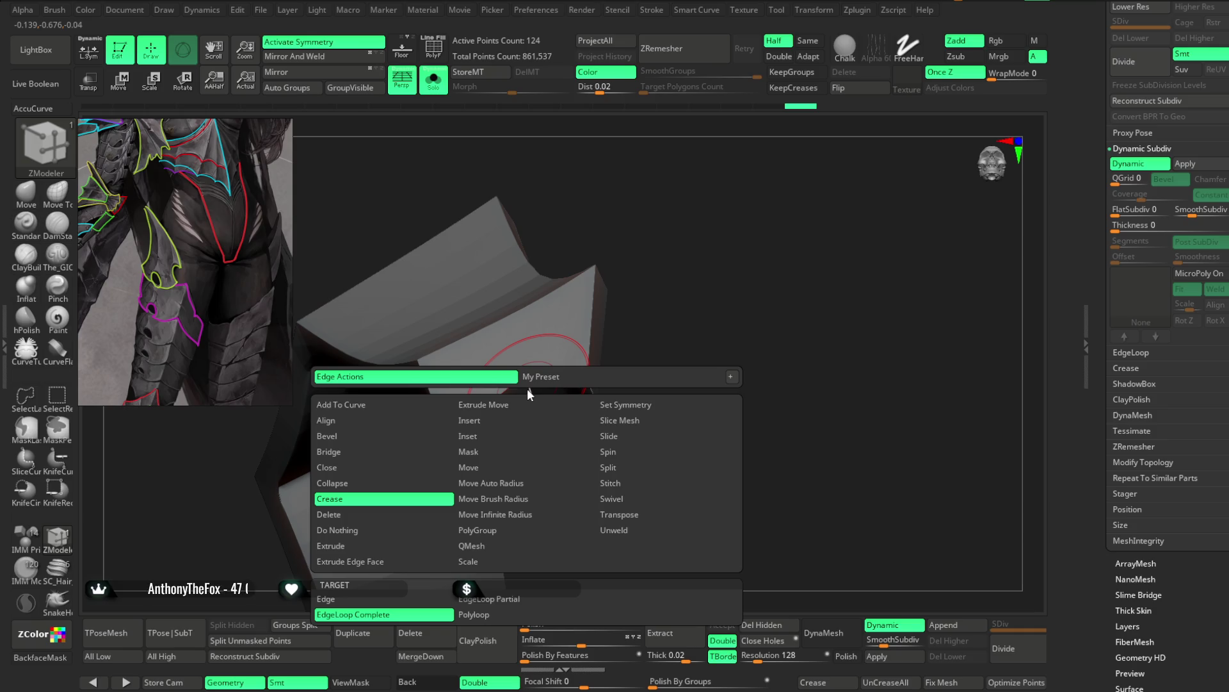
{"action": "mouse_move", "coordinate": [531, 396]}
{"action": "left_mouse_down"}
{"action": "mouse_move", "coordinate": [356, 384]}
{"action": "mouse_move", "coordinate": [521, 539]}
{"action": "mouse_move", "coordinate": [689, 294]}
{"action": "mouse_move", "coordinate": [664, 330]}
{"action": "mouse_move", "coordinate": [664, 260]}
{"action": "mouse_move", "coordinate": [637, 318]}
{"action": "mouse_move", "coordinate": [627, 286]}
{"action": "left_mouse_up"}
{"action": "key", "text": "alt+shift+s"}
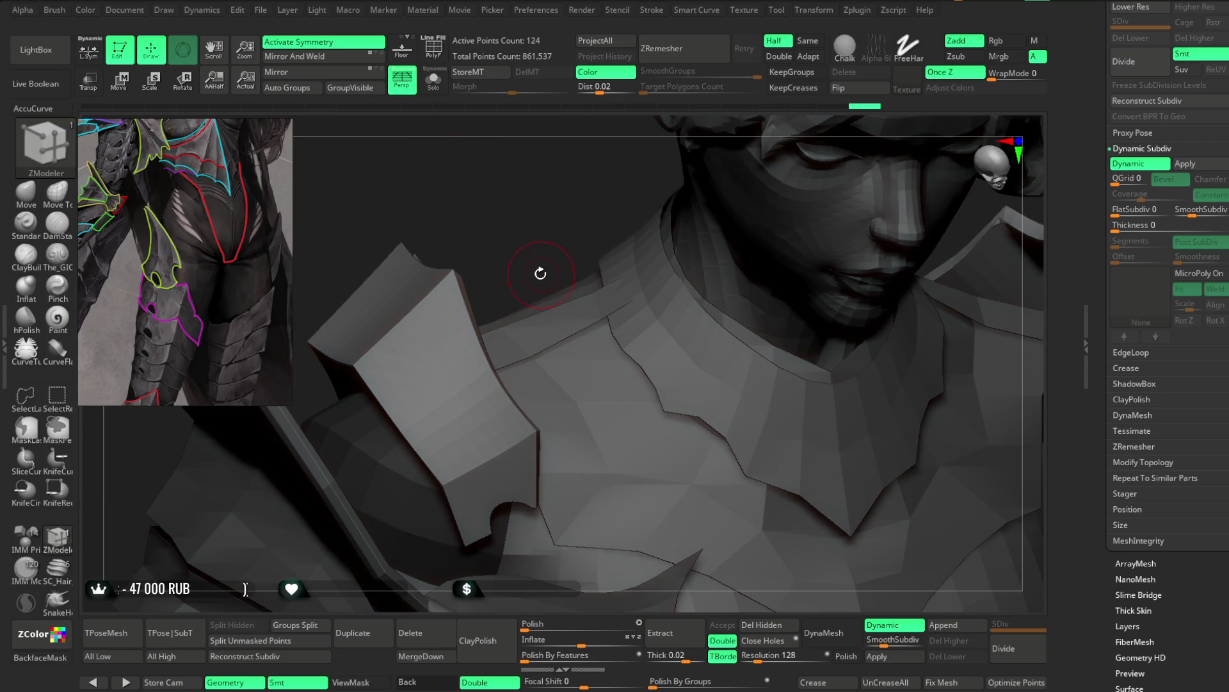
{"action": "mouse_move", "coordinate": [518, 228]}
{"action": "left_mouse_down", "text": "alt"}
{"action": "mouse_move", "coordinate": [546, 240]}
{"action": "mouse_move", "coordinate": [564, 266]}
{"action": "mouse_move", "coordinate": [555, 235]}
{"action": "mouse_move", "coordinate": [672, 240]}
{"action": "left_mouse_up", "text": "alt"}
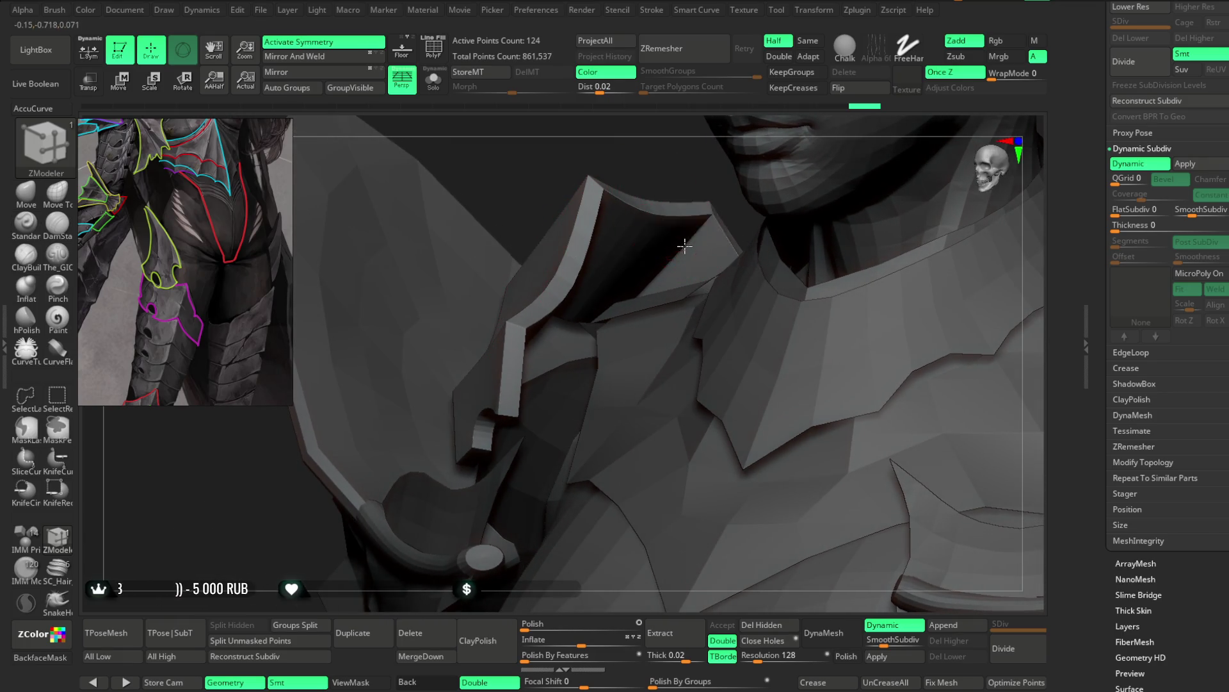
{"action": "left_click_drag", "start_coordinate": [650, 166], "coordinate": [577, 192]}
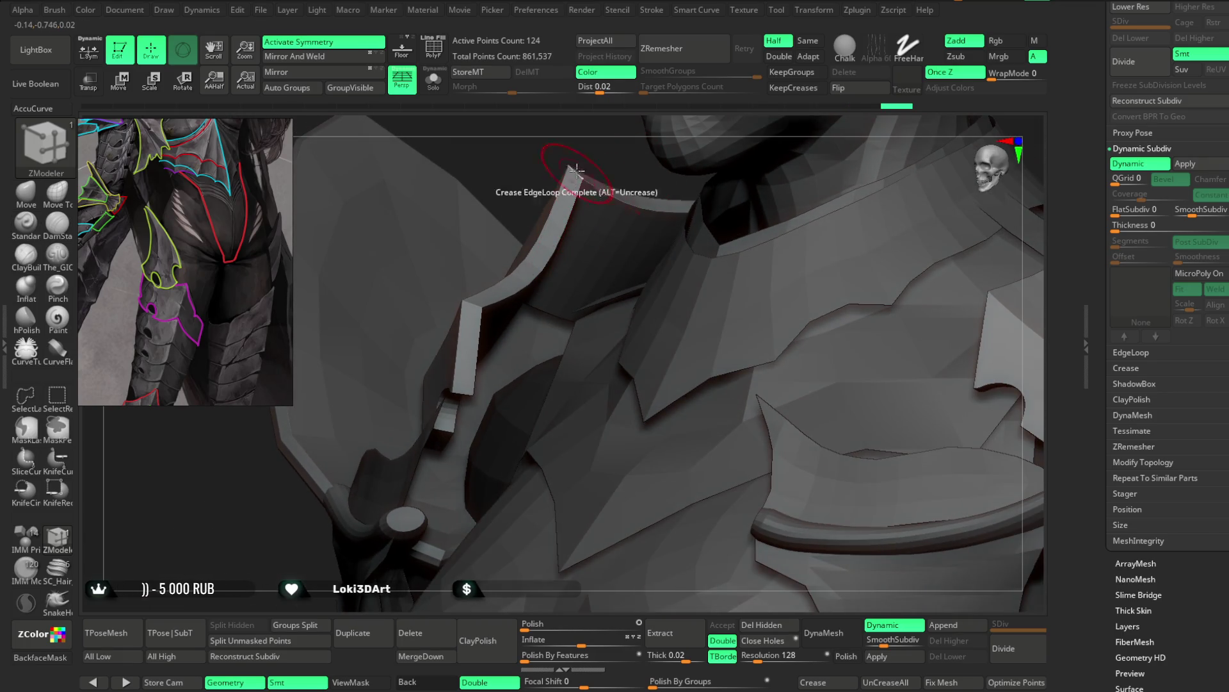
{"action": "mouse_move", "coordinate": [472, 283]}
{"action": "left_mouse_down"}
{"action": "mouse_move", "coordinate": [541, 143]}
{"action": "mouse_move", "coordinate": [564, 192]}
{"action": "mouse_move", "coordinate": [535, 260]}
{"action": "mouse_move", "coordinate": [529, 232]}
{"action": "mouse_move", "coordinate": [503, 360]}
{"action": "left_mouse_up"}
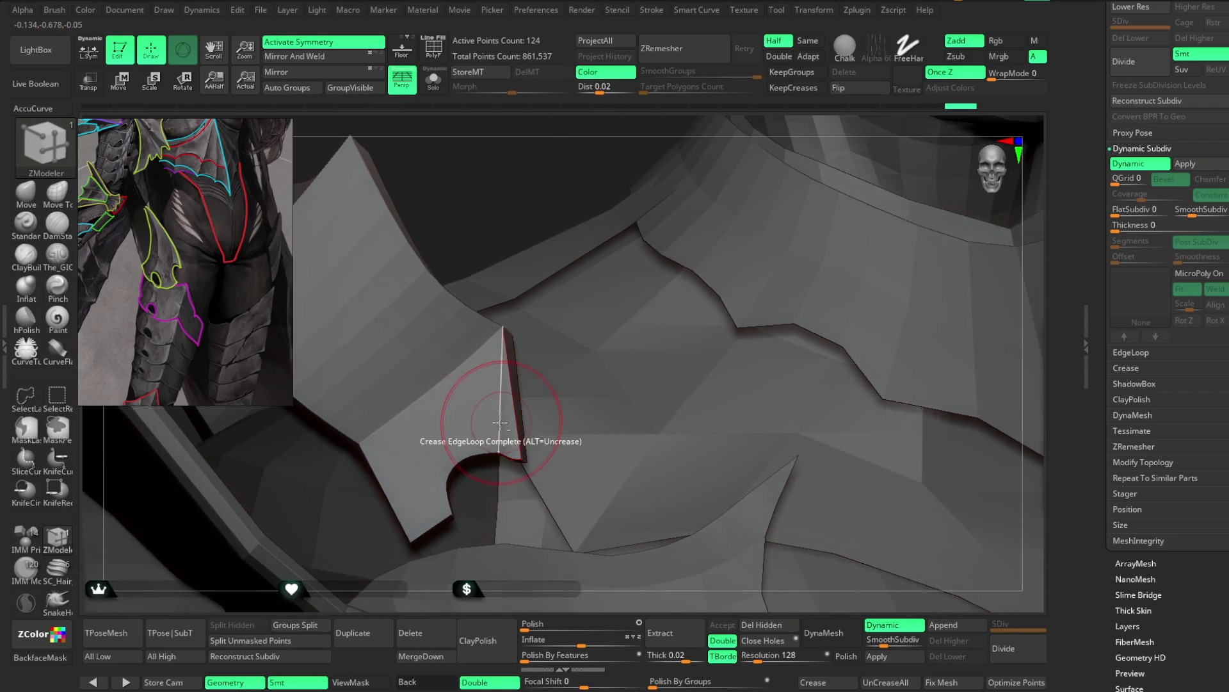
{"action": "mouse_move", "coordinate": [522, 206]}
{"action": "left_mouse_down"}
{"action": "mouse_move", "coordinate": [601, 202]}
{"action": "mouse_move", "coordinate": [494, 324]}
{"action": "left_mouse_up"}
{"action": "mouse_move", "coordinate": [563, 187]}
{"action": "left_mouse_down"}
{"action": "mouse_move", "coordinate": [554, 163]}
{"action": "mouse_move", "coordinate": [467, 315]}
{"action": "left_mouse_up"}
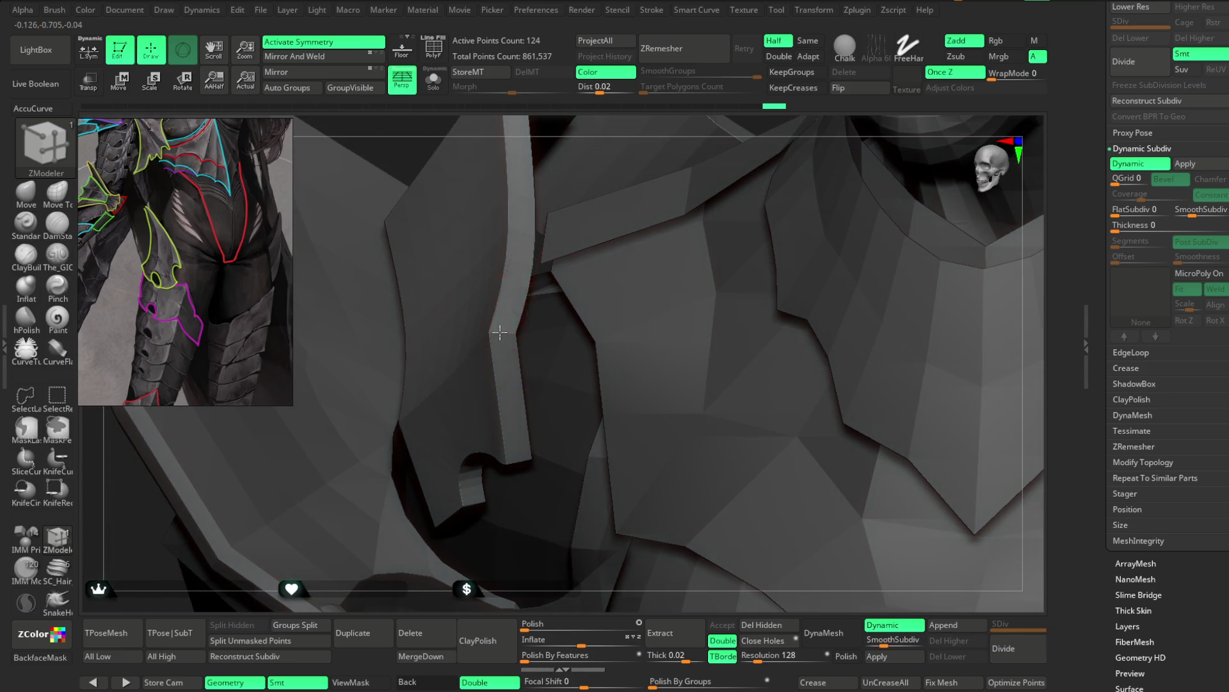
{"action": "mouse_move", "coordinate": [622, 150]}
{"action": "left_mouse_down"}
{"action": "mouse_move", "coordinate": [637, 108]}
{"action": "mouse_move", "coordinate": [604, 164]}
{"action": "mouse_move", "coordinate": [525, 223]}
{"action": "mouse_move", "coordinate": [522, 186]}
{"action": "mouse_move", "coordinate": [548, 269]}
{"action": "mouse_move", "coordinate": [541, 201]}
{"action": "mouse_move", "coordinate": [541, 217]}
{"action": "left_mouse_up"}
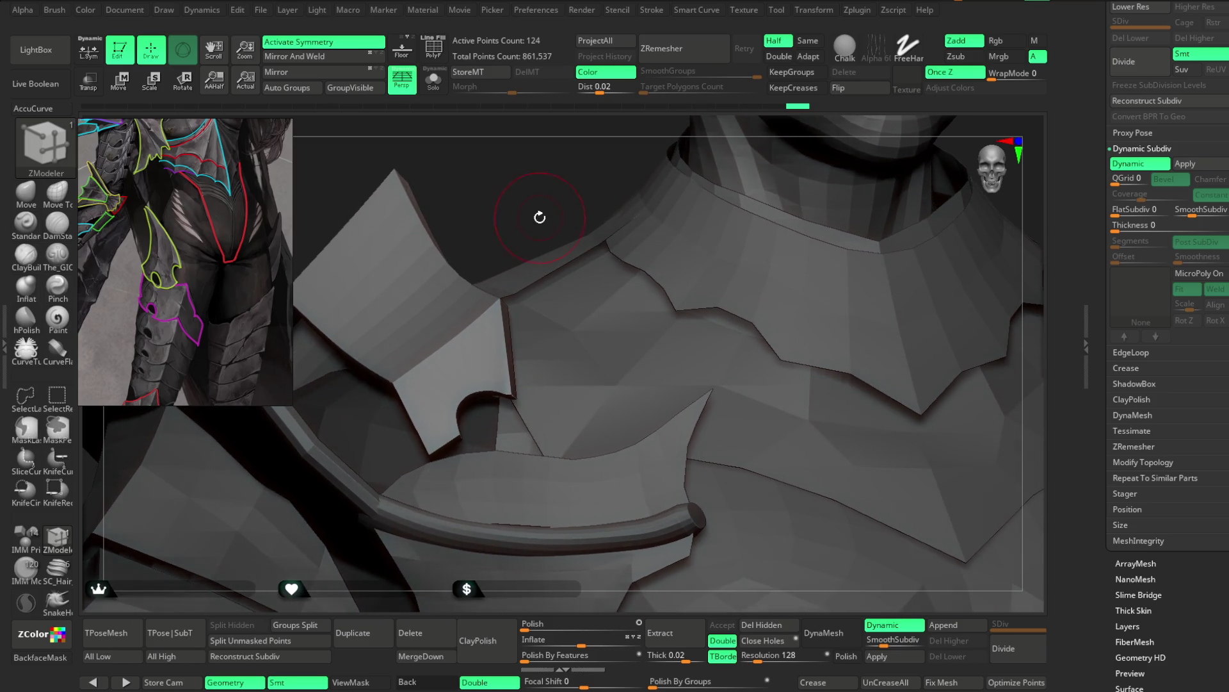
Step: Return to the Move brush and show polygroup colours with wireframe on the plate
{"action": "left_click", "coordinate": [26, 193]}
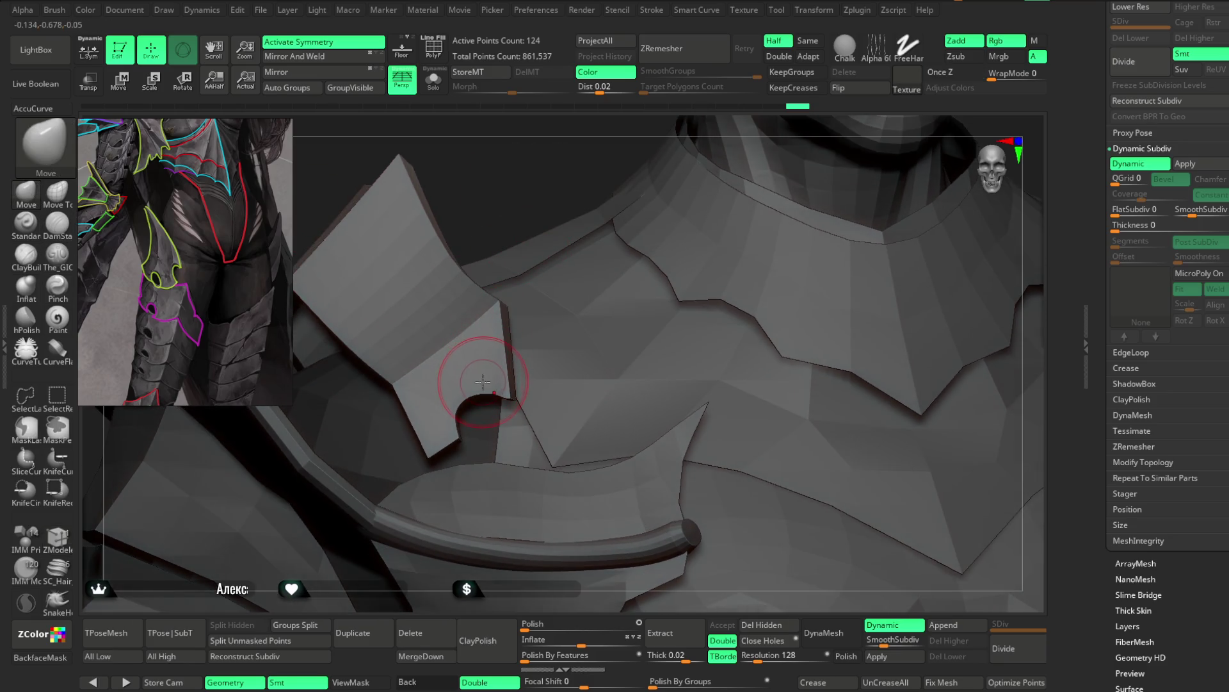
{"action": "left_click_drag", "start_coordinate": [505, 402], "coordinate": [508, 246]}
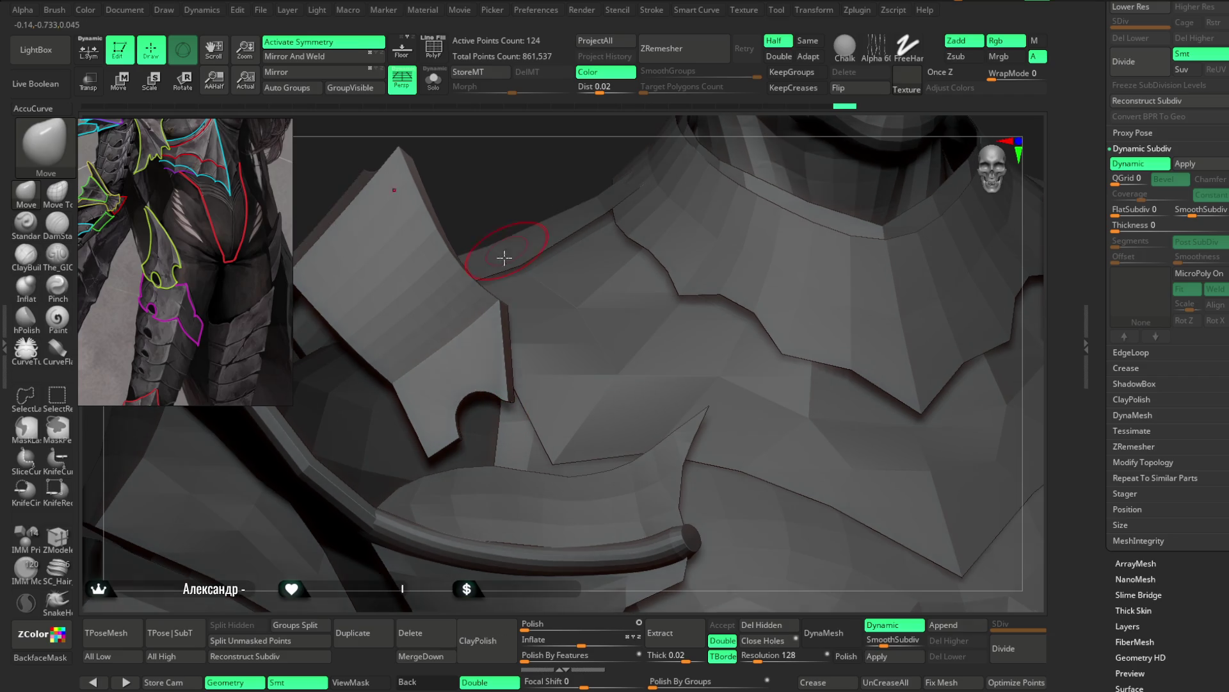
{"action": "mouse_move", "coordinate": [439, 384]}
{"action": "left_mouse_down"}
{"action": "mouse_move", "coordinate": [513, 144]}
{"action": "mouse_move", "coordinate": [503, 366]}
{"action": "left_mouse_up"}
{"action": "right_click_drag", "start_coordinate": [527, 190], "coordinate": [502, 396]}
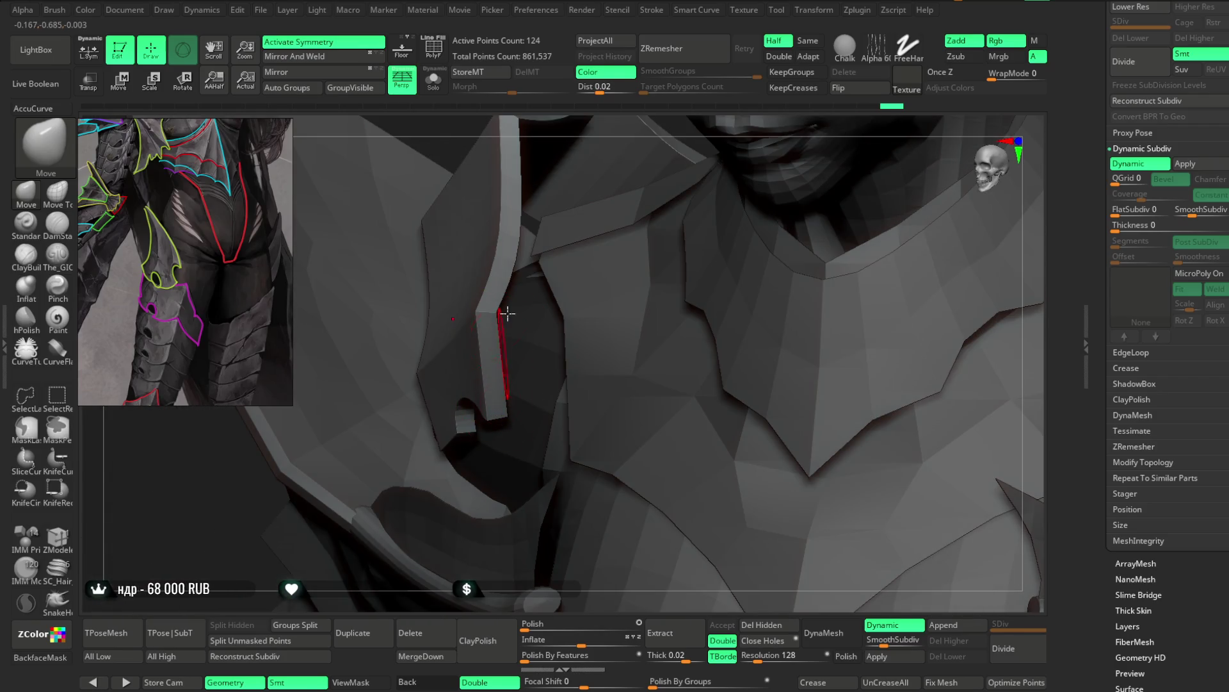
{"action": "right_click_drag", "start_coordinate": [508, 314], "coordinate": [469, 403]}
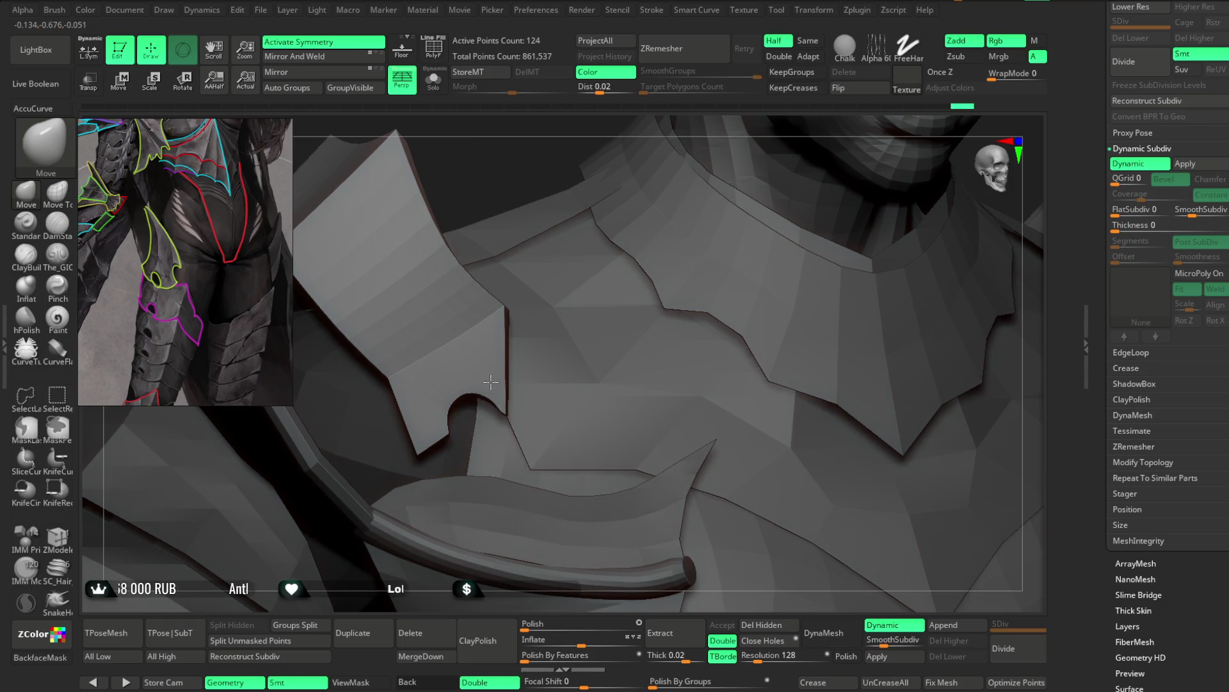
{"action": "right_click_drag", "start_coordinate": [514, 289], "coordinate": [497, 197]}
{"action": "key", "text": "shift+f"}
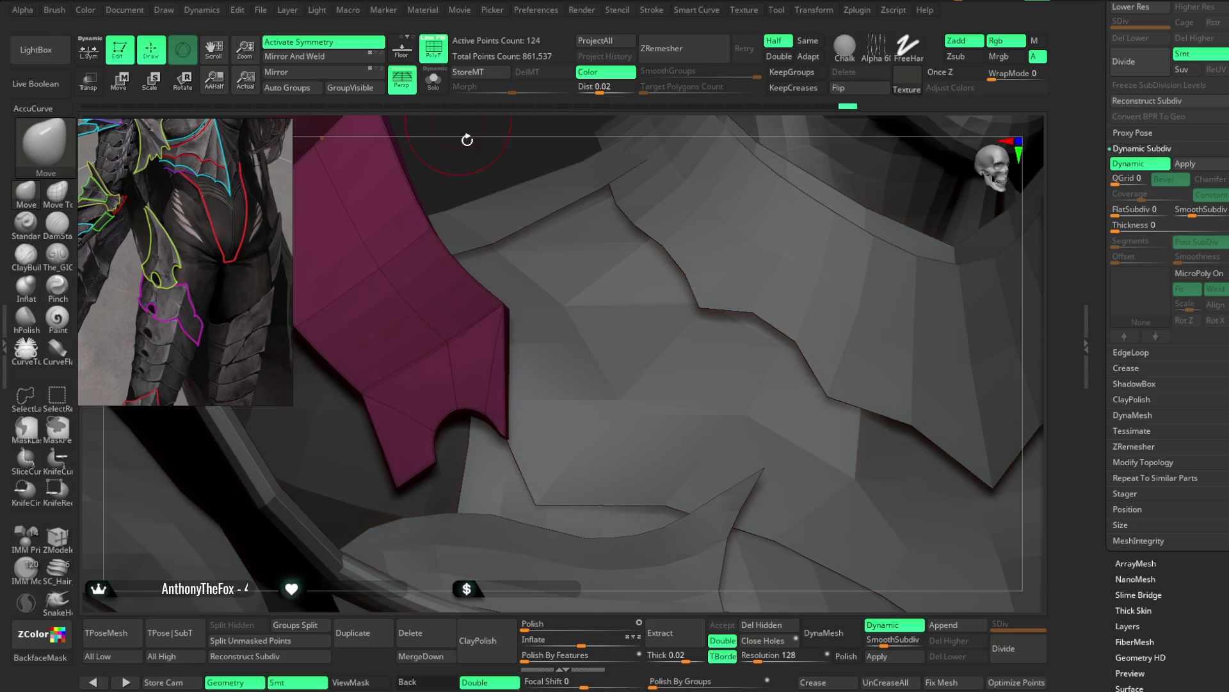
Step: Solo the plate without smoothing preview and pull its right edge inward with a large Move brush
{"action": "left_click", "coordinate": [434, 86]}
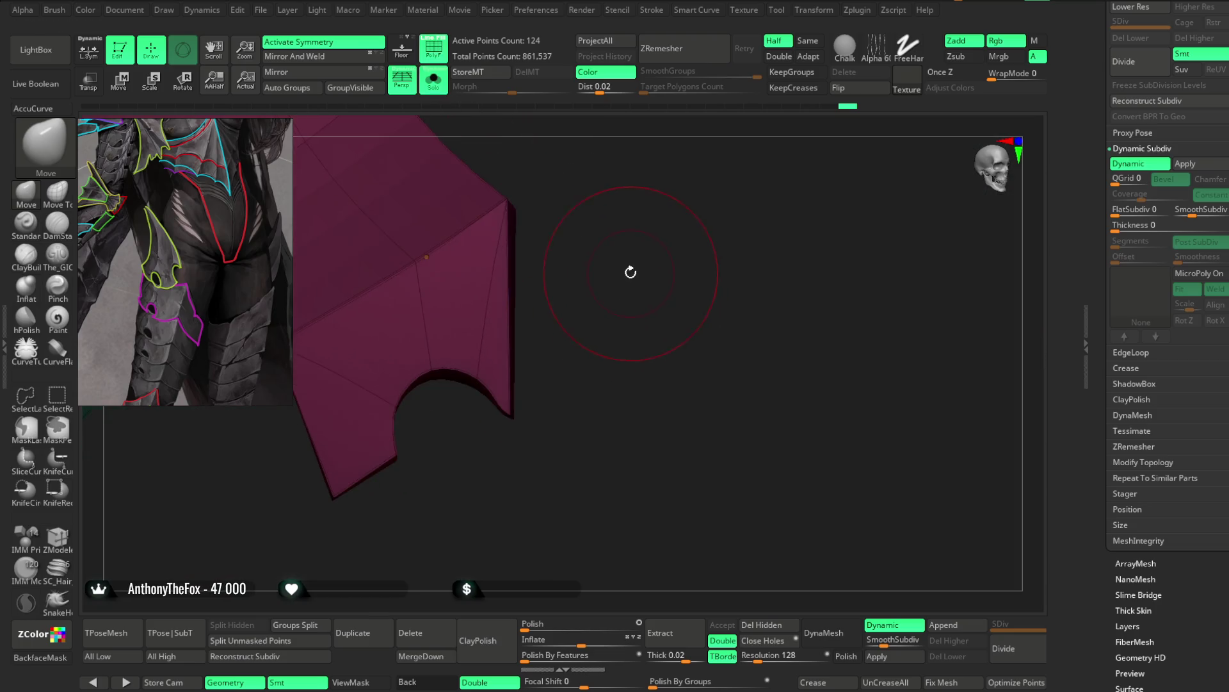
{"action": "left_click", "coordinate": [892, 628]}
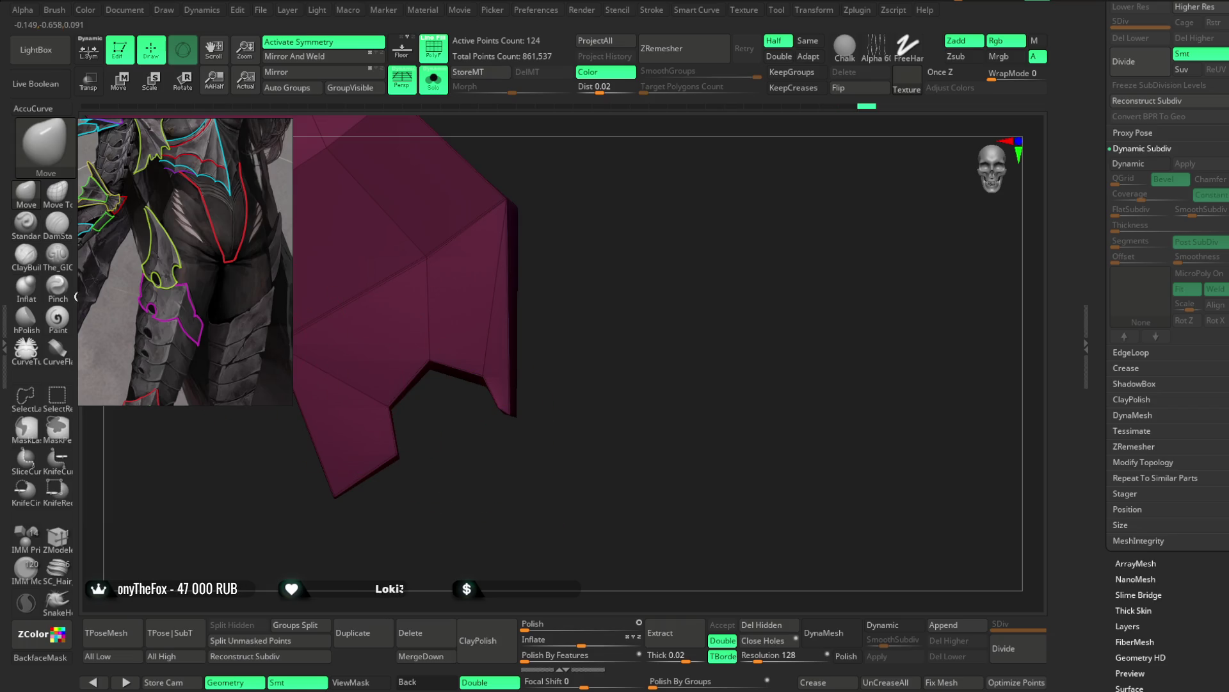
{"action": "key", "text": "b"}
{"action": "key", "text": "z"}
{"action": "key", "text": "m"}
{"action": "key", "text": "space"}
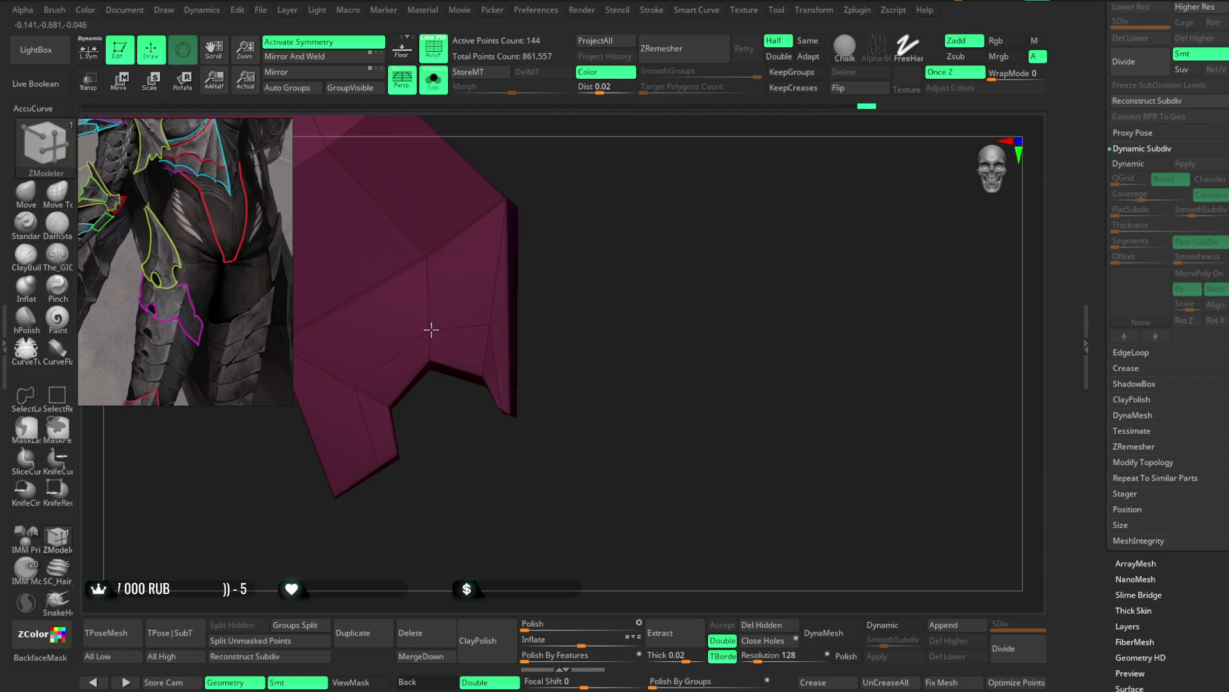
{"action": "left_click_drag", "start_coordinate": [538, 278], "coordinate": [565, 235]}
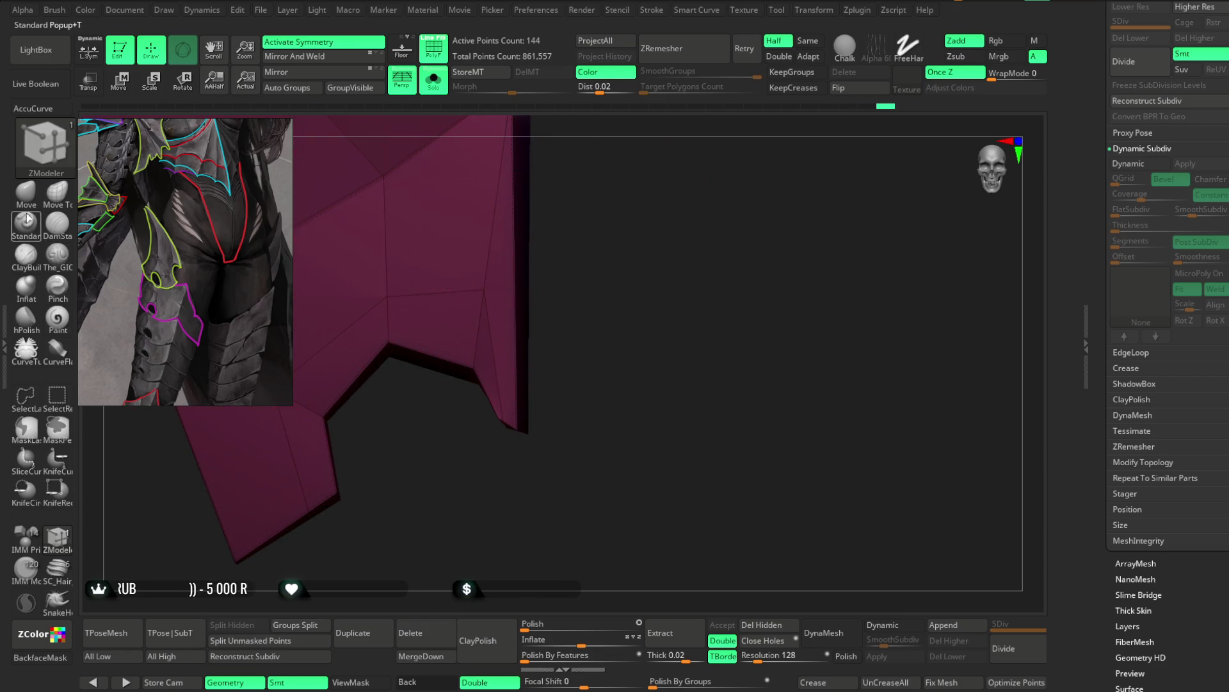
{"action": "left_click", "coordinate": [27, 192]}
{"action": "key", "text": "space"}
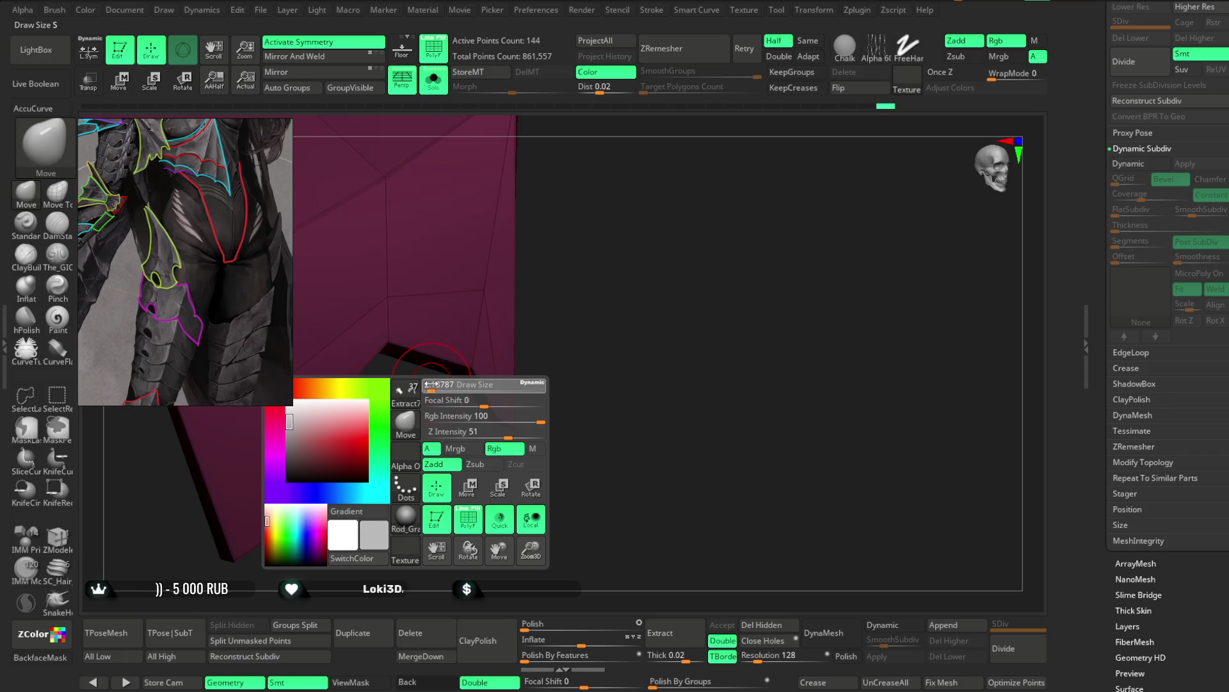
{"action": "left_click_drag", "start_coordinate": [432, 370], "coordinate": [411, 371]}
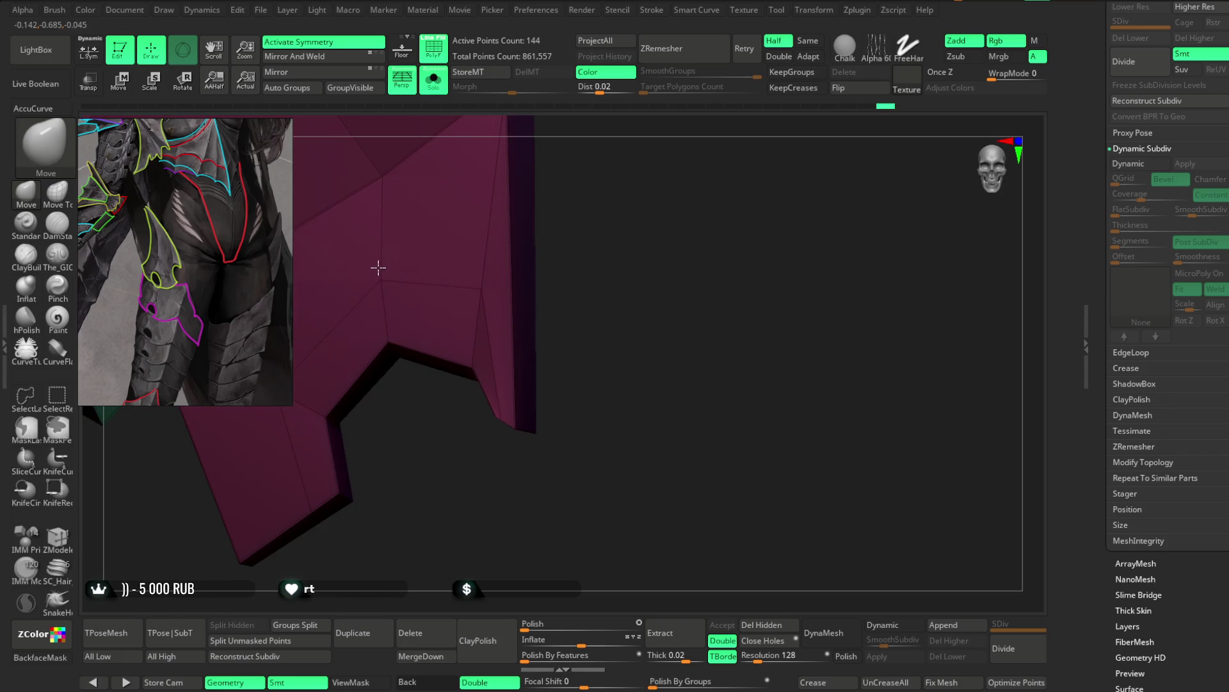
{"action": "left_click_drag", "start_coordinate": [378, 267], "coordinate": [306, 423]}
{"action": "right_click_drag", "start_coordinate": [365, 366], "coordinate": [483, 307]}
{"action": "mouse_move", "coordinate": [520, 352]}
{"action": "right_mouse_down"}
{"action": "mouse_move", "coordinate": [557, 328]}
{"action": "mouse_move", "coordinate": [495, 402]}
{"action": "mouse_move", "coordinate": [546, 363]}
{"action": "mouse_move", "coordinate": [508, 336]}
{"action": "mouse_move", "coordinate": [452, 365]}
{"action": "right_mouse_up"}
Step: Push the plate's inner fold back and check it from several angles
{"action": "right_click", "coordinate": [507, 337]}
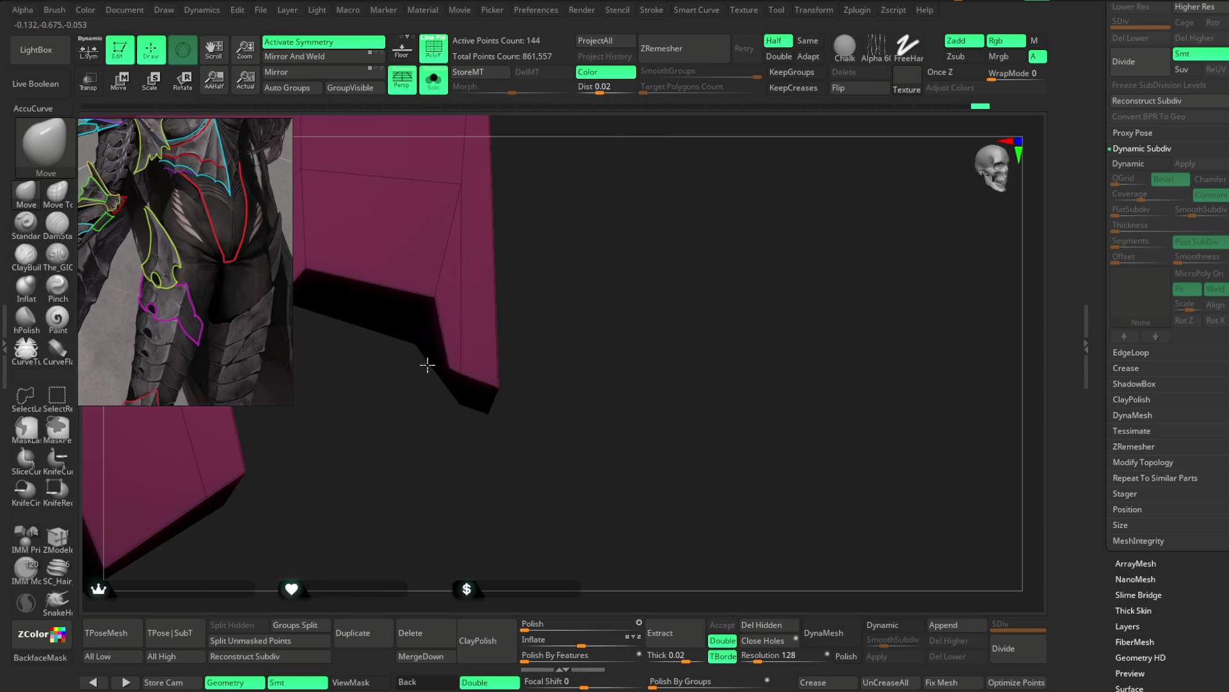
{"action": "right_click", "coordinate": [471, 352]}
{"action": "right_click", "coordinate": [457, 368]}
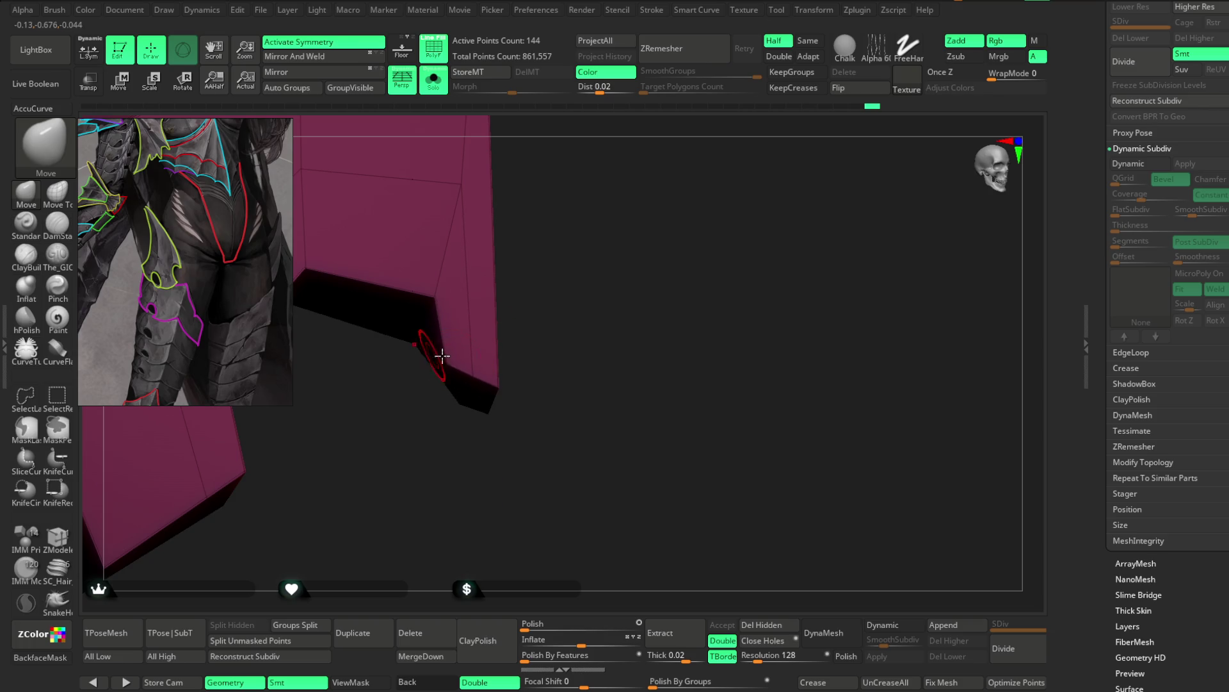
{"action": "mouse_move", "coordinate": [478, 389]}
{"action": "right_mouse_down"}
{"action": "mouse_move", "coordinate": [548, 308]}
{"action": "mouse_move", "coordinate": [558, 273]}
{"action": "mouse_move", "coordinate": [430, 439]}
{"action": "mouse_move", "coordinate": [494, 329]}
{"action": "mouse_move", "coordinate": [407, 391]}
{"action": "mouse_move", "coordinate": [438, 377]}
{"action": "right_mouse_up"}
{"action": "left_click_drag", "start_coordinate": [412, 398], "coordinate": [409, 421]}
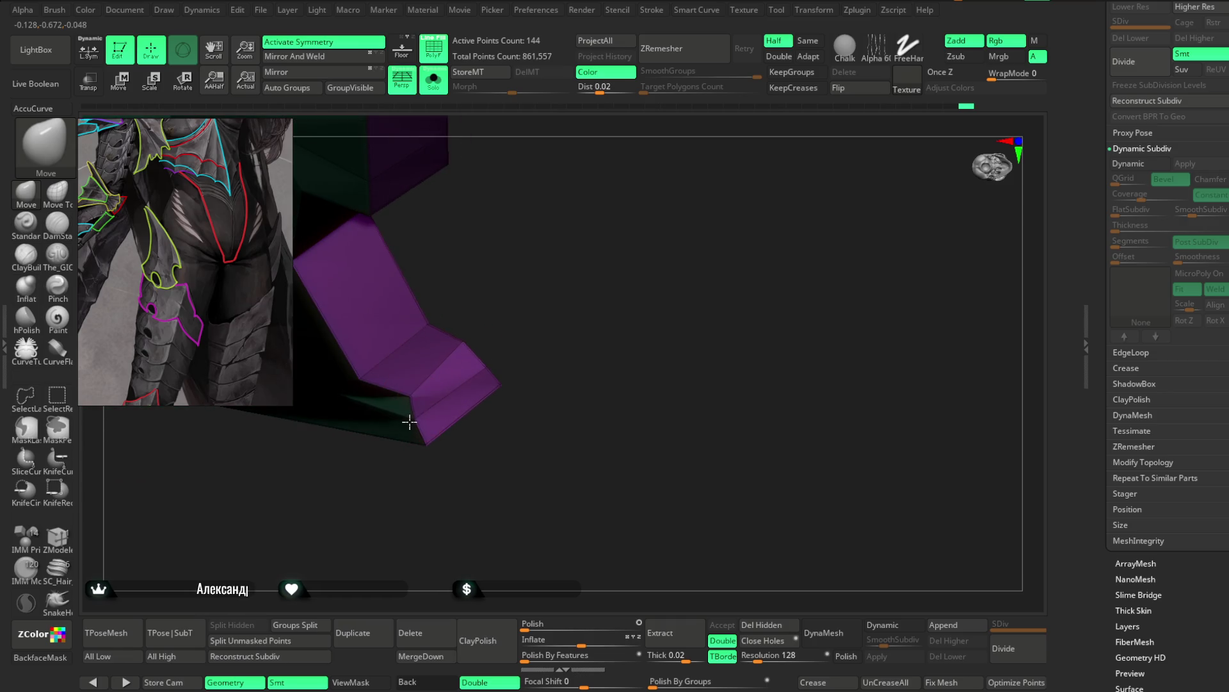
{"action": "mouse_move", "coordinate": [504, 296]}
{"action": "right_mouse_down"}
{"action": "mouse_move", "coordinate": [439, 382]}
{"action": "mouse_move", "coordinate": [481, 365]}
{"action": "mouse_move", "coordinate": [411, 415]}
{"action": "mouse_move", "coordinate": [486, 329]}
{"action": "mouse_move", "coordinate": [486, 406]}
{"action": "mouse_move", "coordinate": [516, 357]}
{"action": "mouse_move", "coordinate": [516, 385]}
{"action": "mouse_move", "coordinate": [549, 316]}
{"action": "mouse_move", "coordinate": [449, 318]}
{"action": "right_mouse_up"}
{"action": "mouse_move", "coordinate": [429, 372]}
{"action": "right_mouse_down"}
{"action": "mouse_move", "coordinate": [502, 294]}
{"action": "mouse_move", "coordinate": [547, 283]}
{"action": "mouse_move", "coordinate": [519, 280]}
{"action": "mouse_move", "coordinate": [545, 256]}
{"action": "right_mouse_up"}
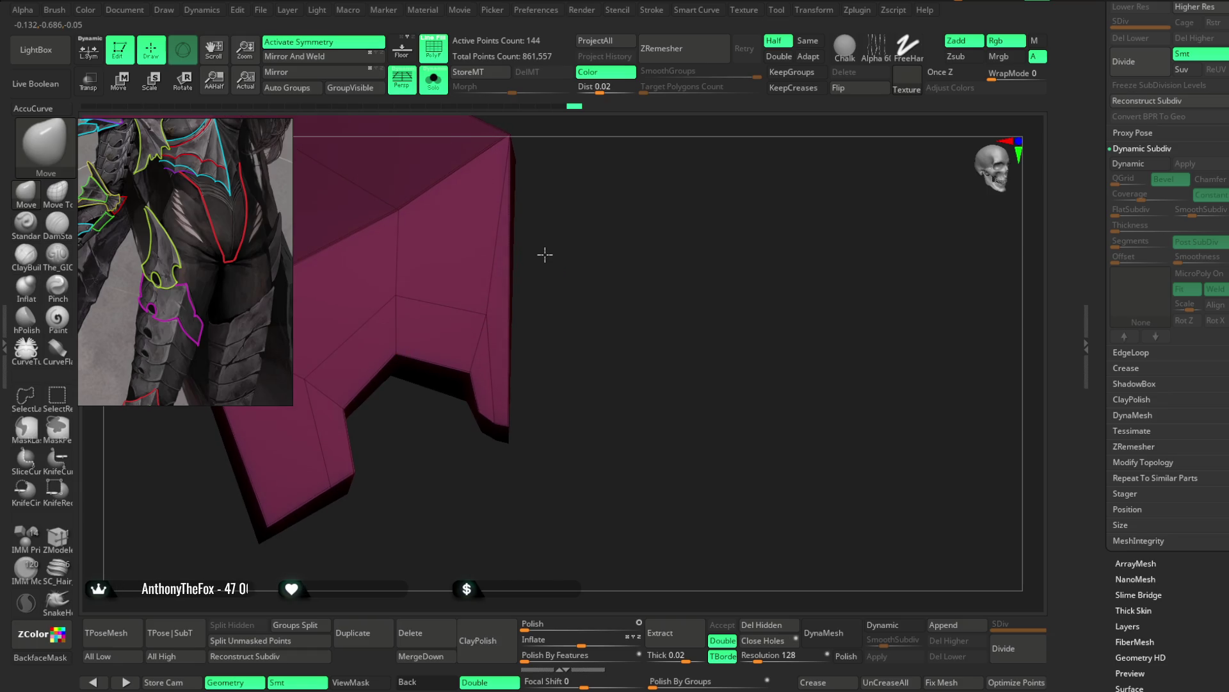
Step: Crease an edge loop across the plate with ZModeler, then turn on Dynamic Subdiv
{"action": "left_click", "coordinate": [67, 537]}
{"action": "key", "text": "space"}
{"action": "left_click", "coordinate": [304, 415]}
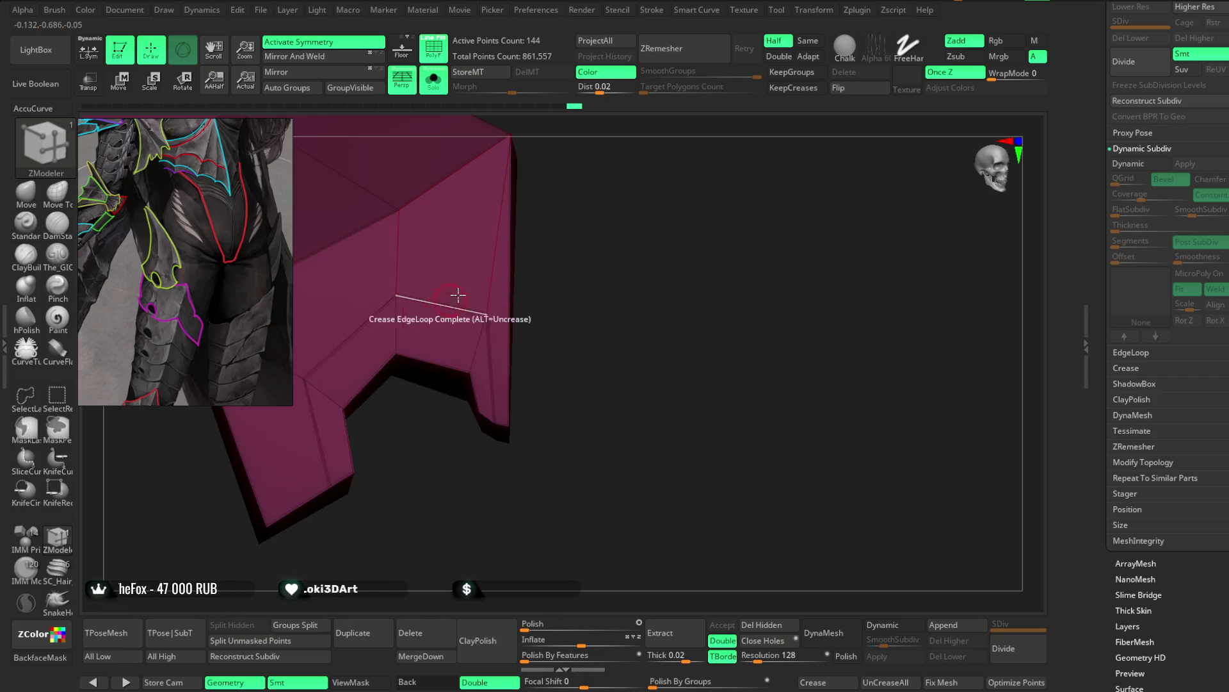
{"action": "right_click_drag", "start_coordinate": [406, 296], "coordinate": [557, 206]}
{"action": "key", "text": "space"}
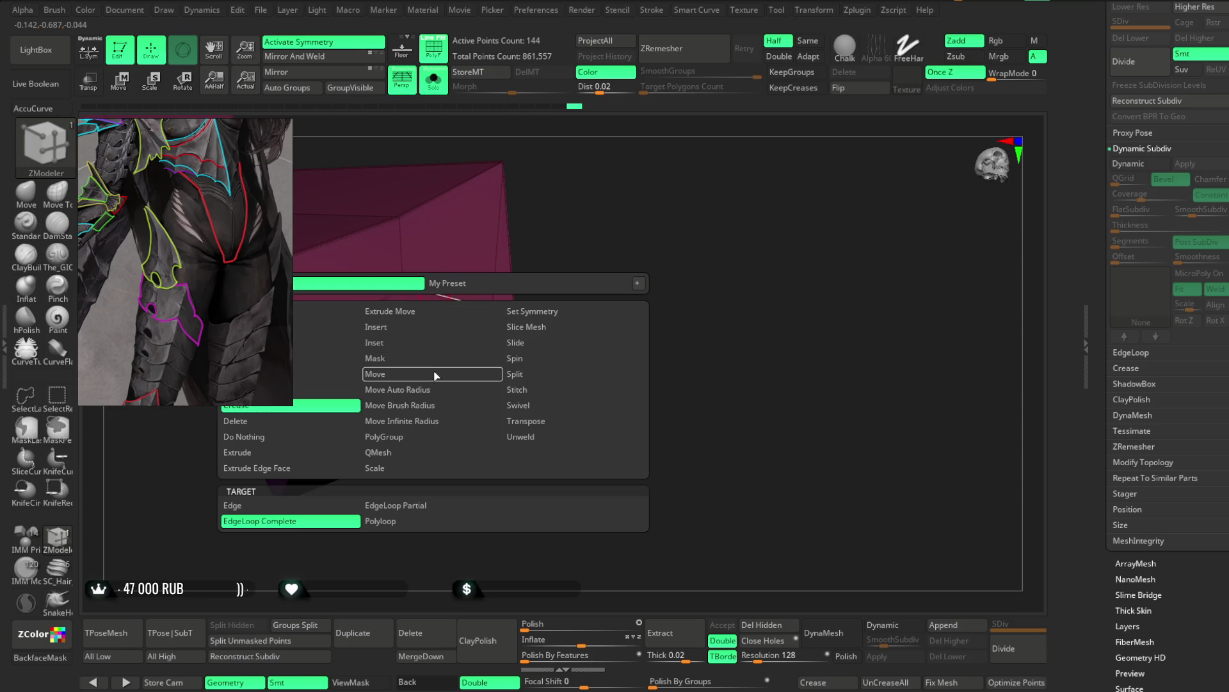
{"action": "left_click", "coordinate": [418, 406]}
{"action": "mouse_move", "coordinate": [522, 234]}
{"action": "right_mouse_down"}
{"action": "mouse_move", "coordinate": [448, 282]}
{"action": "mouse_move", "coordinate": [493, 206]}
{"action": "mouse_move", "coordinate": [430, 269]}
{"action": "right_mouse_up"}
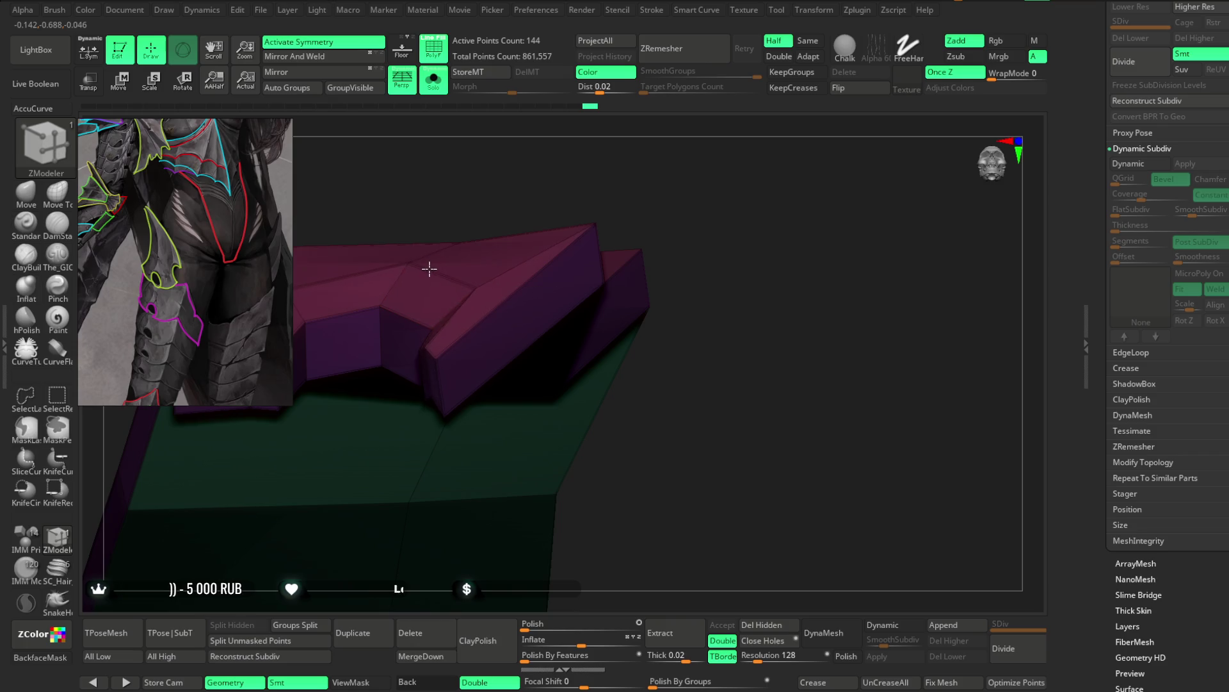
{"action": "right_click_drag", "start_coordinate": [488, 175], "coordinate": [590, 250]}
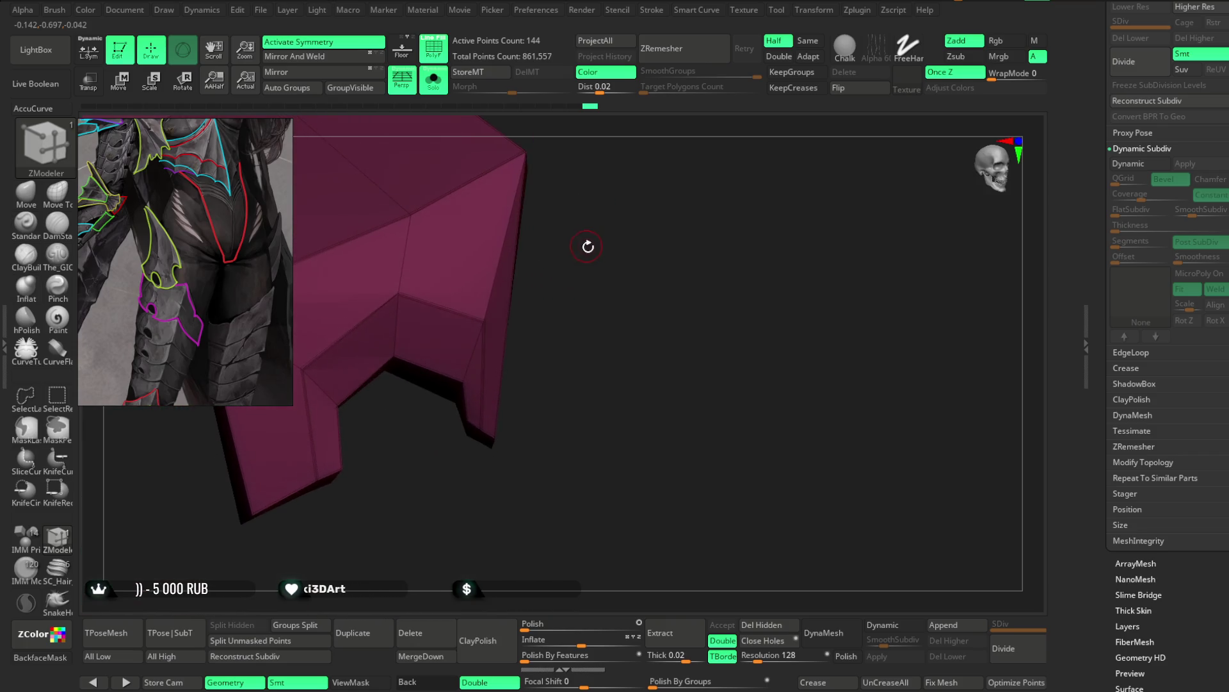
{"action": "key", "text": "d"}
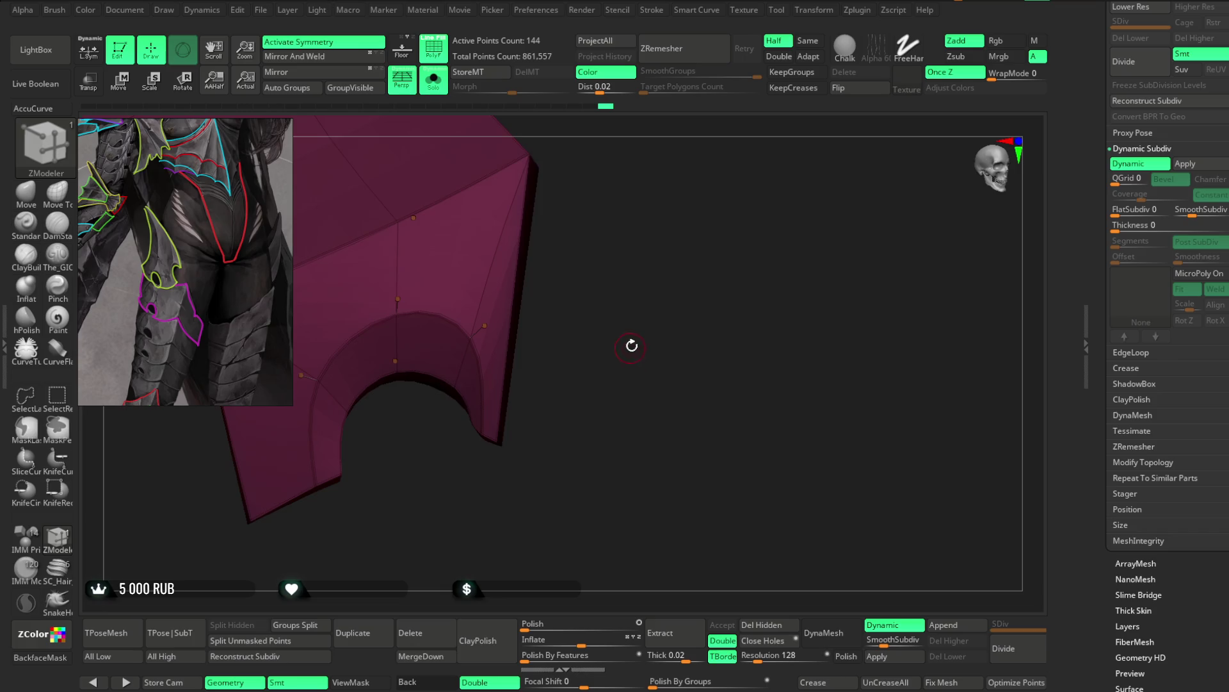
Step: Widen the rounded arch cutout in the plate's lower edge with a large Move brush and solo the plate
{"action": "key", "text": "b"}
{"action": "key", "text": "m"}
{"action": "key", "text": "v"}
{"action": "key", "text": "space"}
{"action": "left_click_drag", "start_coordinate": [467, 298], "coordinate": [510, 298]}
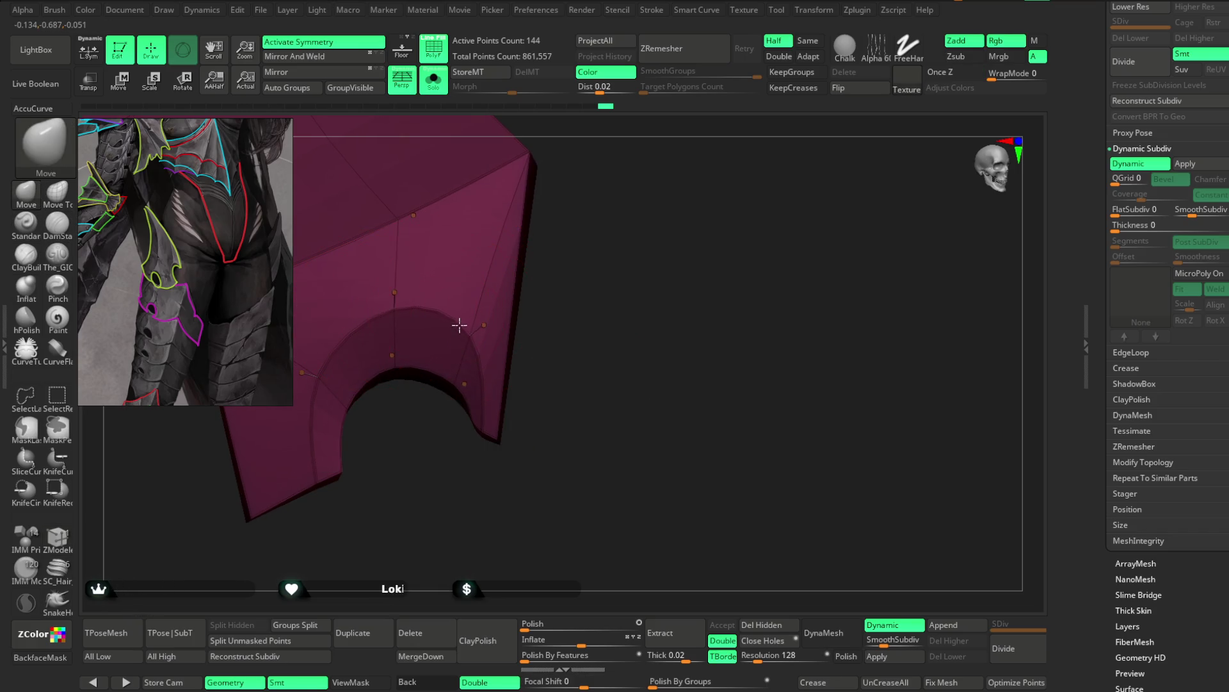
{"action": "left_click_drag", "start_coordinate": [541, 309], "coordinate": [566, 297]}
{"action": "key", "text": "space"}
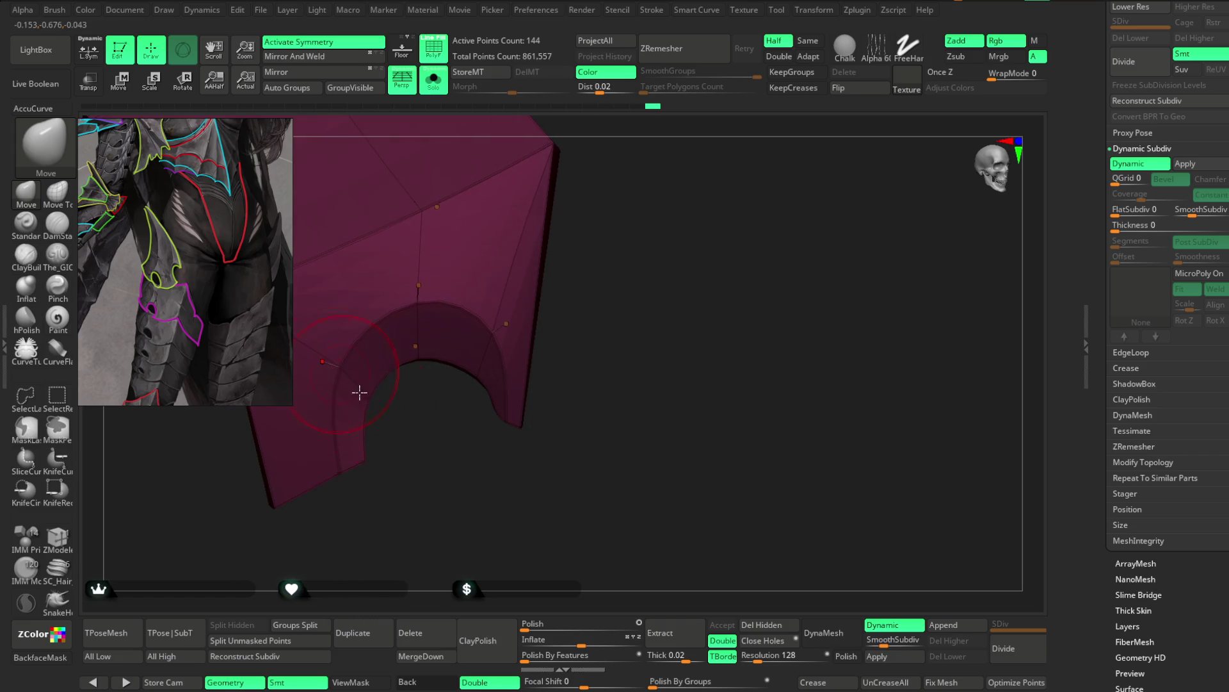
{"action": "right_click_drag", "start_coordinate": [358, 392], "coordinate": [353, 359]}
{"action": "mouse_move", "coordinate": [609, 228]}
{"action": "right_mouse_down"}
{"action": "mouse_move", "coordinate": [434, 310]}
{"action": "mouse_move", "coordinate": [568, 180]}
{"action": "right_mouse_up"}
{"action": "mouse_move", "coordinate": [578, 259]}
{"action": "right_mouse_down"}
{"action": "mouse_move", "coordinate": [502, 453]}
{"action": "mouse_move", "coordinate": [452, 445]}
{"action": "mouse_move", "coordinate": [468, 406]}
{"action": "mouse_move", "coordinate": [463, 451]}
{"action": "mouse_move", "coordinate": [590, 269]}
{"action": "mouse_move", "coordinate": [601, 439]}
{"action": "mouse_move", "coordinate": [453, 187]}
{"action": "right_mouse_up"}
{"action": "left_click", "coordinate": [437, 77]}
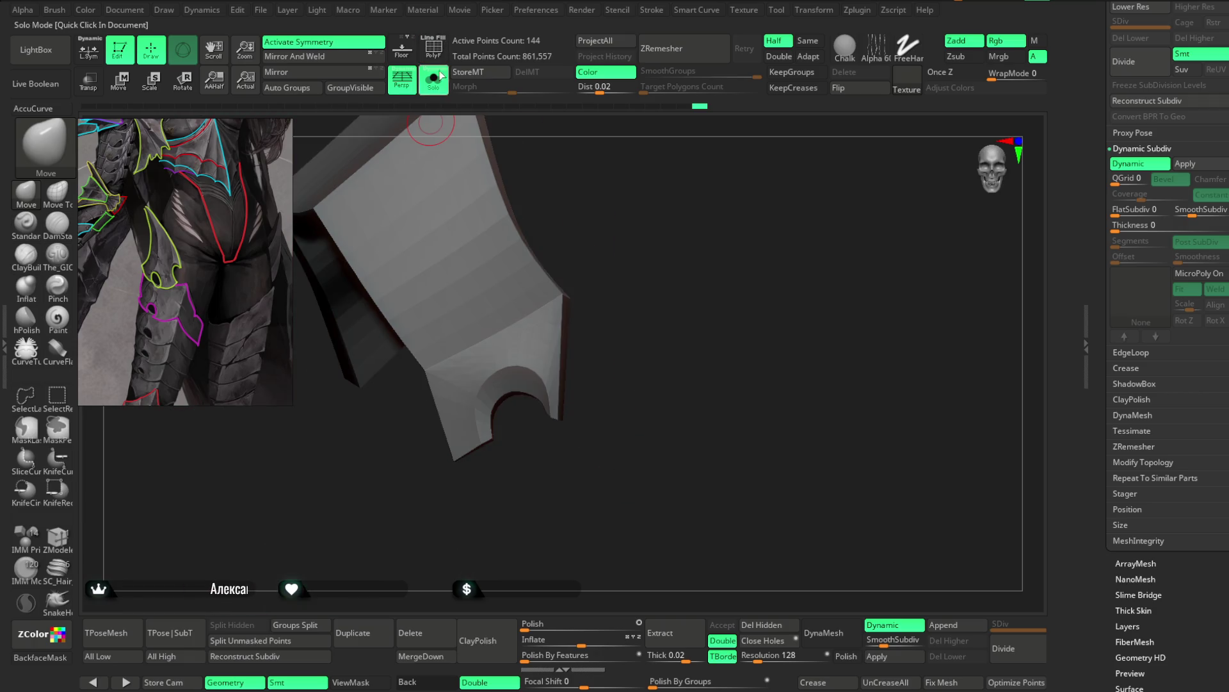
Step: Zoom out to the whole bust, review the shoulder armour, and select the forearm armour subtool
{"action": "mouse_move", "coordinate": [485, 577]}
{"action": "right_mouse_down", "text": "alt"}
{"action": "mouse_move", "coordinate": [461, 509]}
{"action": "mouse_move", "coordinate": [837, 236]}
{"action": "mouse_move", "coordinate": [763, 189]}
{"action": "mouse_move", "coordinate": [776, 228]}
{"action": "mouse_move", "coordinate": [541, 187]}
{"action": "mouse_move", "coordinate": [563, 269]}
{"action": "mouse_move", "coordinate": [557, 239]}
{"action": "mouse_move", "coordinate": [551, 269]}
{"action": "mouse_move", "coordinate": [531, 271]}
{"action": "right_mouse_up", "text": "alt"}
{"action": "key", "text": "space"}
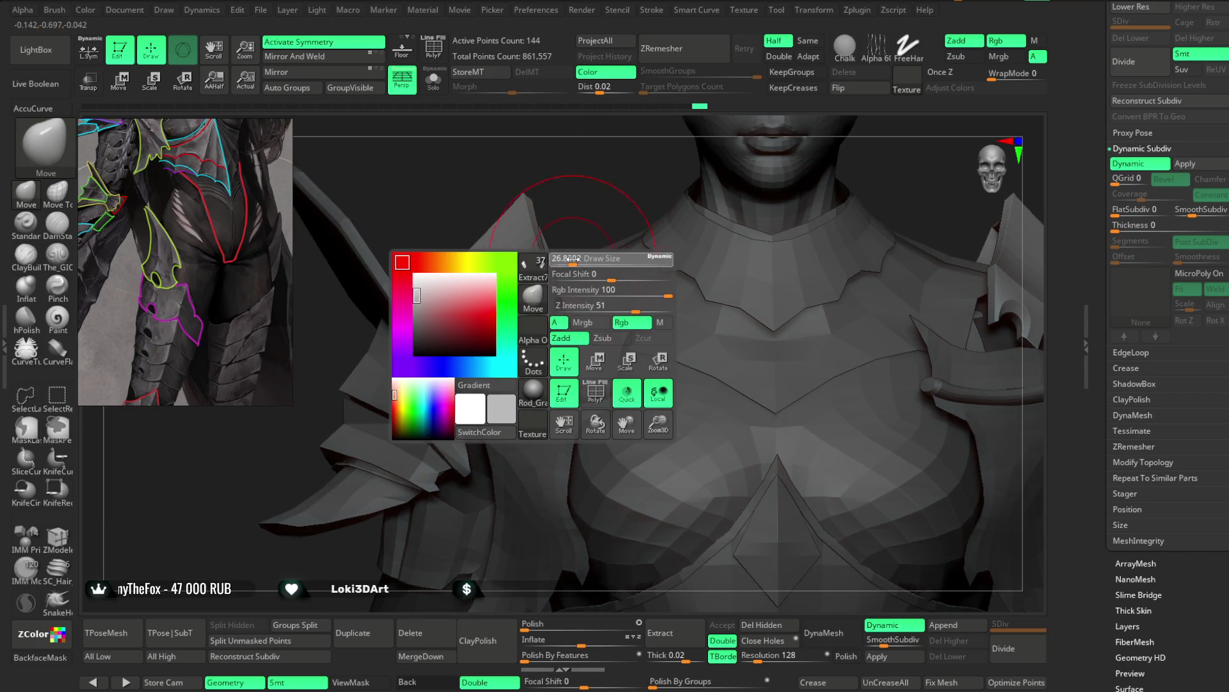
{"action": "mouse_move", "coordinate": [461, 261]}
{"action": "right_mouse_down"}
{"action": "mouse_move", "coordinate": [527, 186]}
{"action": "mouse_move", "coordinate": [467, 267]}
{"action": "right_mouse_up"}
{"action": "mouse_move", "coordinate": [482, 226]}
{"action": "right_mouse_down"}
{"action": "mouse_move", "coordinate": [384, 260]}
{"action": "mouse_move", "coordinate": [541, 170]}
{"action": "mouse_move", "coordinate": [467, 274]}
{"action": "mouse_move", "coordinate": [579, 203]}
{"action": "mouse_move", "coordinate": [566, 240]}
{"action": "right_mouse_up"}
{"action": "key", "text": "space"}
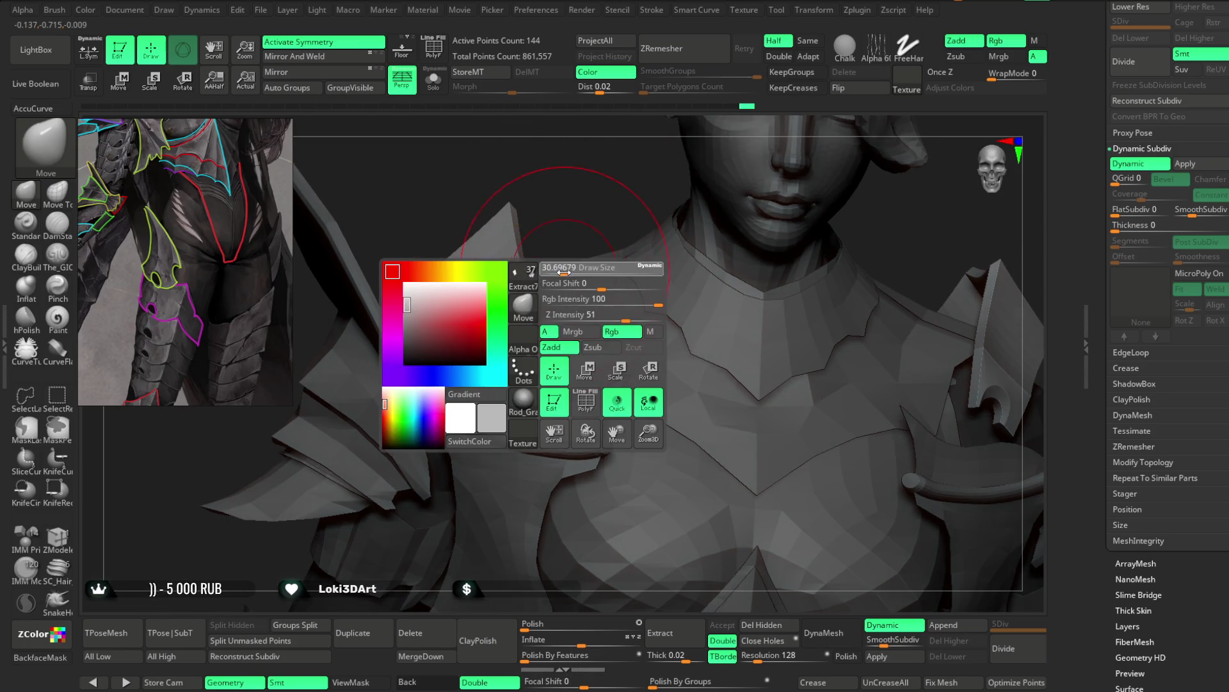
{"action": "right_click_drag", "start_coordinate": [549, 179], "coordinate": [451, 271], "text": "alt"}
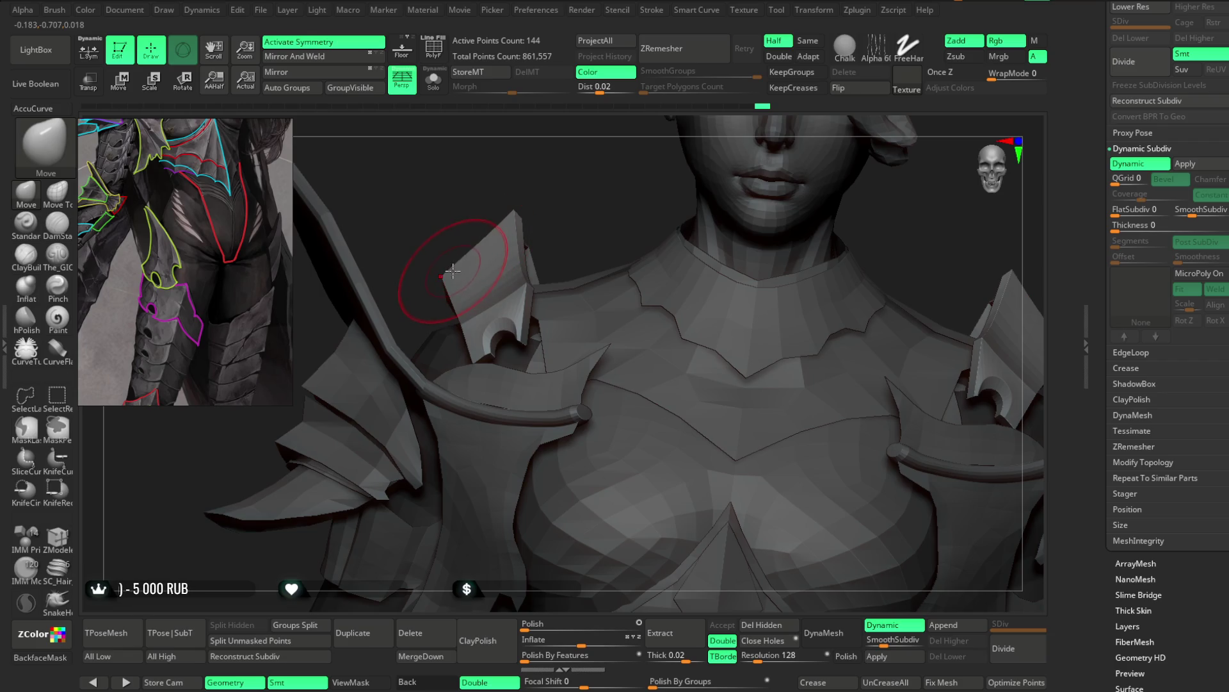
{"action": "mouse_move", "coordinate": [565, 211]}
{"action": "right_mouse_down", "text": "alt"}
{"action": "mouse_move", "coordinate": [552, 212]}
{"action": "mouse_move", "coordinate": [549, 240]}
{"action": "mouse_move", "coordinate": [538, 211]}
{"action": "mouse_move", "coordinate": [376, 413]}
{"action": "mouse_move", "coordinate": [381, 392]}
{"action": "mouse_move", "coordinate": [414, 415]}
{"action": "right_mouse_up", "text": "alt"}
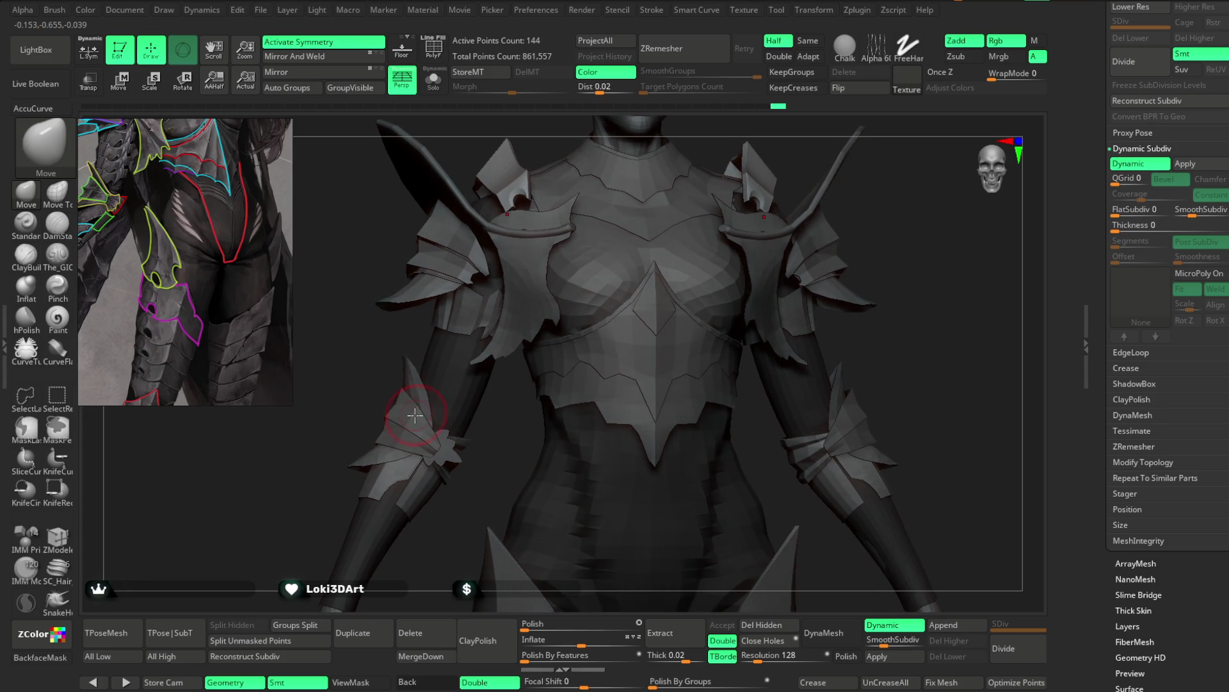
{"action": "left_click", "coordinate": [407, 416], "text": "alt"}
{"action": "mouse_move", "coordinate": [357, 448]}
{"action": "right_mouse_down"}
{"action": "mouse_move", "coordinate": [329, 431]}
{"action": "mouse_move", "coordinate": [376, 422]}
{"action": "right_mouse_up"}
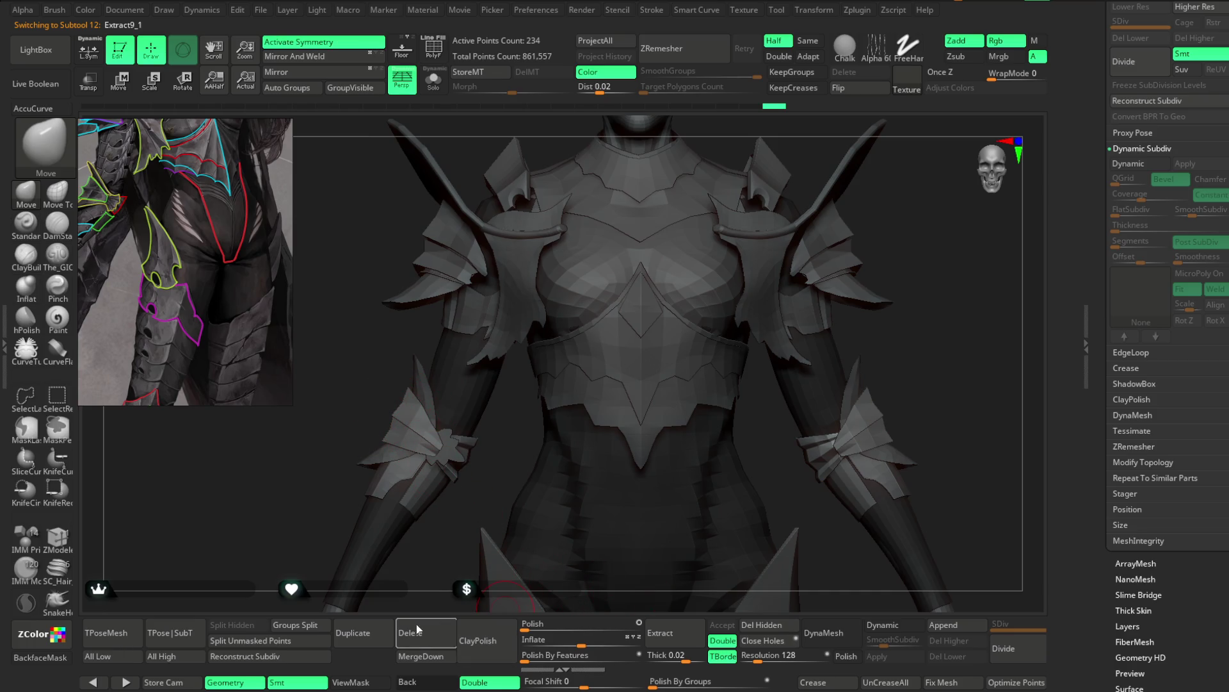
Step: Solo the forearm armour rings to inspect them, then show the full figure with PolyFrame on
{"action": "key", "text": "w"}
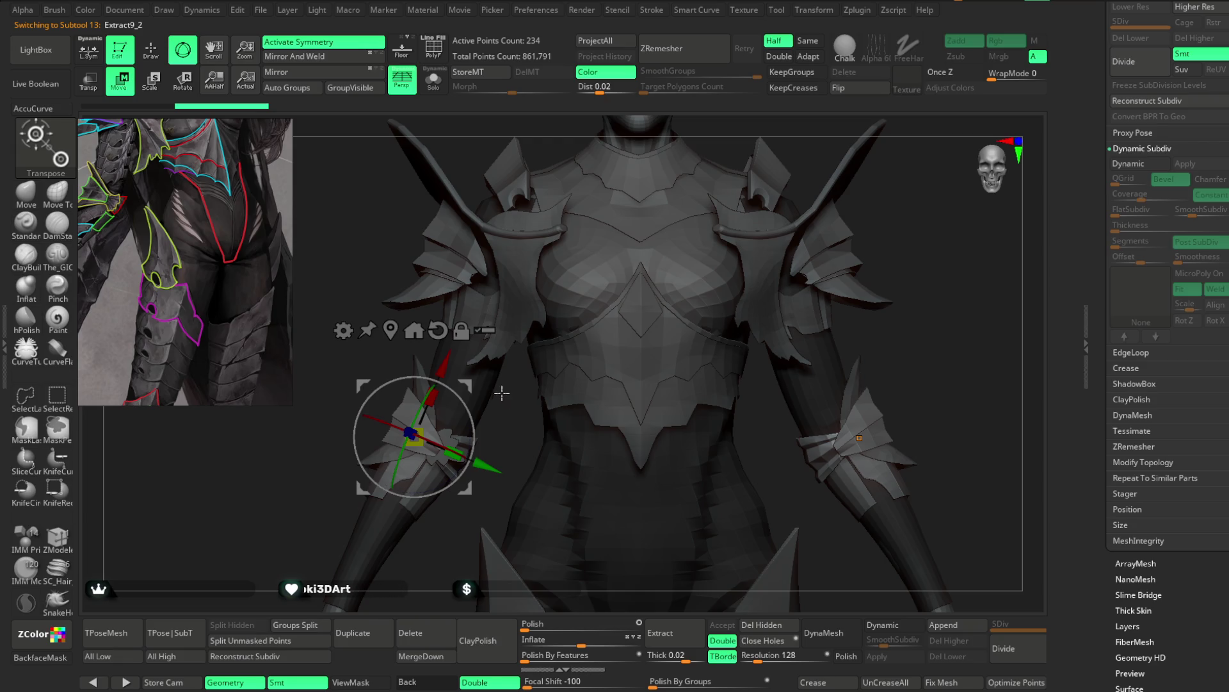
{"action": "mouse_move", "coordinate": [501, 392]}
{"action": "right_mouse_down"}
{"action": "mouse_move", "coordinate": [392, 376]}
{"action": "mouse_move", "coordinate": [321, 406]}
{"action": "right_mouse_up"}
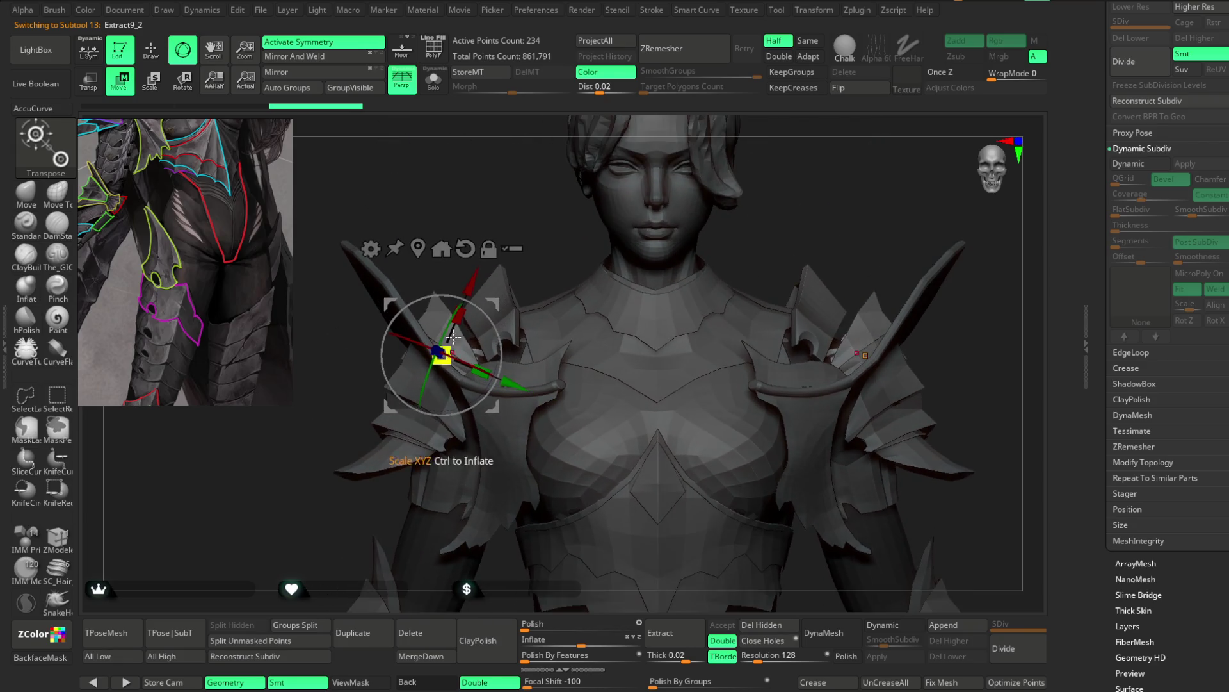
{"action": "mouse_move", "coordinate": [452, 334]}
{"action": "right_mouse_down"}
{"action": "mouse_move", "coordinate": [551, 359]}
{"action": "mouse_move", "coordinate": [521, 270]}
{"action": "mouse_move", "coordinate": [557, 184]}
{"action": "mouse_move", "coordinate": [558, 266]}
{"action": "mouse_move", "coordinate": [509, 322]}
{"action": "mouse_move", "coordinate": [678, 178]}
{"action": "mouse_move", "coordinate": [648, 165]}
{"action": "mouse_move", "coordinate": [654, 146]}
{"action": "right_mouse_up"}
{"action": "left_click", "coordinate": [433, 81]}
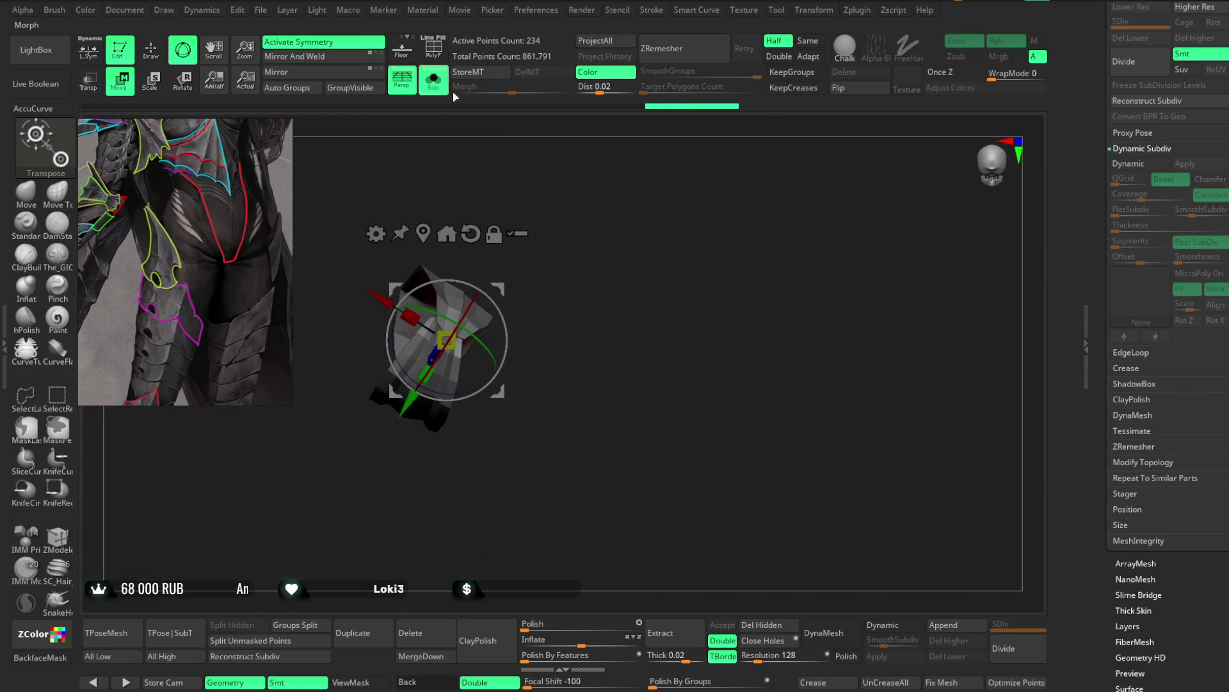
{"action": "key", "text": "q"}
{"action": "mouse_move", "coordinate": [604, 252]}
{"action": "right_mouse_down"}
{"action": "mouse_move", "coordinate": [494, 404]}
{"action": "mouse_move", "coordinate": [604, 234]}
{"action": "mouse_move", "coordinate": [632, 298]}
{"action": "mouse_move", "coordinate": [596, 267]}
{"action": "mouse_move", "coordinate": [609, 211]}
{"action": "right_mouse_up"}
{"action": "mouse_move", "coordinate": [778, 602]}
{"action": "right_mouse_down"}
{"action": "mouse_move", "coordinate": [769, 432]}
{"action": "mouse_move", "coordinate": [629, 359]}
{"action": "mouse_move", "coordinate": [528, 215]}
{"action": "mouse_move", "coordinate": [470, 253]}
{"action": "right_mouse_up"}
{"action": "left_click", "coordinate": [434, 82]}
{"action": "key", "text": "shift+f"}
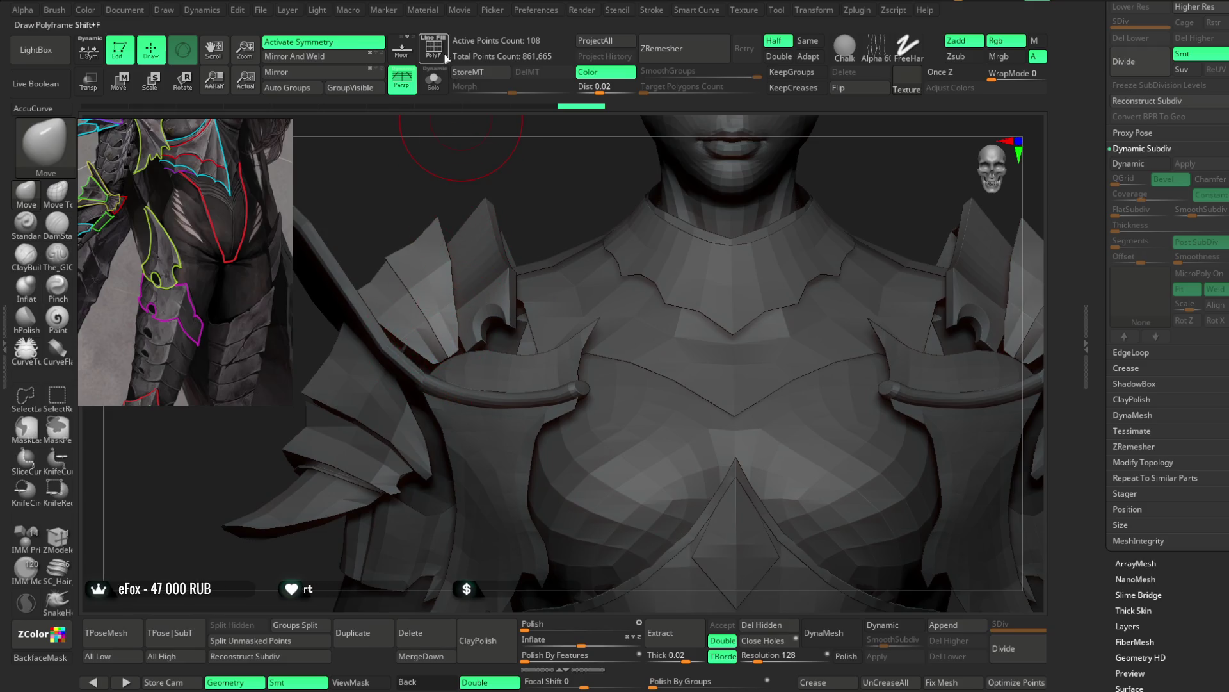
Step: Solo the shoulder panel and orbit it to inspect its faces, top, inner side and underside
{"action": "left_click", "coordinate": [434, 81]}
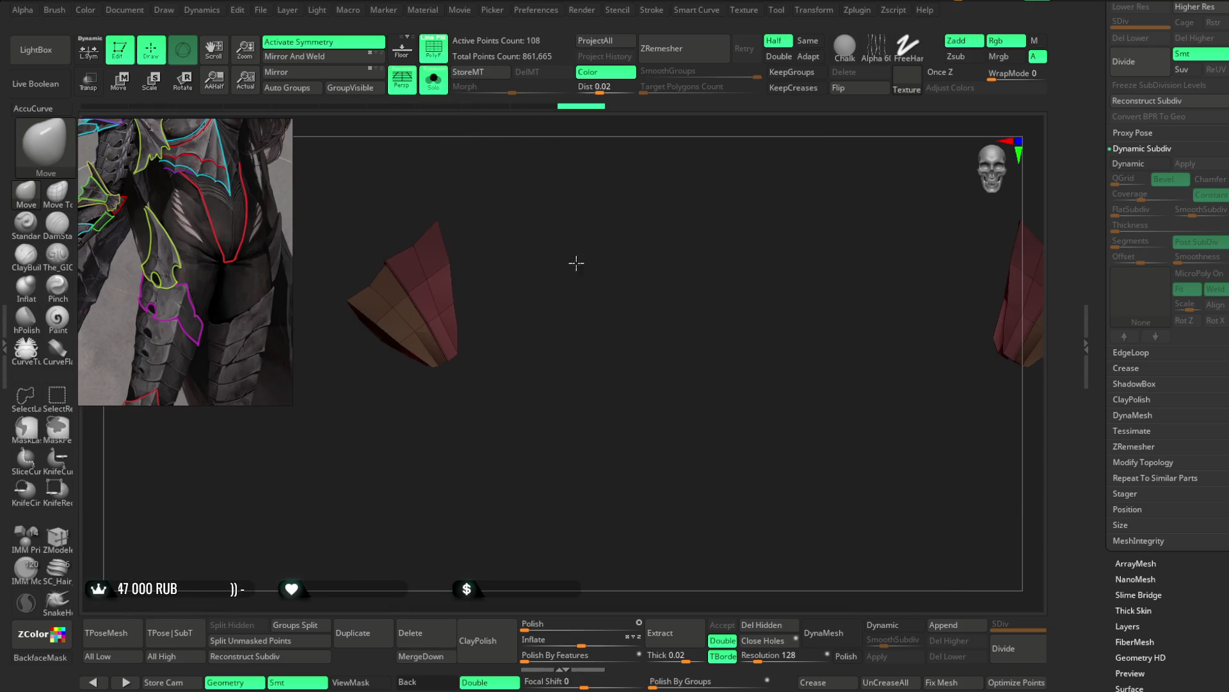
{"action": "right_click_drag", "start_coordinate": [576, 263], "coordinate": [672, 379], "text": "alt"}
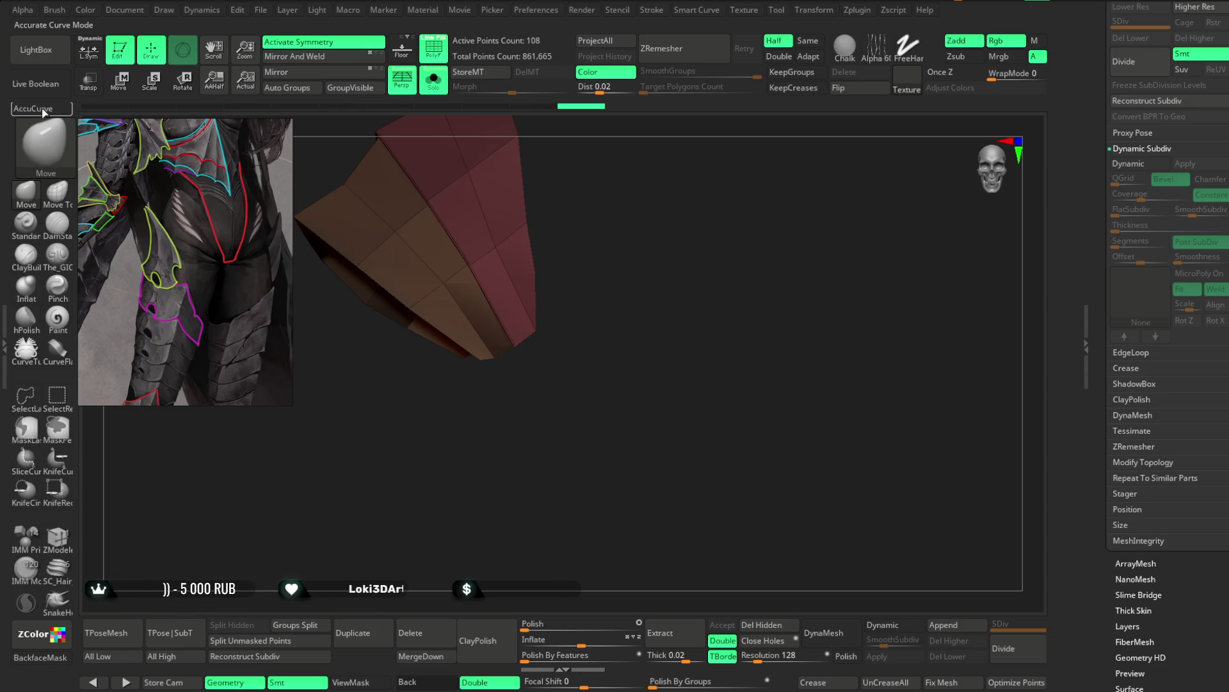
{"action": "key", "text": "space"}
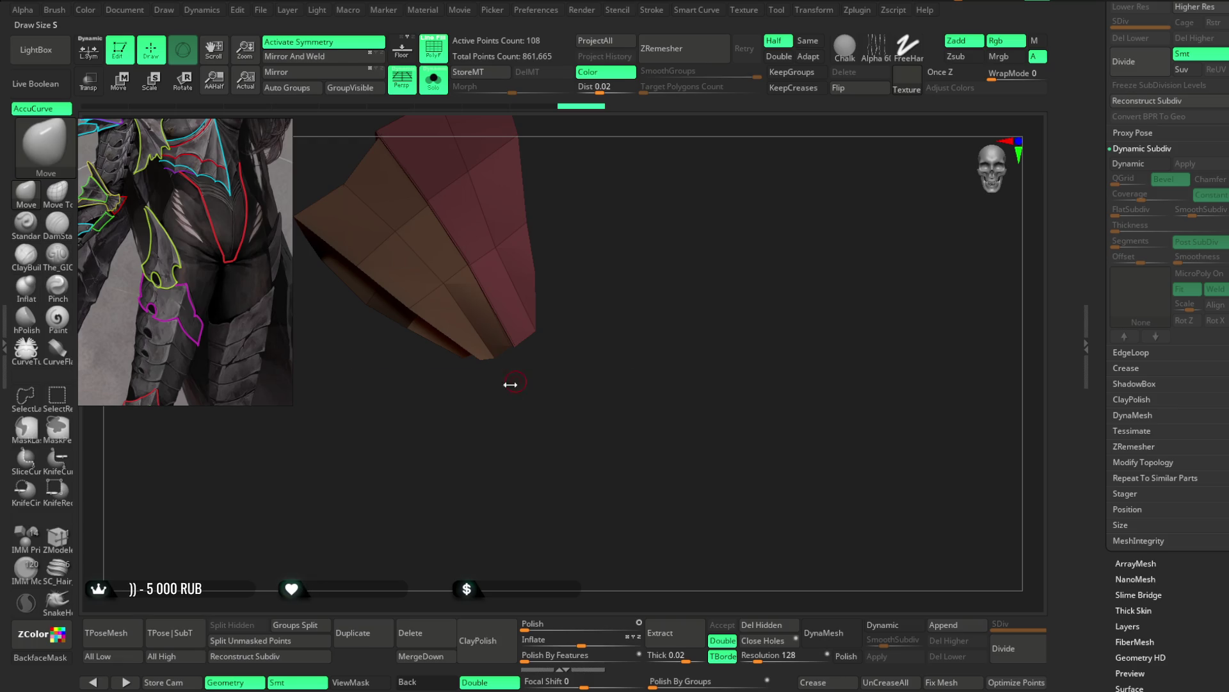
{"action": "left_click_drag", "start_coordinate": [510, 382], "coordinate": [602, 313]}
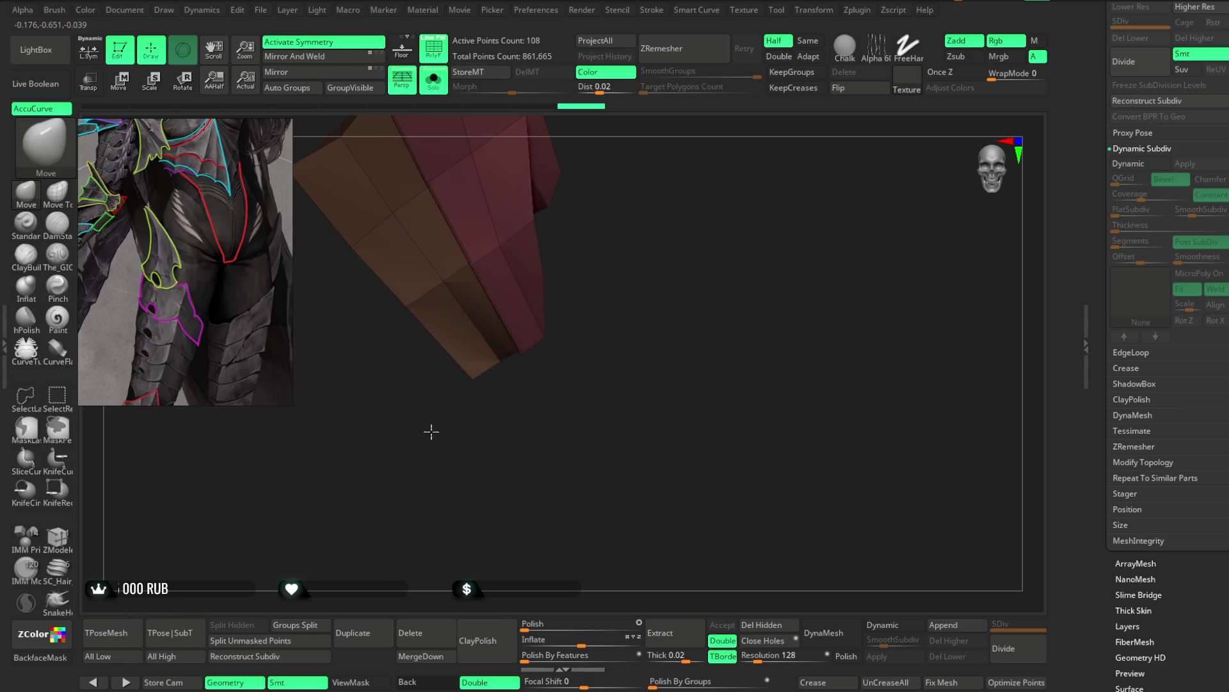
{"action": "mouse_move", "coordinate": [432, 432]}
{"action": "left_mouse_down"}
{"action": "mouse_move", "coordinate": [413, 316]}
{"action": "mouse_move", "coordinate": [439, 355]}
{"action": "mouse_move", "coordinate": [521, 385]}
{"action": "mouse_move", "coordinate": [606, 214]}
{"action": "mouse_move", "coordinate": [599, 278]}
{"action": "mouse_move", "coordinate": [494, 360]}
{"action": "left_mouse_up"}
{"action": "key", "text": "space"}
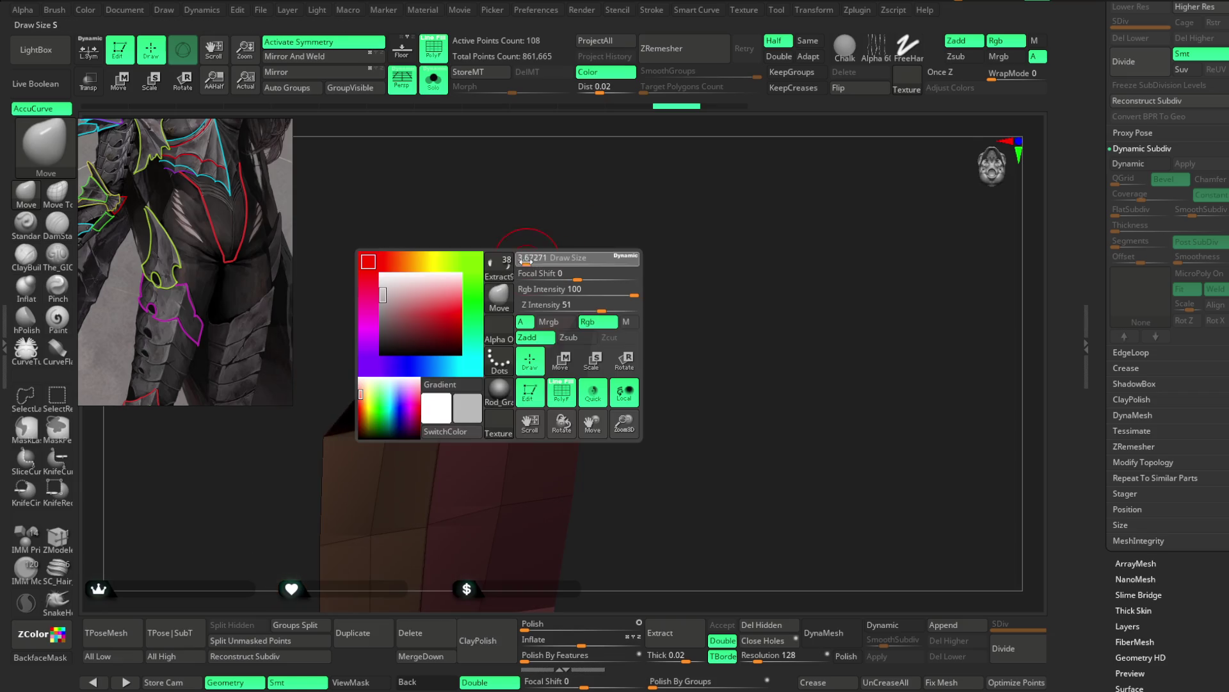
{"action": "mouse_move", "coordinate": [500, 270]}
{"action": "left_mouse_down"}
{"action": "mouse_move", "coordinate": [485, 357]}
{"action": "mouse_move", "coordinate": [537, 225]}
{"action": "mouse_move", "coordinate": [504, 358]}
{"action": "left_mouse_up"}
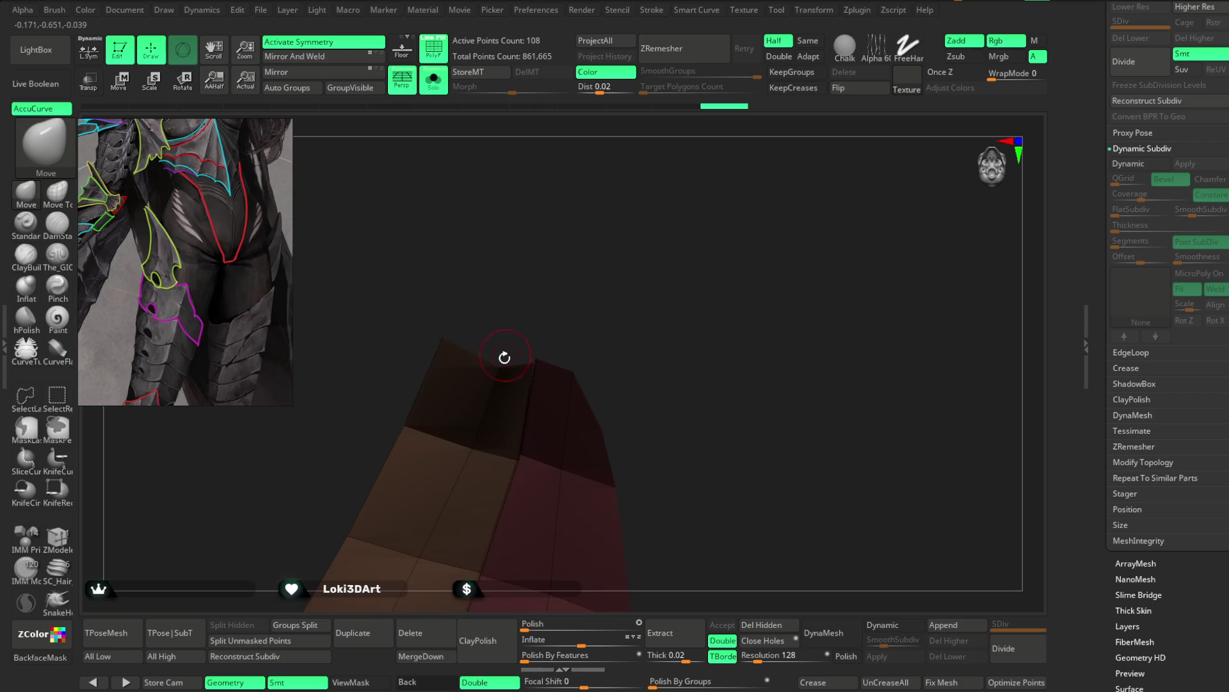
{"action": "mouse_move", "coordinate": [493, 308]}
{"action": "left_mouse_down"}
{"action": "mouse_move", "coordinate": [549, 467]}
{"action": "mouse_move", "coordinate": [532, 461]}
{"action": "left_mouse_up"}
{"action": "mouse_move", "coordinate": [489, 378]}
{"action": "left_mouse_down"}
{"action": "mouse_move", "coordinate": [493, 445]}
{"action": "mouse_move", "coordinate": [585, 190]}
{"action": "mouse_move", "coordinate": [648, 166]}
{"action": "mouse_move", "coordinate": [570, 385]}
{"action": "mouse_move", "coordinate": [580, 342]}
{"action": "mouse_move", "coordinate": [564, 332]}
{"action": "left_mouse_up"}
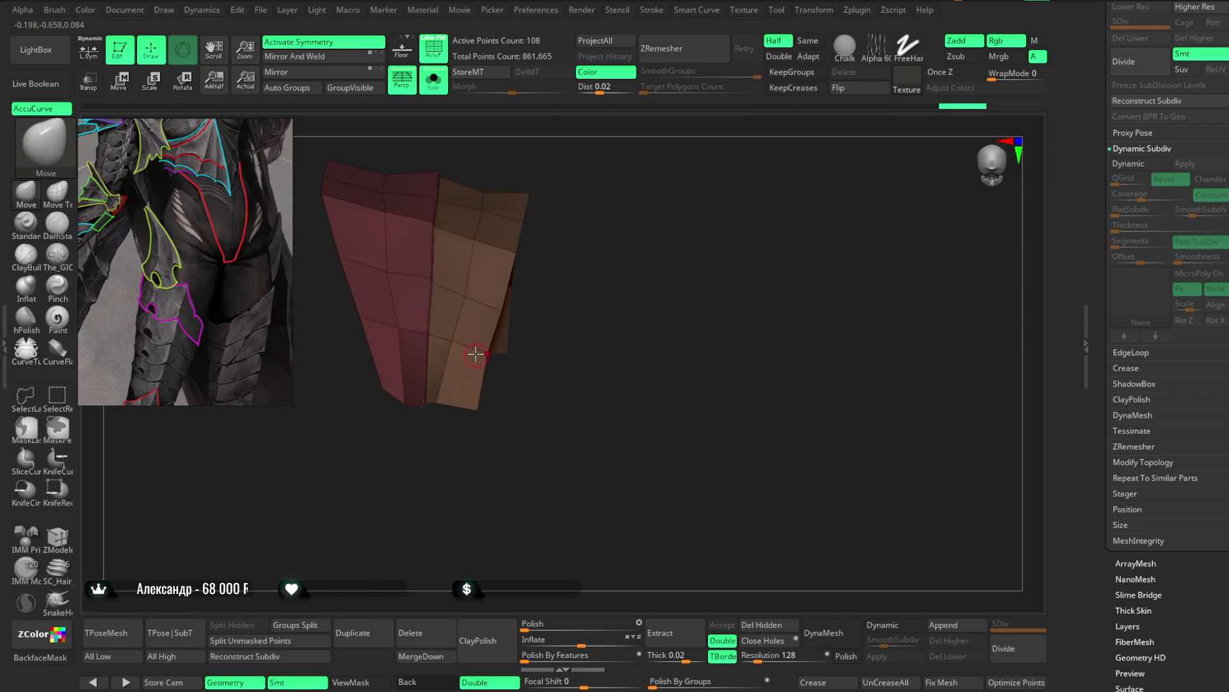
{"action": "left_click_drag", "start_coordinate": [505, 393], "coordinate": [440, 399]}
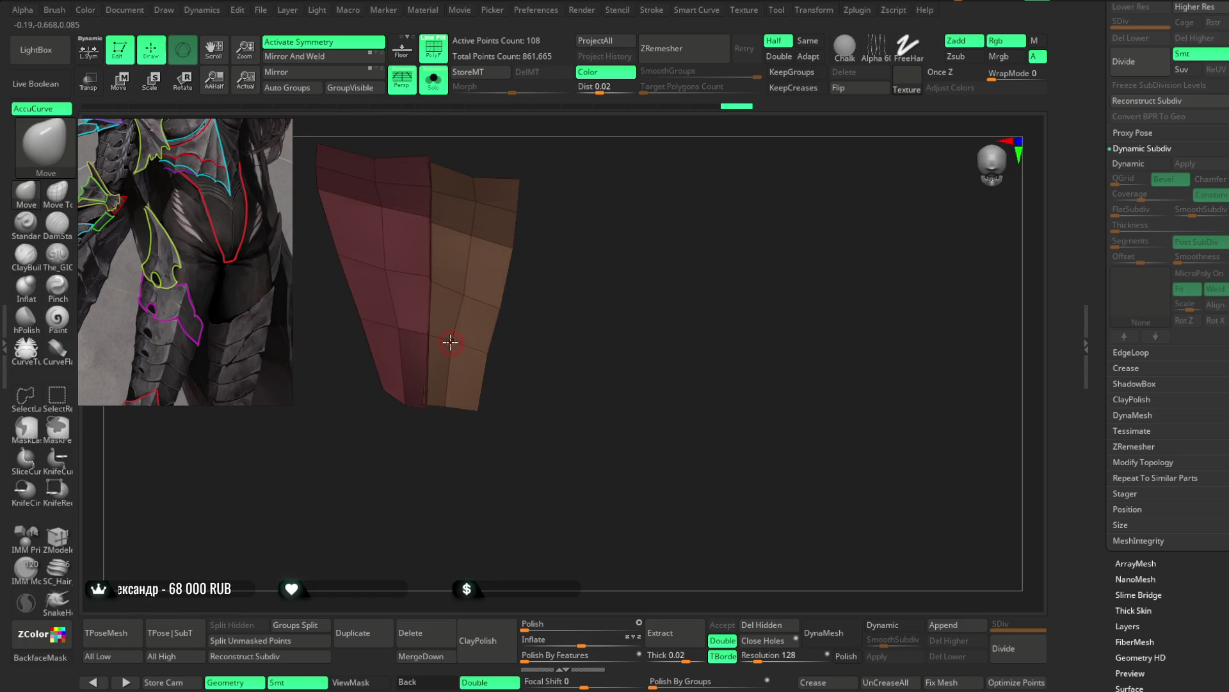
{"action": "mouse_move", "coordinate": [568, 273]}
{"action": "left_mouse_down"}
{"action": "mouse_move", "coordinate": [570, 294]}
{"action": "mouse_move", "coordinate": [452, 297]}
{"action": "mouse_move", "coordinate": [540, 388]}
{"action": "mouse_move", "coordinate": [530, 301]}
{"action": "mouse_move", "coordinate": [579, 343]}
{"action": "mouse_move", "coordinate": [532, 310]}
{"action": "mouse_move", "coordinate": [555, 384]}
{"action": "mouse_move", "coordinate": [534, 319]}
{"action": "left_mouse_up"}
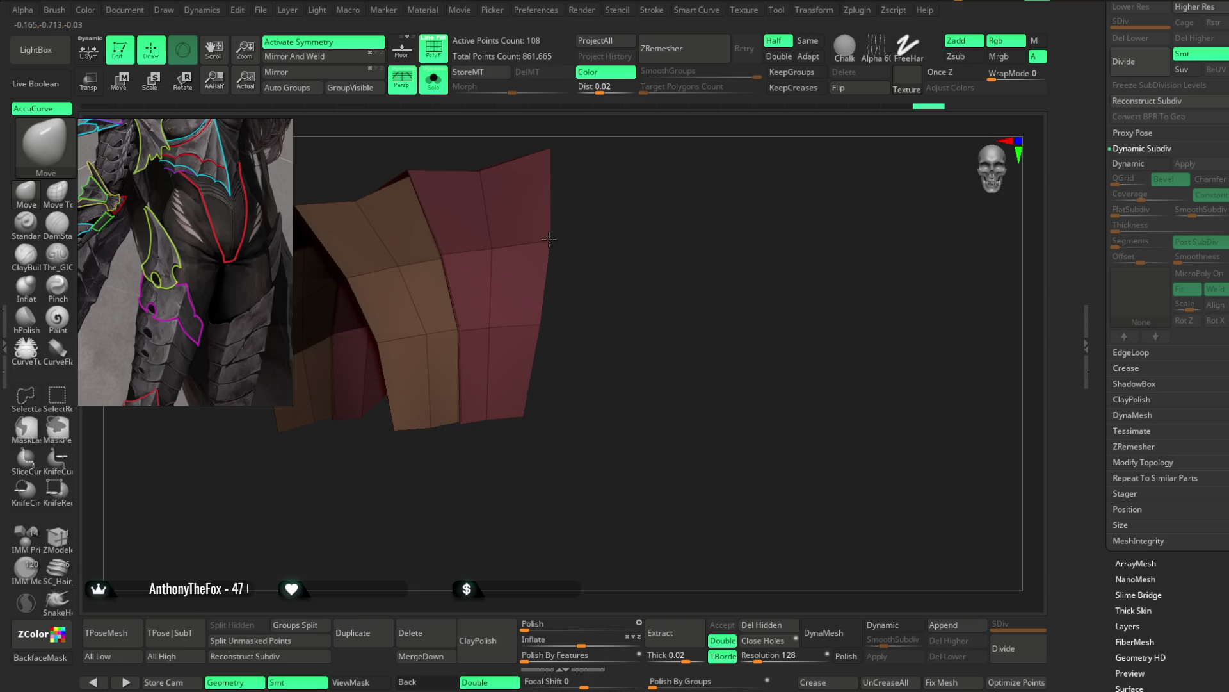
{"action": "mouse_move", "coordinate": [522, 411]}
{"action": "left_mouse_down"}
{"action": "mouse_move", "coordinate": [586, 285]}
{"action": "mouse_move", "coordinate": [605, 302]}
{"action": "mouse_move", "coordinate": [675, 218]}
{"action": "mouse_move", "coordinate": [593, 233]}
{"action": "left_mouse_up"}
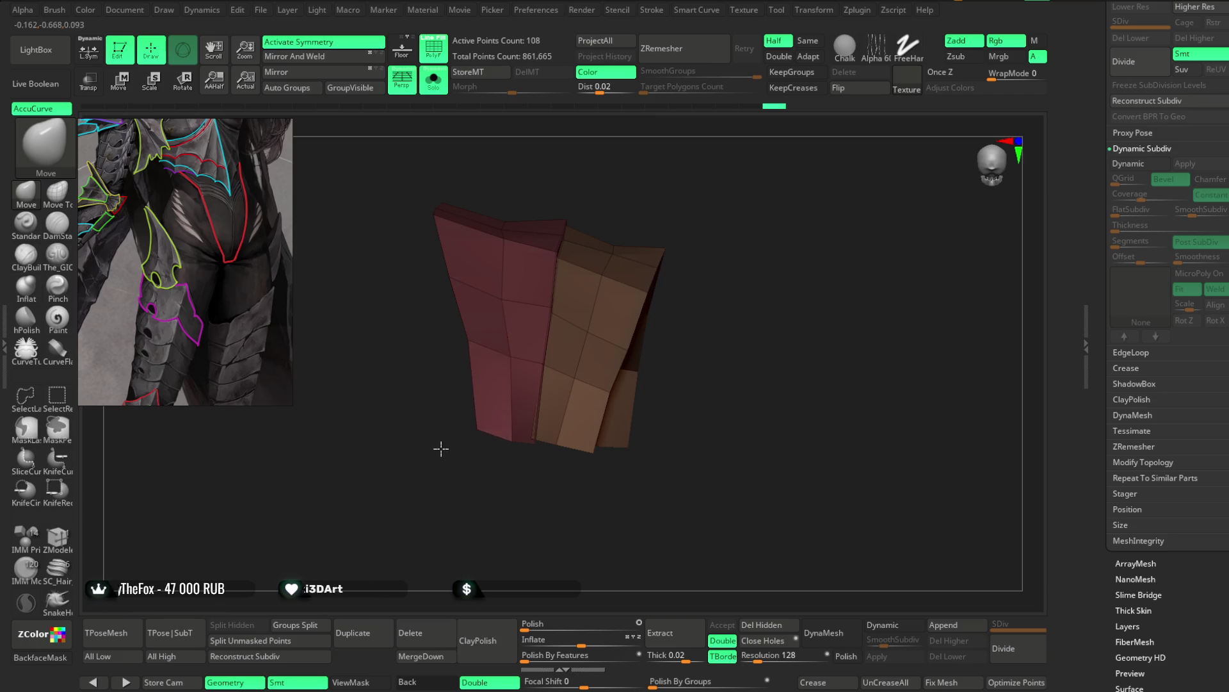
{"action": "left_click_drag", "start_coordinate": [440, 448], "coordinate": [454, 356]}
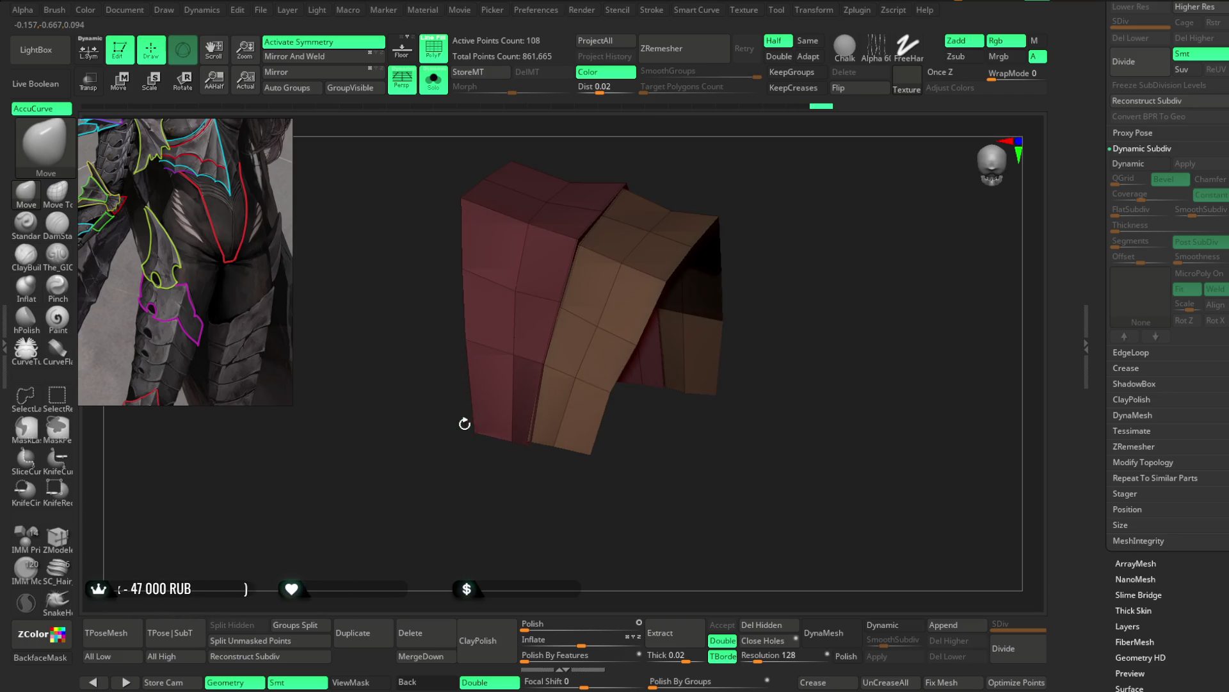
{"action": "left_click_drag", "start_coordinate": [464, 423], "coordinate": [522, 431]}
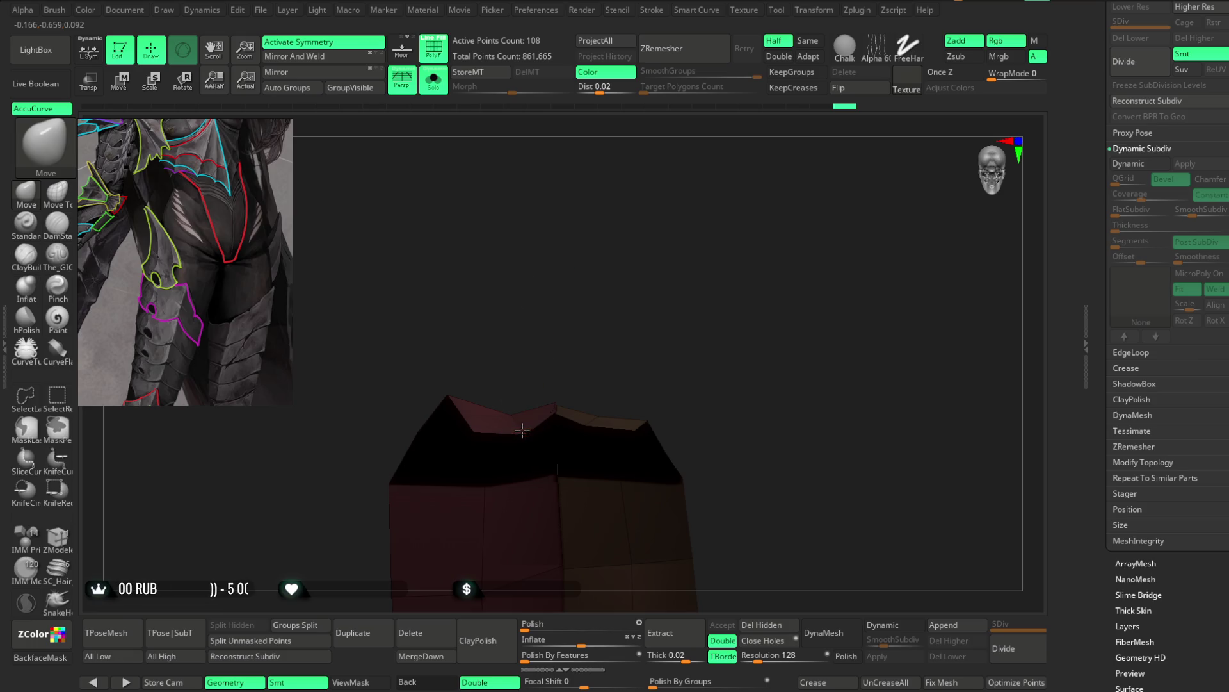
{"action": "mouse_move", "coordinate": [500, 406]}
{"action": "left_mouse_down"}
{"action": "mouse_move", "coordinate": [536, 299]}
{"action": "mouse_move", "coordinate": [527, 413]}
{"action": "mouse_move", "coordinate": [527, 388]}
{"action": "mouse_move", "coordinate": [552, 523]}
{"action": "left_mouse_up"}
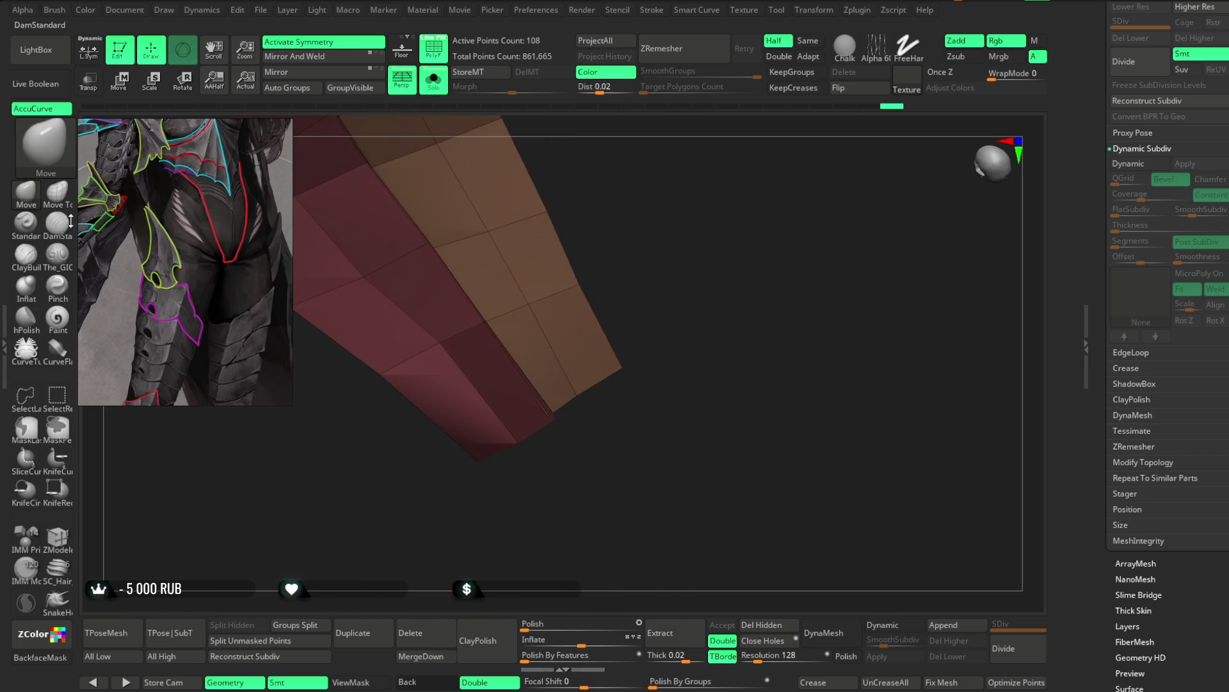
Step: Switch to Move Topological, check the folded strip's faceted face, and show the whole character
{"action": "key", "text": "b"}
{"action": "key", "text": "m"}
{"action": "key", "text": "t"}
{"action": "mouse_move", "coordinate": [261, 407]}
{"action": "left_mouse_down"}
{"action": "mouse_move", "coordinate": [572, 469]}
{"action": "mouse_move", "coordinate": [587, 415]}
{"action": "mouse_move", "coordinate": [550, 459]}
{"action": "mouse_move", "coordinate": [694, 306]}
{"action": "left_mouse_up"}
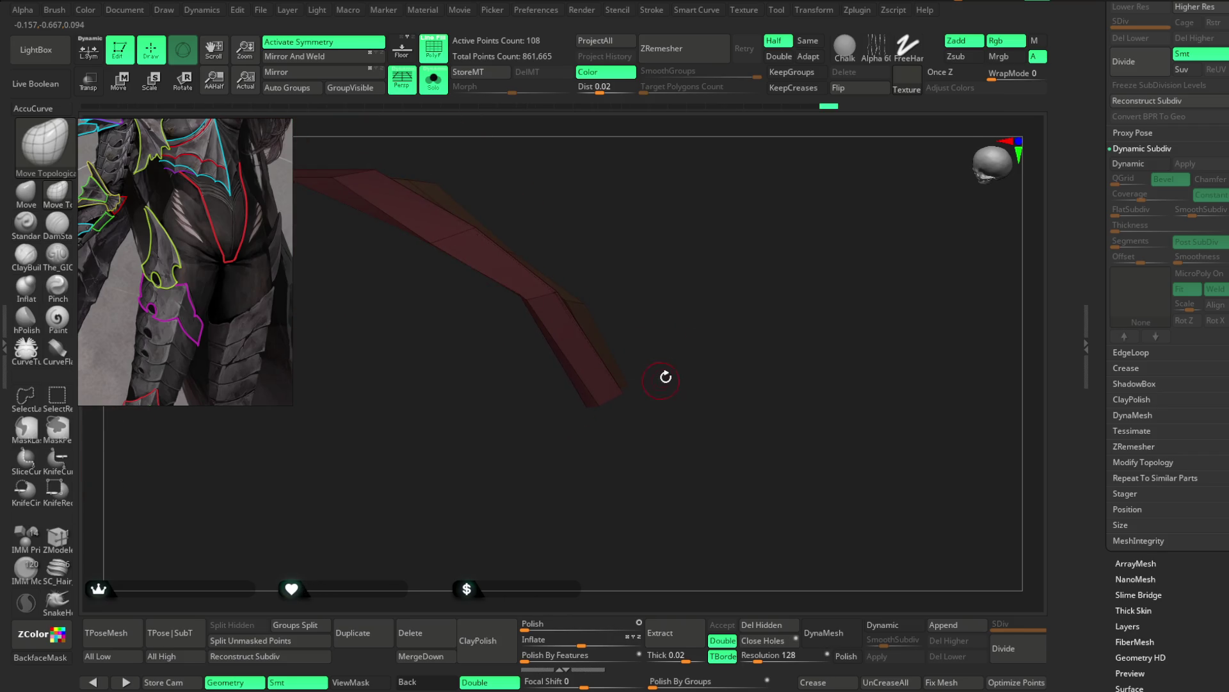
{"action": "left_click_drag", "start_coordinate": [590, 375], "coordinate": [647, 401]}
{"action": "mouse_move", "coordinate": [555, 457]}
{"action": "left_mouse_down"}
{"action": "mouse_move", "coordinate": [614, 505]}
{"action": "mouse_move", "coordinate": [725, 242]}
{"action": "mouse_move", "coordinate": [561, 353]}
{"action": "left_mouse_up"}
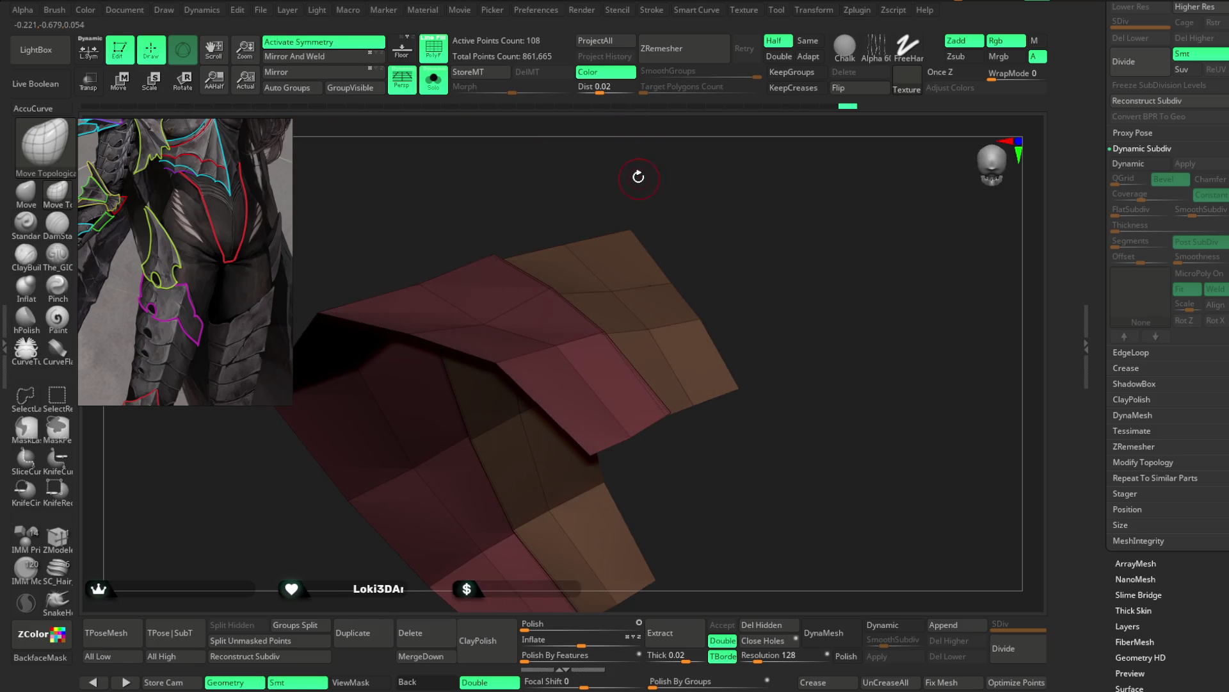
{"action": "key", "text": "shift+s"}
{"action": "key", "text": "space"}
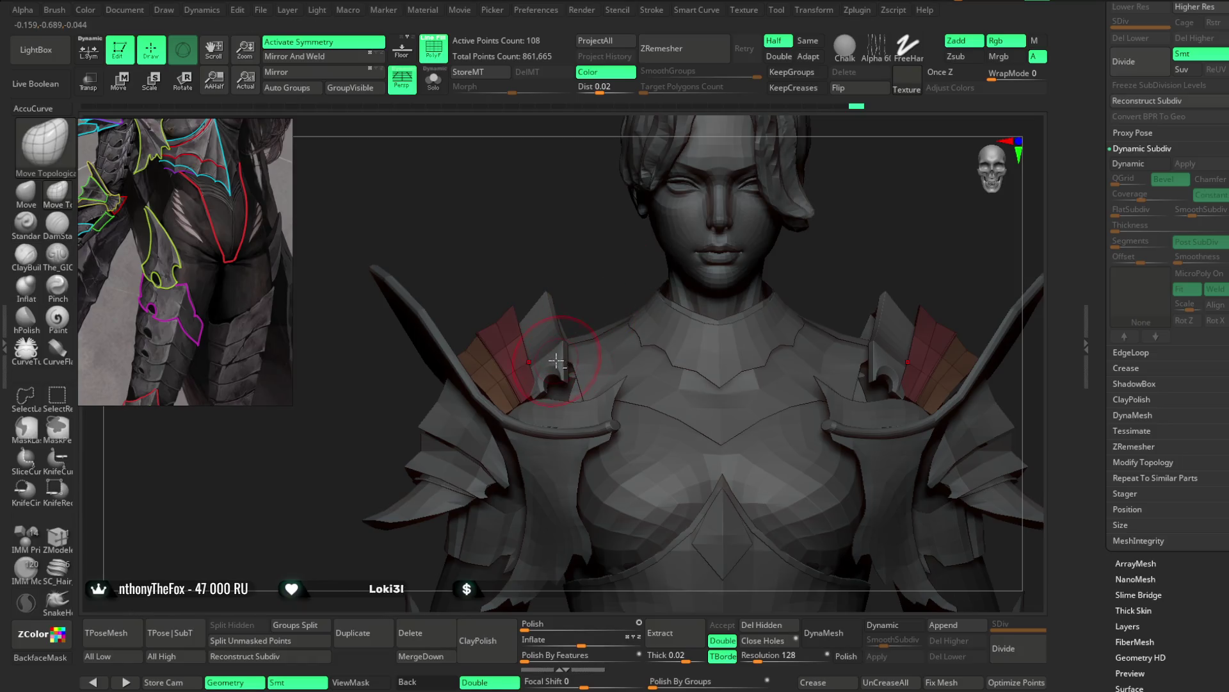
Step: Make the collar plate active and face the torso front-on with an enlarged Move brush
{"action": "left_click", "coordinate": [598, 288], "text": "alt"}
{"action": "mouse_move", "coordinate": [599, 289]}
{"action": "left_mouse_down"}
{"action": "mouse_move", "coordinate": [576, 288]}
{"action": "mouse_move", "coordinate": [574, 324]}
{"action": "mouse_move", "coordinate": [590, 279]}
{"action": "left_mouse_up"}
{"action": "key", "text": "b"}
{"action": "key", "text": "m"}
{"action": "key", "text": "v"}
{"action": "key", "text": "space"}
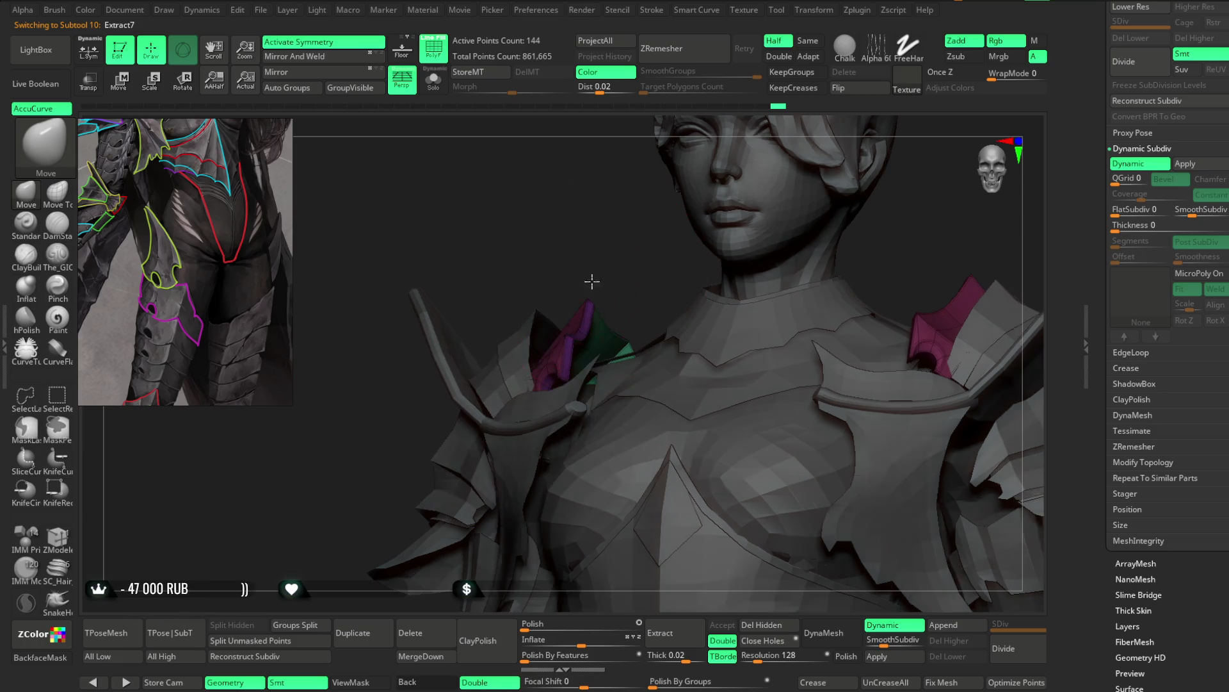
{"action": "mouse_move", "coordinate": [493, 356]}
{"action": "left_mouse_down"}
{"action": "mouse_move", "coordinate": [618, 275]}
{"action": "mouse_move", "coordinate": [546, 381]}
{"action": "left_mouse_up"}
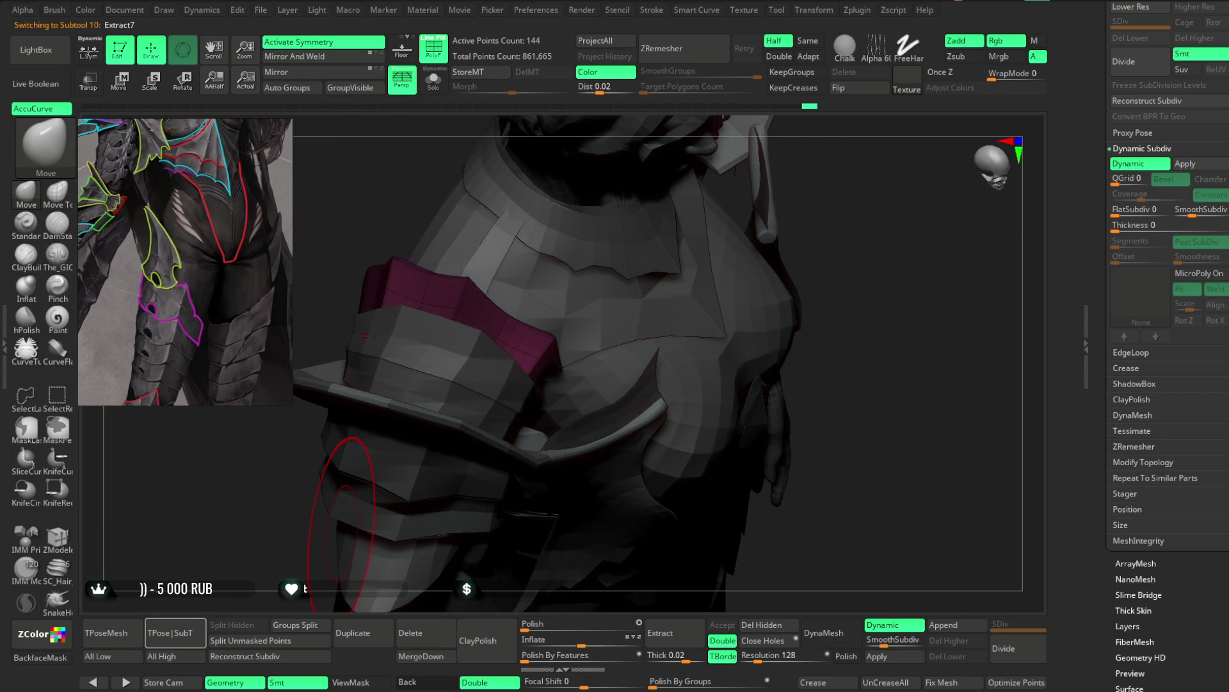
{"action": "scroll", "coordinate": [141, 287], "scroll_direction": "down", "scroll_amount": 2}
{"action": "scroll", "coordinate": [143, 222], "scroll_direction": "up", "scroll_amount": 3}
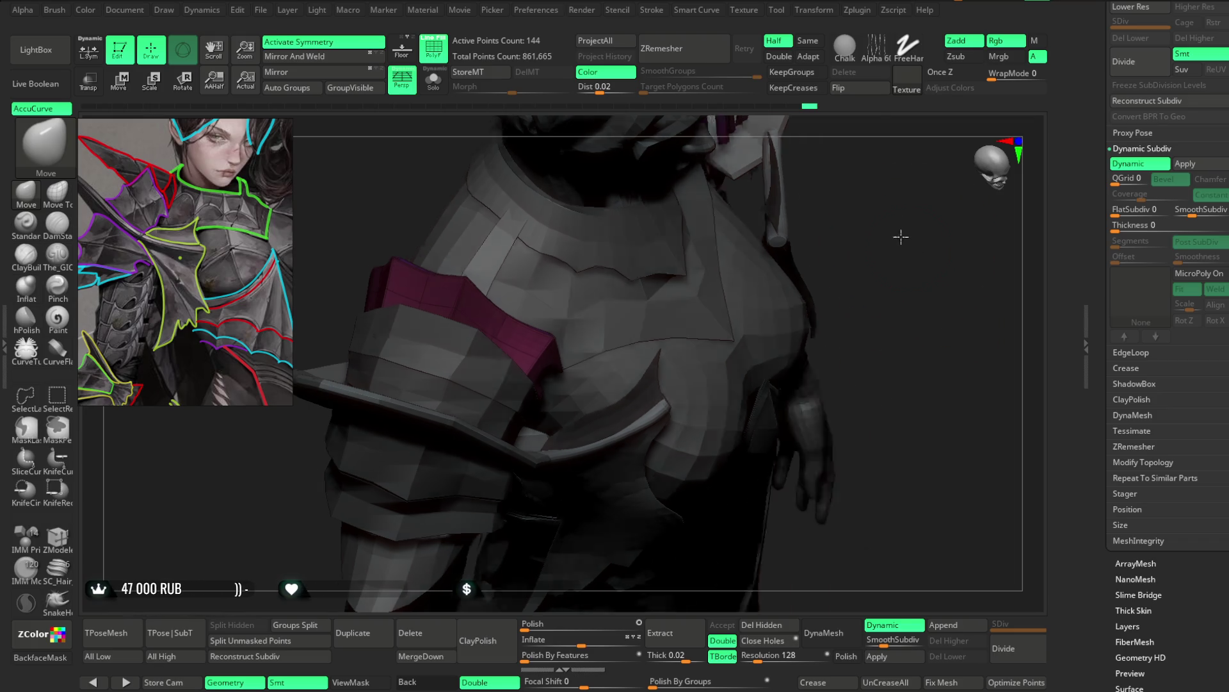
Step: Lower Draw Size and undo the recent armour reshaping until Subtool 13, the shoulder panel, is active
{"action": "right_click_drag", "start_coordinate": [885, 272], "coordinate": [858, 200], "text": "ctrl"}
{"action": "right_click_drag", "start_coordinate": [779, 200], "coordinate": [536, 346], "text": "ctrl"}
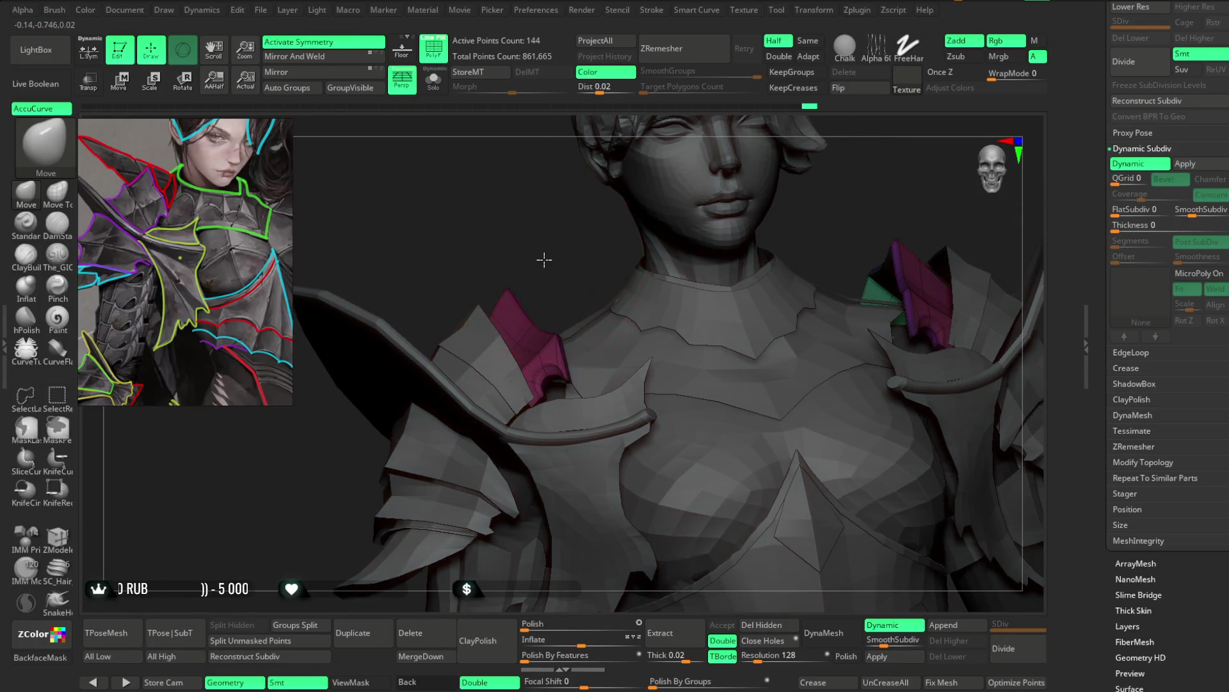
{"action": "right_click_drag", "start_coordinate": [546, 261], "coordinate": [563, 255], "text": "ctrl"}
{"action": "key", "text": "space"}
{"action": "left_click_drag", "start_coordinate": [599, 255], "coordinate": [582, 255]}
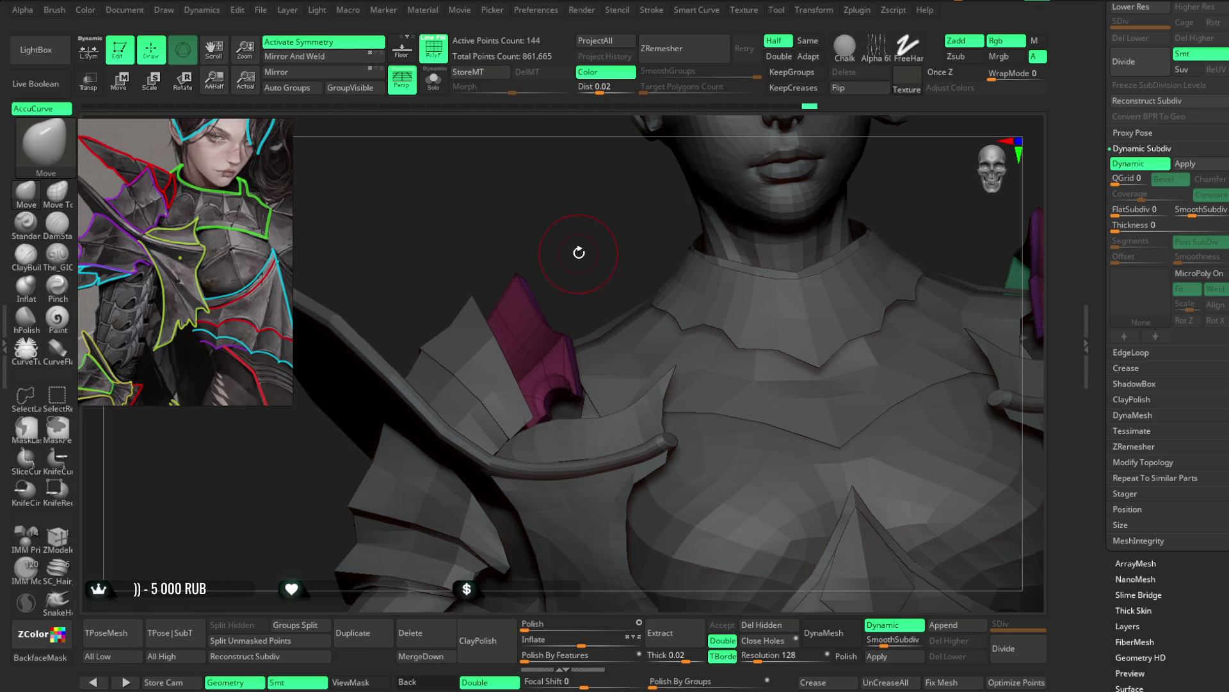
{"action": "key", "text": "ctrl+z"}
{"action": "key", "text": "ctrl+z"}
{"action": "key", "text": "ctrl+z"}
{"action": "key", "text": "ctrl+z"}
{"action": "left_click_drag", "start_coordinate": [568, 246], "coordinate": [594, 218]}
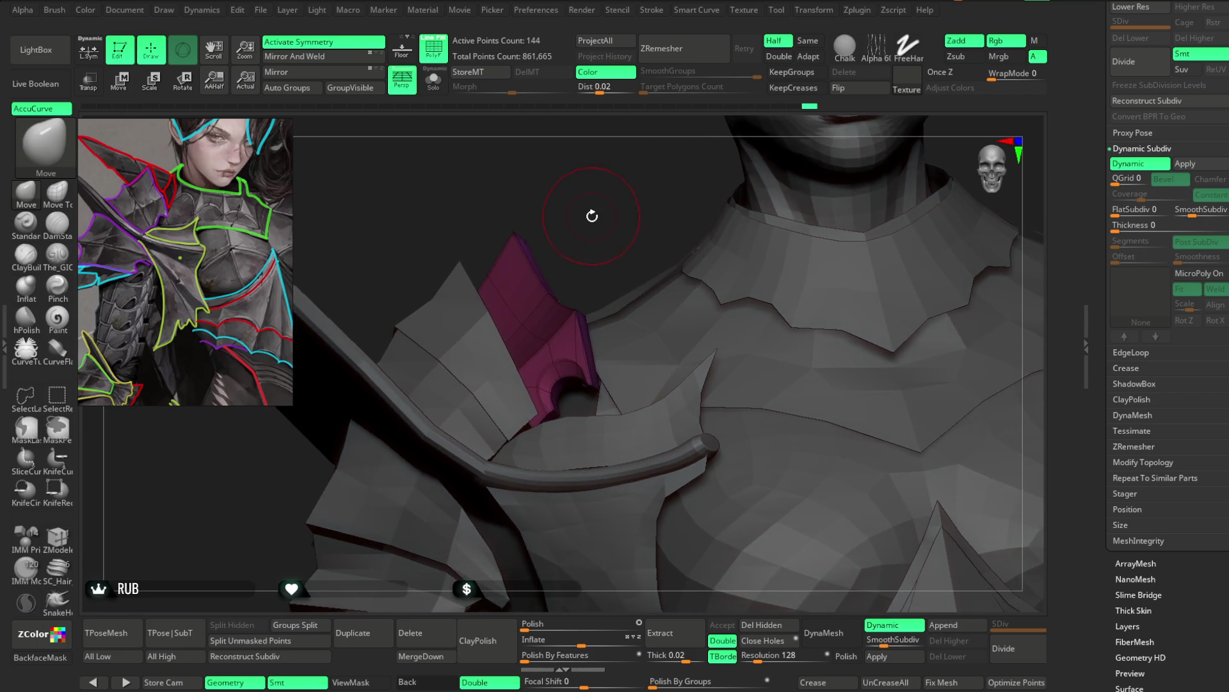
{"action": "key", "text": "ctrl+z"}
{"action": "key", "text": "ctrl+z"}
{"action": "key", "text": "ctrl+z"}
{"action": "key", "text": "ctrl+z"}
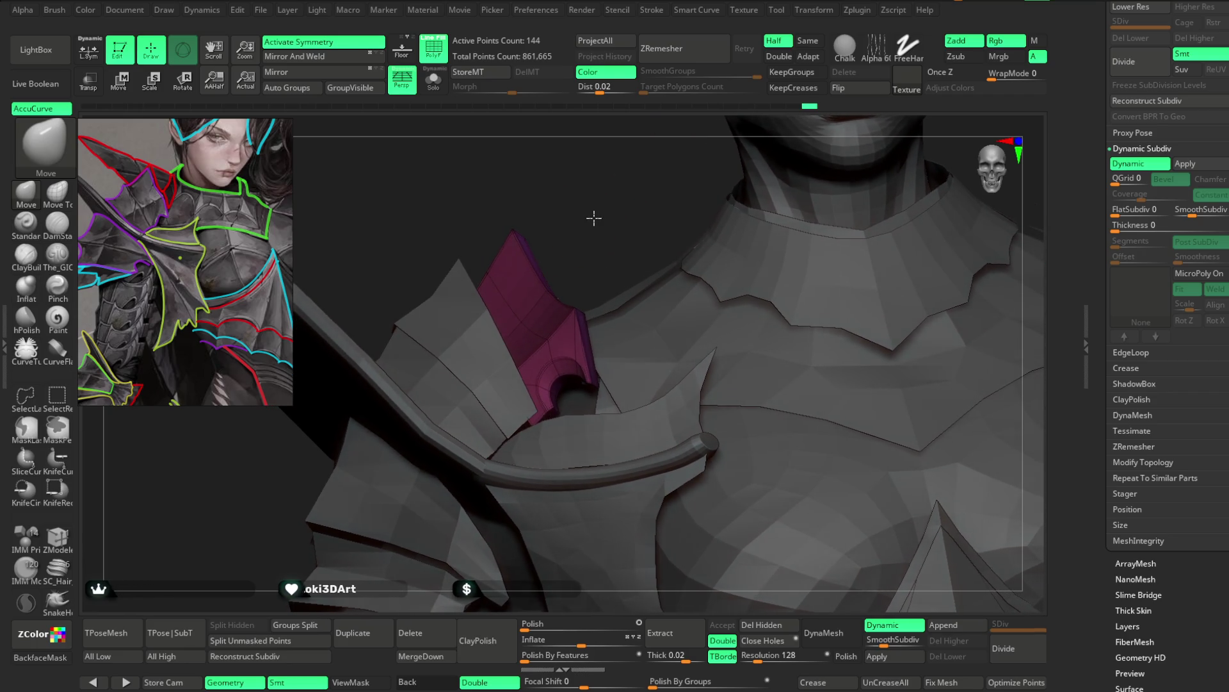
{"action": "left_click_drag", "start_coordinate": [593, 217], "coordinate": [599, 208]}
{"action": "key", "text": "ctrl+z"}
{"action": "key", "text": "ctrl+z"}
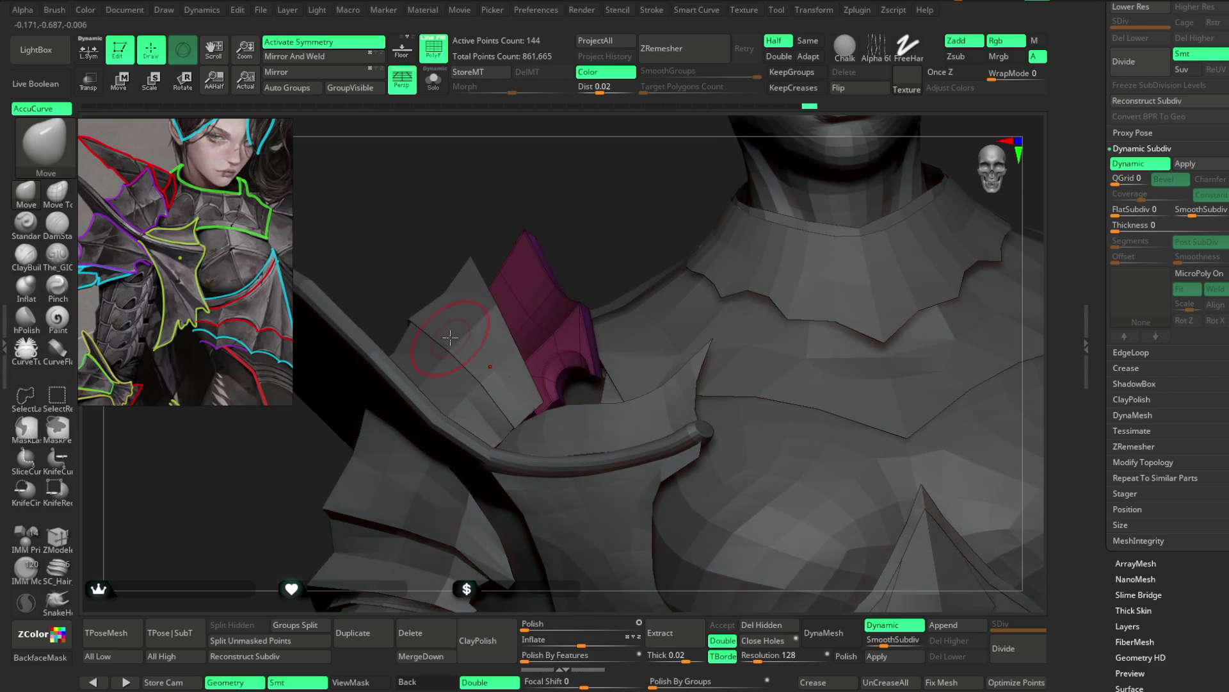
{"action": "key", "text": "ctrl+z"}
Step: Orbit around the chest and shoulder armour, zoom onto the shoulder panel and turn on Solo
{"action": "key", "text": "space"}
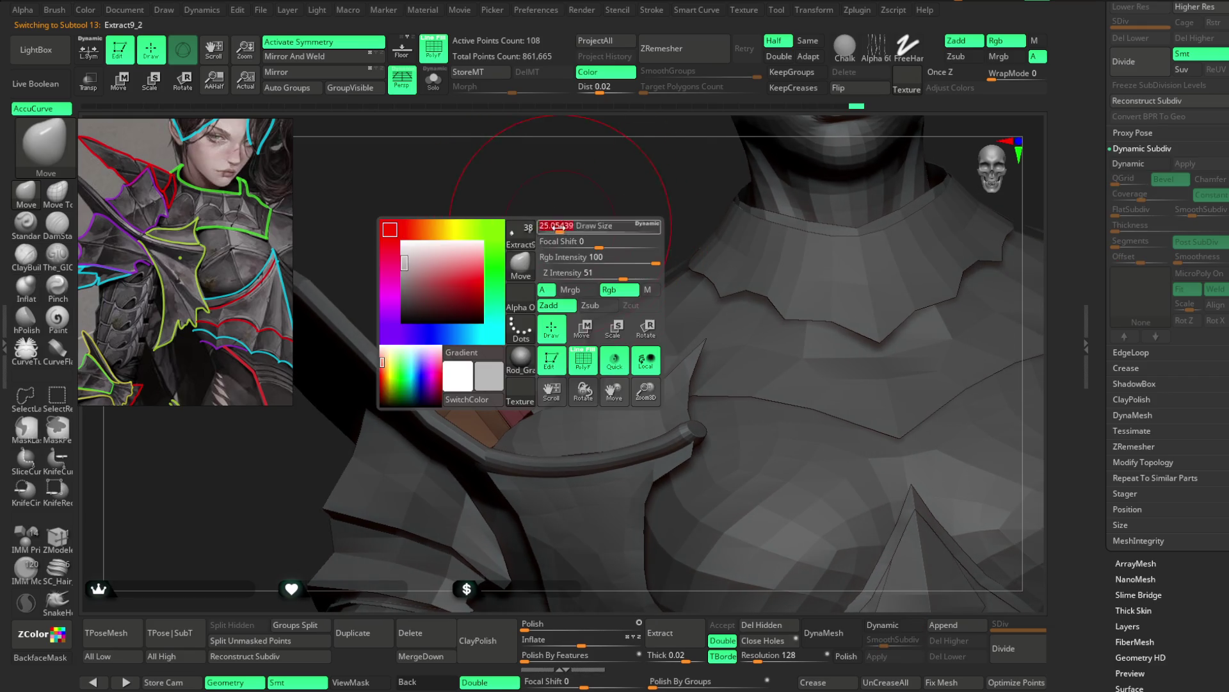
{"action": "mouse_move", "coordinate": [470, 280]}
{"action": "right_mouse_down"}
{"action": "mouse_move", "coordinate": [467, 315]}
{"action": "mouse_move", "coordinate": [488, 255]}
{"action": "mouse_move", "coordinate": [486, 404]}
{"action": "right_mouse_up"}
{"action": "key", "text": "space"}
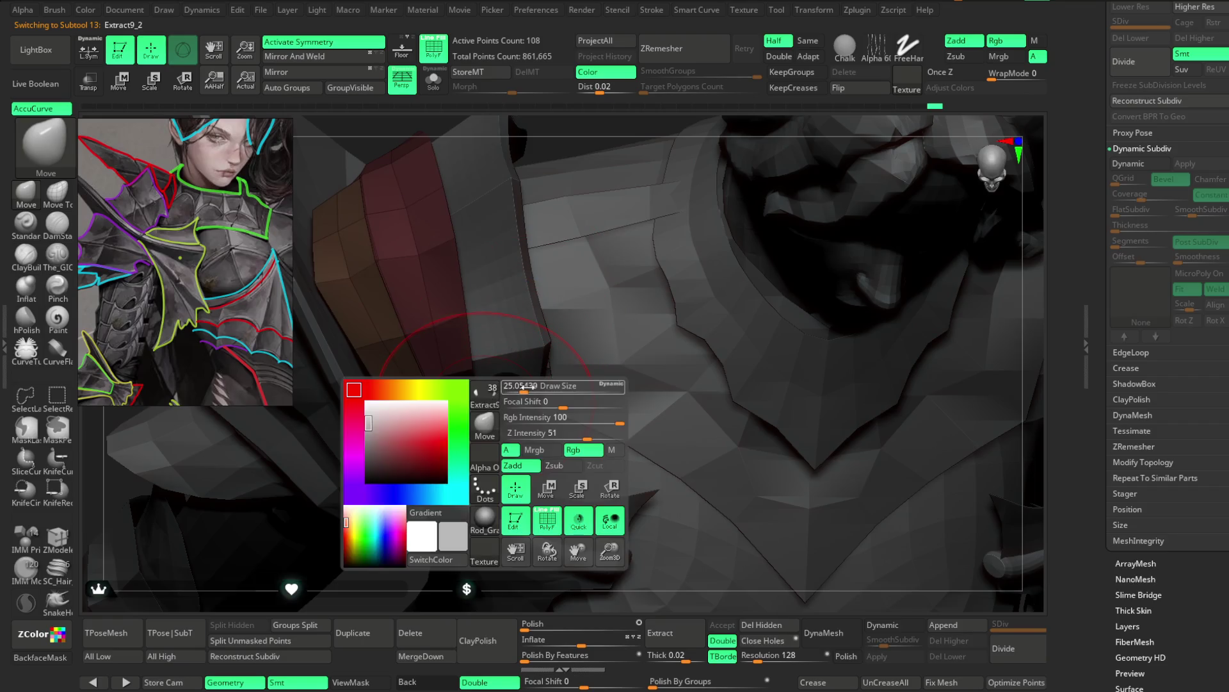
{"action": "mouse_move", "coordinate": [576, 143]}
{"action": "right_mouse_down"}
{"action": "mouse_move", "coordinate": [580, 186]}
{"action": "mouse_move", "coordinate": [568, 181]}
{"action": "right_mouse_up"}
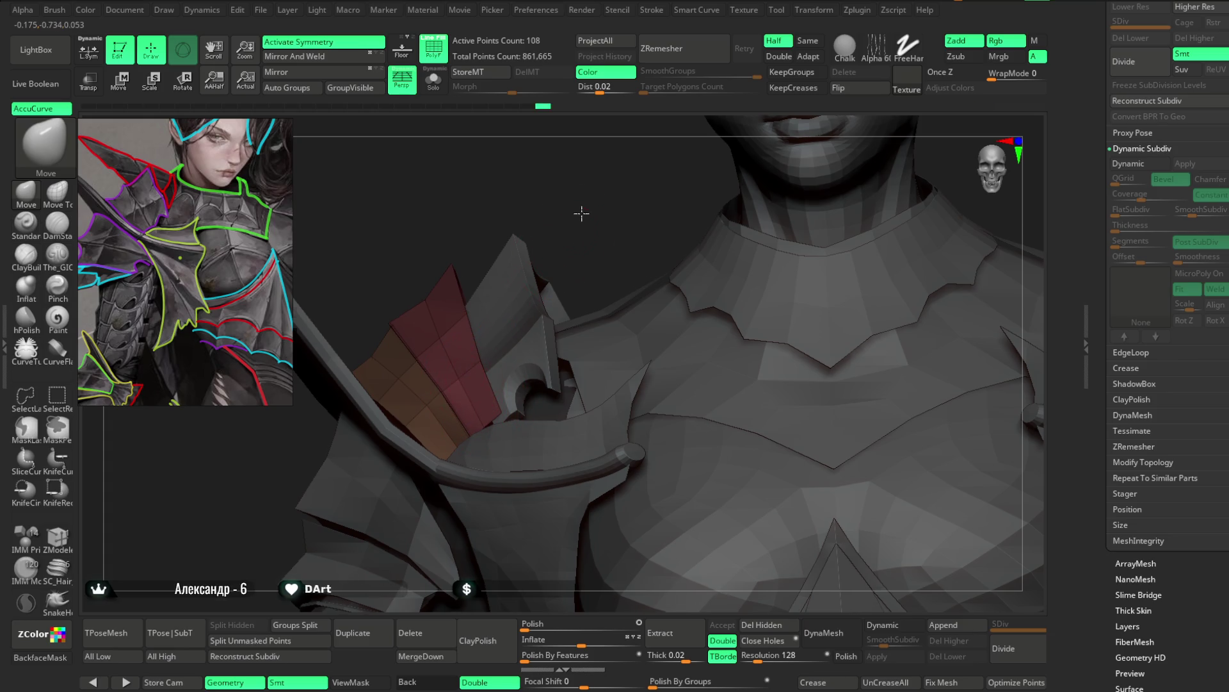
{"action": "right_click_drag", "start_coordinate": [581, 214], "coordinate": [461, 323]}
{"action": "right_click_drag", "start_coordinate": [602, 181], "coordinate": [439, 382]}
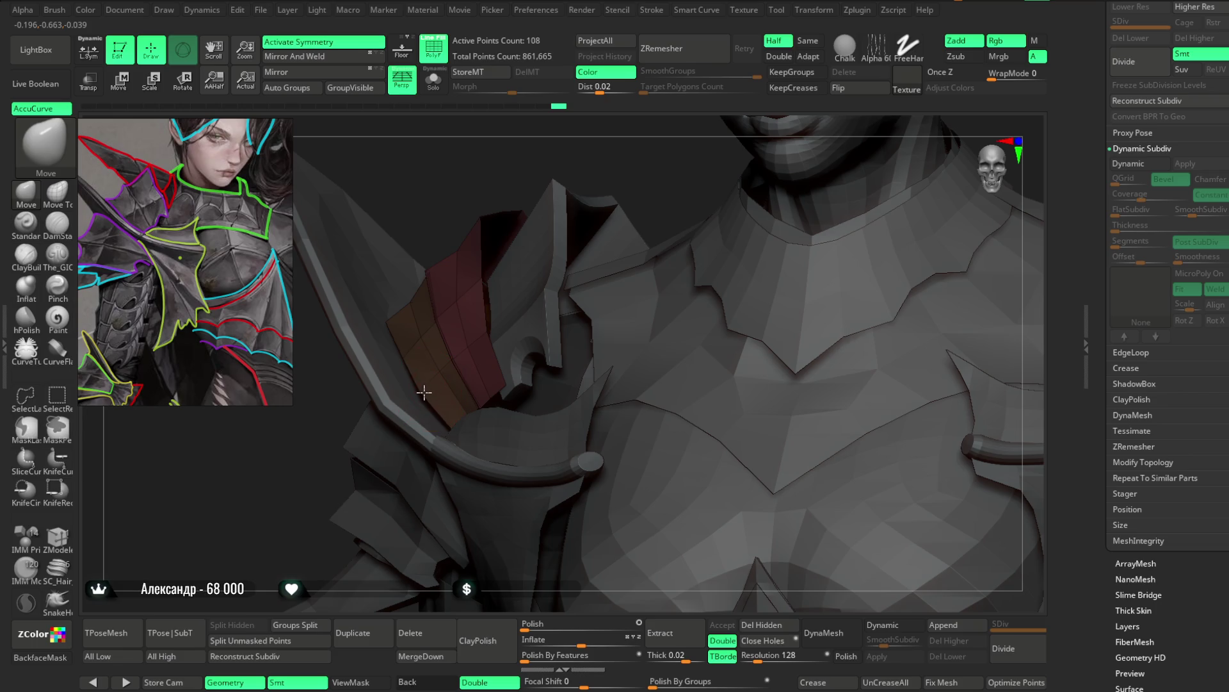
{"action": "right_click_drag", "start_coordinate": [548, 160], "coordinate": [615, 157]}
{"action": "key", "text": "space"}
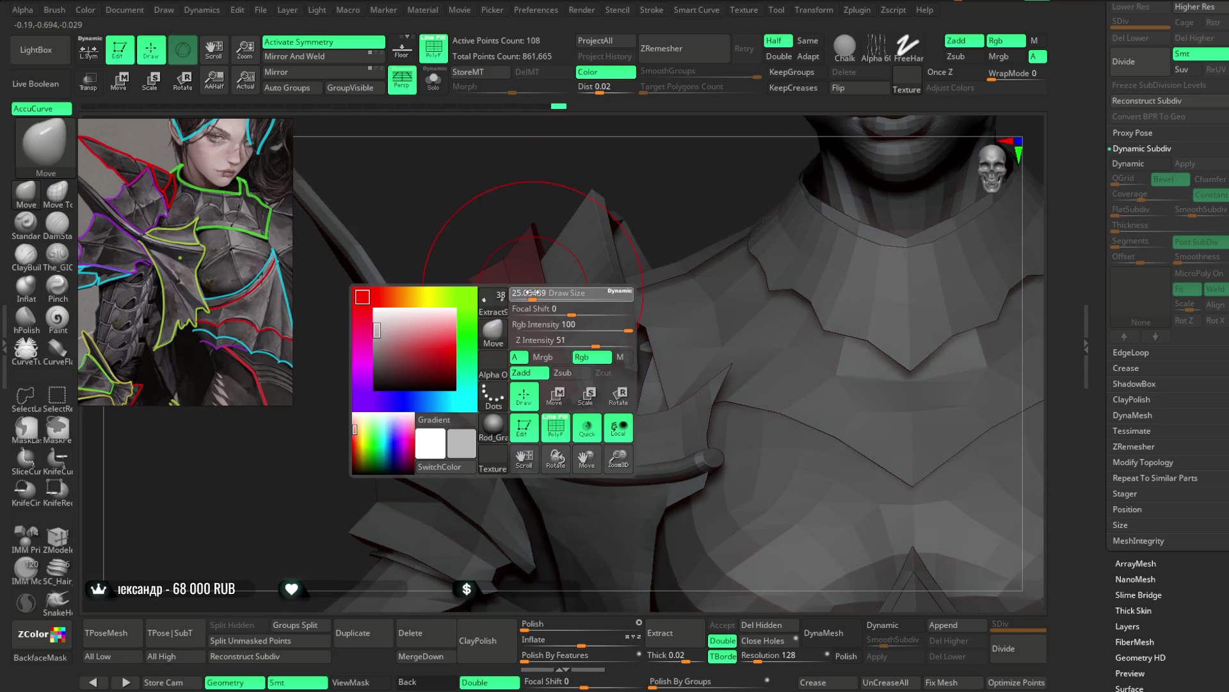
{"action": "key", "text": "space"}
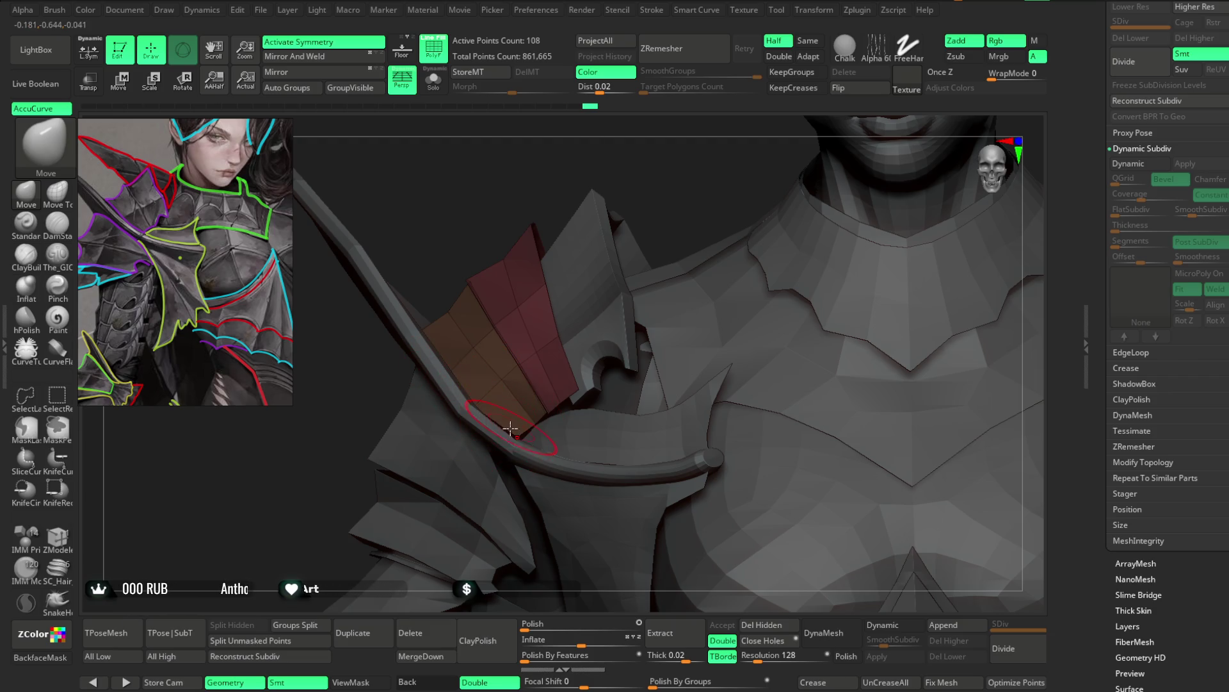
{"action": "left_click_drag", "start_coordinate": [554, 188], "coordinate": [678, 213]}
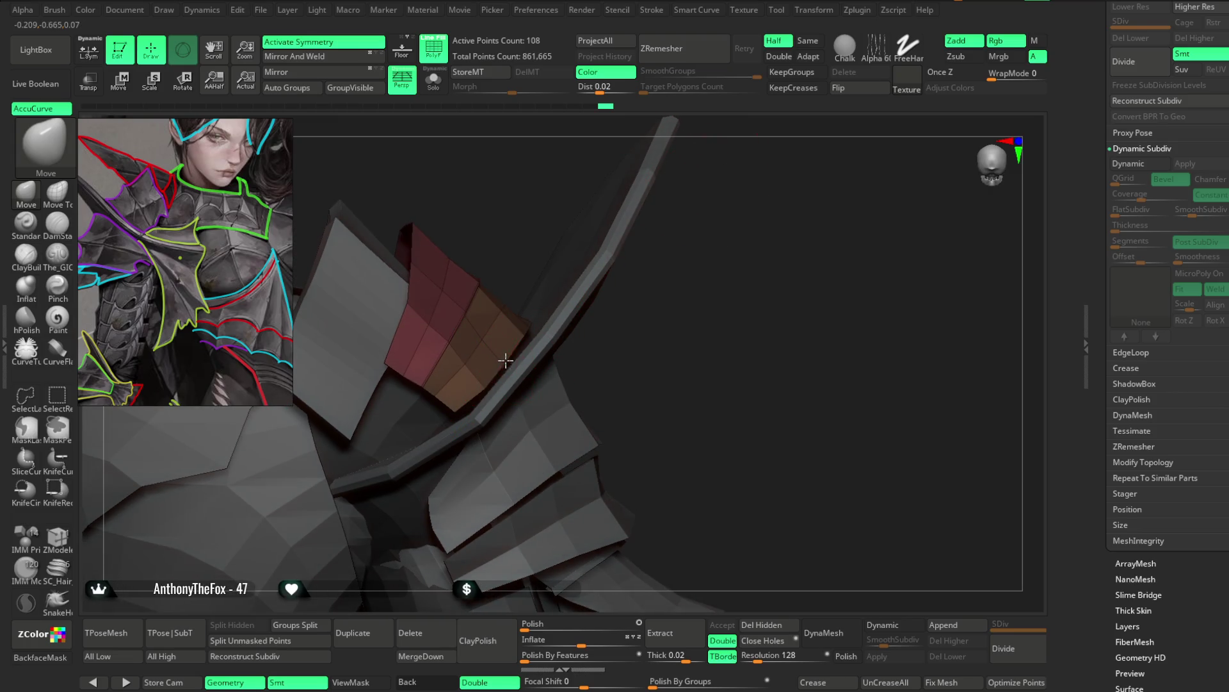
{"action": "left_click_drag", "start_coordinate": [538, 324], "coordinate": [524, 272]}
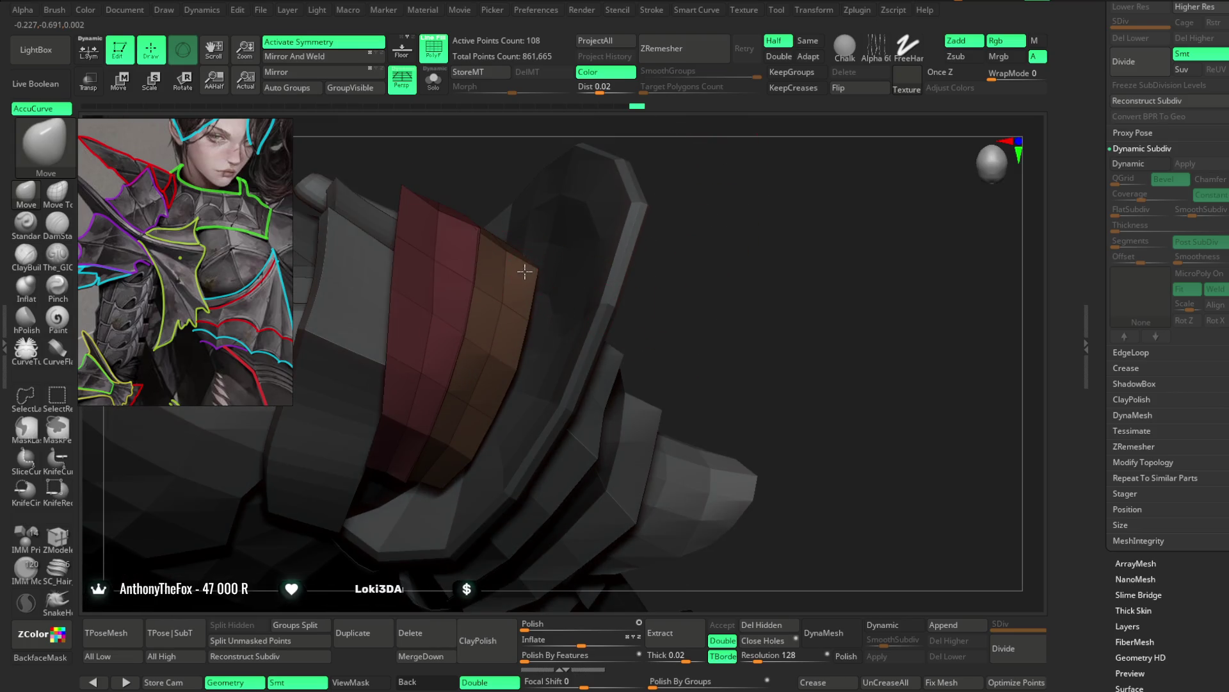
{"action": "left_click_drag", "start_coordinate": [621, 148], "coordinate": [626, 252]}
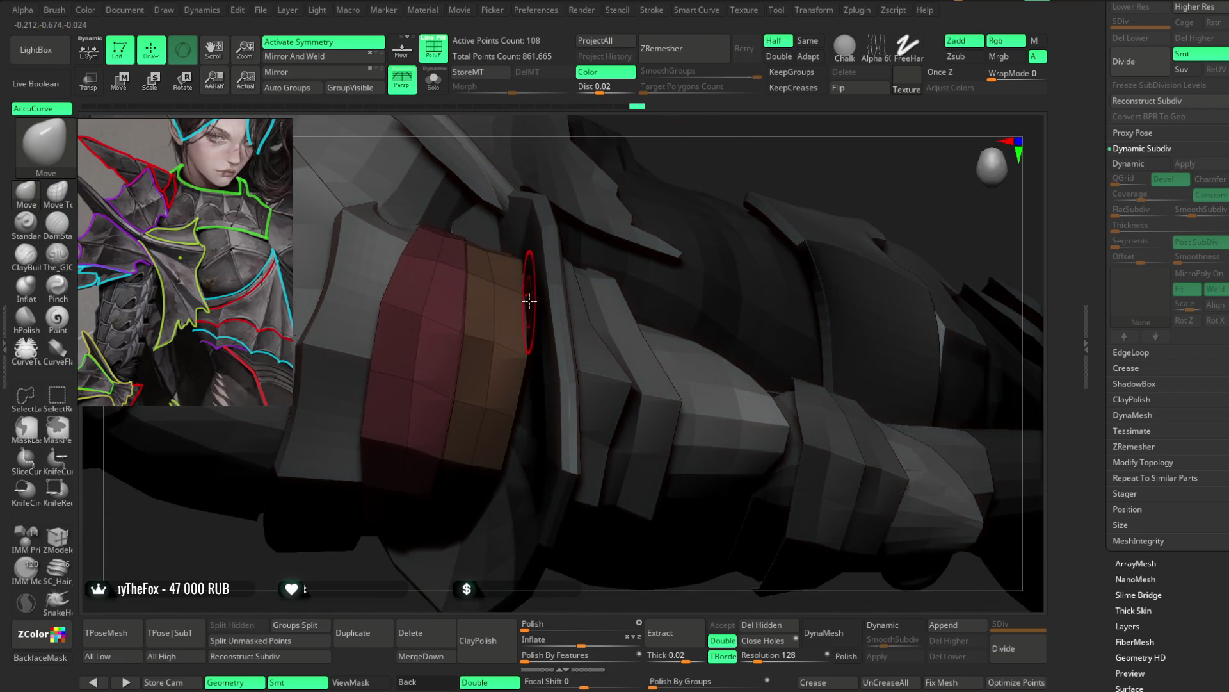
{"action": "left_click", "coordinate": [433, 82]}
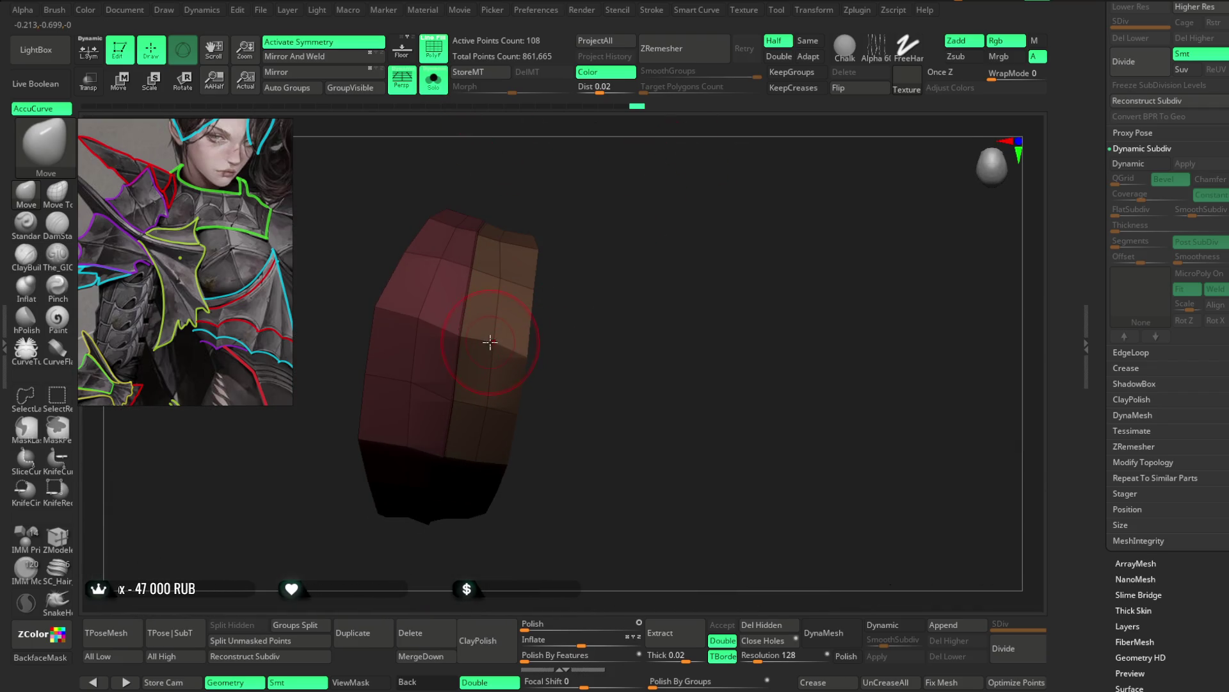
Step: Orbit the soloed red-and-orange shoulder panel to check its arc and edge
{"action": "key", "text": "space"}
{"action": "mouse_move", "coordinate": [490, 342]}
{"action": "left_mouse_down"}
{"action": "mouse_move", "coordinate": [494, 356]}
{"action": "mouse_move", "coordinate": [552, 329]}
{"action": "mouse_move", "coordinate": [596, 275]}
{"action": "mouse_move", "coordinate": [538, 279]}
{"action": "left_mouse_up"}
{"action": "key", "text": "space"}
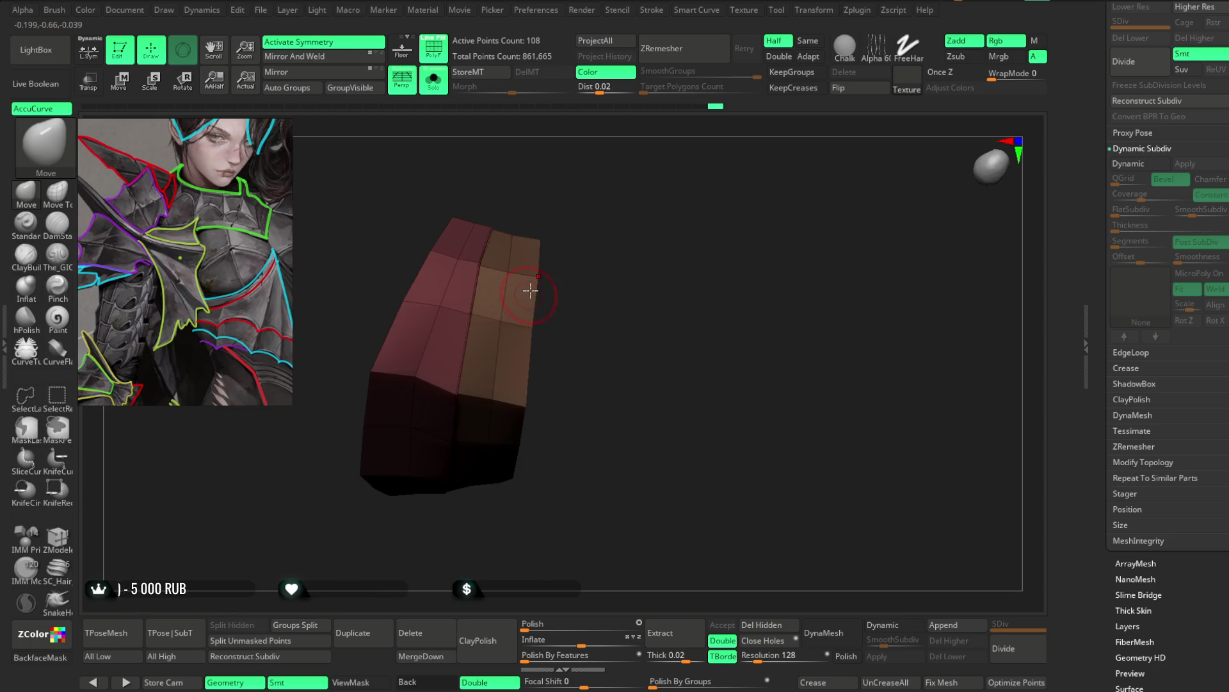
{"action": "mouse_move", "coordinate": [564, 267]}
{"action": "left_mouse_down"}
{"action": "mouse_move", "coordinate": [546, 335]}
{"action": "mouse_move", "coordinate": [573, 295]}
{"action": "mouse_move", "coordinate": [609, 294]}
{"action": "mouse_move", "coordinate": [568, 181]}
{"action": "mouse_move", "coordinate": [551, 200]}
{"action": "left_mouse_up"}
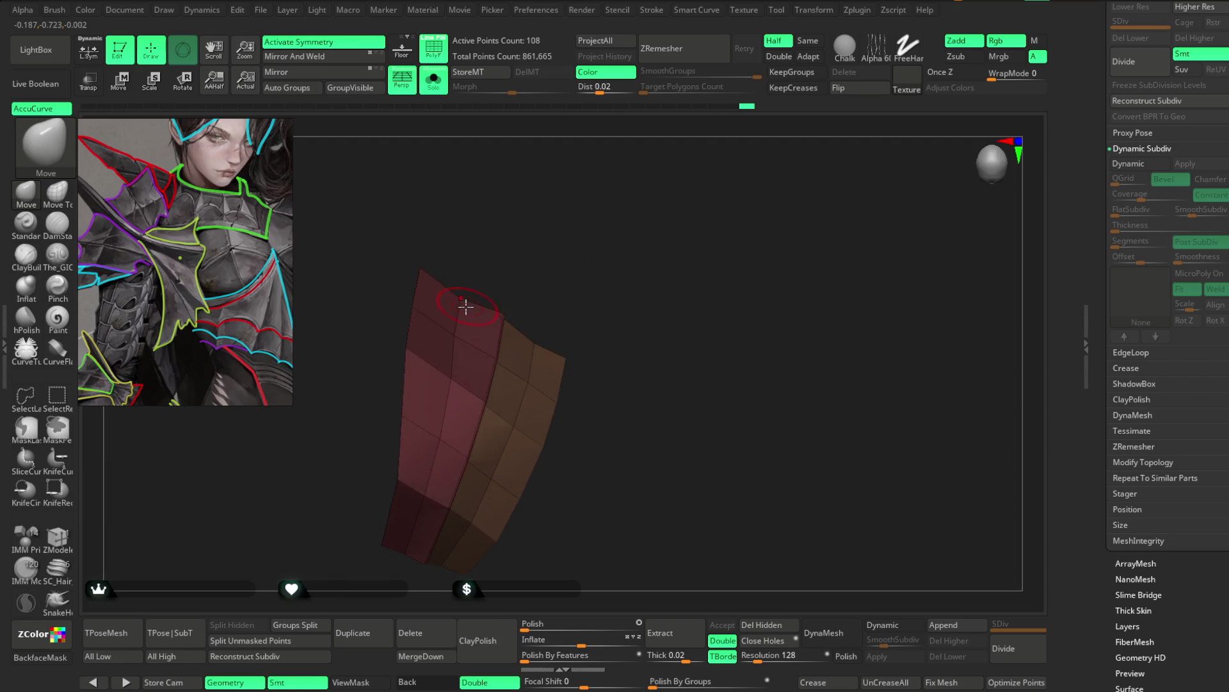
{"action": "mouse_move", "coordinate": [574, 306]}
{"action": "left_mouse_down"}
{"action": "mouse_move", "coordinate": [590, 247]}
{"action": "mouse_move", "coordinate": [557, 198]}
{"action": "mouse_move", "coordinate": [406, 265]}
{"action": "left_mouse_up"}
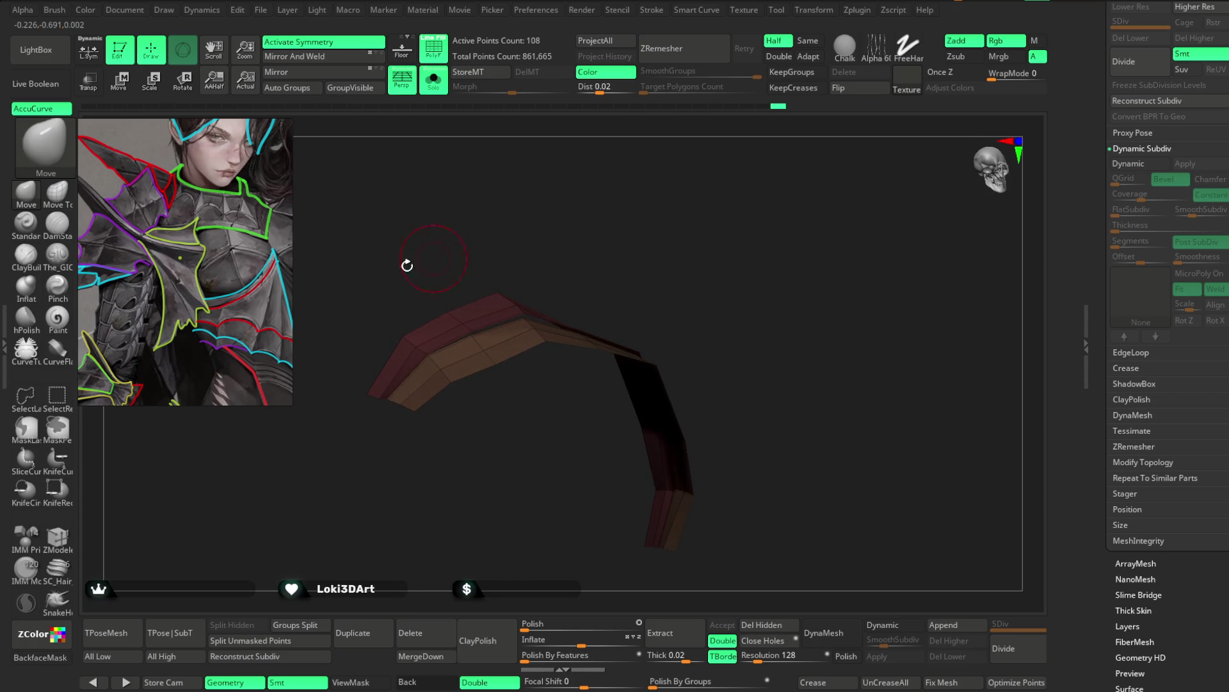
Step: Switch to the Move Topological brush (B-M-T) and raise its Draw Size
{"action": "key", "text": "b"}
{"action": "key", "text": "m"}
{"action": "key", "text": "t"}
{"action": "key", "text": "space"}
{"action": "left_click_drag", "start_coordinate": [463, 307], "coordinate": [478, 306]}
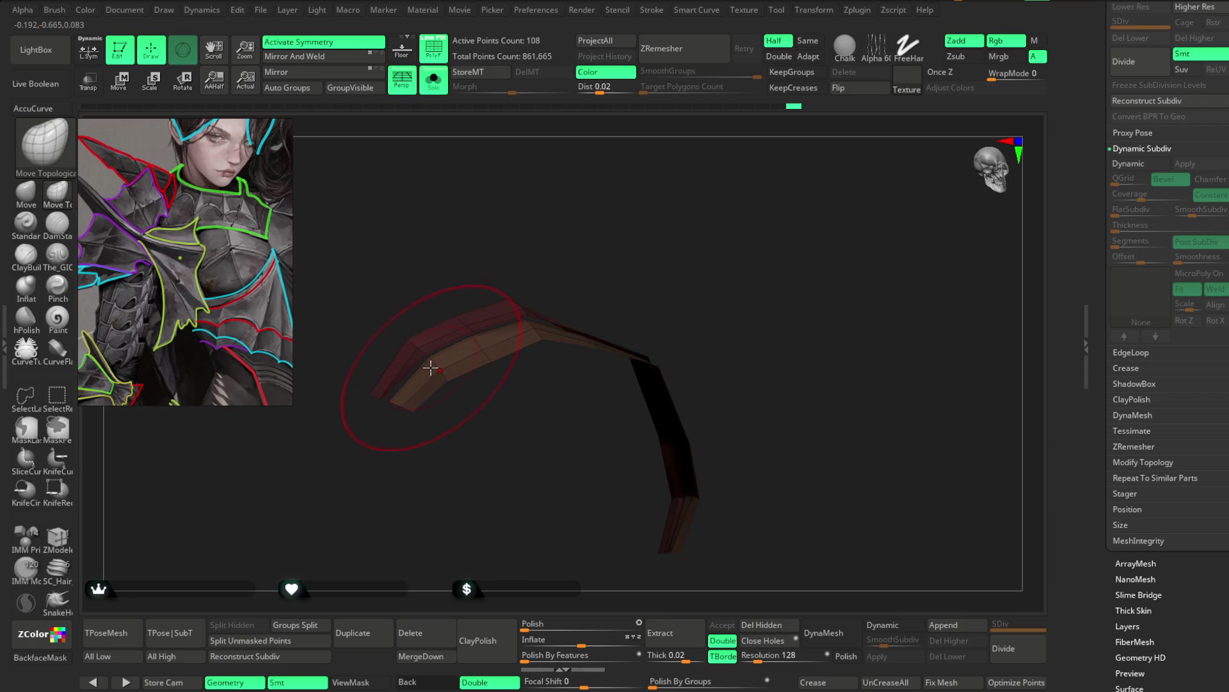
Step: Inspect the isolated plate edge-on and from above, halving the Draw Size along the way
{"action": "right_click_drag", "start_coordinate": [511, 285], "coordinate": [712, 305]}
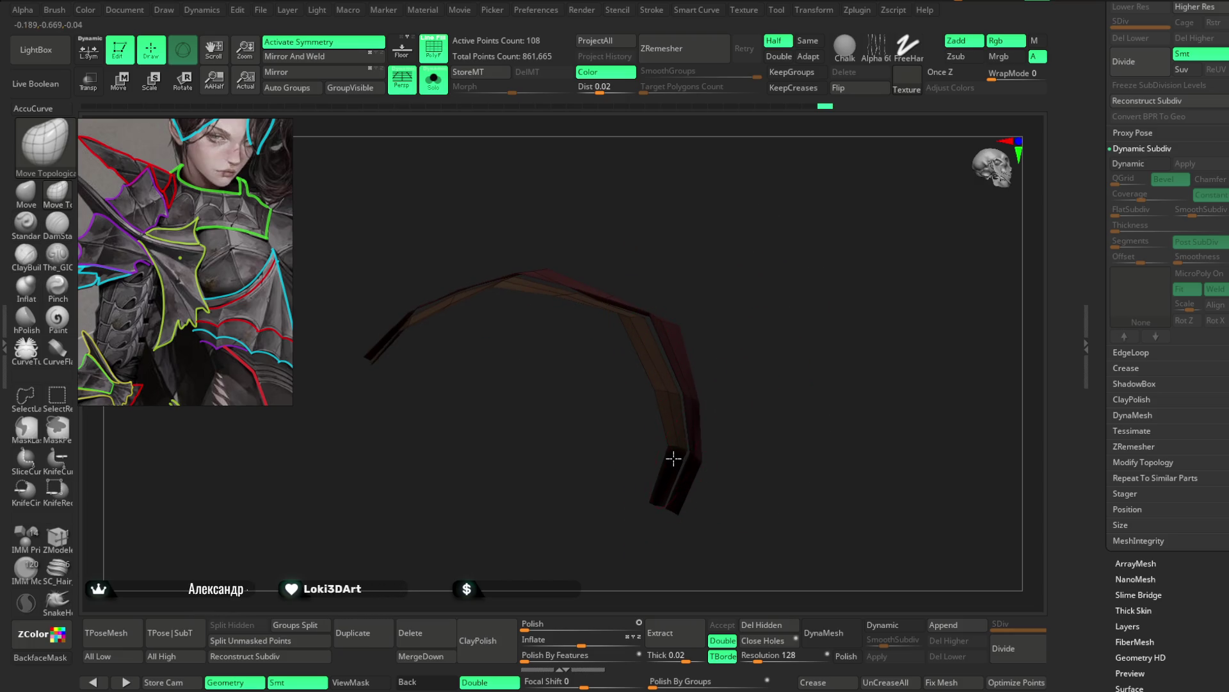
{"action": "mouse_move", "coordinate": [736, 302]}
{"action": "right_mouse_down"}
{"action": "mouse_move", "coordinate": [804, 359]}
{"action": "mouse_move", "coordinate": [760, 340]}
{"action": "right_mouse_up"}
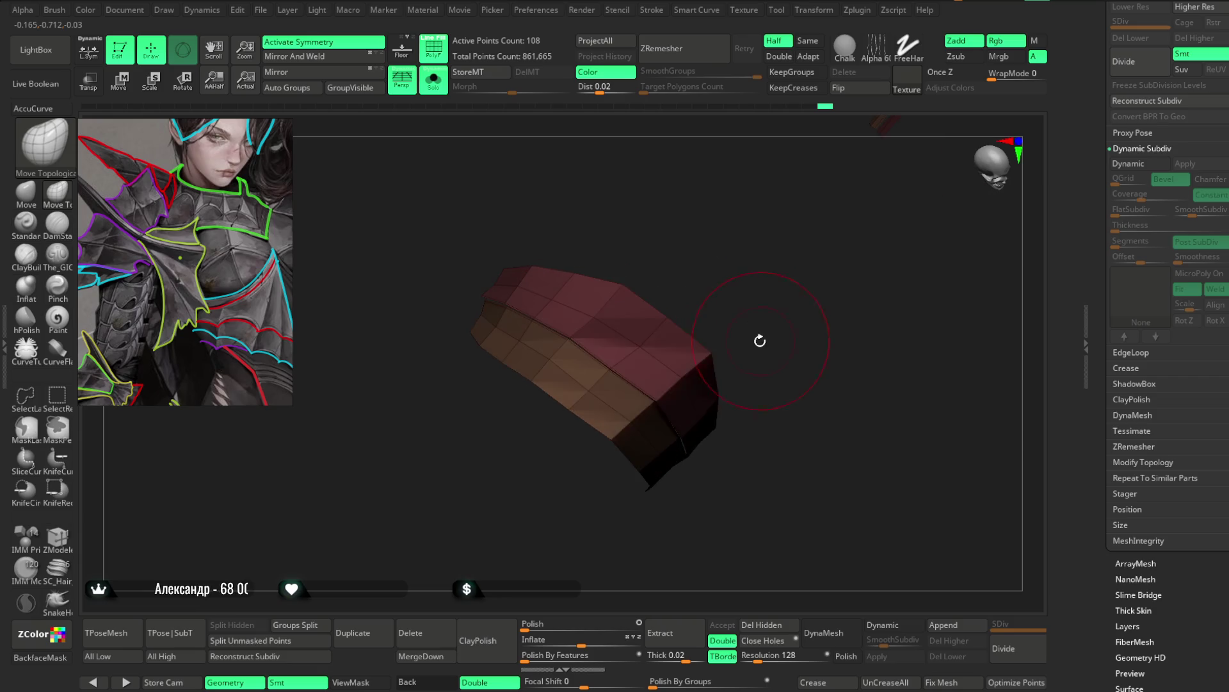
{"action": "key", "text": "space"}
{"action": "left_click_drag", "start_coordinate": [680, 348], "coordinate": [674, 346]}
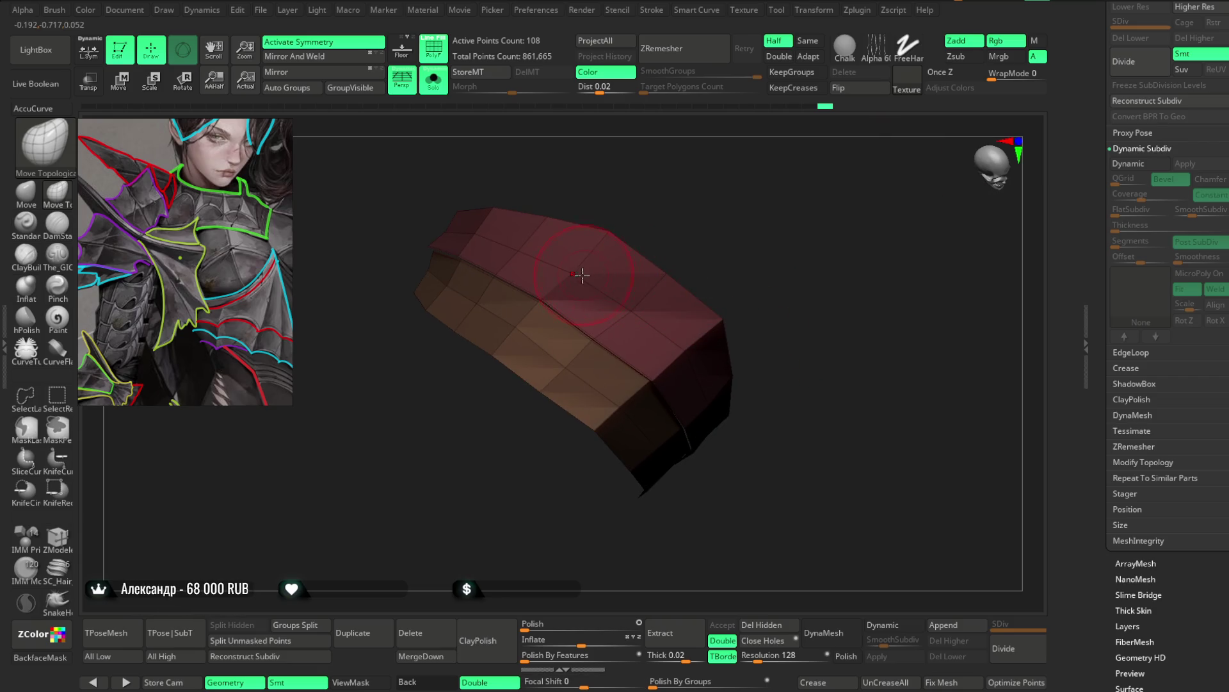
{"action": "mouse_move", "coordinate": [566, 262]}
{"action": "left_mouse_down"}
{"action": "mouse_move", "coordinate": [653, 220]}
{"action": "mouse_move", "coordinate": [660, 187]}
{"action": "left_mouse_up"}
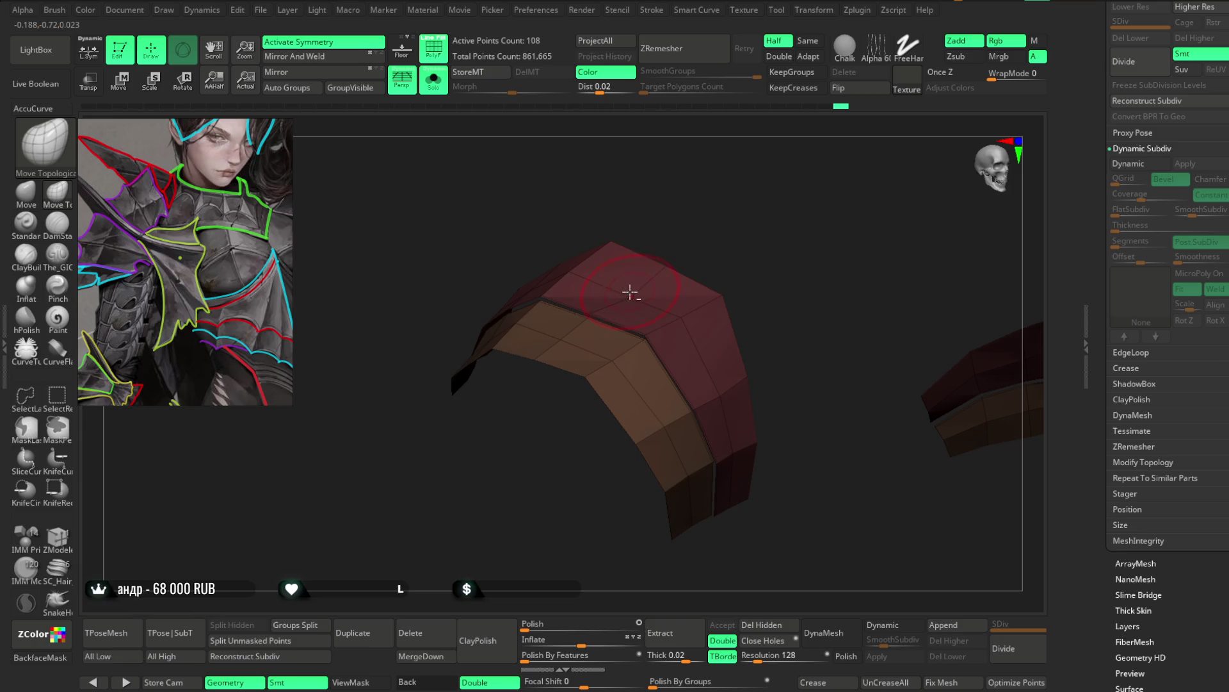
{"action": "mouse_move", "coordinate": [662, 253]}
{"action": "left_mouse_down"}
{"action": "mouse_move", "coordinate": [634, 288]}
{"action": "mouse_move", "coordinate": [727, 261]}
{"action": "mouse_move", "coordinate": [708, 240]}
{"action": "mouse_move", "coordinate": [641, 287]}
{"action": "left_mouse_up"}
{"action": "mouse_move", "coordinate": [561, 348]}
{"action": "left_mouse_down"}
{"action": "mouse_move", "coordinate": [755, 247]}
{"action": "mouse_move", "coordinate": [674, 378]}
{"action": "left_mouse_up"}
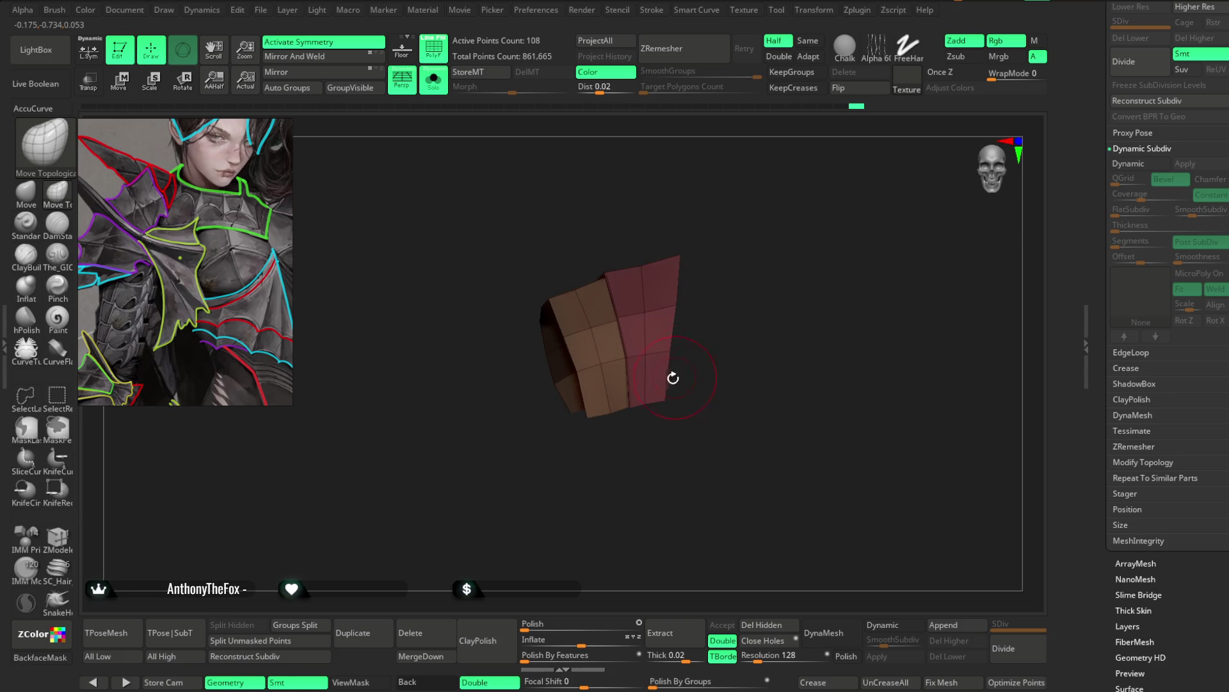
{"action": "mouse_move", "coordinate": [713, 330]}
{"action": "left_mouse_down"}
{"action": "mouse_move", "coordinate": [736, 307]}
{"action": "mouse_move", "coordinate": [699, 320]}
{"action": "left_mouse_up"}
{"action": "key", "text": "space"}
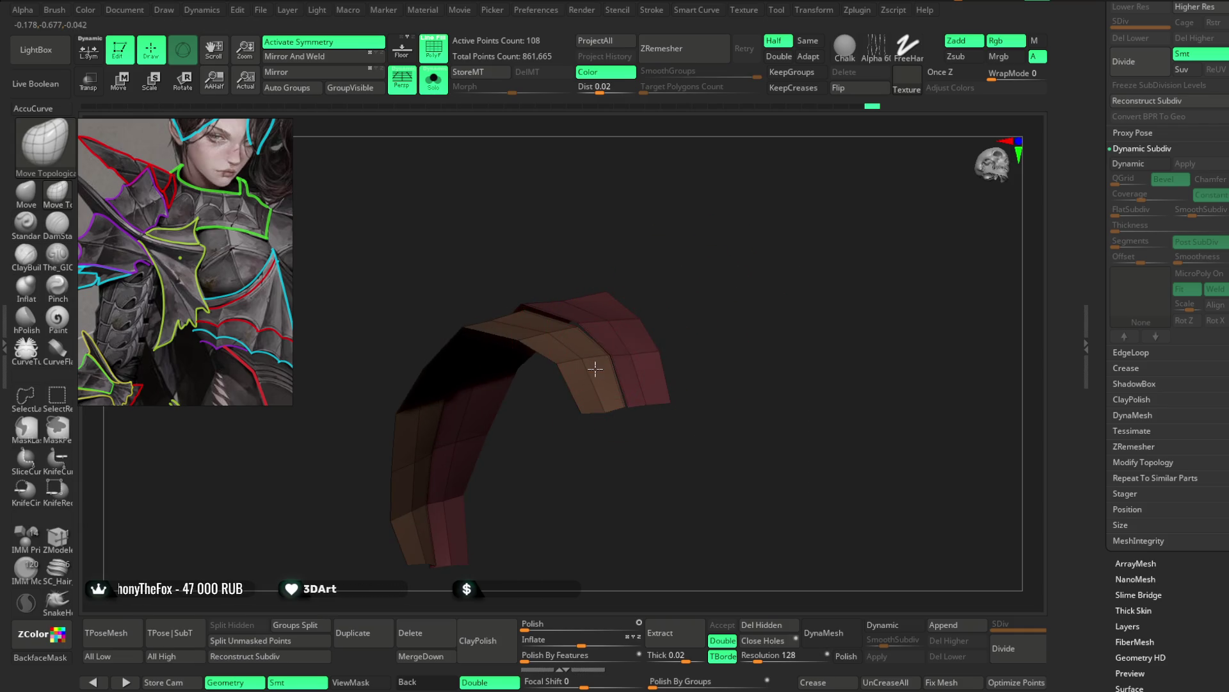
{"action": "mouse_move", "coordinate": [576, 362]}
{"action": "left_mouse_down"}
{"action": "mouse_move", "coordinate": [686, 286]}
{"action": "mouse_move", "coordinate": [692, 346]}
{"action": "mouse_move", "coordinate": [672, 300]}
{"action": "mouse_move", "coordinate": [626, 308]}
{"action": "left_mouse_up"}
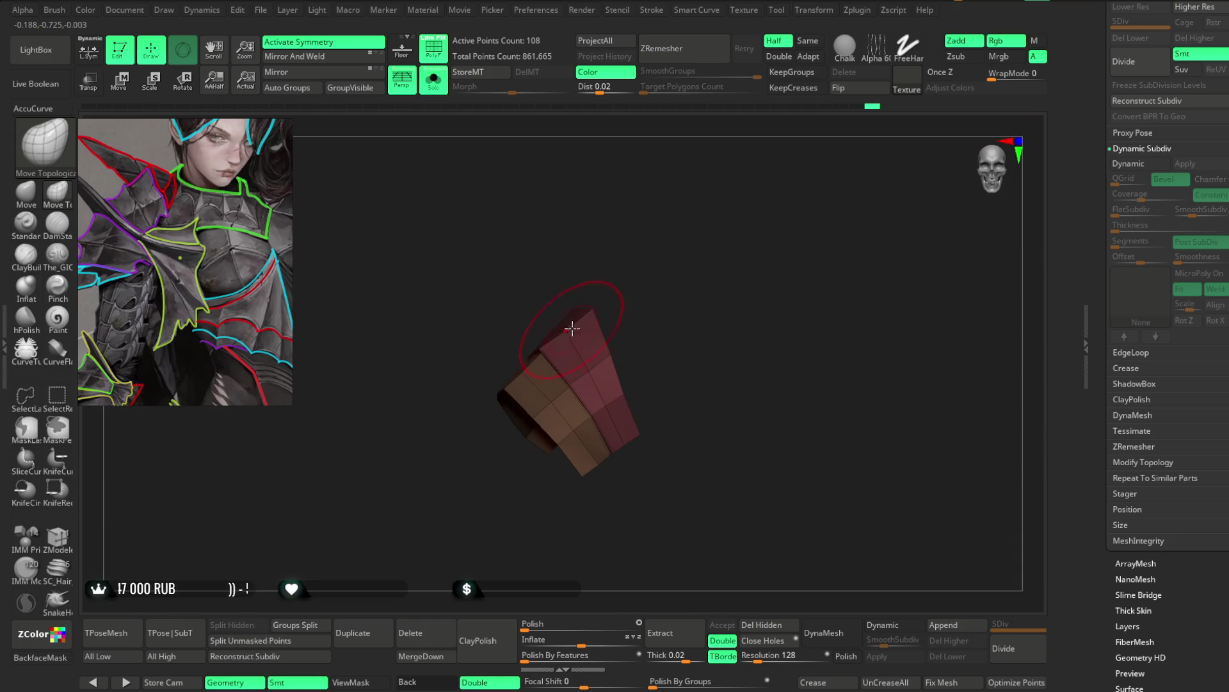
Step: Turn Solo off to show the whole bust and orbit closer around the shoulder armour
{"action": "left_click", "coordinate": [433, 81]}
{"action": "mouse_move", "coordinate": [535, 193]}
{"action": "left_mouse_down"}
{"action": "mouse_move", "coordinate": [631, 212]}
{"action": "mouse_move", "coordinate": [561, 313]}
{"action": "left_mouse_up"}
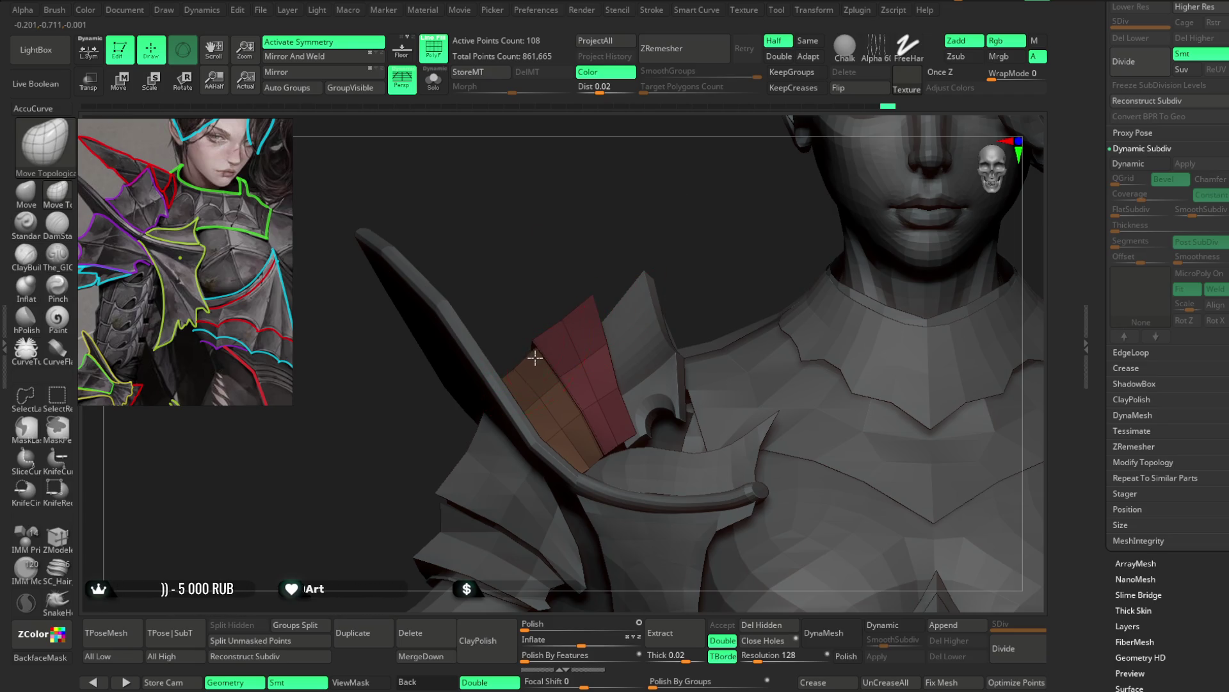
{"action": "left_click_drag", "start_coordinate": [545, 328], "coordinate": [644, 225]}
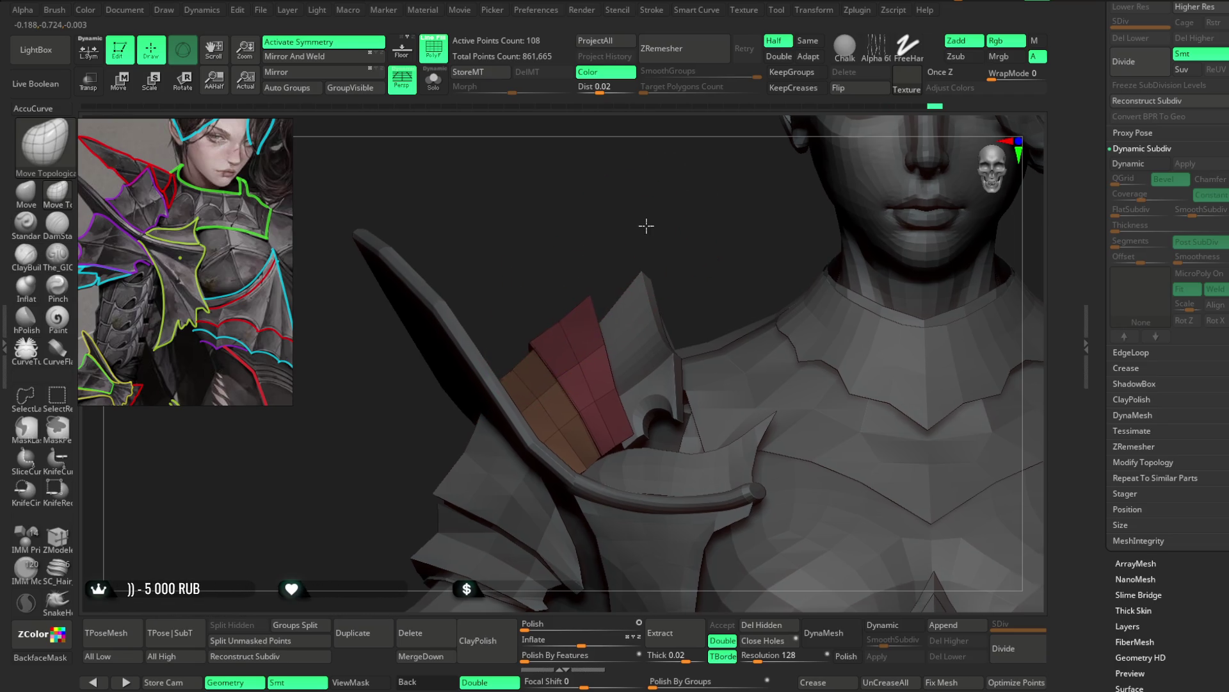
{"action": "key", "text": "ctrl+z"}
{"action": "key", "text": "space"}
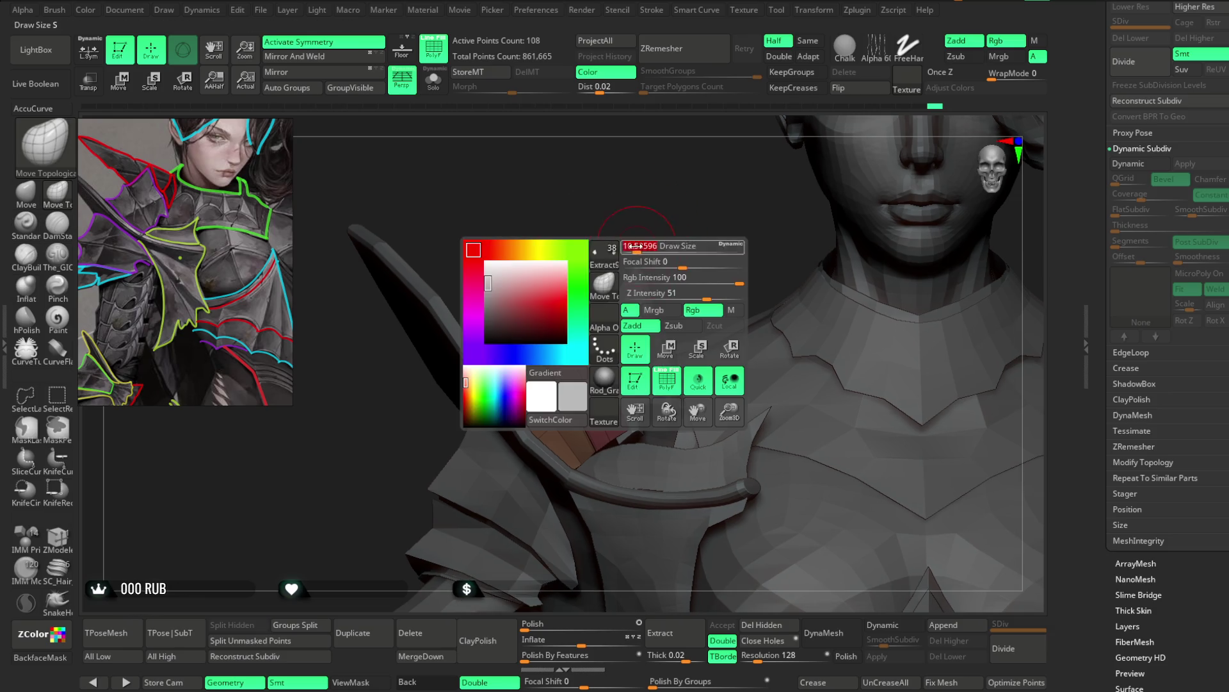
{"action": "key", "text": "ctrl+shift+s"}
{"action": "mouse_move", "coordinate": [585, 158]}
{"action": "left_mouse_down"}
{"action": "mouse_move", "coordinate": [723, 266]}
{"action": "mouse_move", "coordinate": [718, 212]}
{"action": "left_mouse_up"}
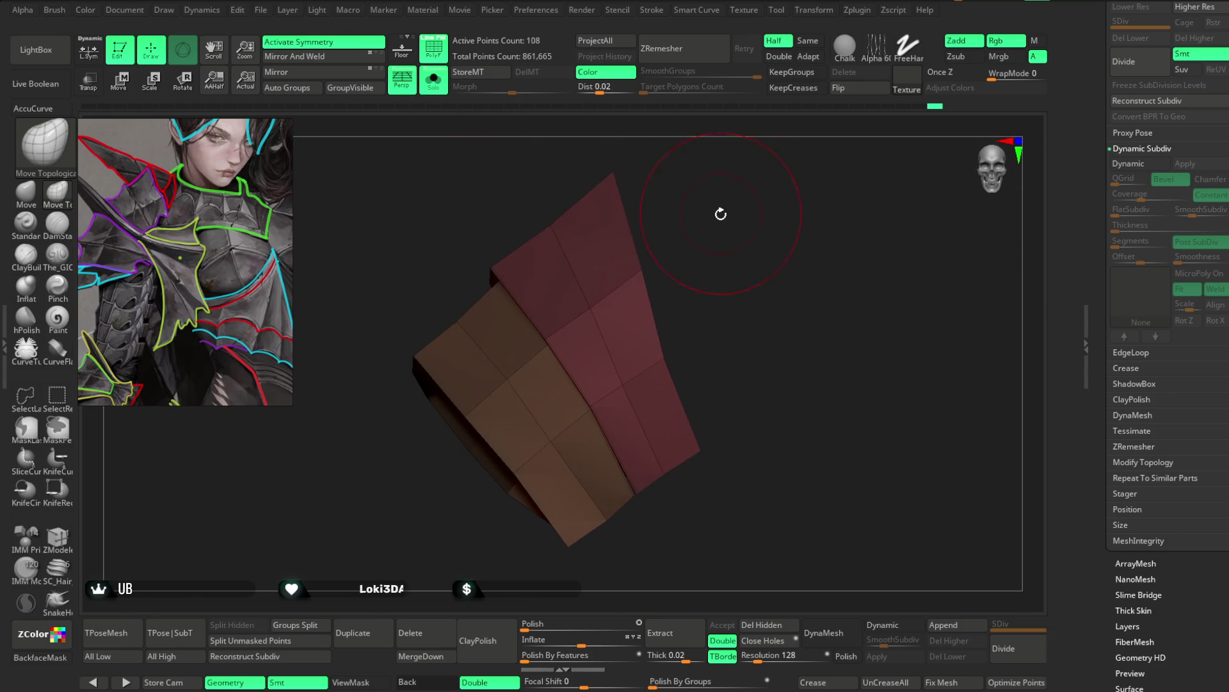
{"action": "right_click_drag", "start_coordinate": [676, 348], "coordinate": [658, 345]}
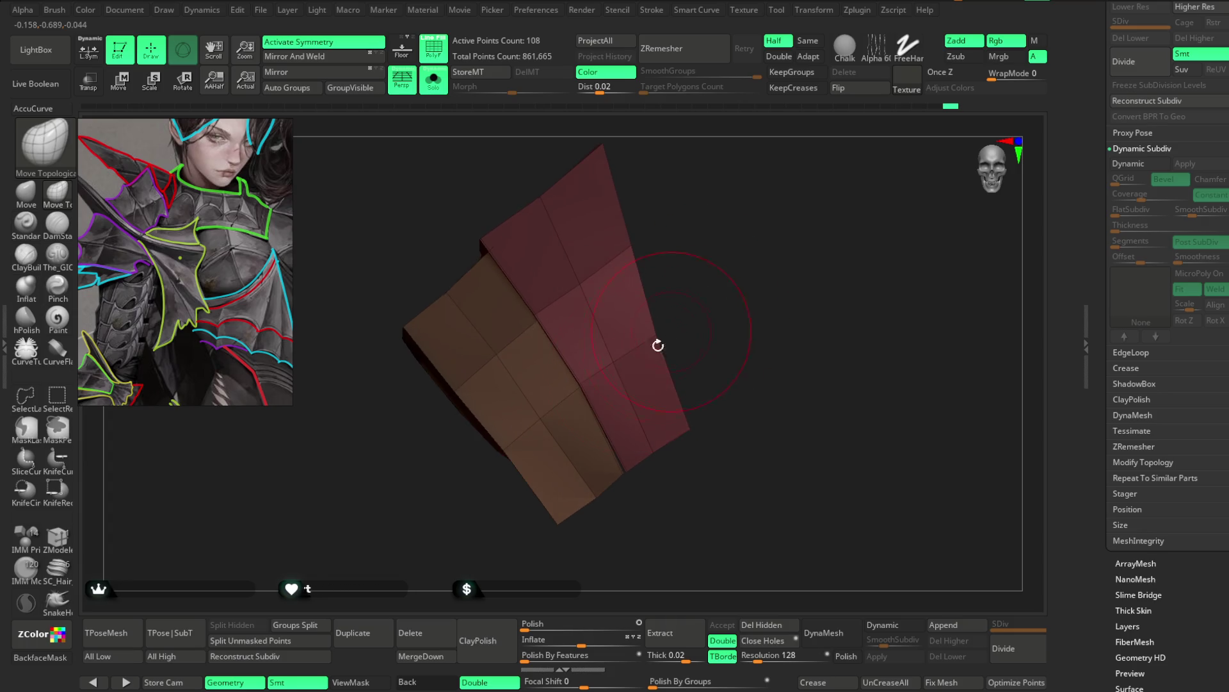
{"action": "mouse_move", "coordinate": [699, 289]}
{"action": "left_mouse_down"}
{"action": "mouse_move", "coordinate": [559, 344]}
{"action": "mouse_move", "coordinate": [722, 294]}
{"action": "mouse_move", "coordinate": [709, 239]}
{"action": "mouse_move", "coordinate": [624, 337]}
{"action": "left_mouse_up"}
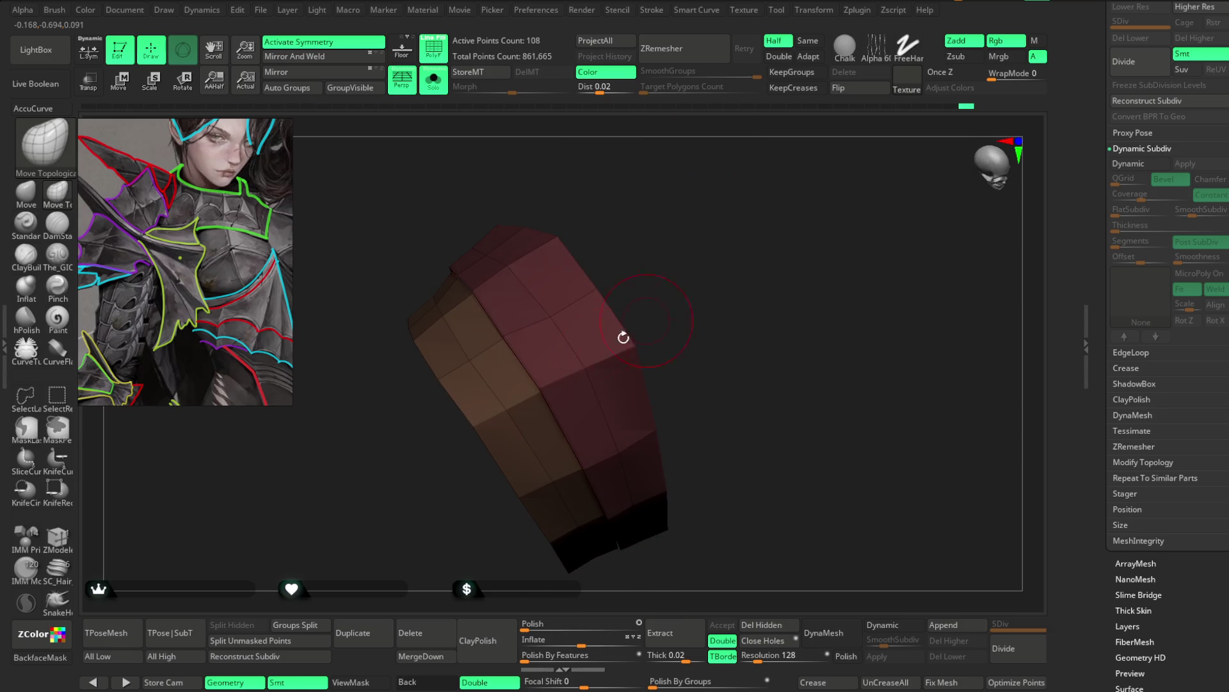
{"action": "mouse_move", "coordinate": [633, 240]}
{"action": "left_mouse_down"}
{"action": "mouse_move", "coordinate": [650, 291]}
{"action": "mouse_move", "coordinate": [559, 349]}
{"action": "left_mouse_up"}
{"action": "left_click_drag", "start_coordinate": [637, 274], "coordinate": [581, 358]}
{"action": "left_click_drag", "start_coordinate": [627, 242], "coordinate": [655, 294]}
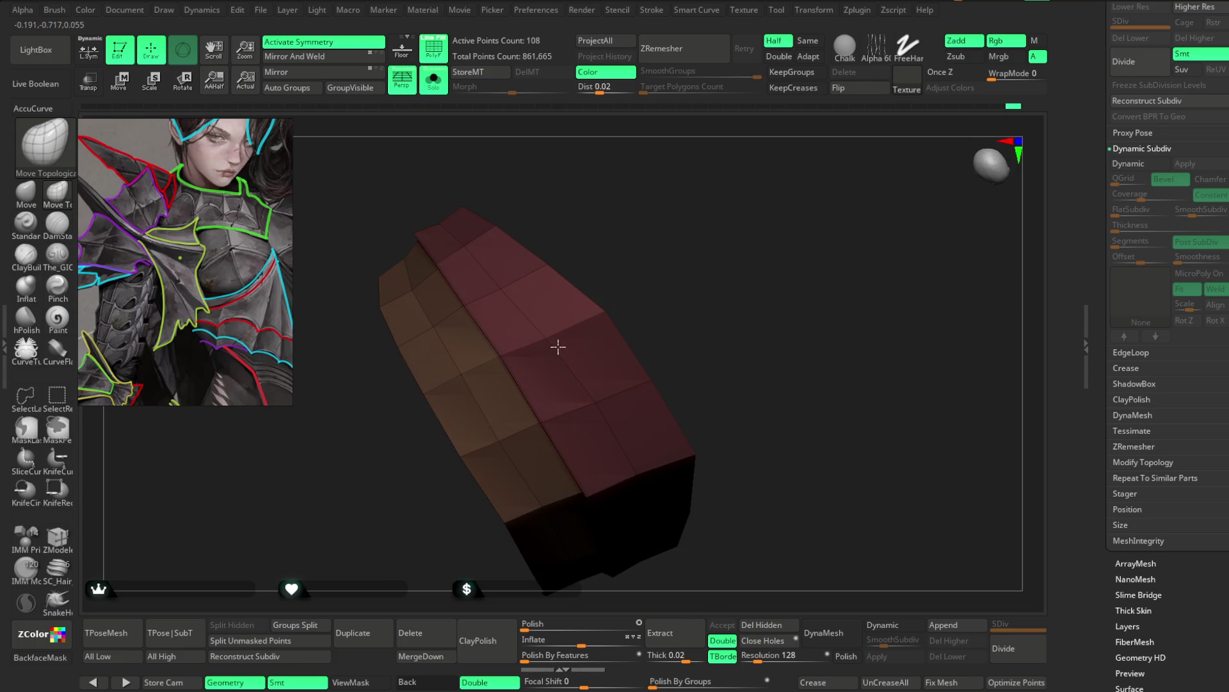
{"action": "mouse_move", "coordinate": [590, 253]}
{"action": "left_mouse_down"}
{"action": "mouse_move", "coordinate": [647, 247]}
{"action": "mouse_move", "coordinate": [563, 344]}
{"action": "mouse_move", "coordinate": [609, 227]}
{"action": "mouse_move", "coordinate": [521, 365]}
{"action": "left_mouse_up"}
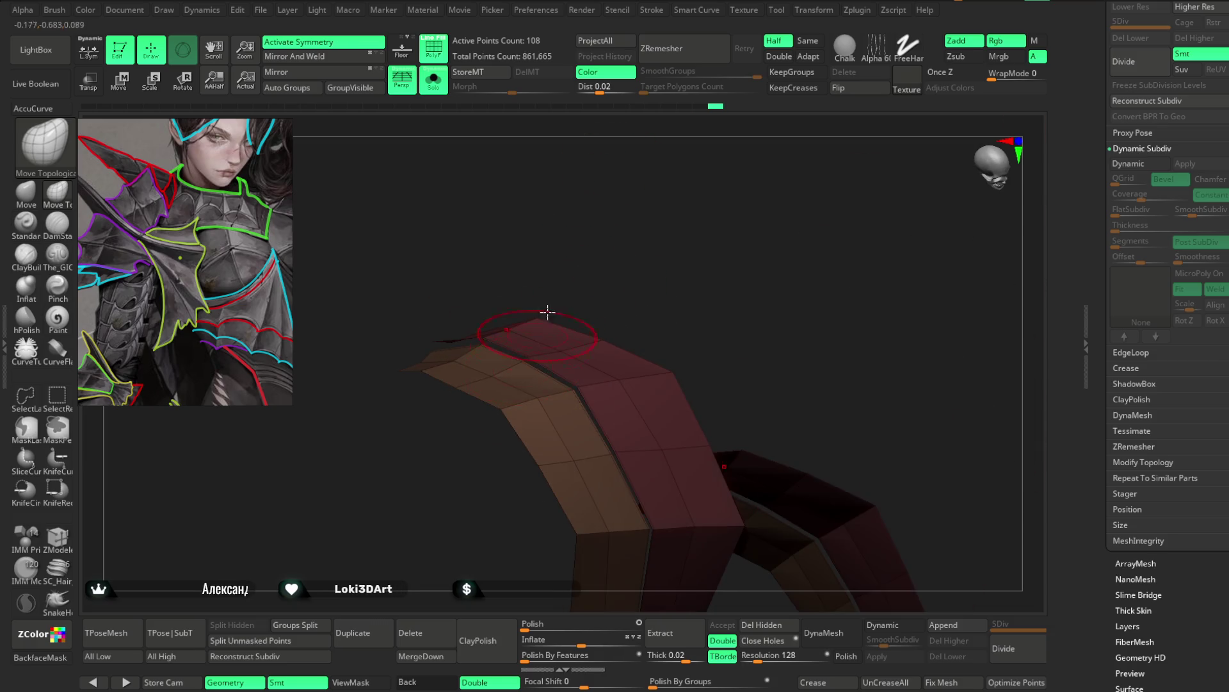
{"action": "left_click_drag", "start_coordinate": [547, 313], "coordinate": [480, 349]}
{"action": "mouse_move", "coordinate": [567, 270]}
{"action": "left_mouse_down"}
{"action": "mouse_move", "coordinate": [541, 211]}
{"action": "mouse_move", "coordinate": [603, 276]}
{"action": "mouse_move", "coordinate": [631, 248]}
{"action": "left_mouse_up"}
{"action": "left_click_drag", "start_coordinate": [577, 215], "coordinate": [590, 185]}
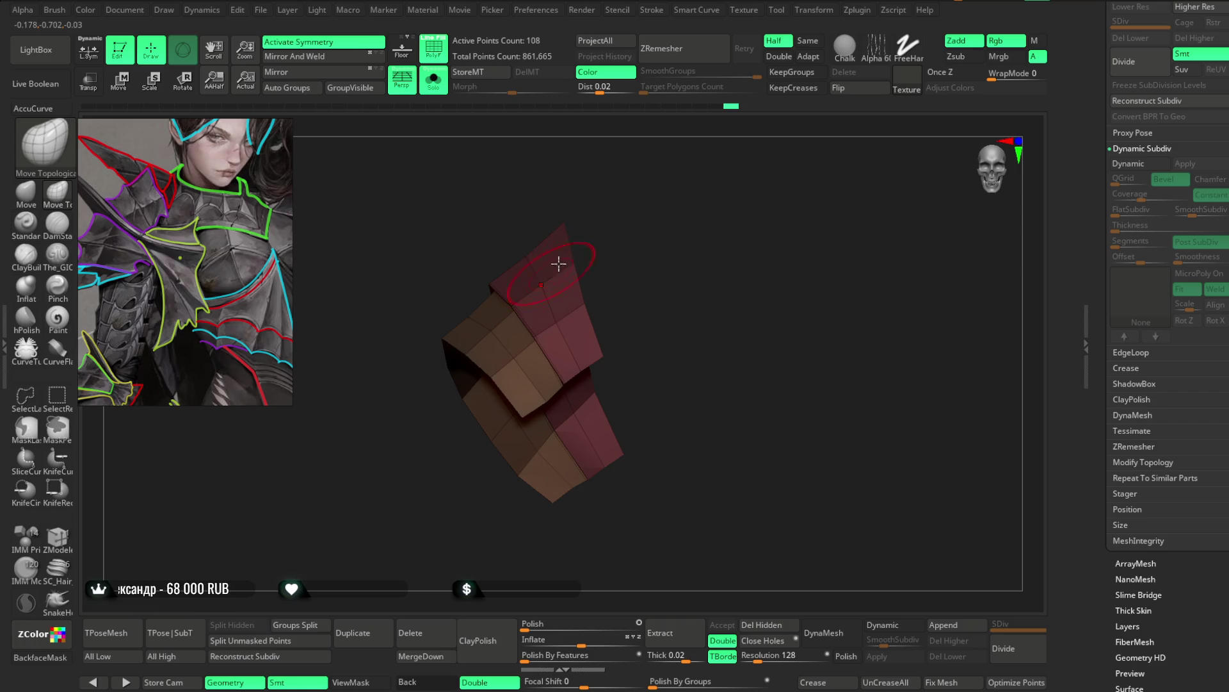
{"action": "left_click_drag", "start_coordinate": [558, 263], "coordinate": [669, 215]}
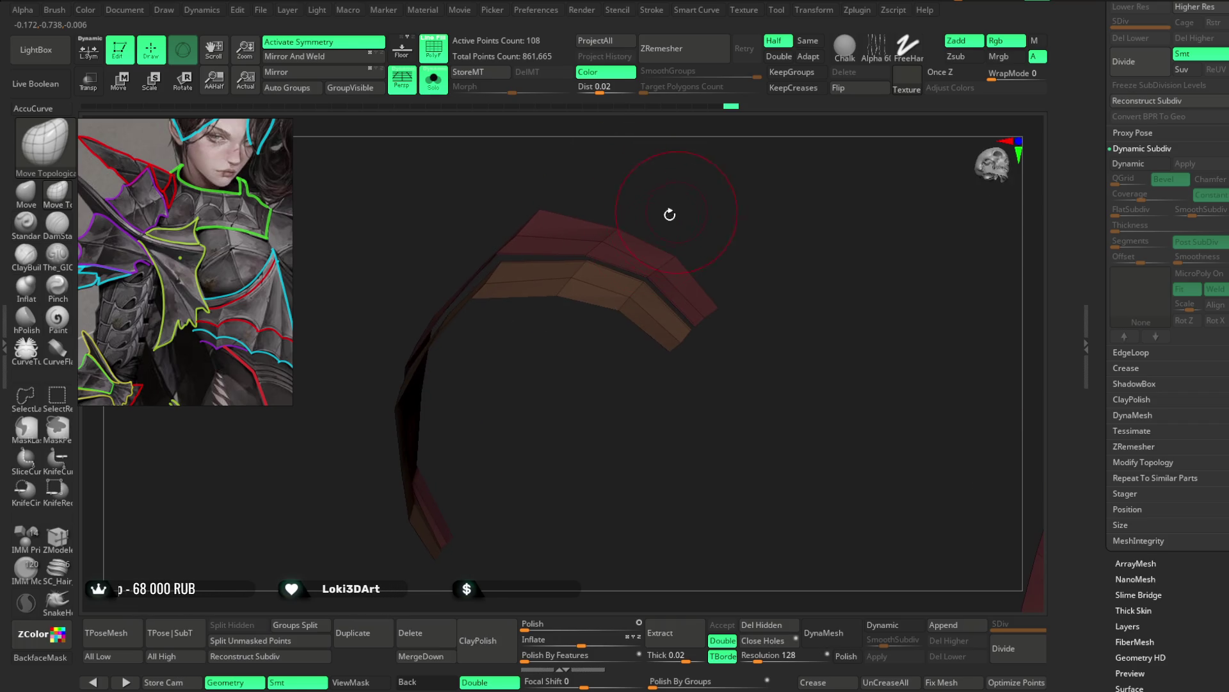
{"action": "left_click_drag", "start_coordinate": [598, 269], "coordinate": [665, 200]}
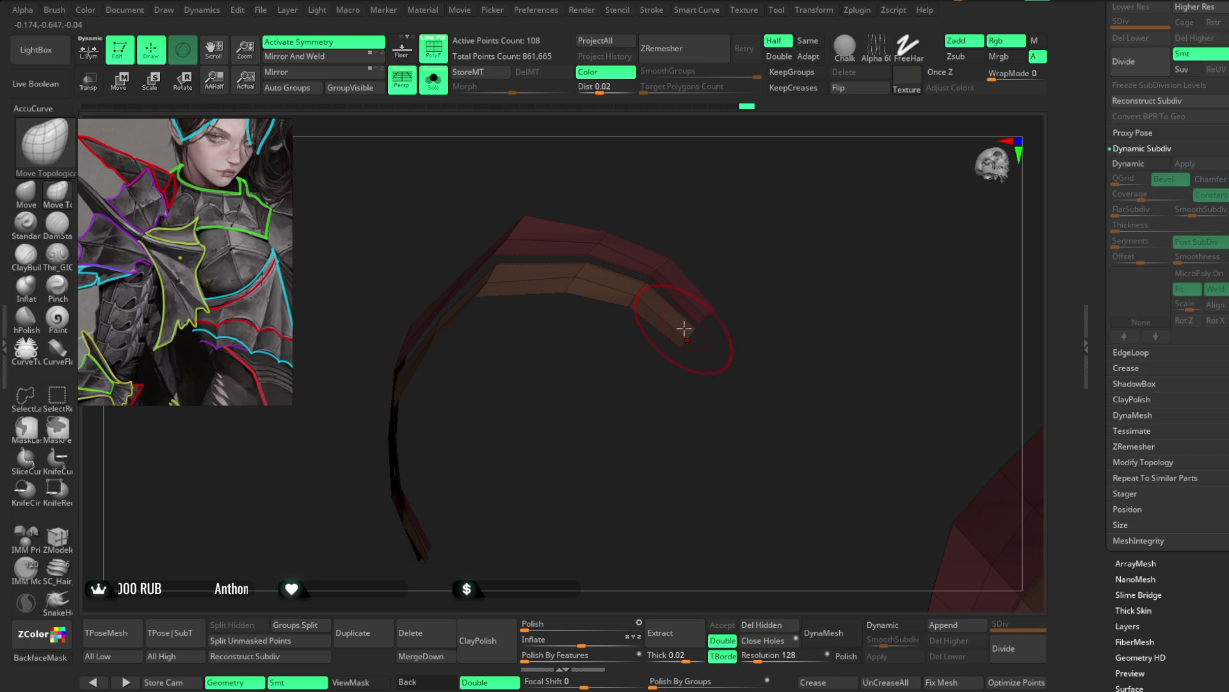
{"action": "mouse_move", "coordinate": [733, 243]}
{"action": "left_mouse_down"}
{"action": "mouse_move", "coordinate": [741, 200]}
{"action": "mouse_move", "coordinate": [757, 275]}
{"action": "left_mouse_up"}
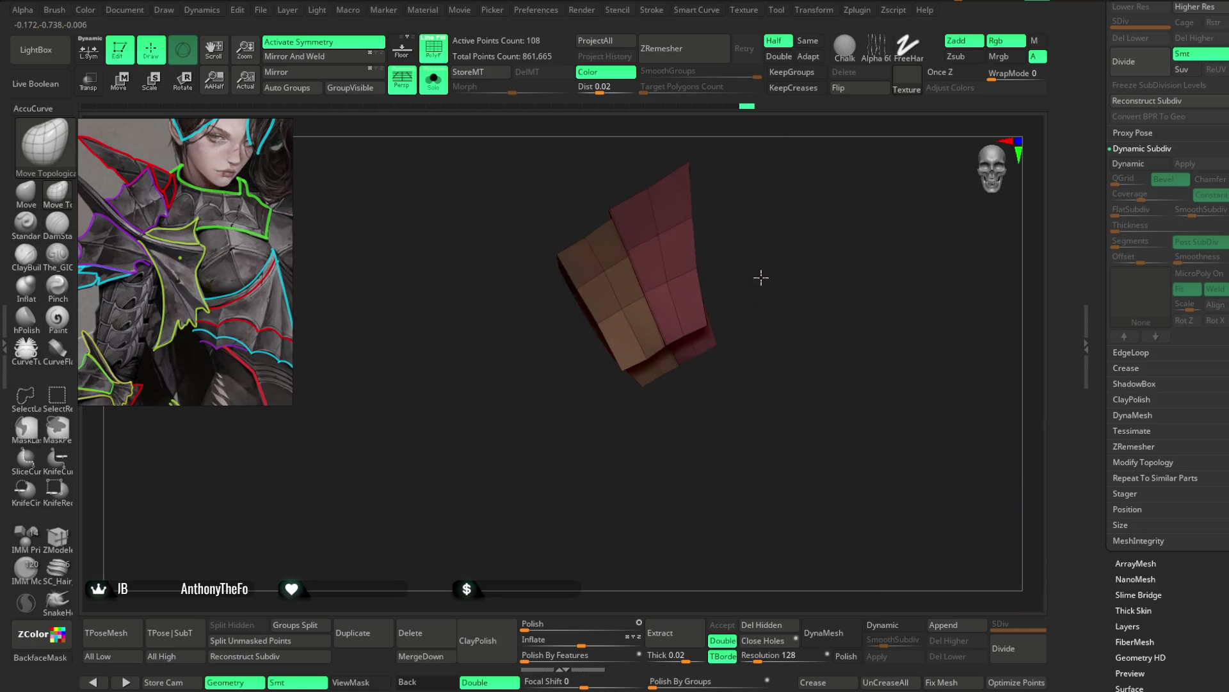
{"action": "key", "text": "space"}
{"action": "left_click_drag", "start_coordinate": [629, 422], "coordinate": [594, 372]}
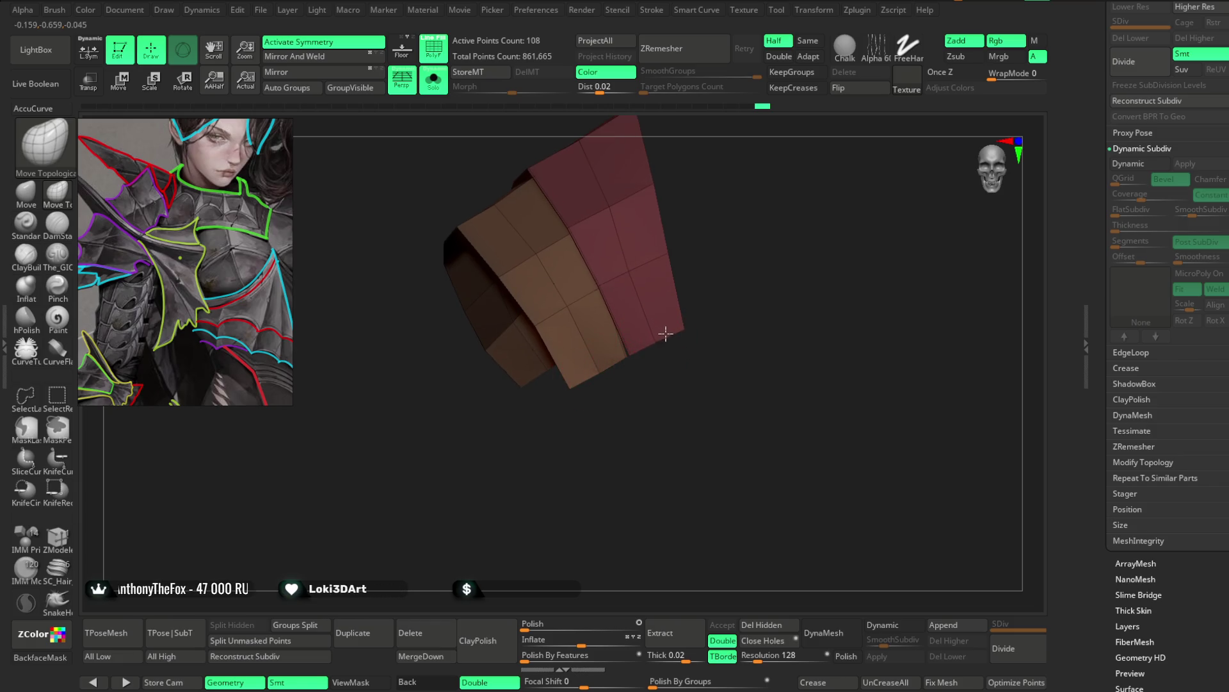
{"action": "left_click_drag", "start_coordinate": [667, 335], "coordinate": [631, 302]}
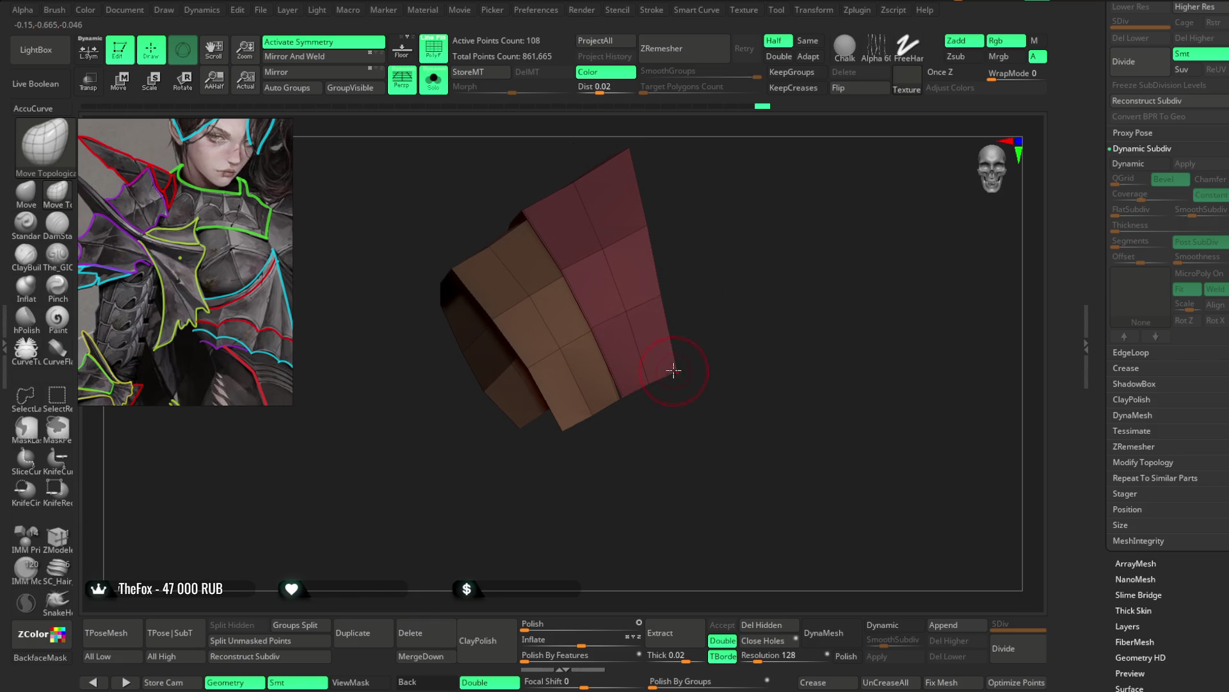
{"action": "mouse_move", "coordinate": [647, 376]}
{"action": "left_mouse_down"}
{"action": "mouse_move", "coordinate": [696, 261]}
{"action": "mouse_move", "coordinate": [602, 316]}
{"action": "mouse_move", "coordinate": [689, 228]}
{"action": "mouse_move", "coordinate": [614, 286]}
{"action": "left_mouse_up"}
{"action": "mouse_move", "coordinate": [520, 293]}
{"action": "left_mouse_down"}
{"action": "mouse_move", "coordinate": [648, 160]}
{"action": "mouse_move", "coordinate": [566, 260]}
{"action": "left_mouse_up"}
{"action": "mouse_move", "coordinate": [625, 225]}
{"action": "left_mouse_down"}
{"action": "mouse_move", "coordinate": [710, 160]}
{"action": "mouse_move", "coordinate": [651, 281]}
{"action": "left_mouse_up"}
{"action": "mouse_move", "coordinate": [664, 240]}
{"action": "left_mouse_down"}
{"action": "mouse_move", "coordinate": [698, 186]}
{"action": "mouse_move", "coordinate": [613, 363]}
{"action": "left_mouse_up"}
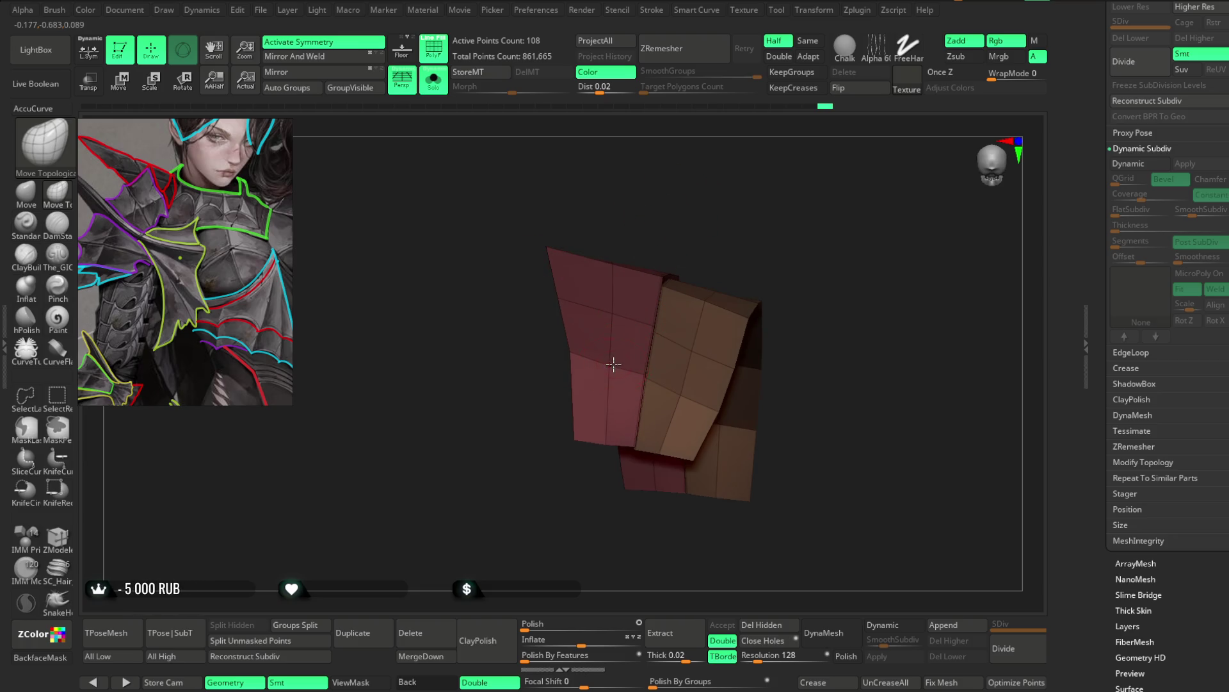
{"action": "mouse_move", "coordinate": [548, 451]}
{"action": "left_mouse_down"}
{"action": "mouse_move", "coordinate": [692, 231]}
{"action": "mouse_move", "coordinate": [708, 333]}
{"action": "mouse_move", "coordinate": [723, 286]}
{"action": "mouse_move", "coordinate": [695, 195]}
{"action": "mouse_move", "coordinate": [651, 151]}
{"action": "mouse_move", "coordinate": [618, 148]}
{"action": "mouse_move", "coordinate": [635, 176]}
{"action": "mouse_move", "coordinate": [661, 173]}
{"action": "mouse_move", "coordinate": [513, 176]}
{"action": "left_mouse_up"}
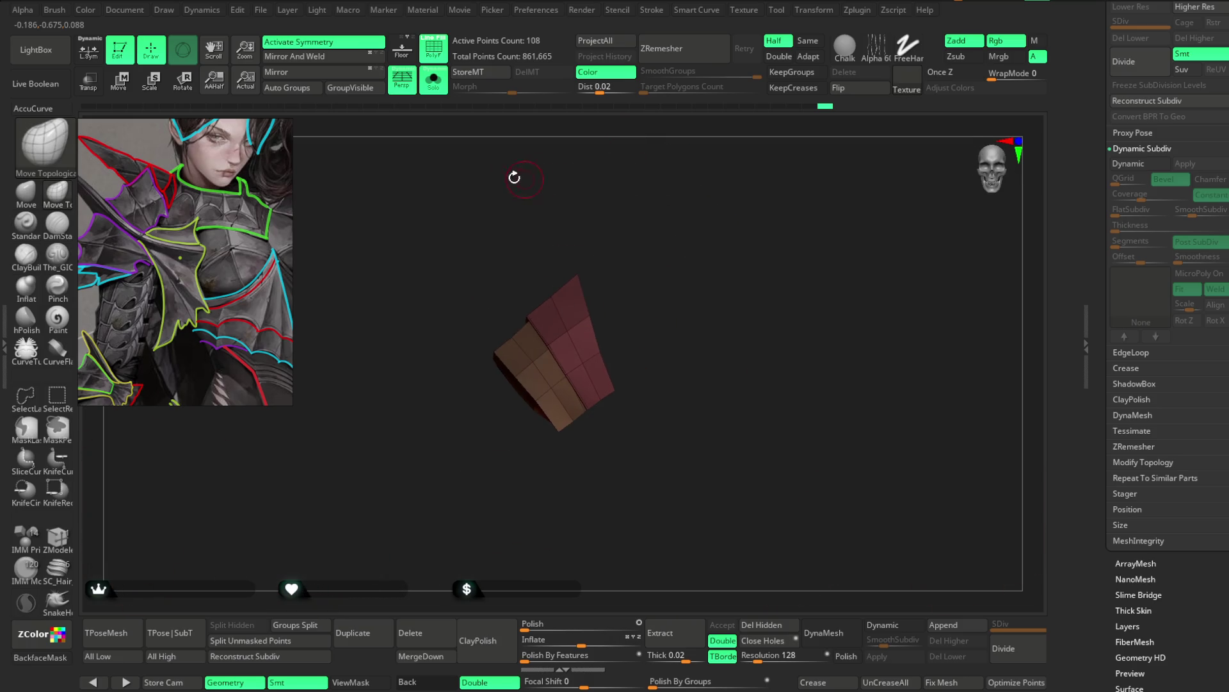
{"action": "left_click", "coordinate": [445, 86]}
{"action": "mouse_move", "coordinate": [702, 261]}
{"action": "left_mouse_down", "text": "alt"}
{"action": "mouse_move", "coordinate": [666, 241]}
{"action": "mouse_move", "coordinate": [598, 316]}
{"action": "mouse_move", "coordinate": [673, 293]}
{"action": "left_mouse_up", "text": "alt"}
{"action": "key", "text": "space"}
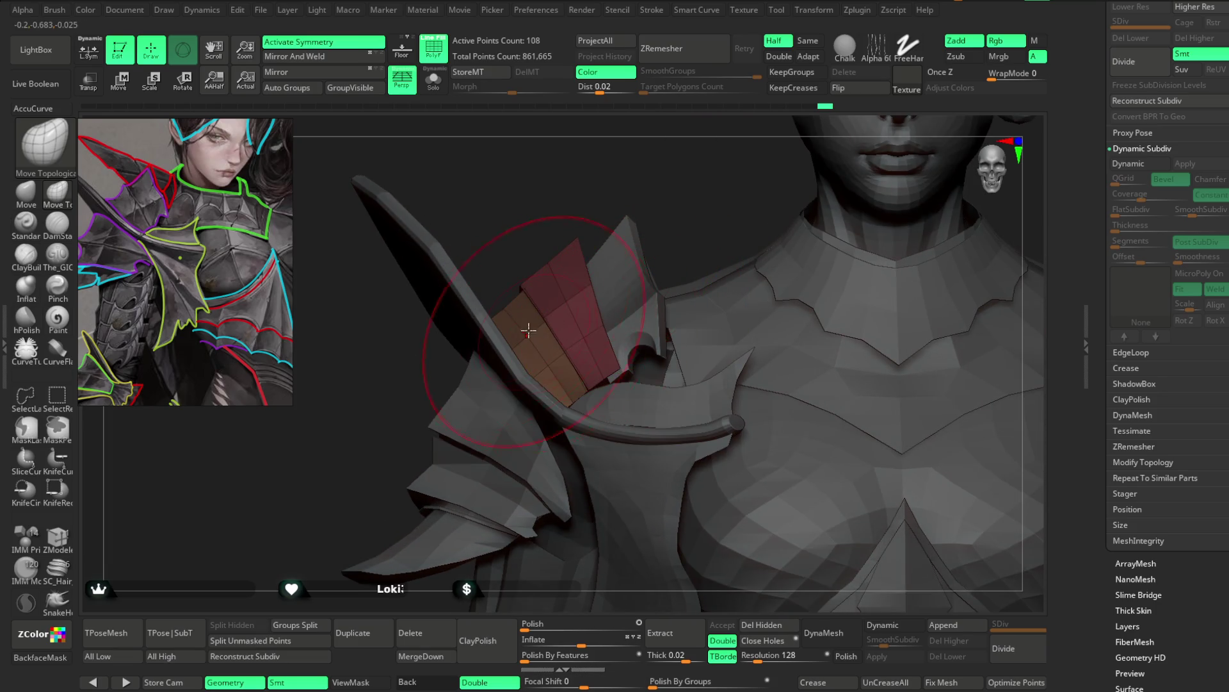
Step: Turn Solo on for the red-and-orange plate and orbit it from several sides
{"action": "left_click", "coordinate": [433, 81]}
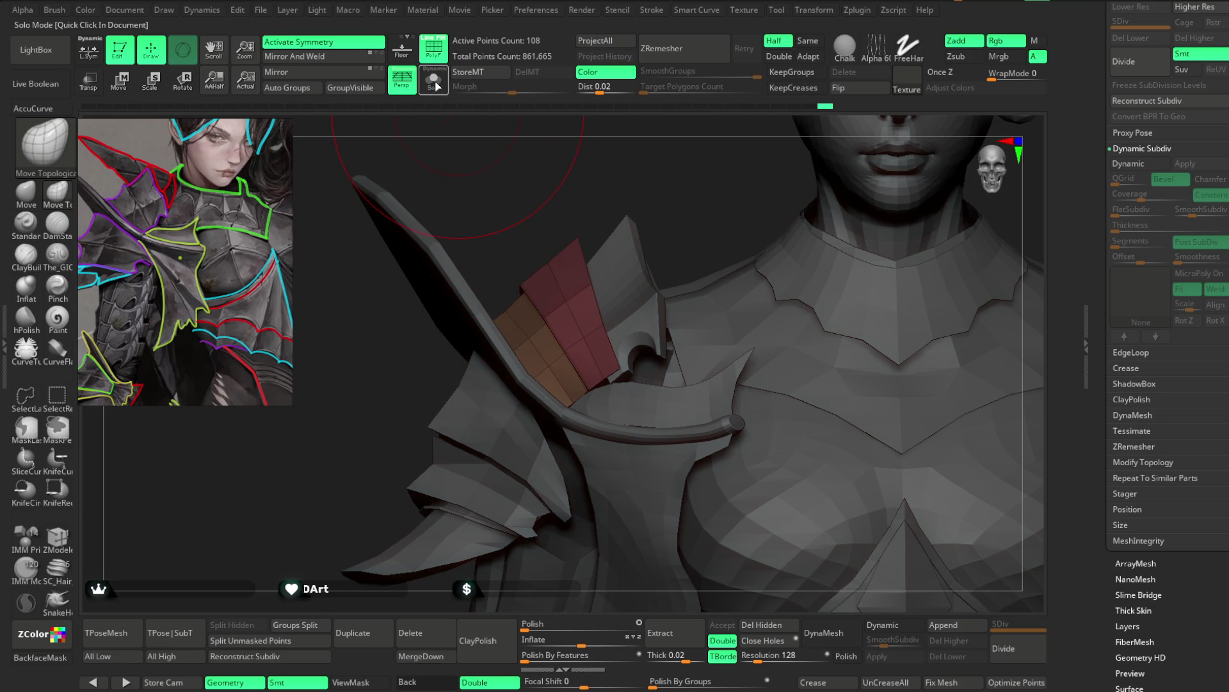
{"action": "mouse_move", "coordinate": [692, 162]}
{"action": "left_mouse_down"}
{"action": "mouse_move", "coordinate": [596, 360]}
{"action": "mouse_move", "coordinate": [446, 343]}
{"action": "mouse_move", "coordinate": [426, 406]}
{"action": "left_mouse_up"}
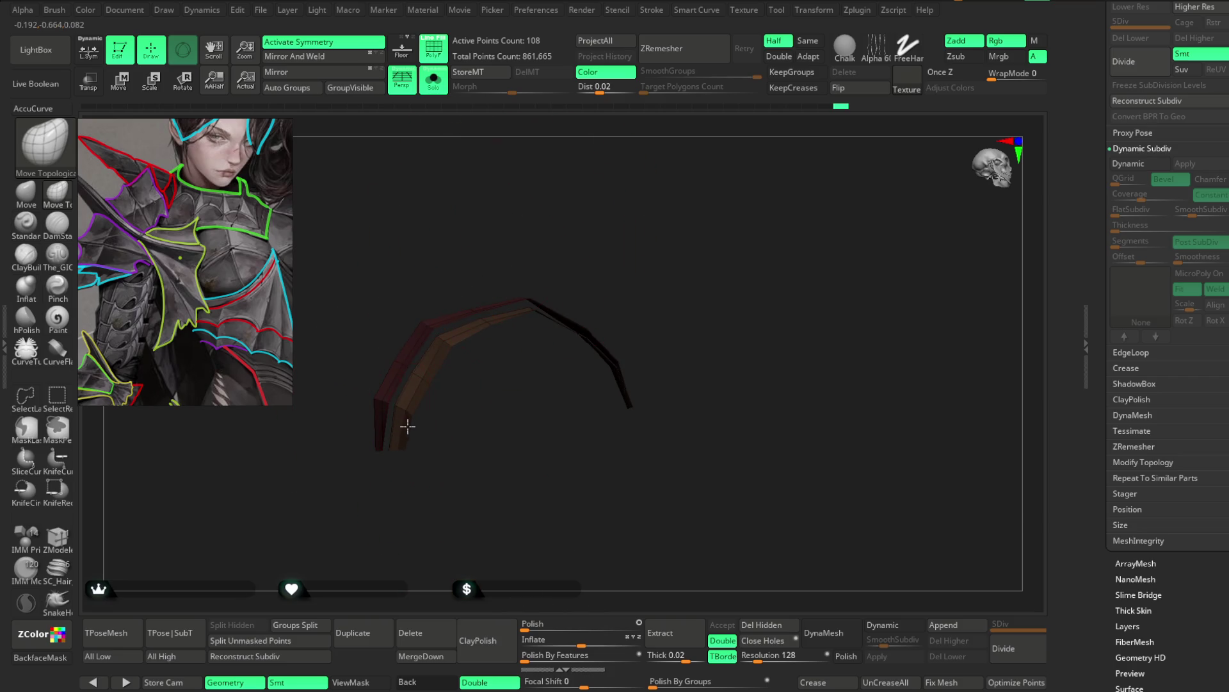
{"action": "mouse_move", "coordinate": [476, 340]}
{"action": "left_mouse_down"}
{"action": "mouse_move", "coordinate": [570, 333]}
{"action": "mouse_move", "coordinate": [694, 199]}
{"action": "left_mouse_up"}
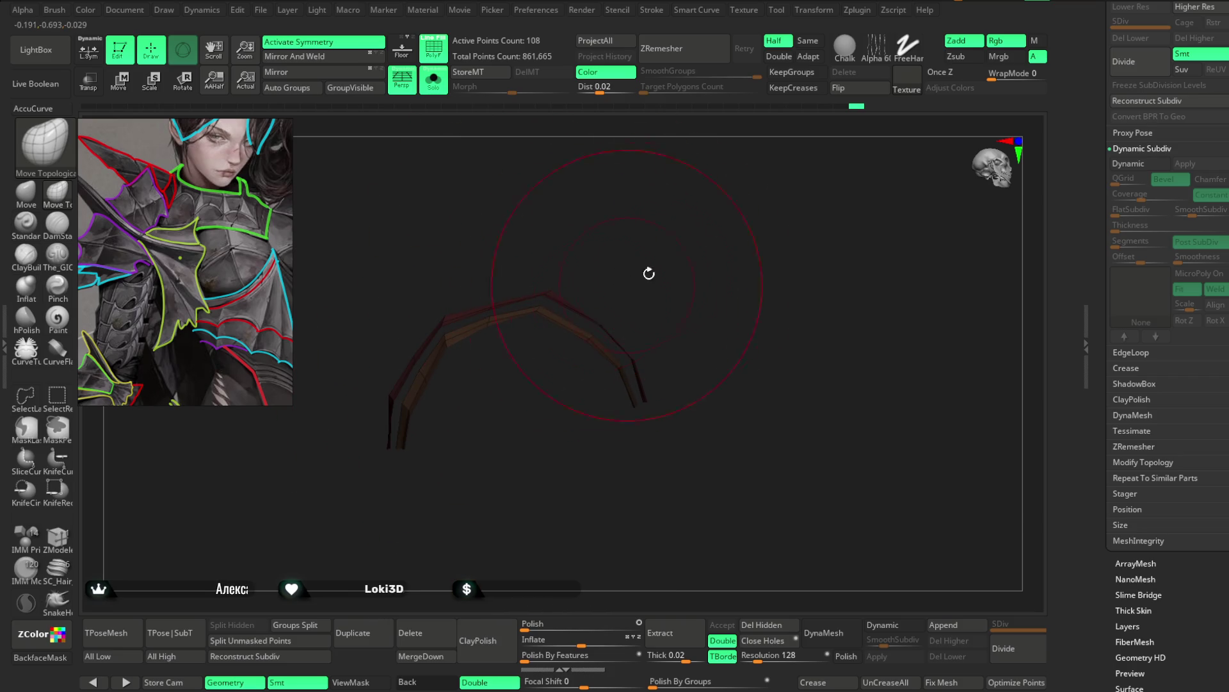
{"action": "key", "text": "space"}
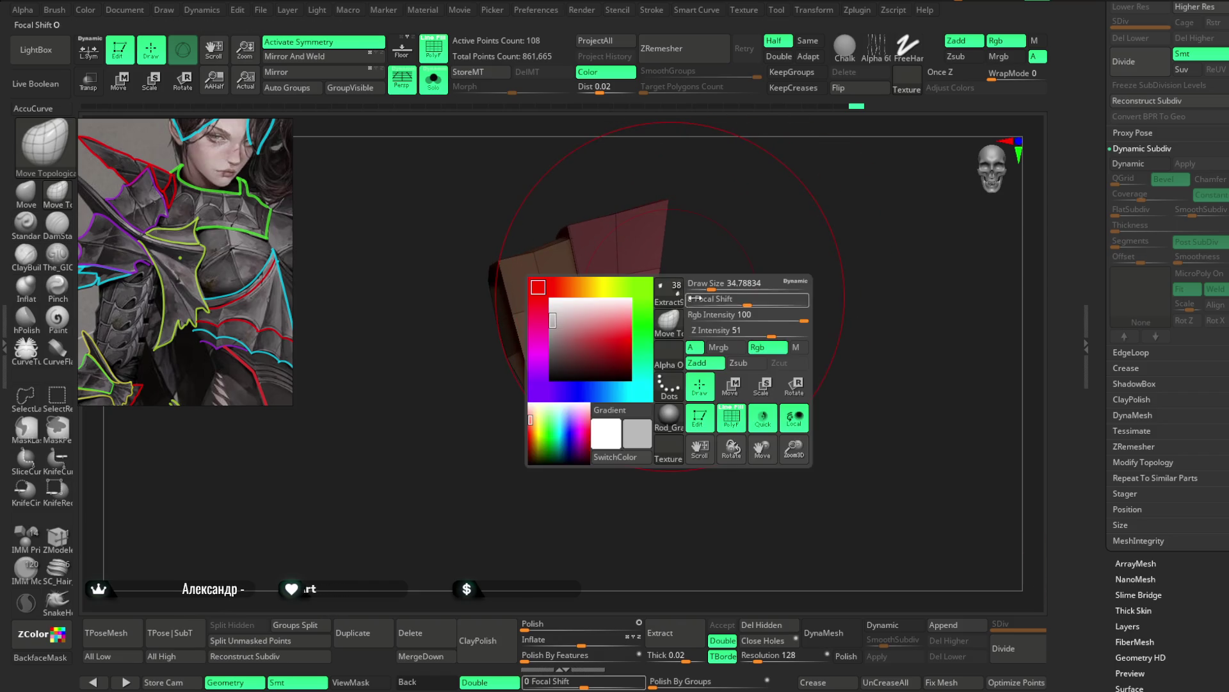
{"action": "mouse_move", "coordinate": [725, 291]}
{"action": "left_mouse_down"}
{"action": "mouse_move", "coordinate": [708, 312]}
{"action": "mouse_move", "coordinate": [725, 411]}
{"action": "mouse_move", "coordinate": [670, 414]}
{"action": "left_mouse_up"}
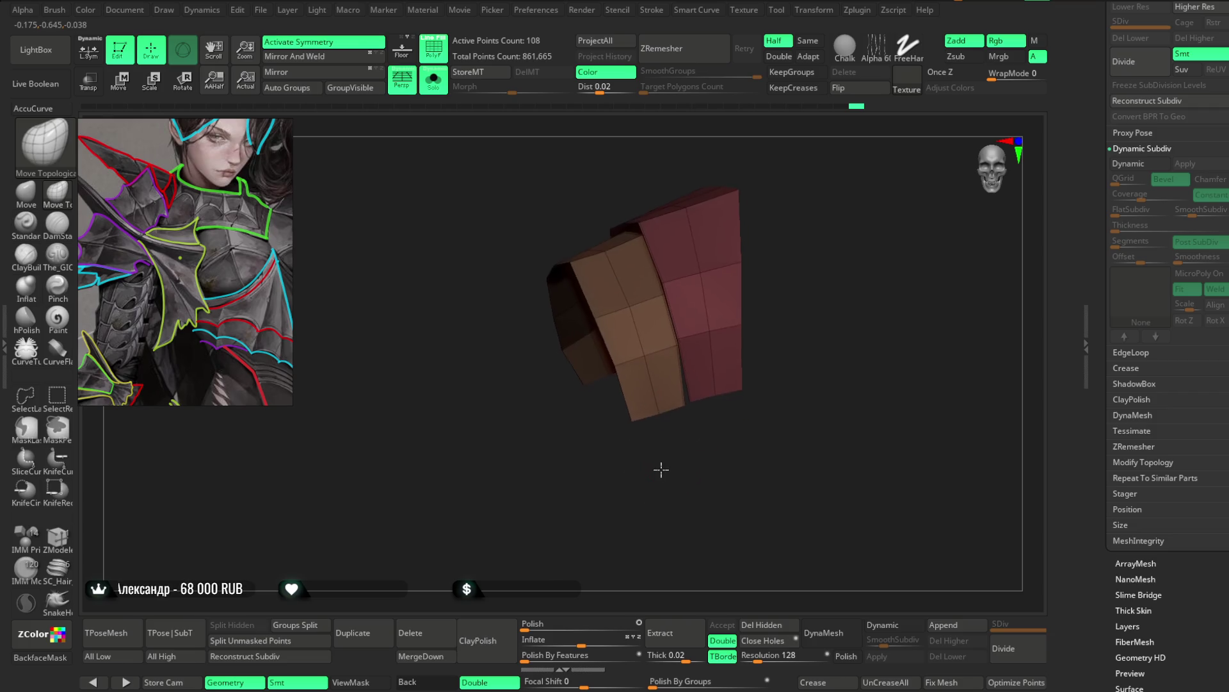
{"action": "key", "text": "space"}
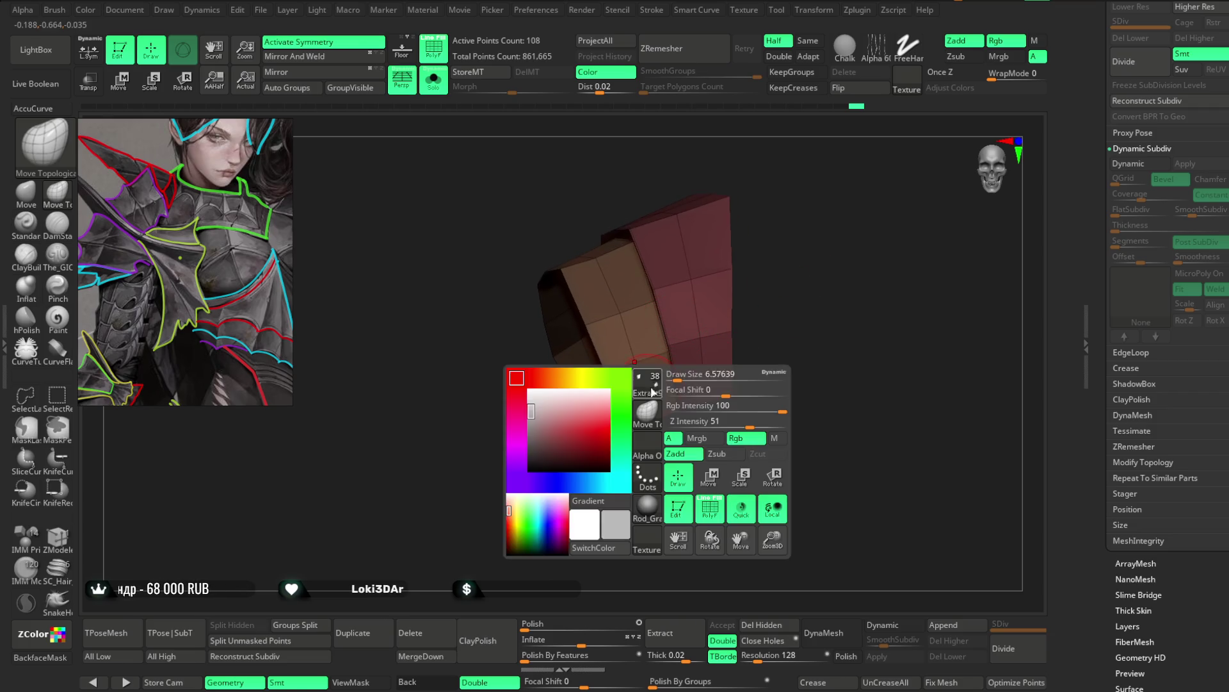
Step: Save the project with Ctrl+S, then go to File to load another project
{"action": "mouse_move", "coordinate": [653, 415]}
{"action": "left_mouse_down"}
{"action": "mouse_move", "coordinate": [645, 463]}
{"action": "mouse_move", "coordinate": [632, 413]}
{"action": "mouse_move", "coordinate": [659, 458]}
{"action": "mouse_move", "coordinate": [693, 318]}
{"action": "left_mouse_up"}
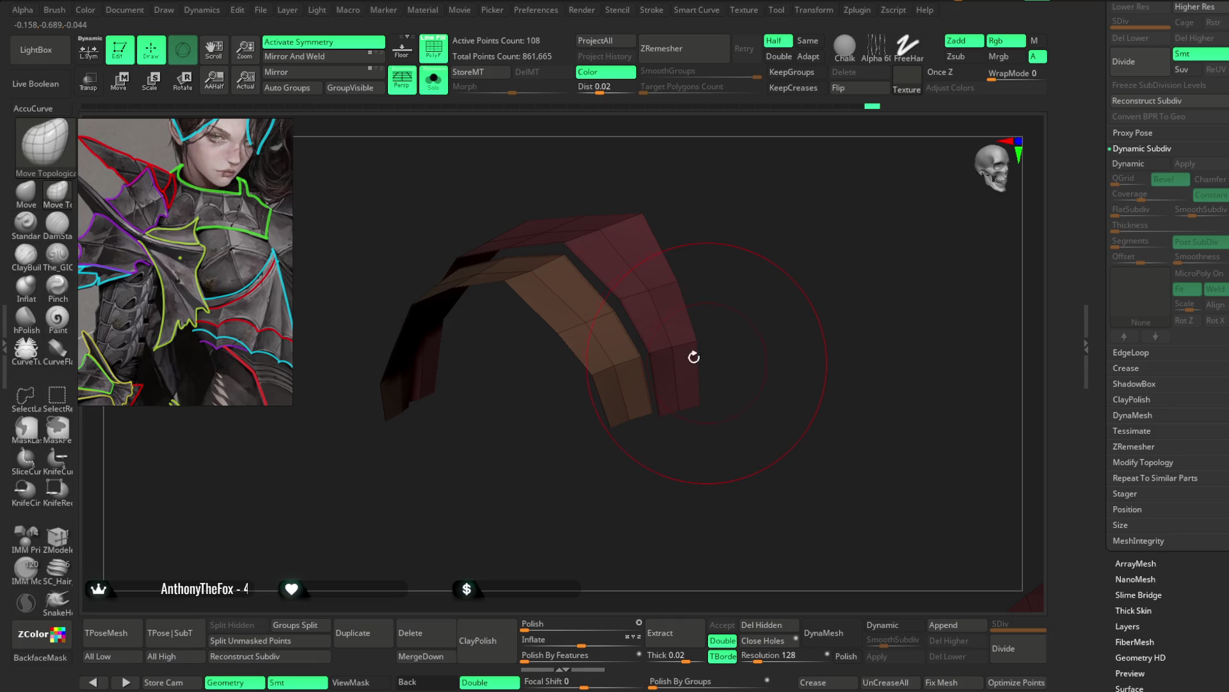
{"action": "left_click", "coordinate": [260, 10]}
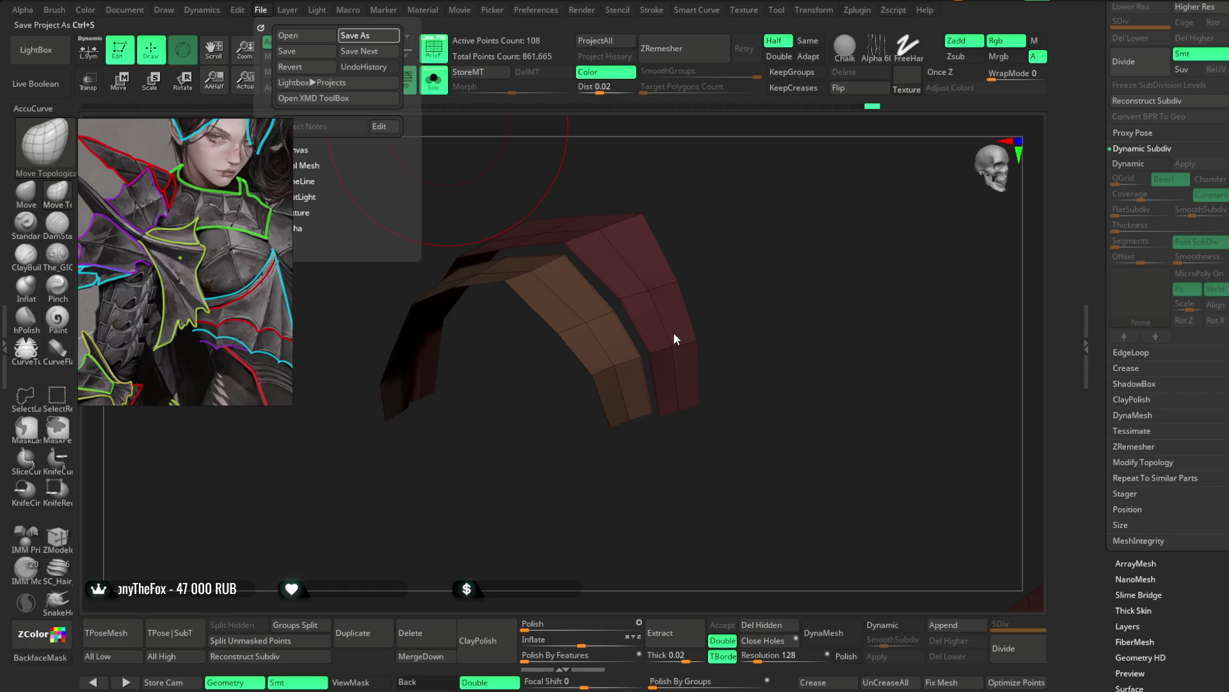
{"action": "key", "text": "ctrl+s"}
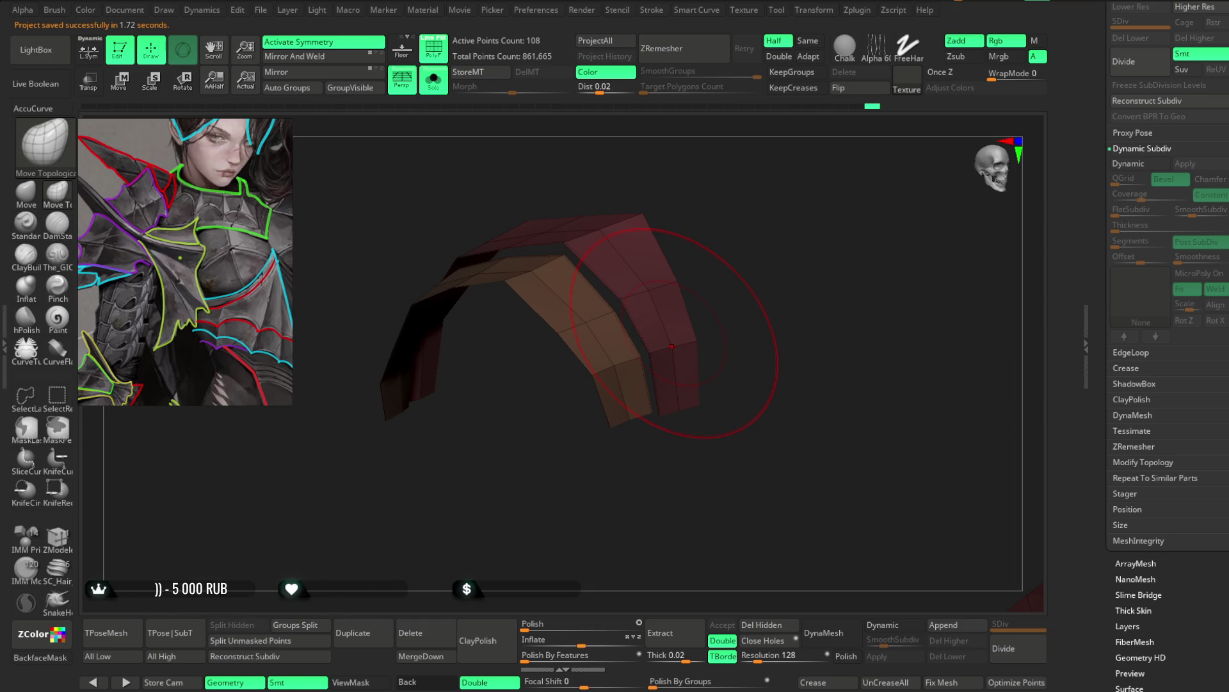
{"action": "left_click", "coordinate": [260, 9]}
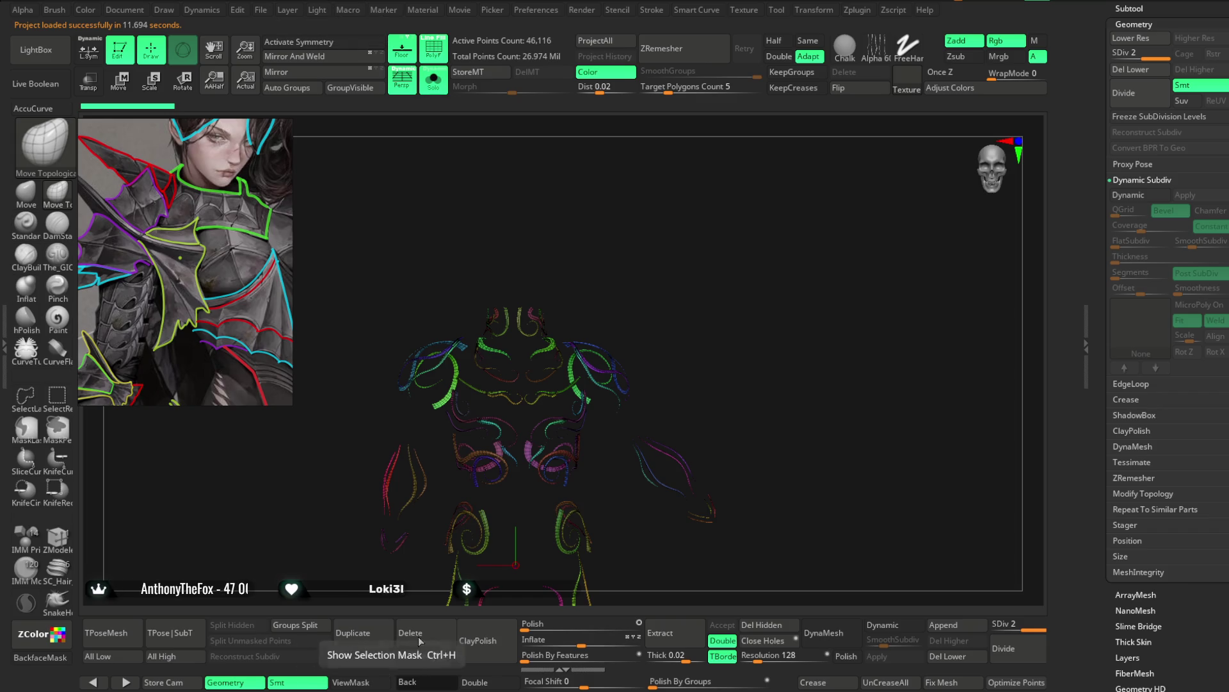
Step: Turn Solo off on the jackal warrior and inspect its torso, legs and sword from several angles
{"action": "left_click", "coordinate": [434, 84]}
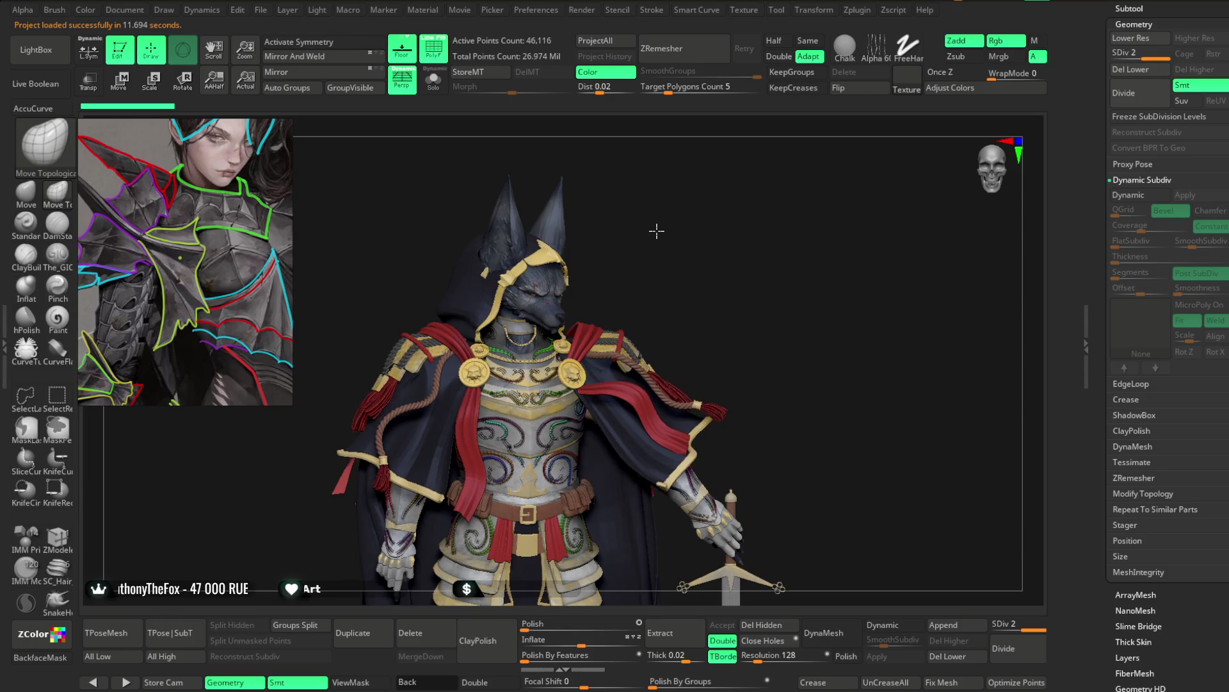
{"action": "left_click_drag", "start_coordinate": [655, 226], "coordinate": [655, 222]}
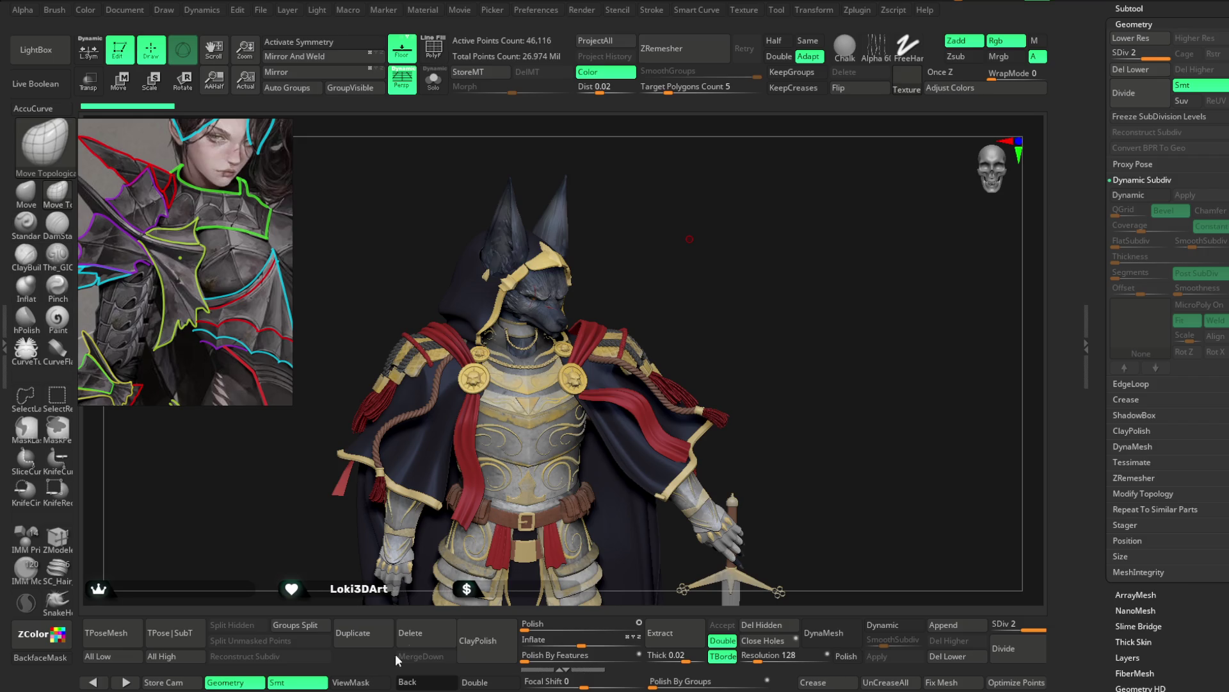
{"action": "left_click_drag", "start_coordinate": [685, 288], "coordinate": [698, 283]}
{"action": "mouse_move", "coordinate": [807, 379]}
{"action": "left_mouse_down", "text": "alt"}
{"action": "mouse_move", "coordinate": [823, 145]}
{"action": "mouse_move", "coordinate": [848, 269]}
{"action": "mouse_move", "coordinate": [846, 255]}
{"action": "mouse_move", "coordinate": [825, 256]}
{"action": "left_mouse_up", "text": "alt"}
{"action": "mouse_move", "coordinate": [795, 217]}
{"action": "left_mouse_down", "text": "alt"}
{"action": "mouse_move", "coordinate": [799, 315]}
{"action": "mouse_move", "coordinate": [800, 272]}
{"action": "mouse_move", "coordinate": [876, 245]}
{"action": "mouse_move", "coordinate": [861, 267]}
{"action": "mouse_move", "coordinate": [864, 326]}
{"action": "mouse_move", "coordinate": [919, 298]}
{"action": "mouse_move", "coordinate": [894, 262]}
{"action": "left_mouse_up", "text": "alt"}
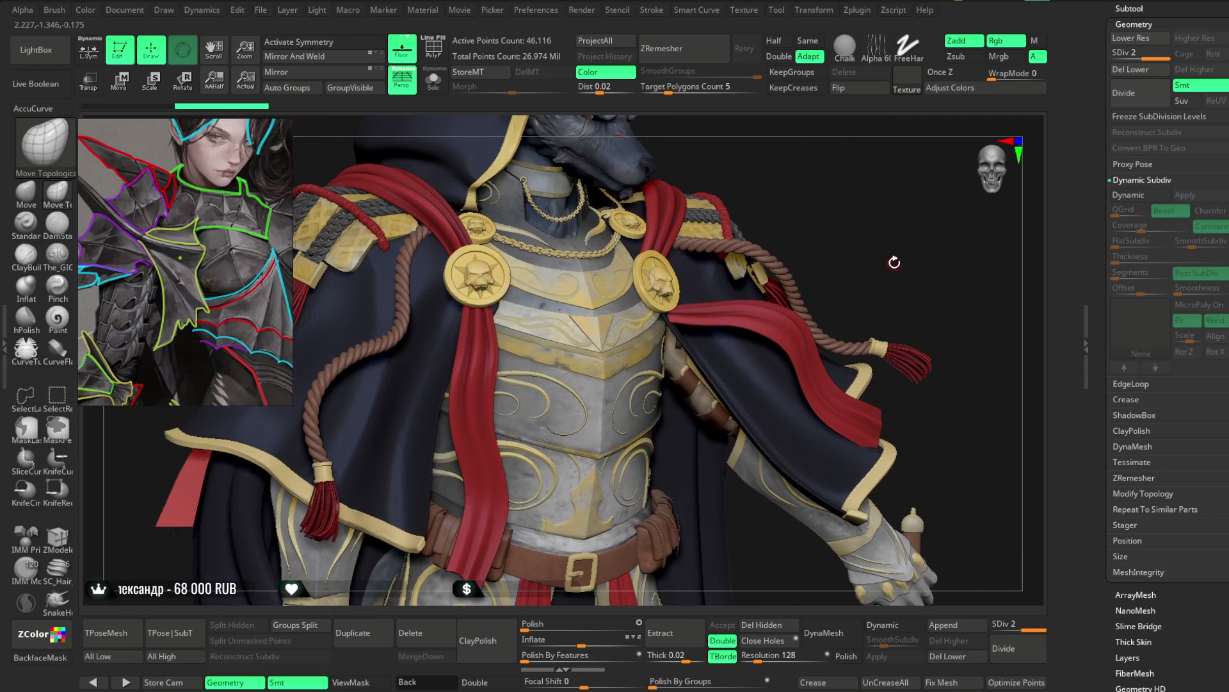
{"action": "mouse_move", "coordinate": [958, 240]}
{"action": "left_mouse_down"}
{"action": "mouse_move", "coordinate": [944, 227]}
{"action": "mouse_move", "coordinate": [824, 294]}
{"action": "mouse_move", "coordinate": [733, 198]}
{"action": "mouse_move", "coordinate": [831, 278]}
{"action": "mouse_move", "coordinate": [844, 246]}
{"action": "left_mouse_up"}
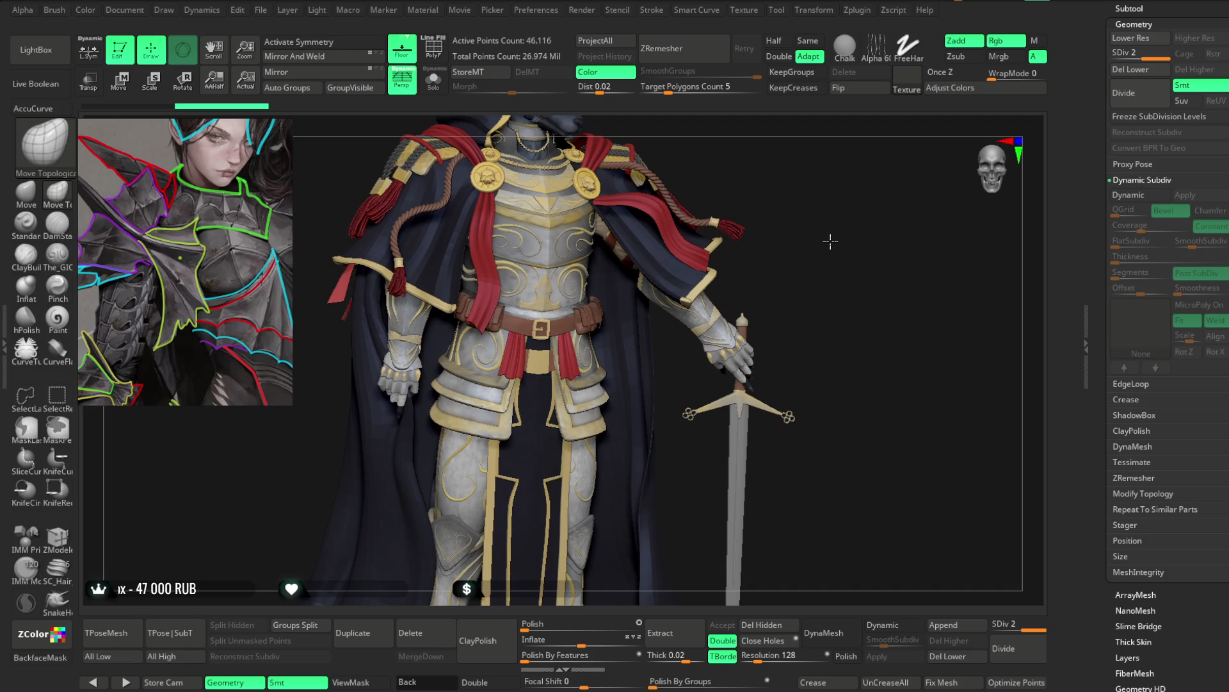
Step: Reload the female armored character project via File > Open and orbit around the bust
{"action": "left_click", "coordinate": [261, 12]}
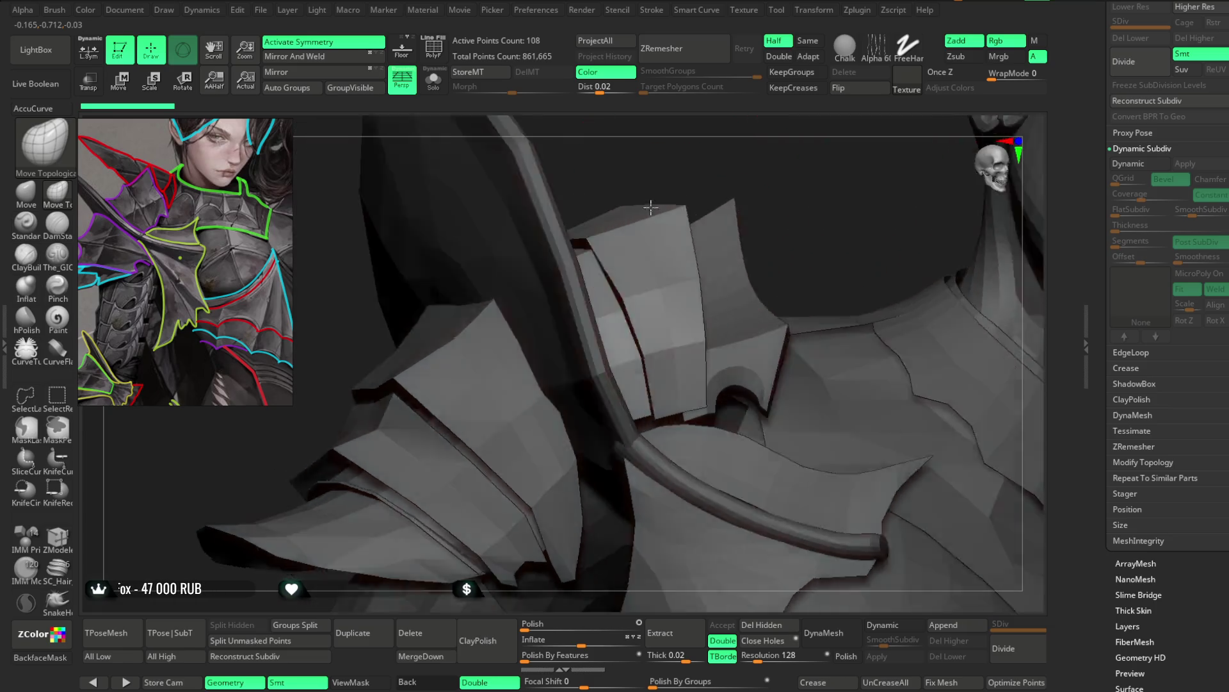
{"action": "mouse_move", "coordinate": [729, 351]}
{"action": "right_mouse_down"}
{"action": "mouse_move", "coordinate": [646, 187]}
{"action": "mouse_move", "coordinate": [827, 290]}
{"action": "right_mouse_up"}
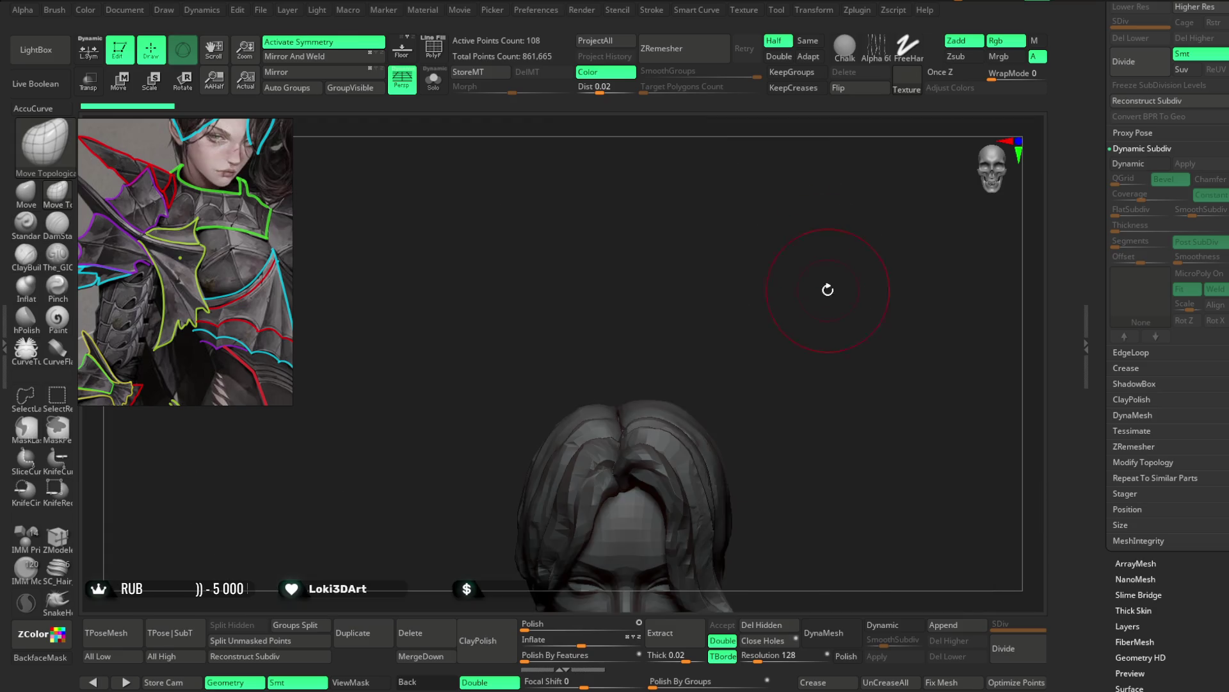
Step: Solo the shoulder plate, show its PolyFrame with Shift+F and make the brush much smaller
{"action": "right_click_drag", "start_coordinate": [827, 289], "coordinate": [428, 356]}
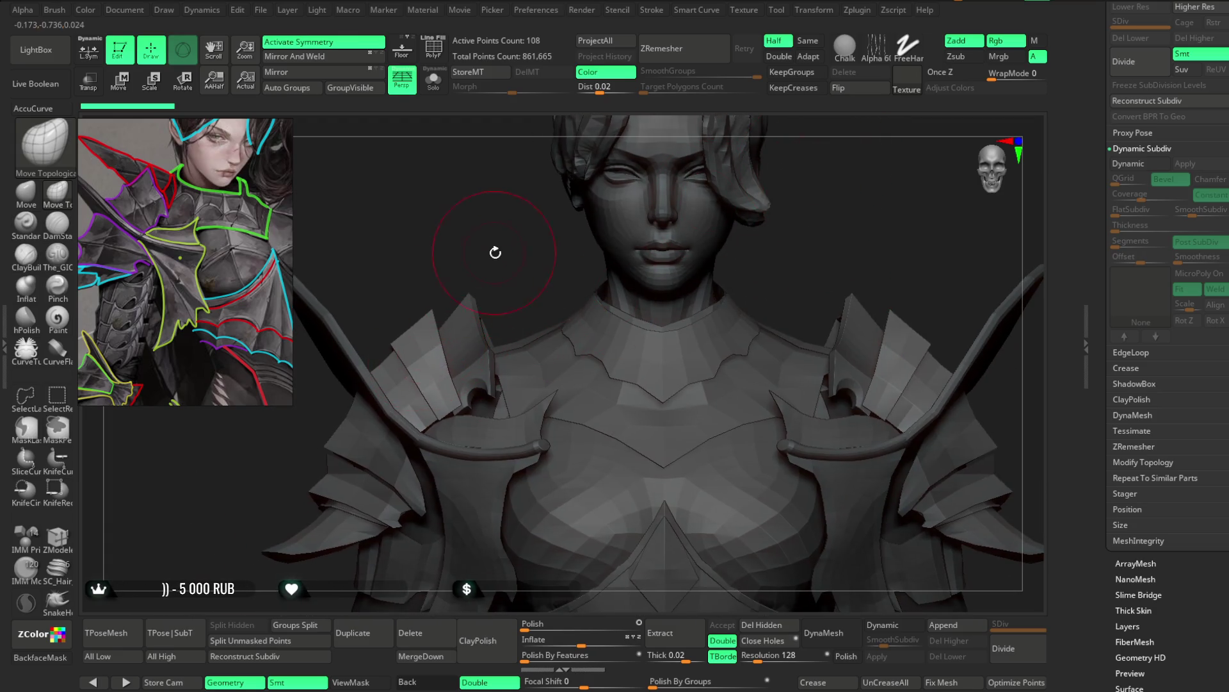
{"action": "right_click_drag", "start_coordinate": [495, 253], "coordinate": [591, 209], "text": "ctrl"}
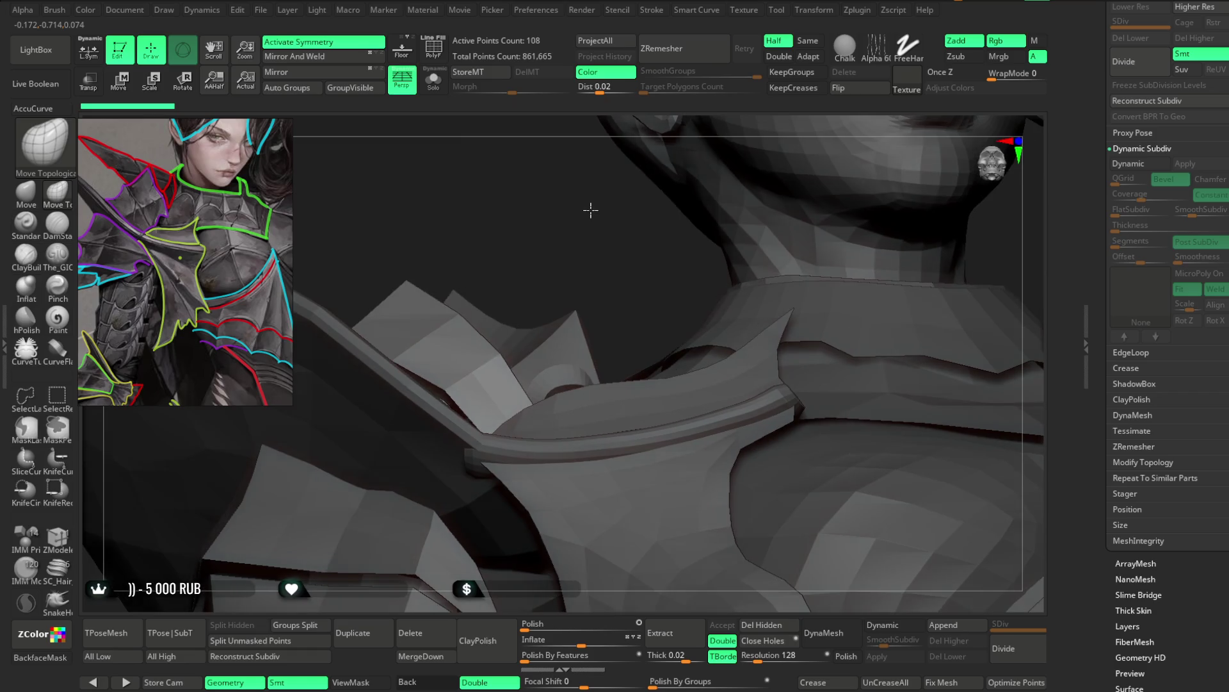
{"action": "left_click", "coordinate": [433, 82]}
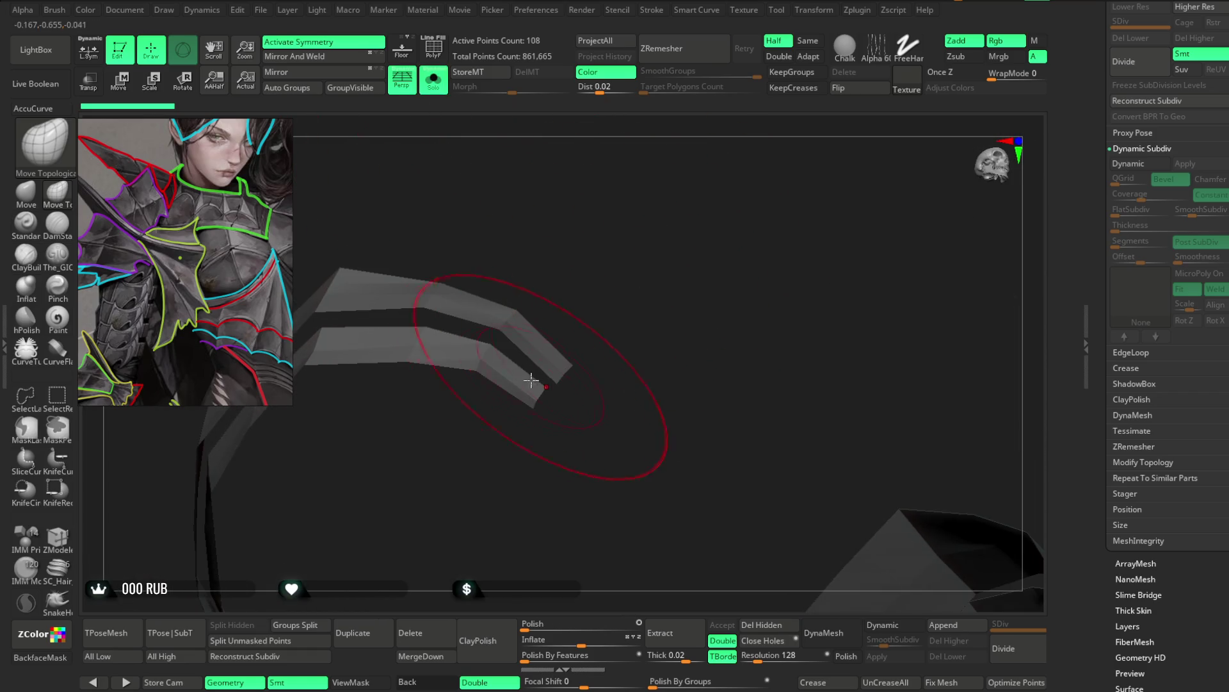
{"action": "key", "text": "shift+f"}
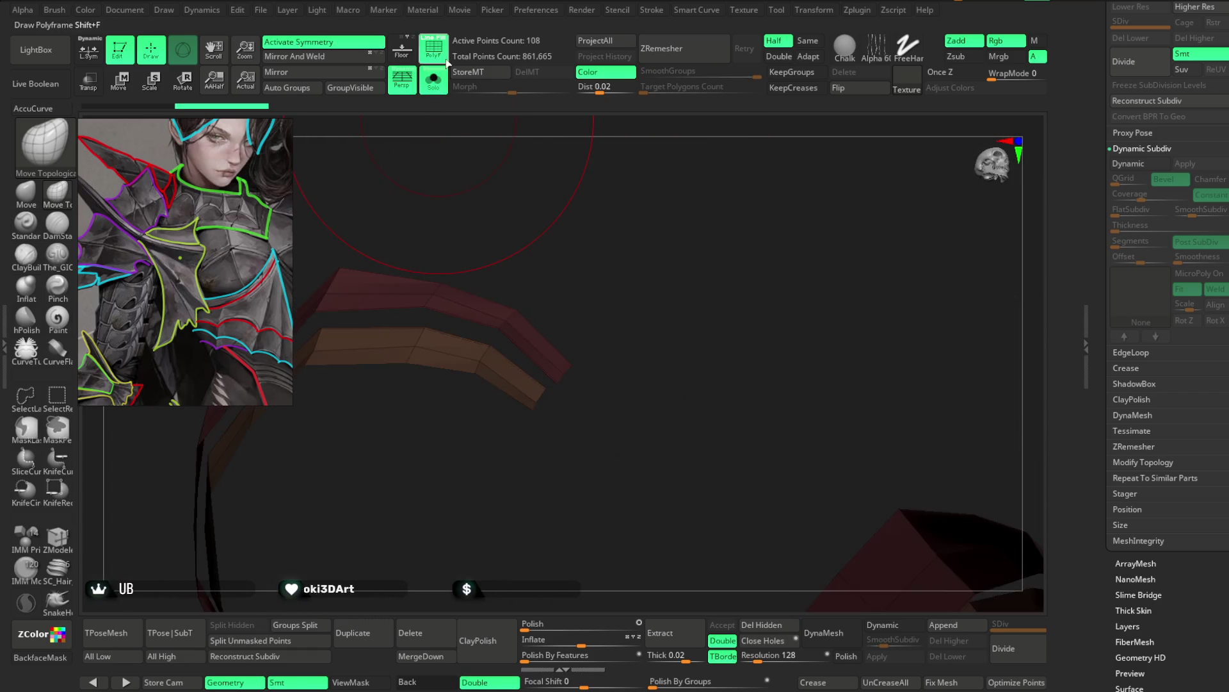
{"action": "left_click_drag", "start_coordinate": [628, 306], "coordinate": [599, 378]}
{"action": "left_click_drag", "start_coordinate": [527, 367], "coordinate": [529, 374]}
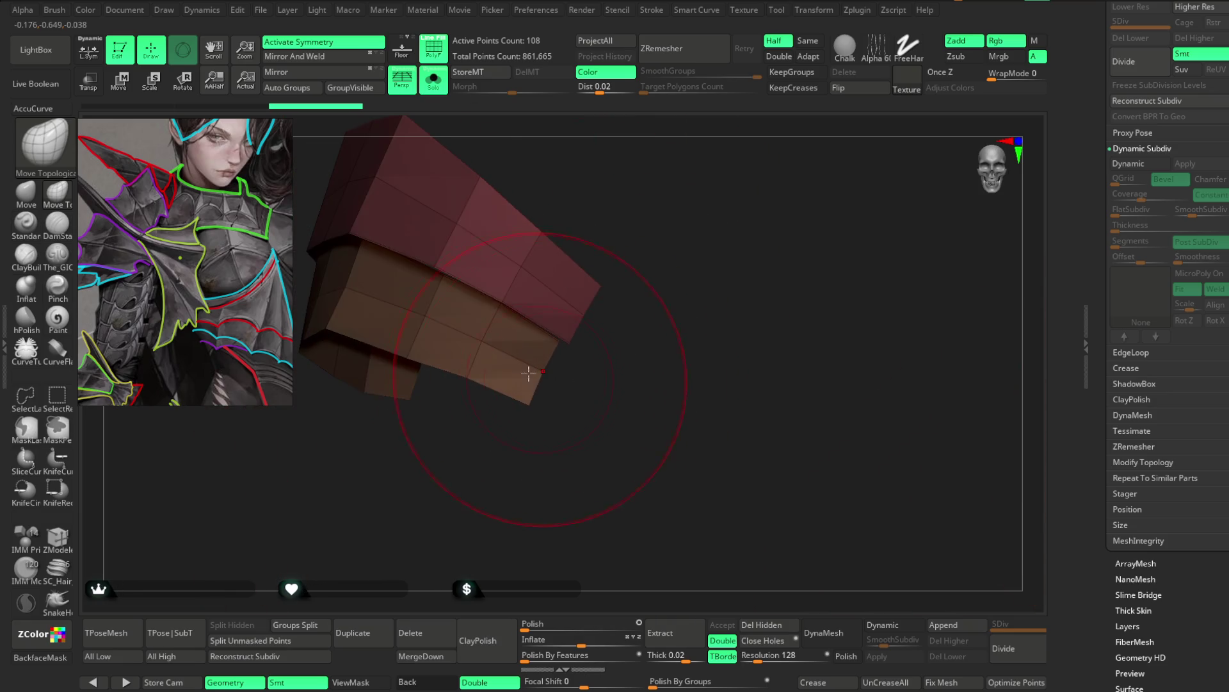
{"action": "key", "text": "space"}
{"action": "left_click_drag", "start_coordinate": [651, 245], "coordinate": [634, 242]}
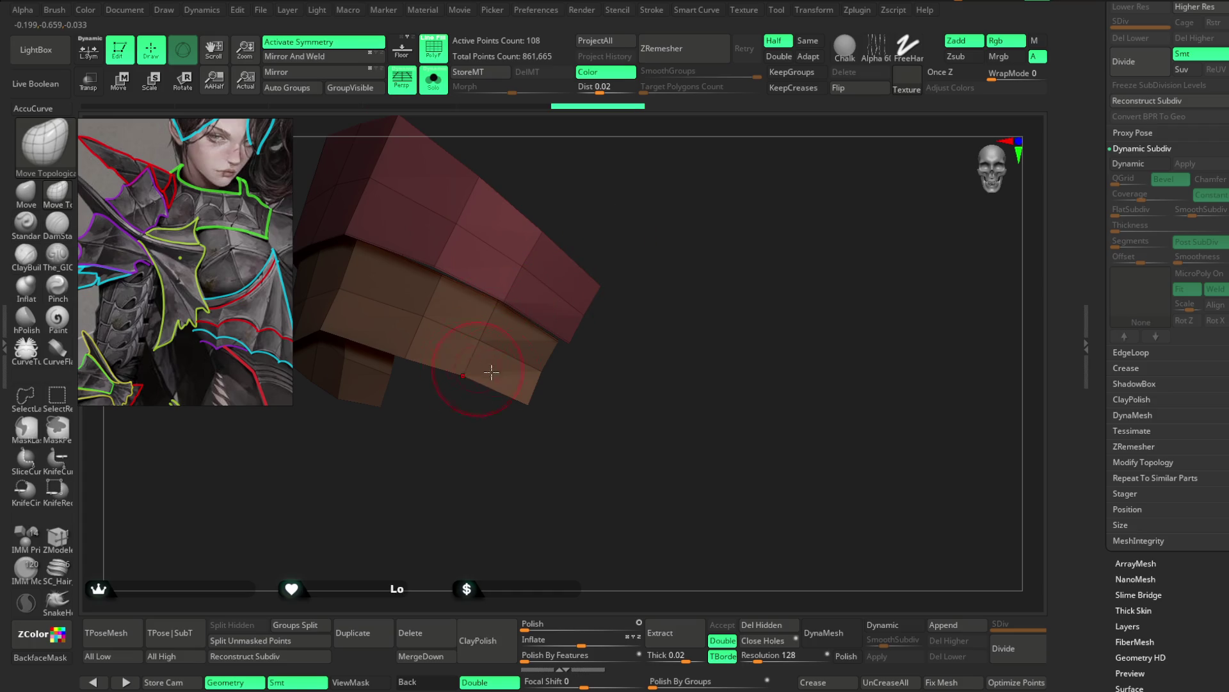
{"action": "left_click_drag", "start_coordinate": [614, 250], "coordinate": [583, 239]}
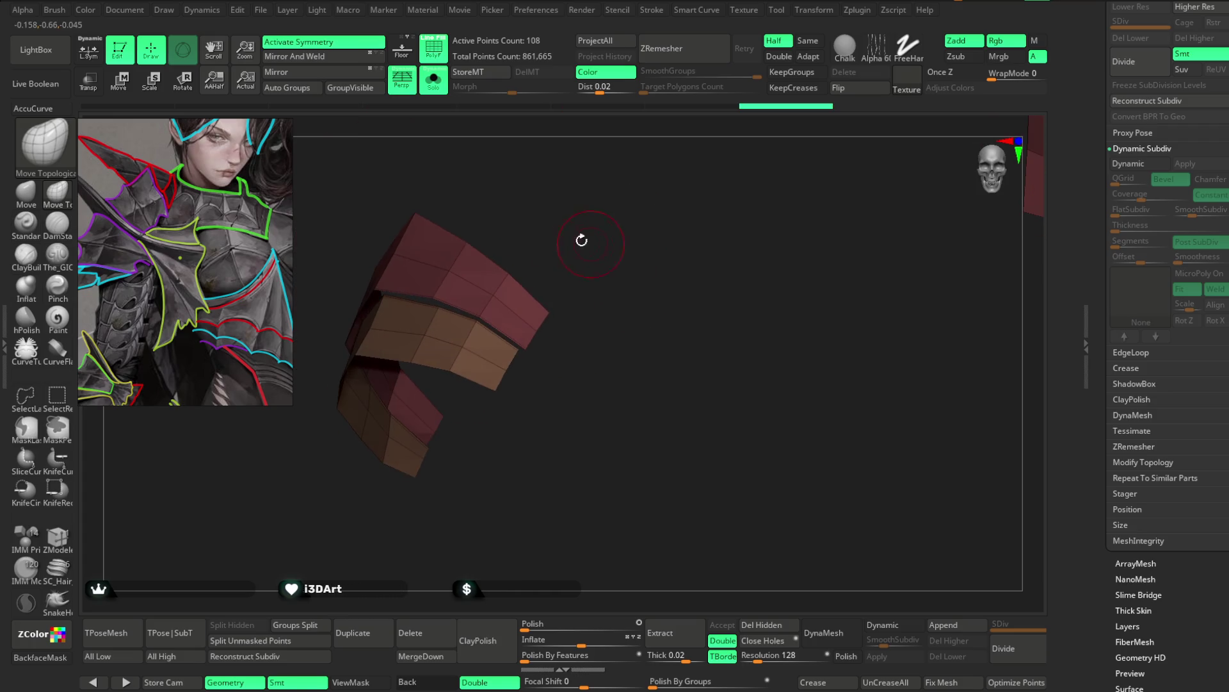
Step: Unsolo to check the plate's fit against the surrounding armor, then isolate it again with Alt+S
{"action": "left_click", "coordinate": [434, 82]}
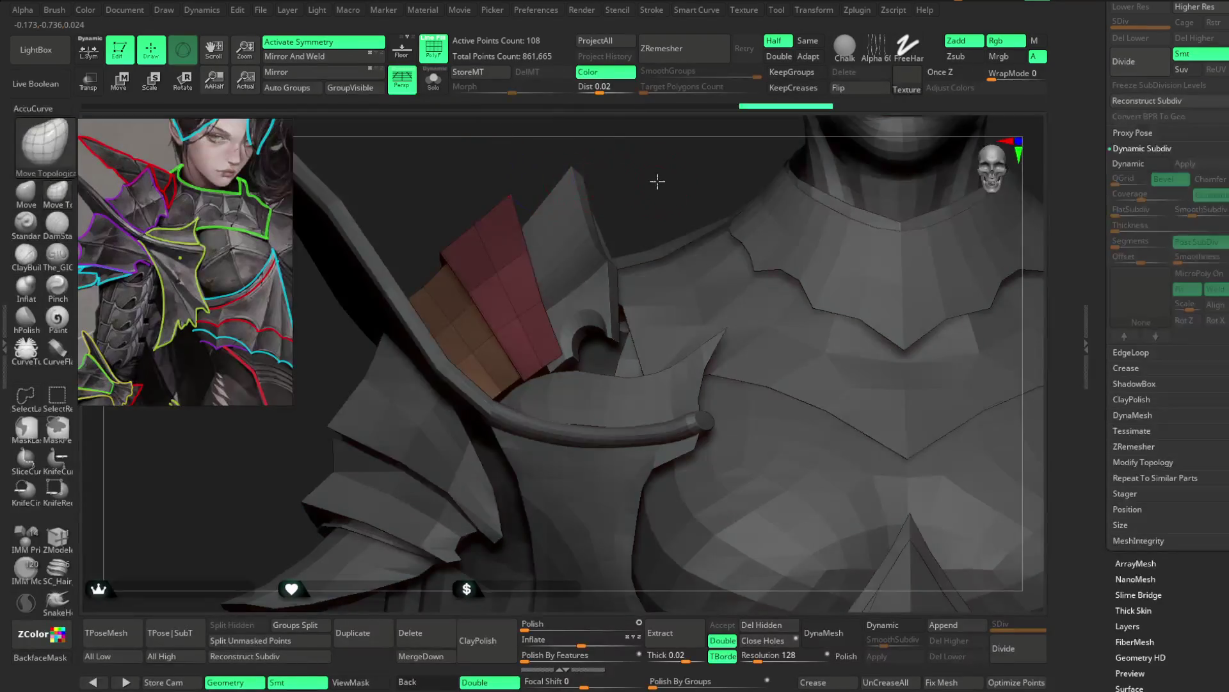
{"action": "left_click_drag", "start_coordinate": [657, 182], "coordinate": [510, 357]}
{"action": "key", "text": "space"}
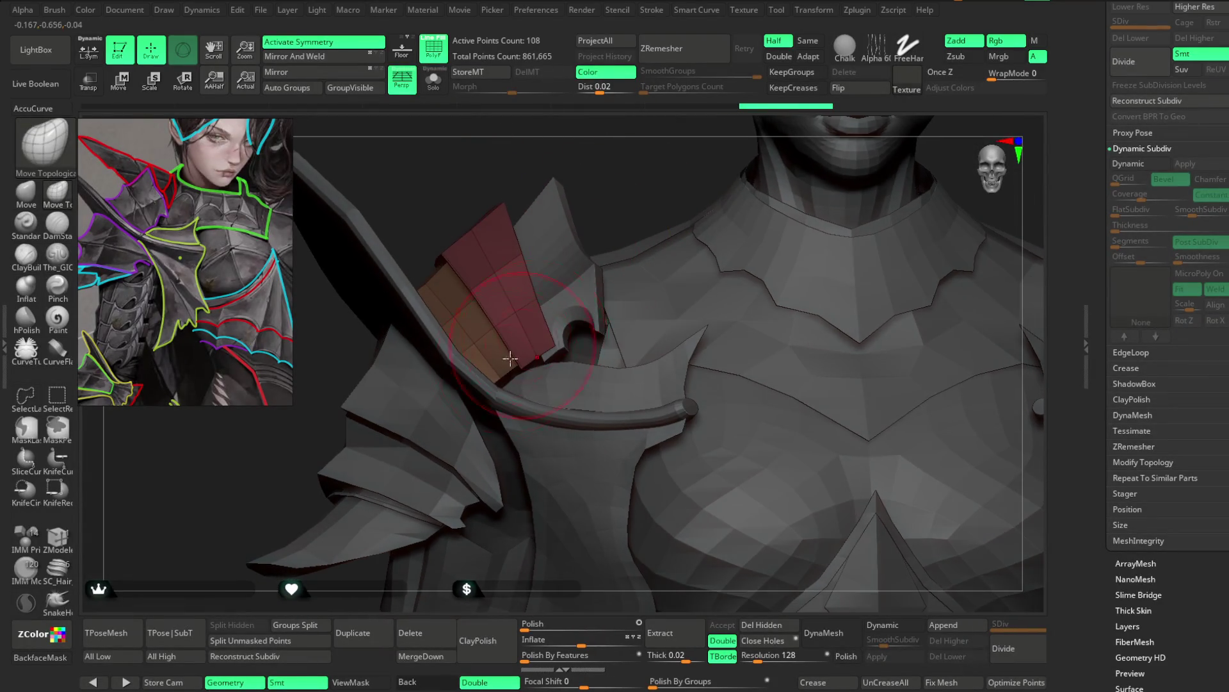
{"action": "mouse_move", "coordinate": [616, 170]}
{"action": "left_mouse_down"}
{"action": "mouse_move", "coordinate": [539, 343]}
{"action": "mouse_move", "coordinate": [528, 301]}
{"action": "left_mouse_up"}
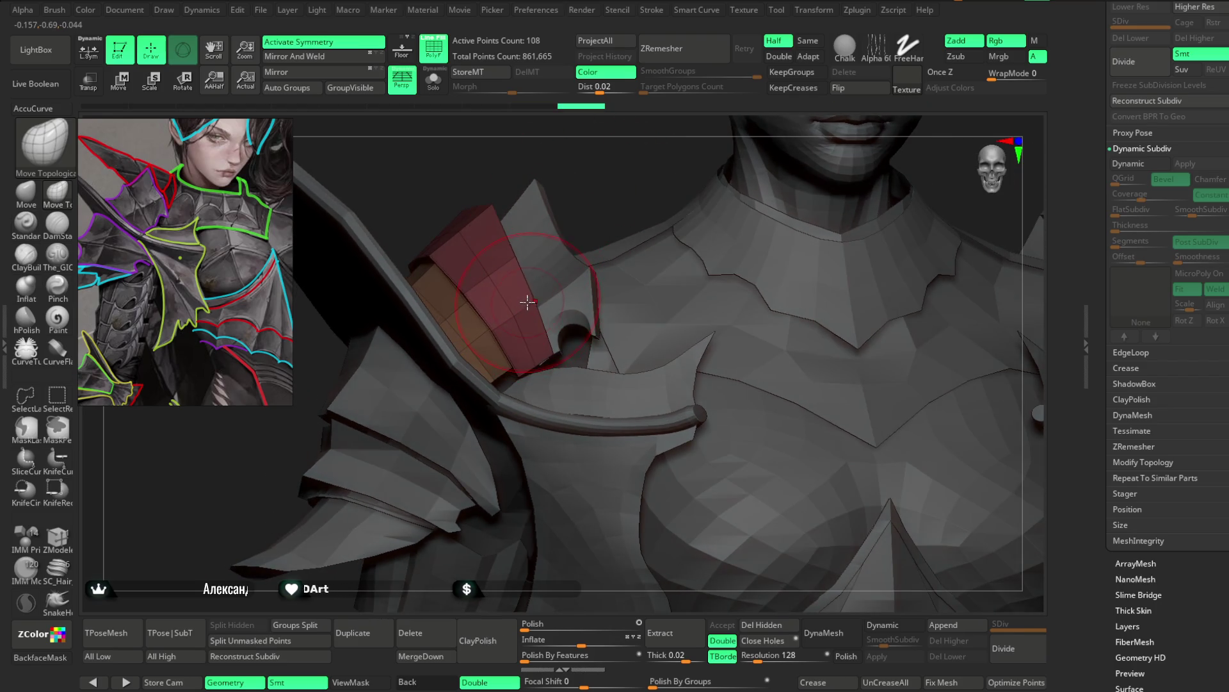
{"action": "left_click_drag", "start_coordinate": [598, 173], "coordinate": [598, 266]}
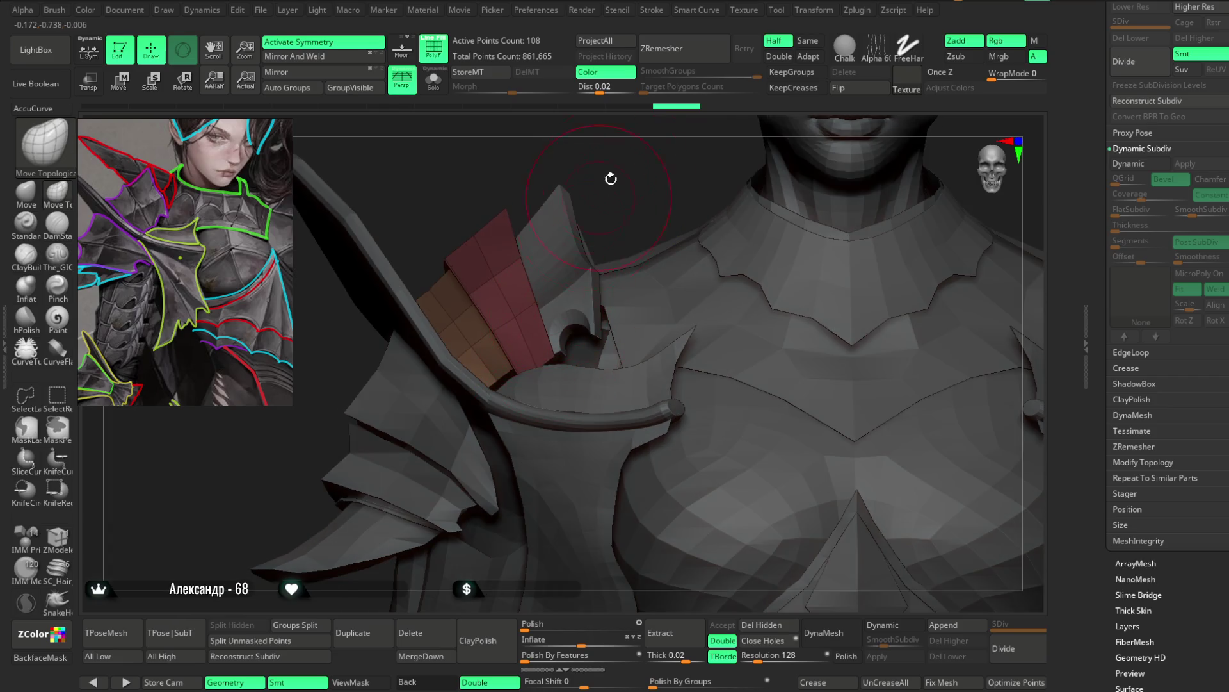
{"action": "left_click_drag", "start_coordinate": [611, 178], "coordinate": [625, 173]}
{"action": "key", "text": "space"}
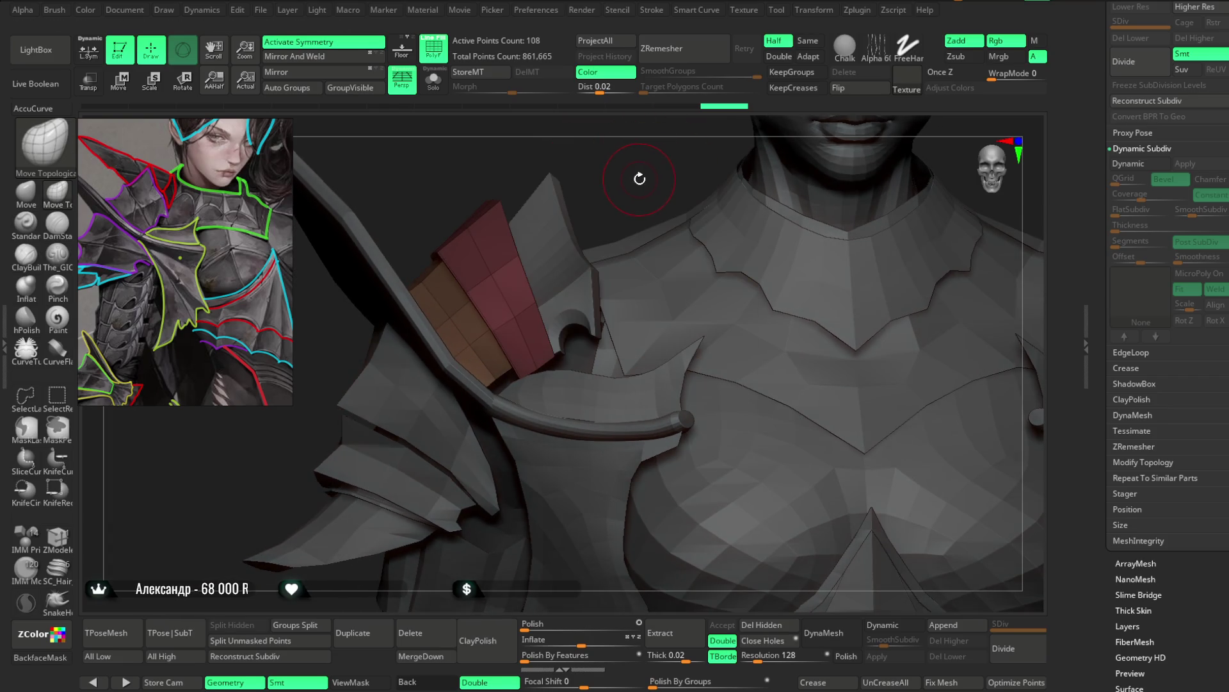
{"action": "left_click_drag", "start_coordinate": [644, 178], "coordinate": [640, 177]}
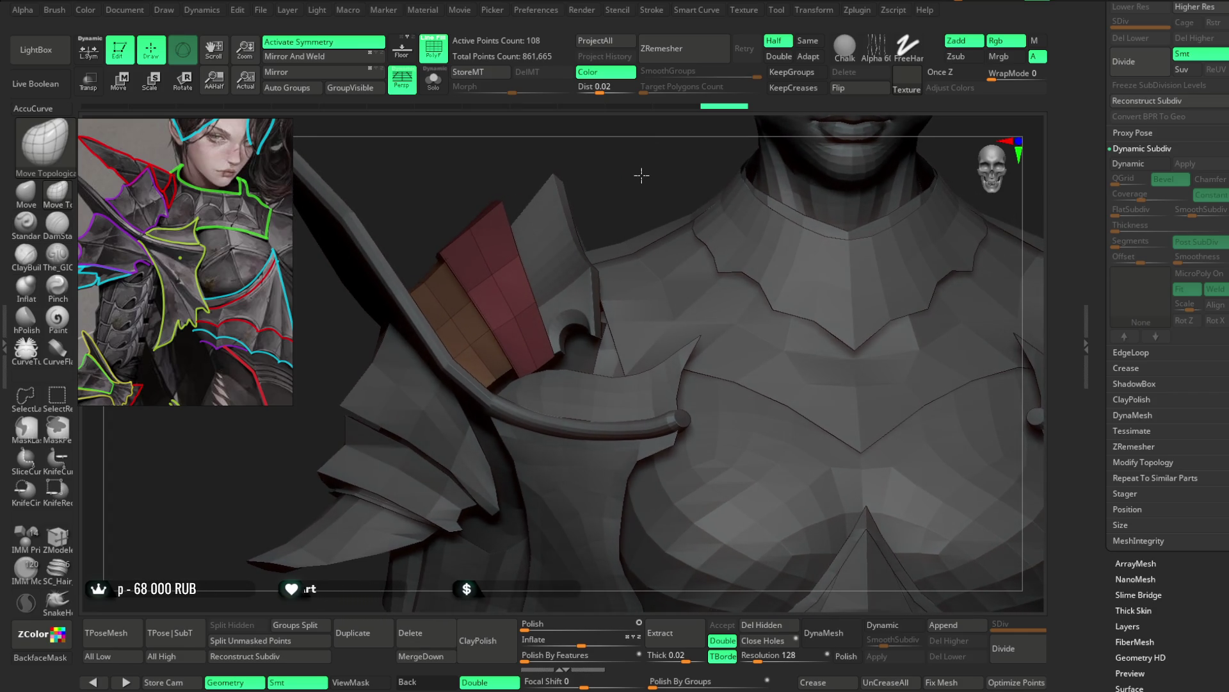
{"action": "left_click_drag", "start_coordinate": [642, 175], "coordinate": [642, 176]}
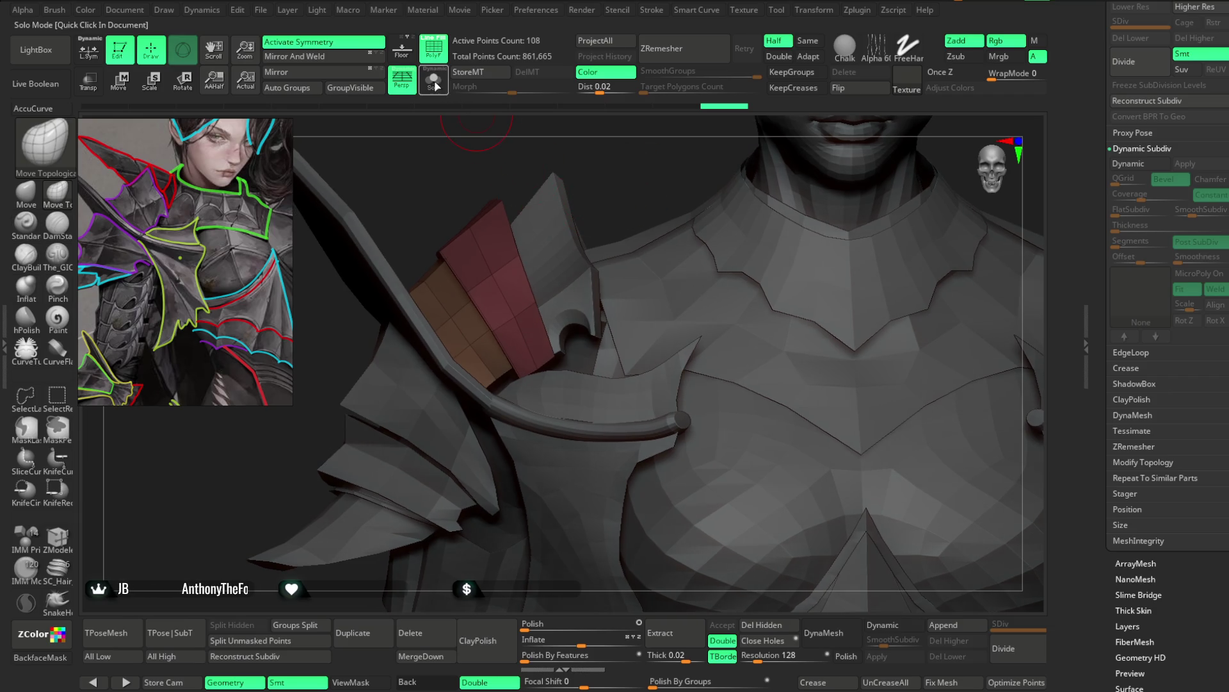
{"action": "key", "text": "alt+s"}
{"action": "mouse_move", "coordinate": [660, 173]}
{"action": "left_mouse_down"}
{"action": "mouse_move", "coordinate": [674, 298]}
{"action": "mouse_move", "coordinate": [666, 212]}
{"action": "mouse_move", "coordinate": [635, 197]}
{"action": "left_mouse_up"}
Step: With ZModeler set to Edge Extrude, pull the red plate's edges out into a new block
{"action": "key", "text": "b"}
{"action": "key", "text": "z"}
{"action": "key", "text": "m"}
{"action": "key", "text": "space"}
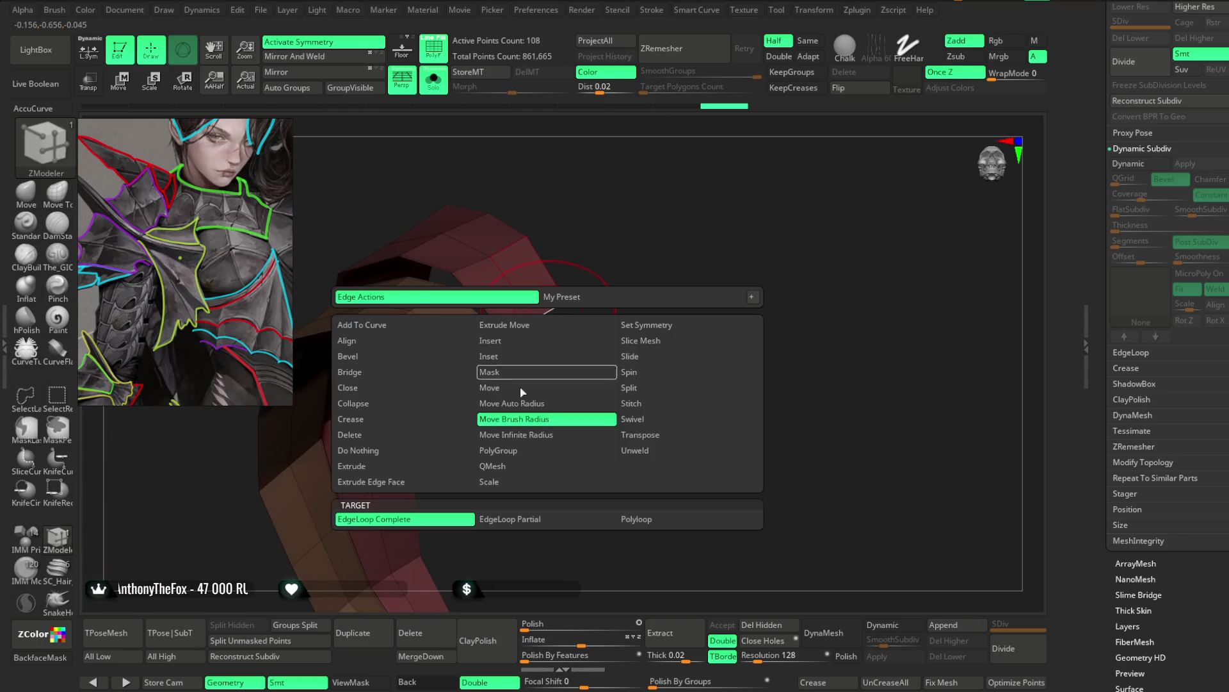
{"action": "left_click", "coordinate": [399, 465]}
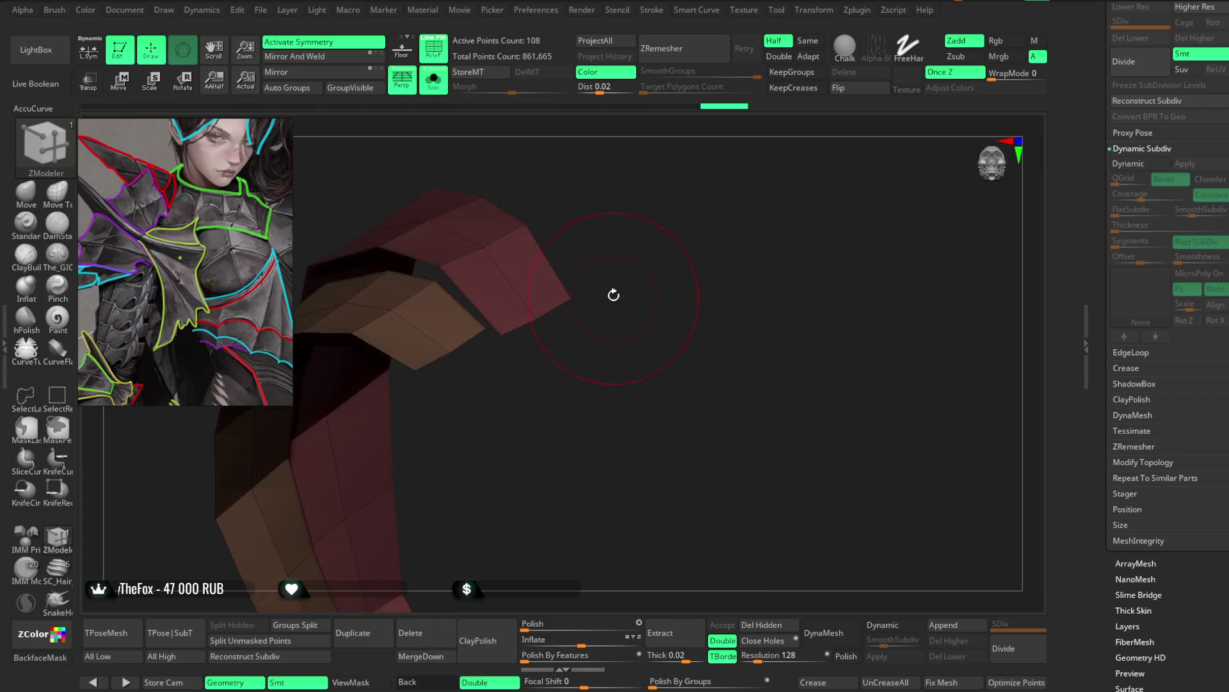
{"action": "left_click_drag", "start_coordinate": [538, 313], "coordinate": [548, 330]}
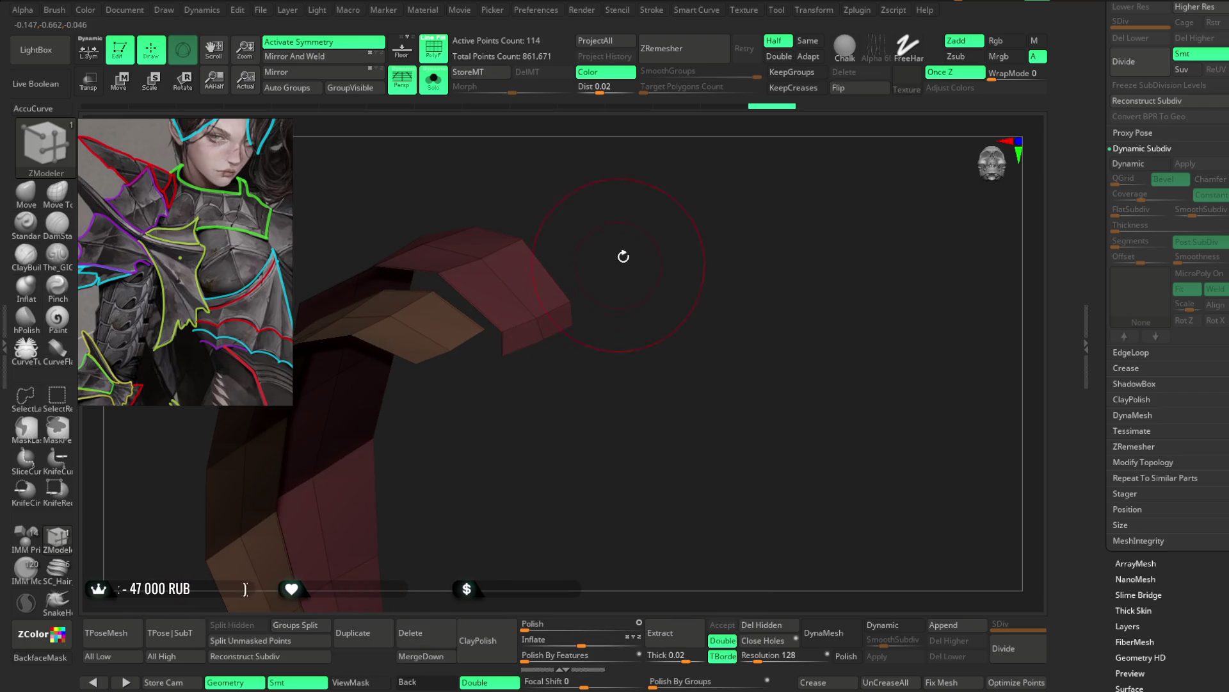
{"action": "left_click_drag", "start_coordinate": [625, 255], "coordinate": [641, 225]}
{"action": "right_click_drag", "start_coordinate": [593, 312], "coordinate": [520, 307]}
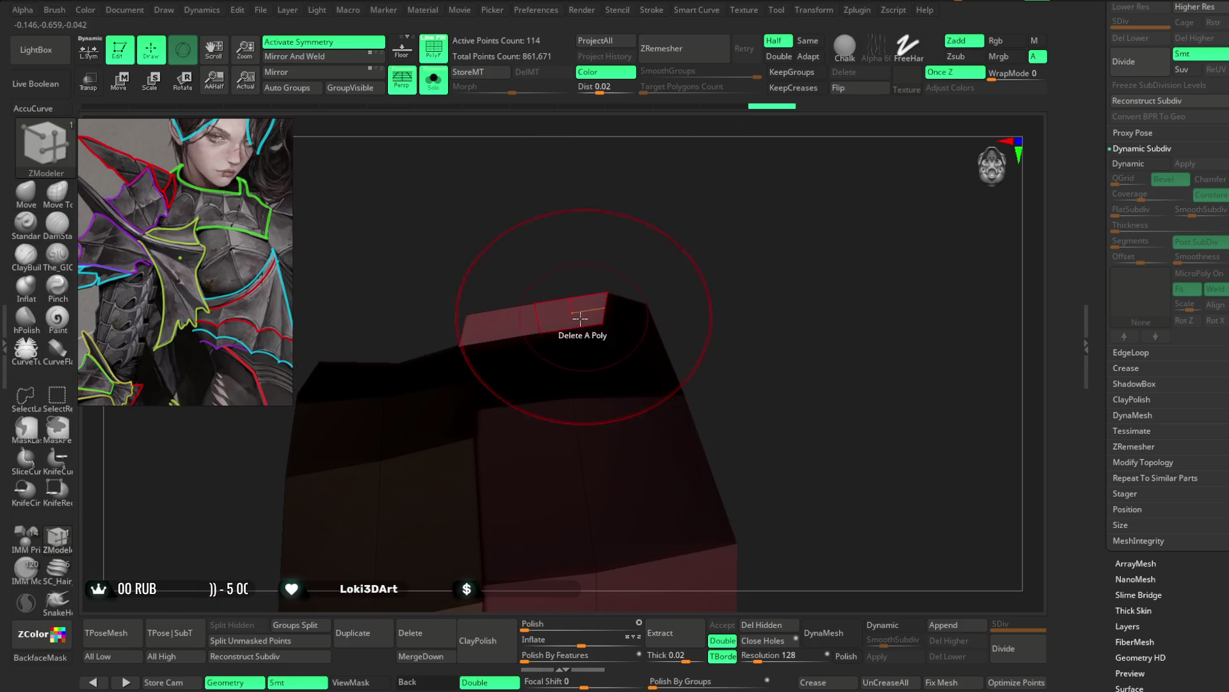
{"action": "left_click_drag", "start_coordinate": [566, 317], "coordinate": [576, 352]}
{"action": "right_click_drag", "start_coordinate": [577, 353], "coordinate": [681, 195]}
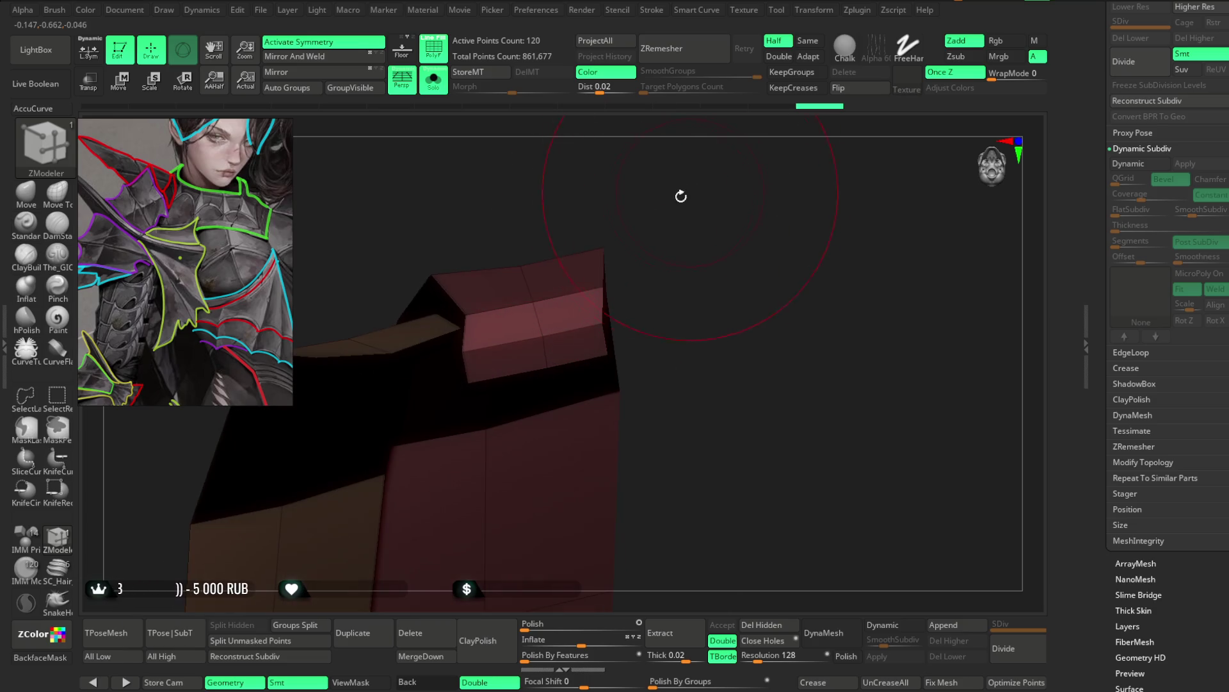
Step: Switch to the Move brush with a smaller Draw Size and orbit around the new red block
{"action": "key", "text": "b"}
{"action": "key", "text": "m"}
{"action": "key", "text": "v"}
{"action": "key", "text": "space"}
{"action": "left_click_drag", "start_coordinate": [553, 304], "coordinate": [534, 303]}
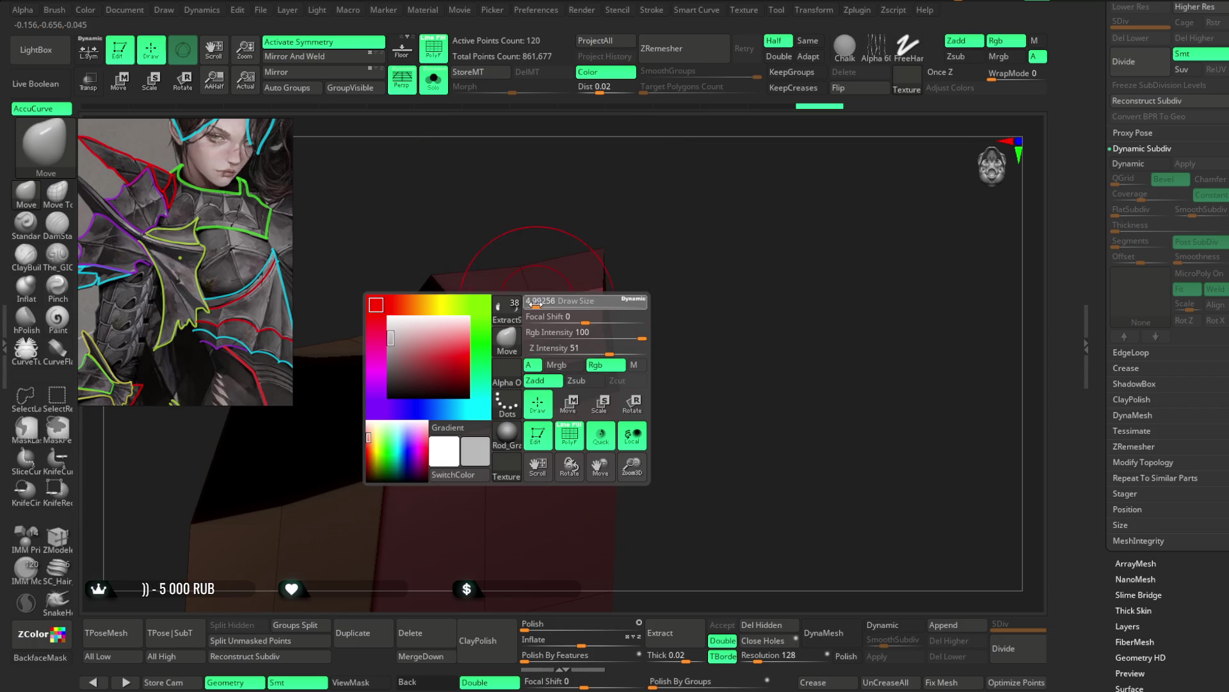
{"action": "right_click_drag", "start_coordinate": [509, 341], "coordinate": [576, 241]}
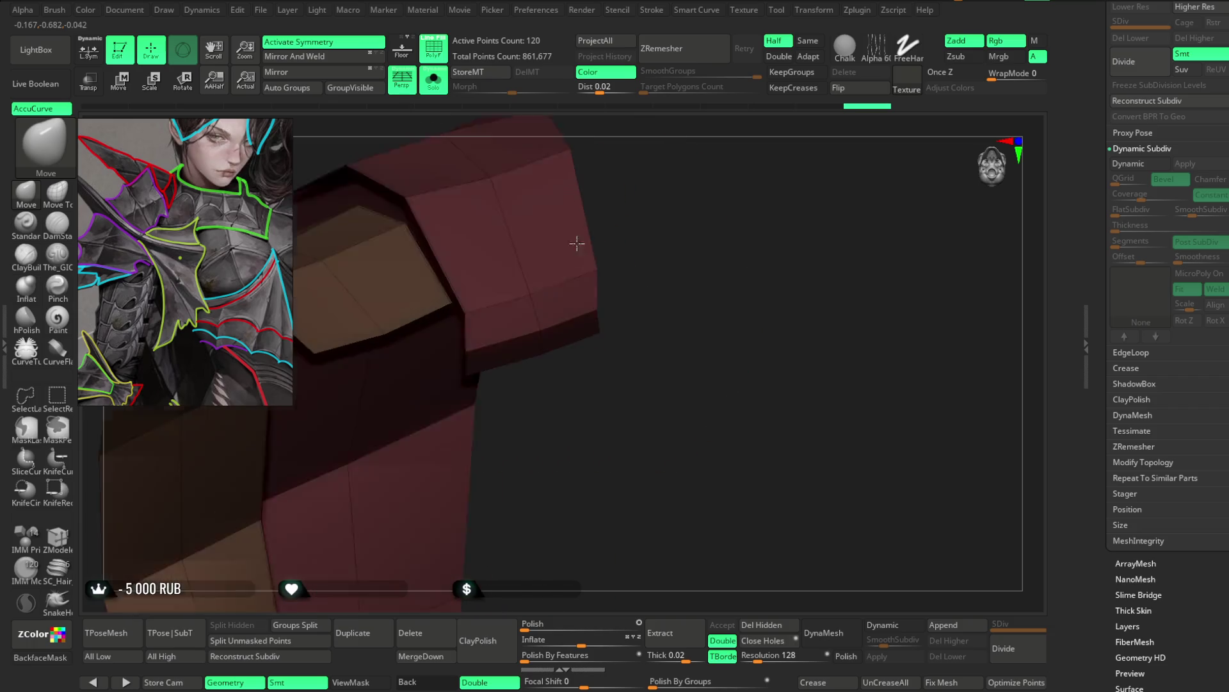
{"action": "right_click_drag", "start_coordinate": [595, 200], "coordinate": [465, 314]}
{"action": "mouse_move", "coordinate": [541, 256]}
{"action": "right_mouse_down"}
{"action": "mouse_move", "coordinate": [522, 301]}
{"action": "mouse_move", "coordinate": [679, 224]}
{"action": "mouse_move", "coordinate": [705, 137]}
{"action": "mouse_move", "coordinate": [329, 329]}
{"action": "right_mouse_up"}
Step: Back in ZModeler, extrude the orange face outward into a longer bent strip
{"action": "left_click", "coordinate": [60, 540]}
{"action": "right_click_drag", "start_coordinate": [433, 228], "coordinate": [472, 305]}
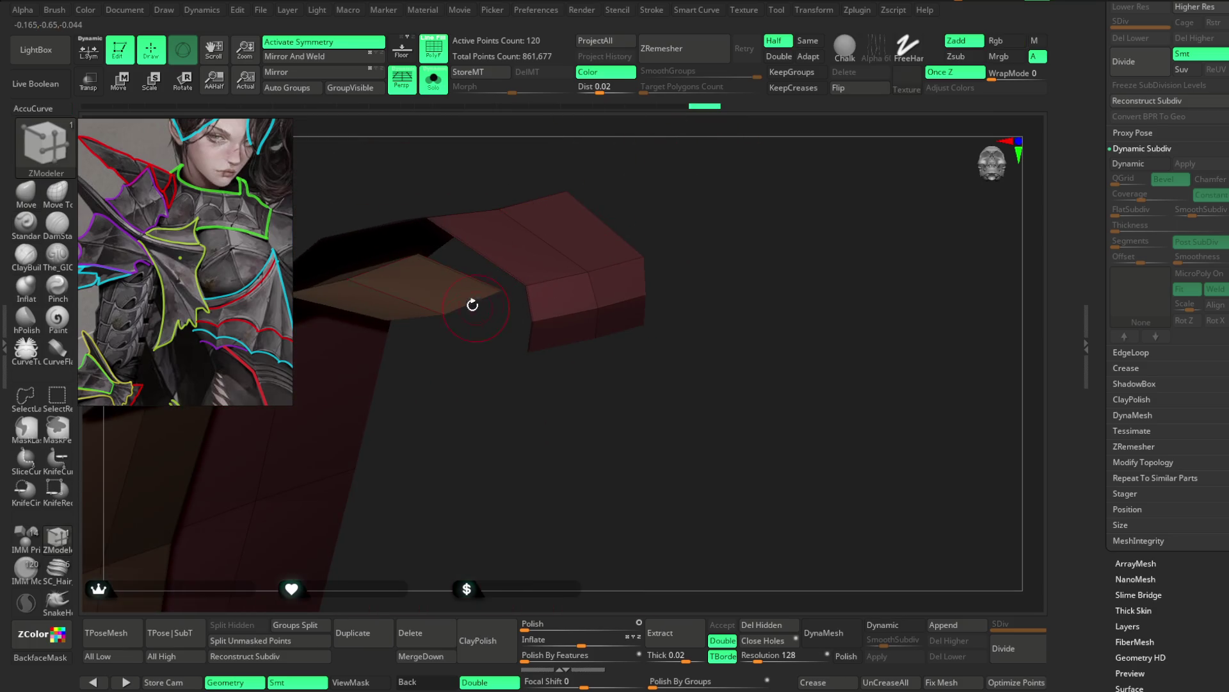
{"action": "left_click_drag", "start_coordinate": [472, 305], "coordinate": [478, 329]}
{"action": "mouse_move", "coordinate": [478, 328]}
{"action": "right_mouse_down"}
{"action": "mouse_move", "coordinate": [500, 405]}
{"action": "mouse_move", "coordinate": [475, 404]}
{"action": "mouse_move", "coordinate": [467, 270]}
{"action": "mouse_move", "coordinate": [442, 195]}
{"action": "right_mouse_up"}
{"action": "key", "text": "space"}
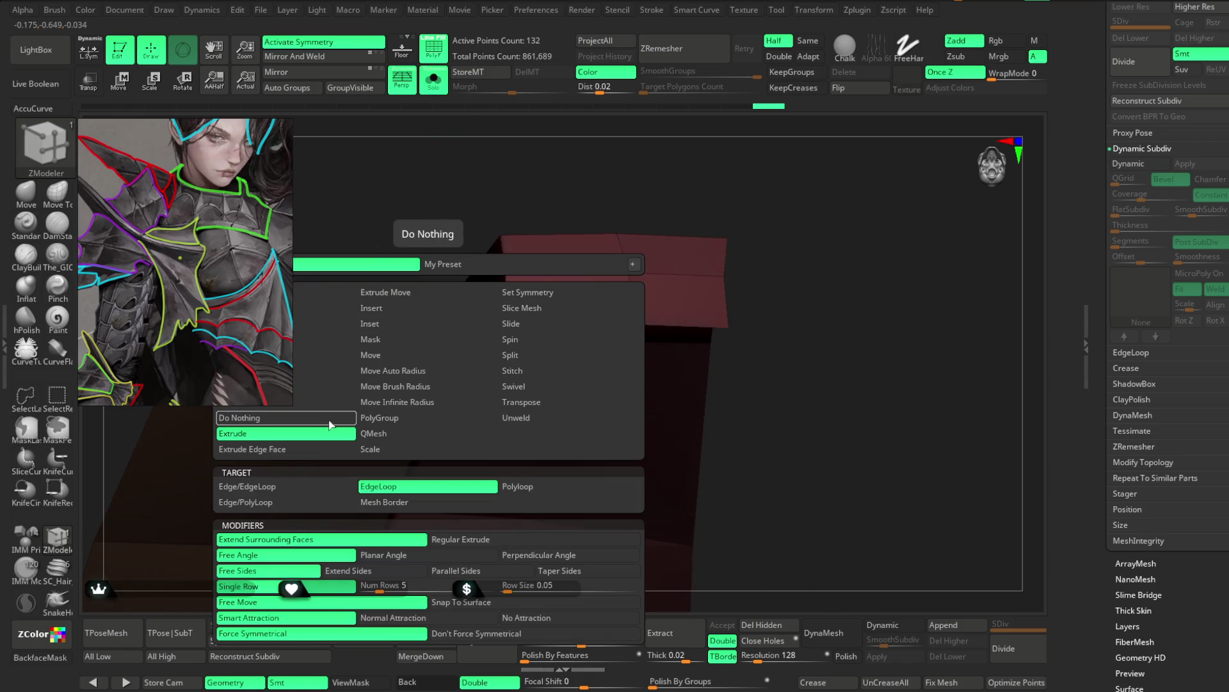
Step: Set the polygon action to Do Nothing, pick the Move brush and view the blocks from the side
{"action": "left_click", "coordinate": [252, 416]}
{"action": "right_click_drag", "start_coordinate": [423, 237], "coordinate": [412, 256]}
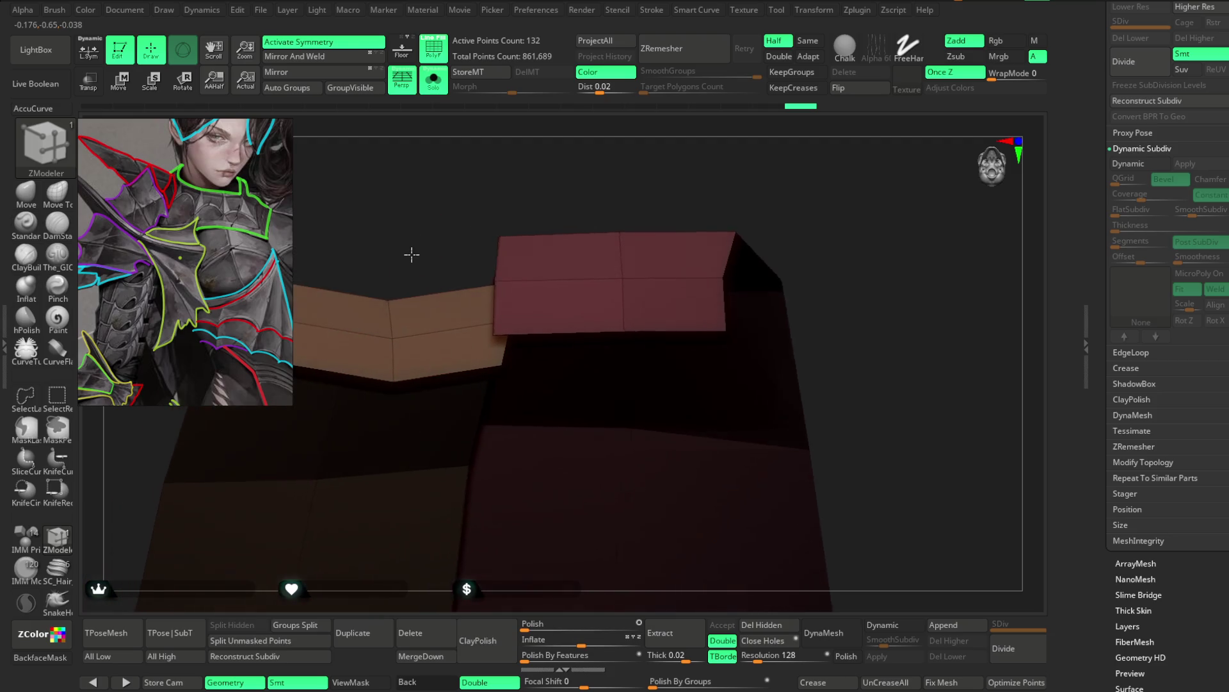
{"action": "left_click", "coordinate": [26, 195]}
{"action": "mouse_move", "coordinate": [327, 299]}
{"action": "right_mouse_down"}
{"action": "mouse_move", "coordinate": [299, 334]}
{"action": "mouse_move", "coordinate": [312, 260]}
{"action": "right_mouse_up"}
{"action": "key", "text": "space"}
{"action": "mouse_move", "coordinate": [329, 360]}
{"action": "right_mouse_down"}
{"action": "mouse_move", "coordinate": [355, 346]}
{"action": "mouse_move", "coordinate": [414, 197]}
{"action": "mouse_move", "coordinate": [453, 267]}
{"action": "mouse_move", "coordinate": [439, 452]}
{"action": "mouse_move", "coordinate": [543, 261]}
{"action": "mouse_move", "coordinate": [593, 280]}
{"action": "mouse_move", "coordinate": [647, 220]}
{"action": "mouse_move", "coordinate": [618, 193]}
{"action": "mouse_move", "coordinate": [526, 258]}
{"action": "mouse_move", "coordinate": [485, 373]}
{"action": "mouse_move", "coordinate": [457, 387]}
{"action": "right_mouse_up"}
Step: Show all SubTools again with Ctrl+Shift+S and orbit the armor to check the new segment
{"action": "key", "text": "ctrl+shift+s"}
{"action": "right_click", "coordinate": [524, 258]}
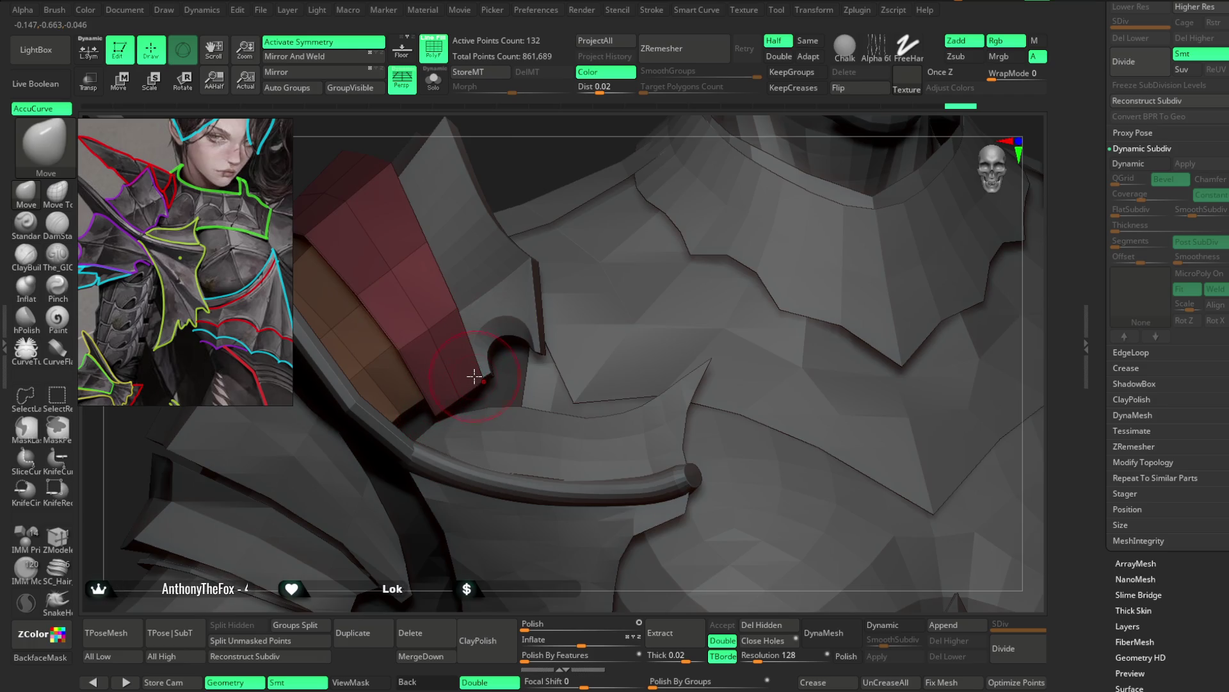
{"action": "mouse_move", "coordinate": [548, 146]}
{"action": "right_mouse_down"}
{"action": "mouse_move", "coordinate": [538, 200]}
{"action": "mouse_move", "coordinate": [661, 150]}
{"action": "right_mouse_up"}
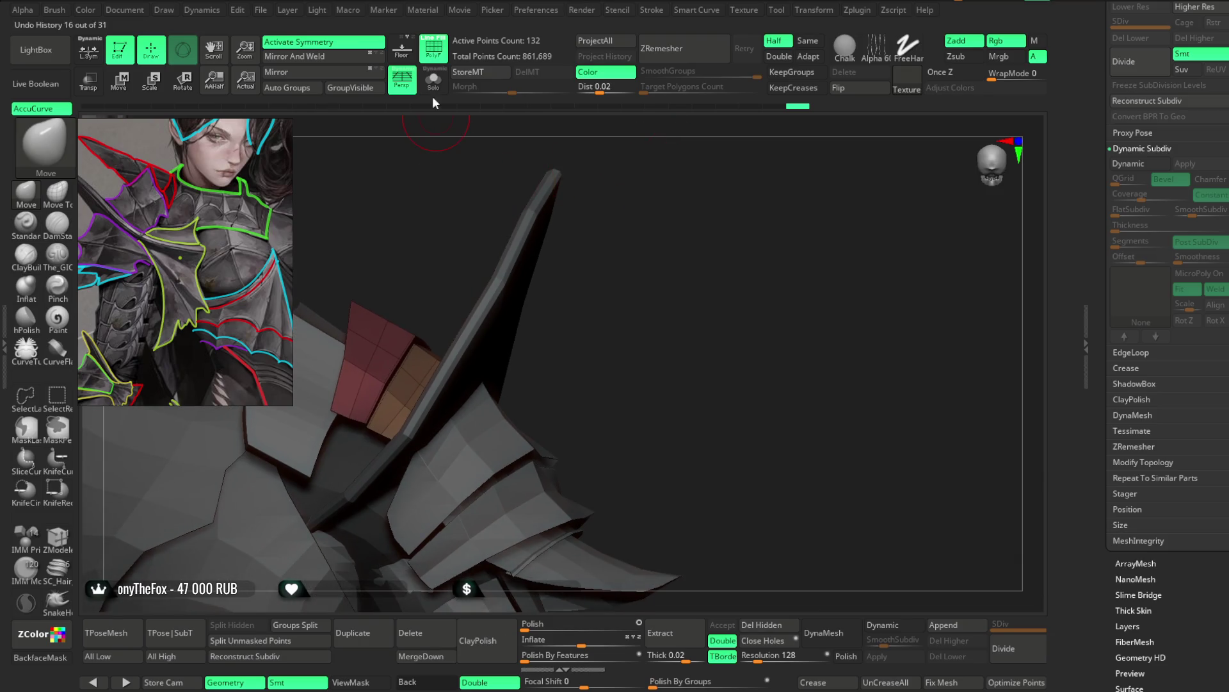
Step: Isolate the shoulder plates with Solo and inspect them from several angles
{"action": "left_click", "coordinate": [433, 82]}
{"action": "mouse_move", "coordinate": [574, 294]}
{"action": "right_mouse_down"}
{"action": "mouse_move", "coordinate": [645, 256]}
{"action": "mouse_move", "coordinate": [650, 174]}
{"action": "mouse_move", "coordinate": [592, 204]}
{"action": "mouse_move", "coordinate": [547, 346]}
{"action": "mouse_move", "coordinate": [659, 176]}
{"action": "mouse_move", "coordinate": [468, 510]}
{"action": "mouse_move", "coordinate": [637, 182]}
{"action": "mouse_move", "coordinate": [457, 384]}
{"action": "right_mouse_up"}
{"action": "key", "text": "space"}
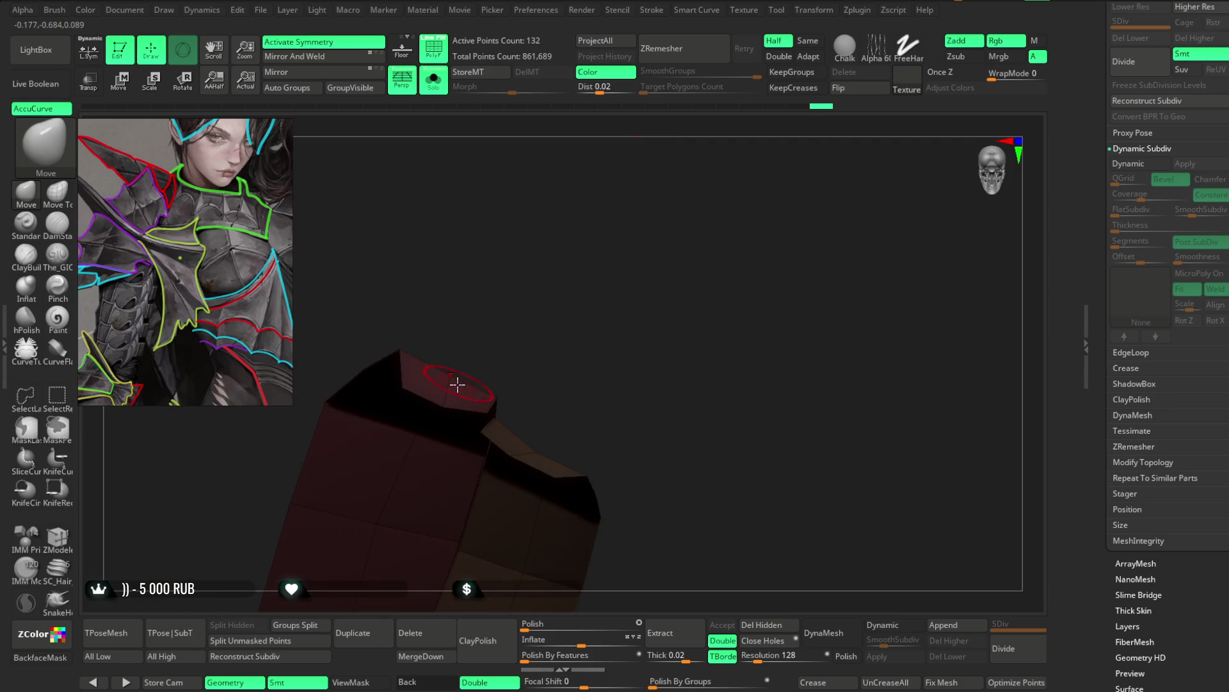
{"action": "right_click_drag", "start_coordinate": [471, 335], "coordinate": [571, 266]}
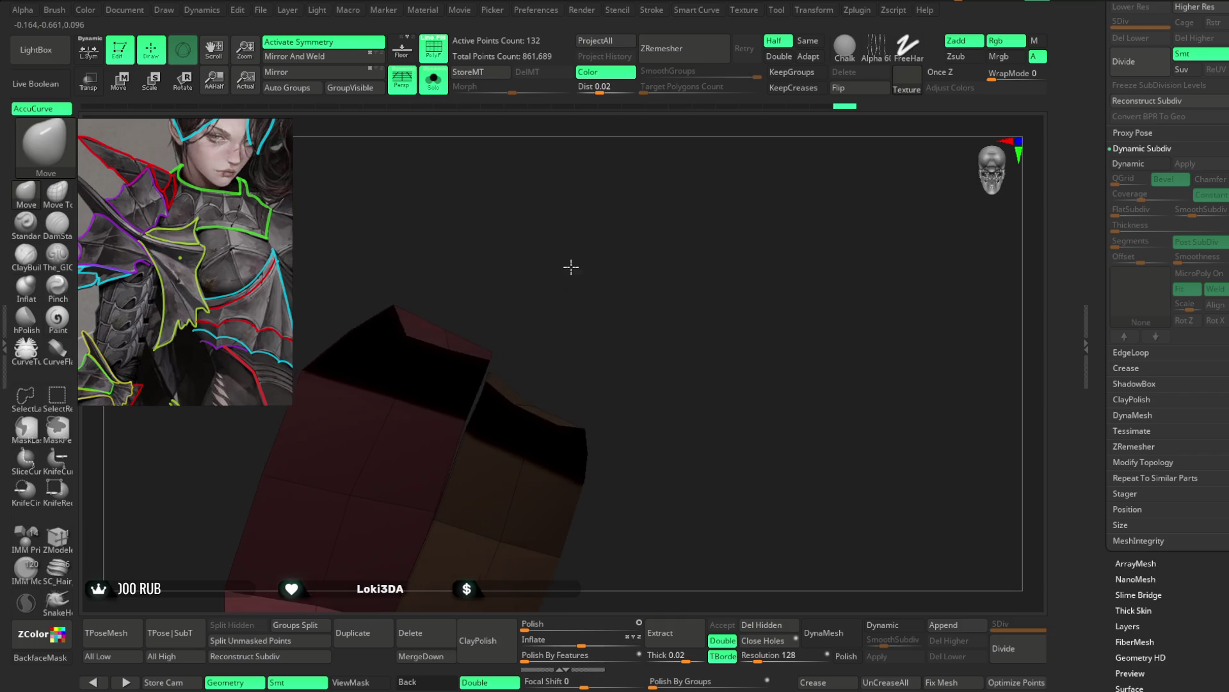
{"action": "mouse_move", "coordinate": [545, 353]}
{"action": "right_mouse_down"}
{"action": "mouse_move", "coordinate": [596, 266]}
{"action": "mouse_move", "coordinate": [570, 259]}
{"action": "mouse_move", "coordinate": [591, 256]}
{"action": "right_mouse_up"}
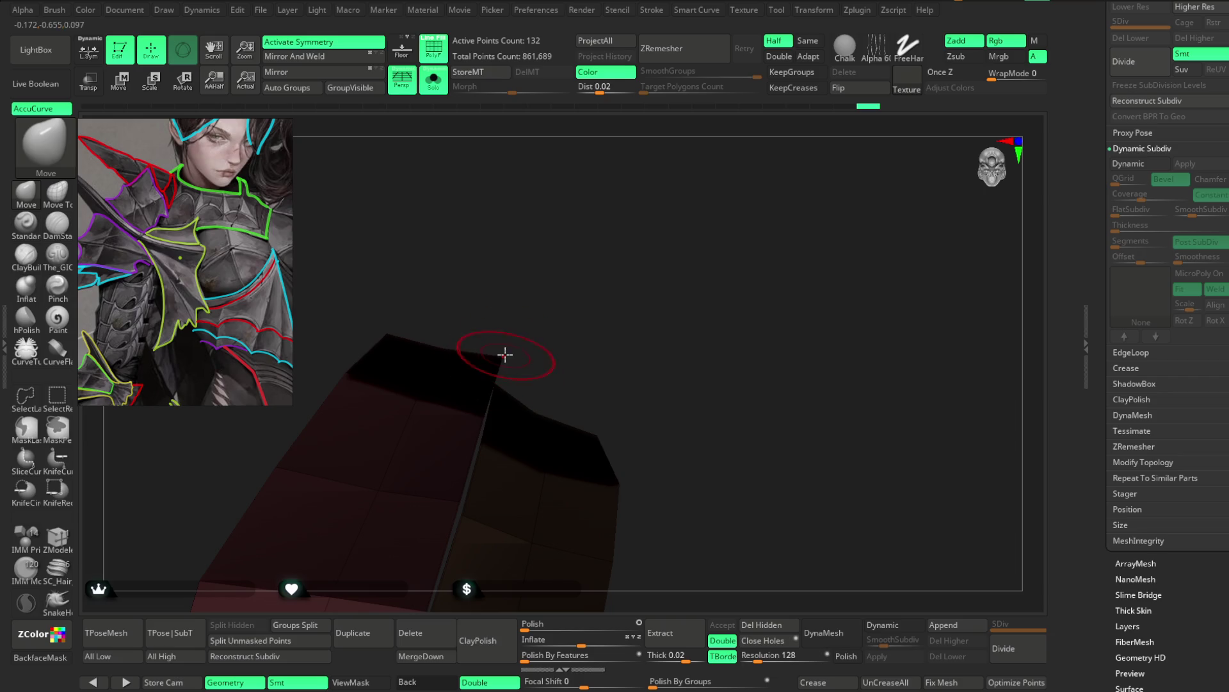
{"action": "mouse_move", "coordinate": [550, 303]}
{"action": "right_mouse_down"}
{"action": "mouse_move", "coordinate": [478, 313]}
{"action": "mouse_move", "coordinate": [558, 359]}
{"action": "mouse_move", "coordinate": [565, 404]}
{"action": "mouse_move", "coordinate": [519, 486]}
{"action": "mouse_move", "coordinate": [420, 437]}
{"action": "right_mouse_up"}
Step: Taper the tan panel's lower edge using Move Topological with a smaller Draw Size
{"action": "left_click", "coordinate": [59, 539]}
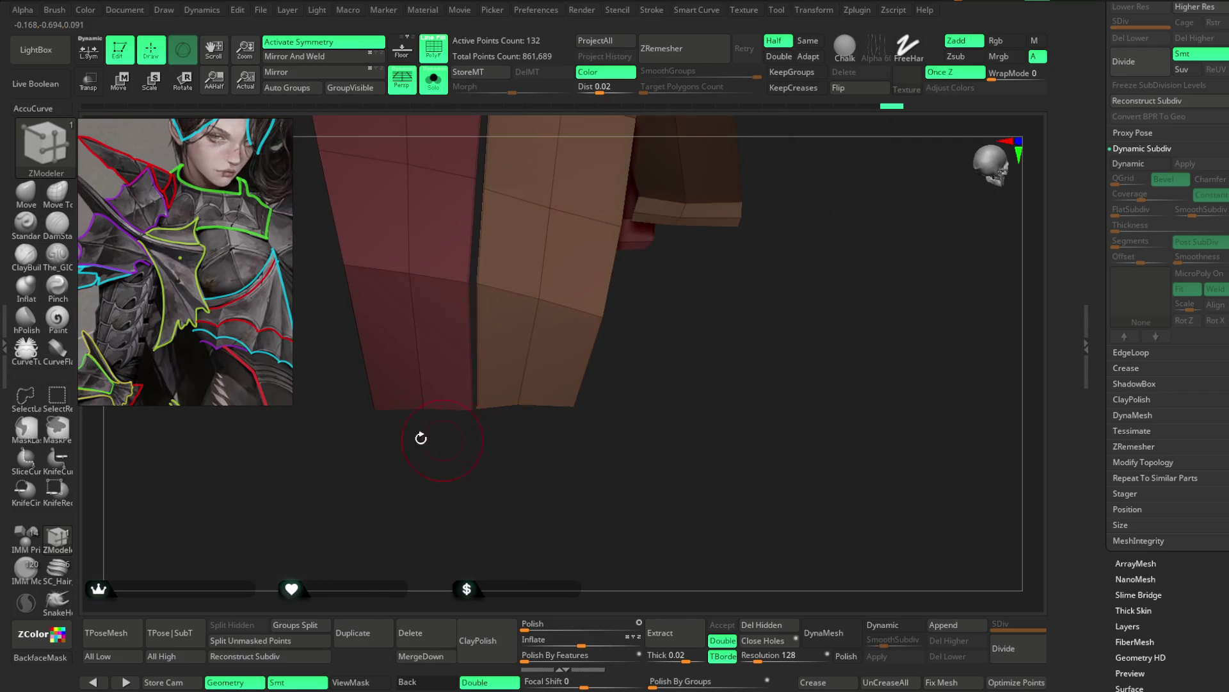
{"action": "left_click", "coordinate": [26, 194]}
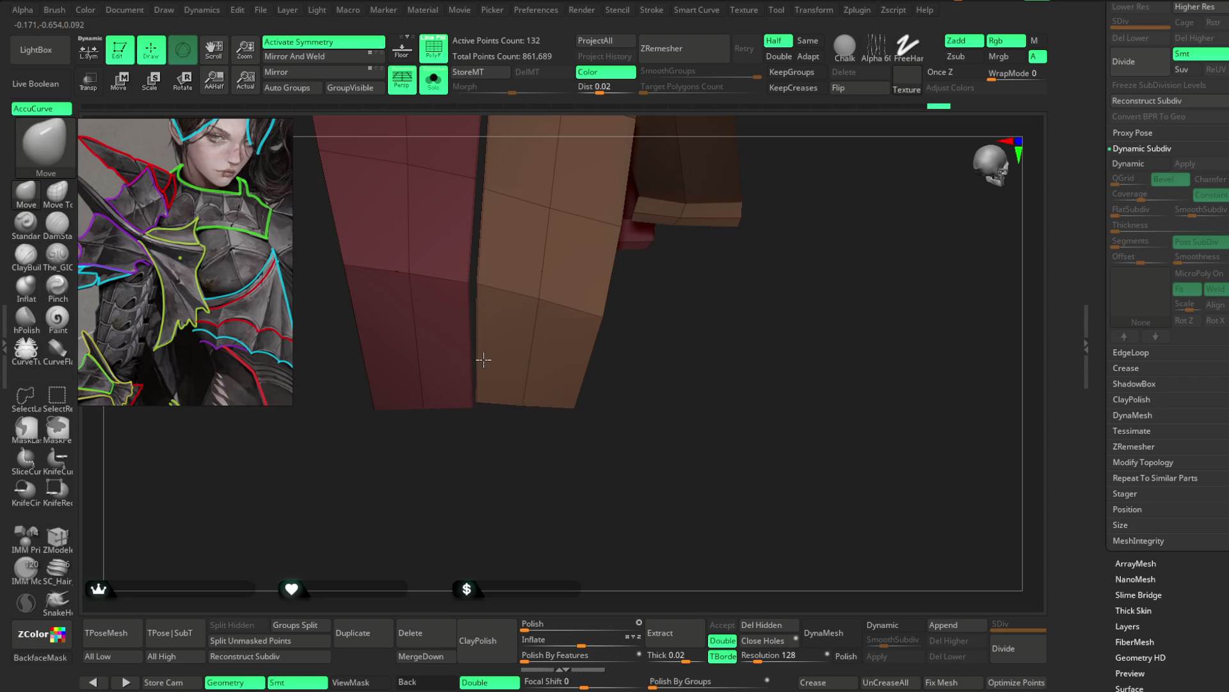
{"action": "left_click", "coordinate": [58, 195]}
{"action": "key", "text": "space"}
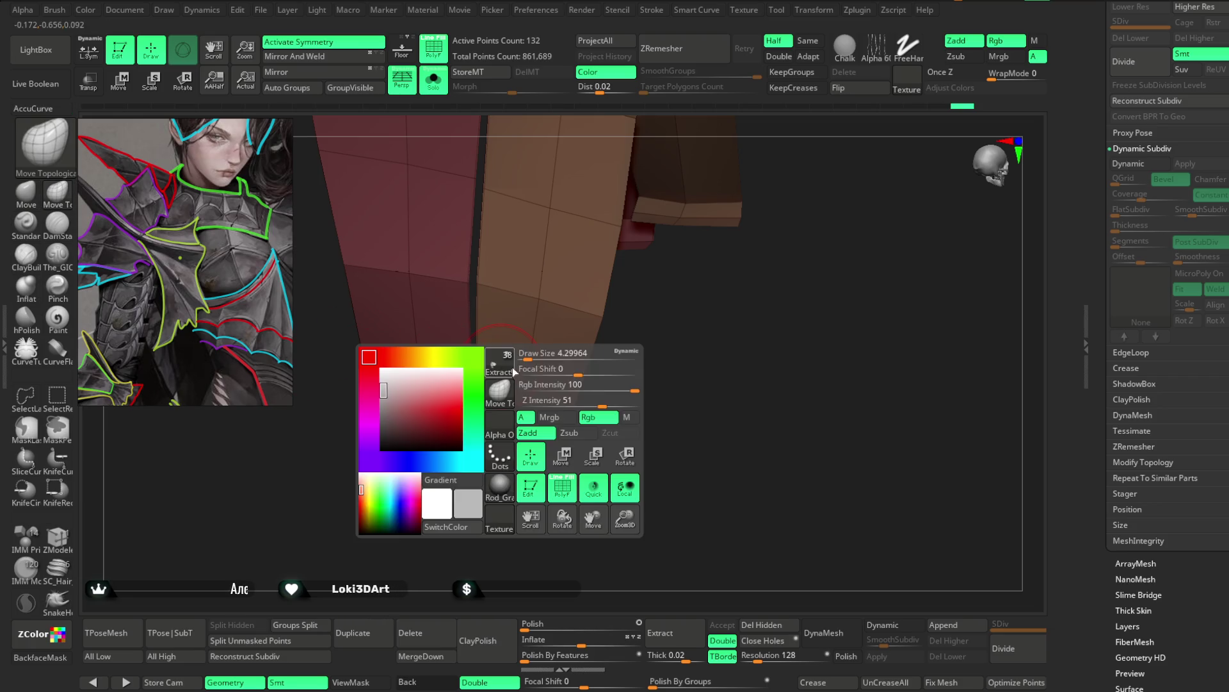
{"action": "left_click_drag", "start_coordinate": [527, 379], "coordinate": [492, 365]}
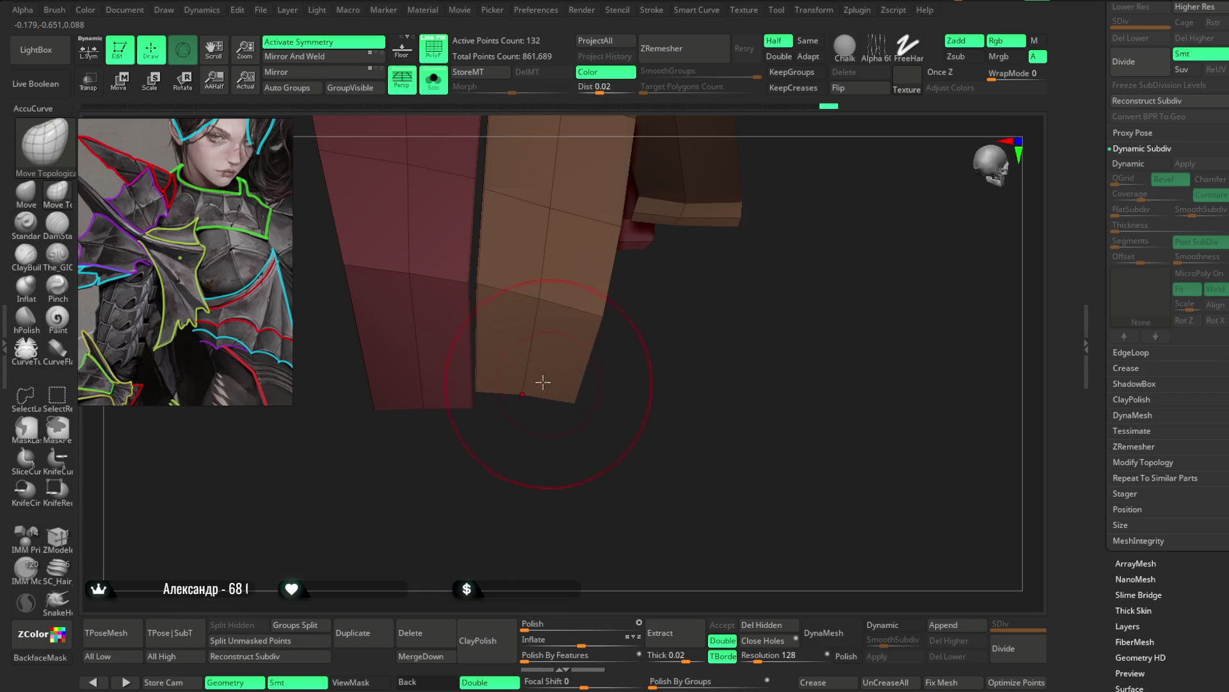
{"action": "key", "text": "space"}
{"action": "left_click_drag", "start_coordinate": [615, 363], "coordinate": [572, 363]}
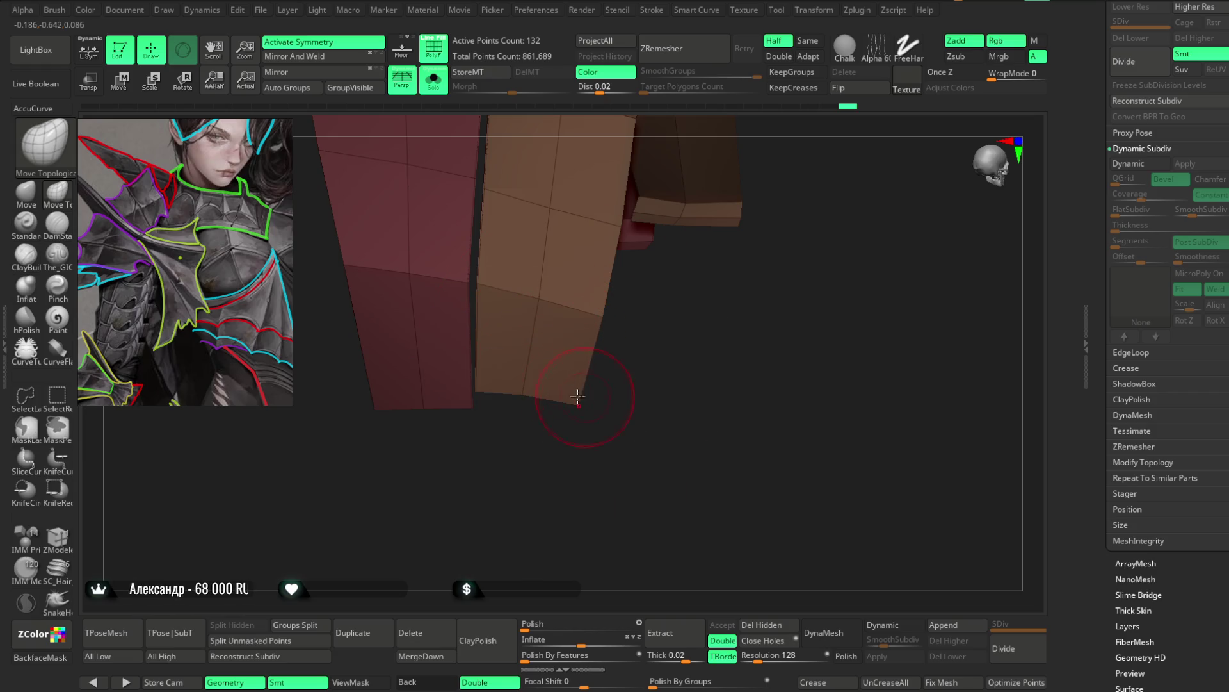
{"action": "left_click_drag", "start_coordinate": [538, 420], "coordinate": [488, 396]}
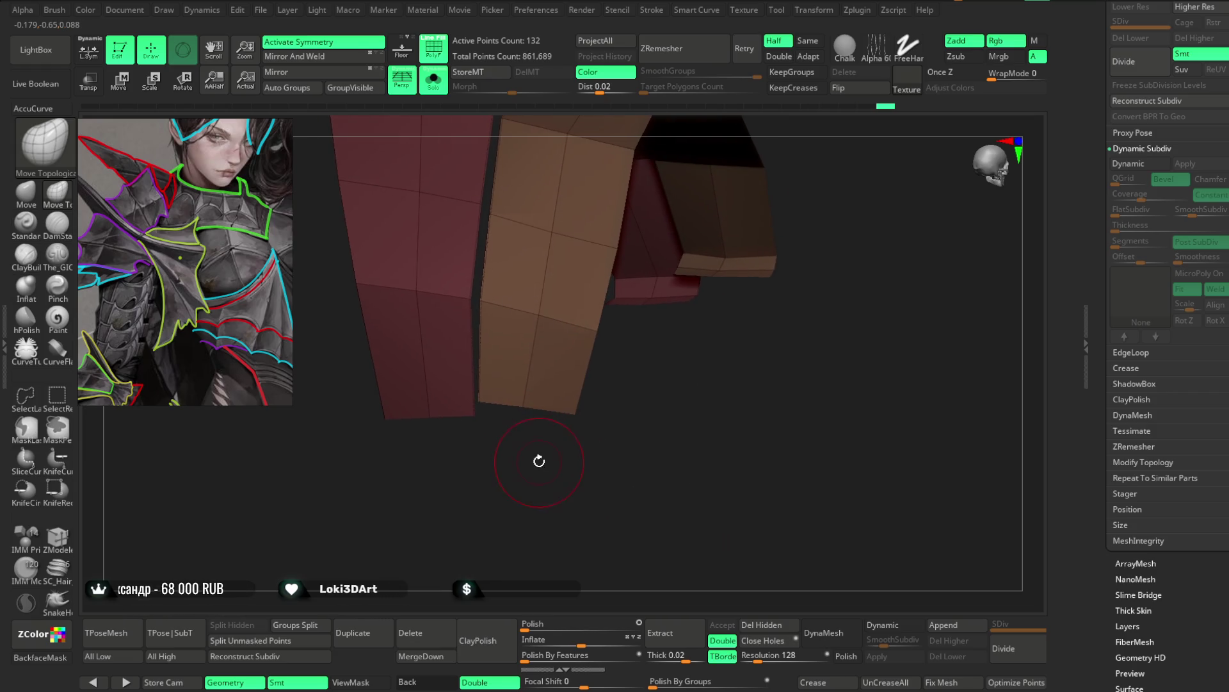
{"action": "mouse_move", "coordinate": [538, 422]}
{"action": "left_mouse_down"}
{"action": "mouse_move", "coordinate": [541, 459]}
{"action": "mouse_move", "coordinate": [615, 220]}
{"action": "left_mouse_up"}
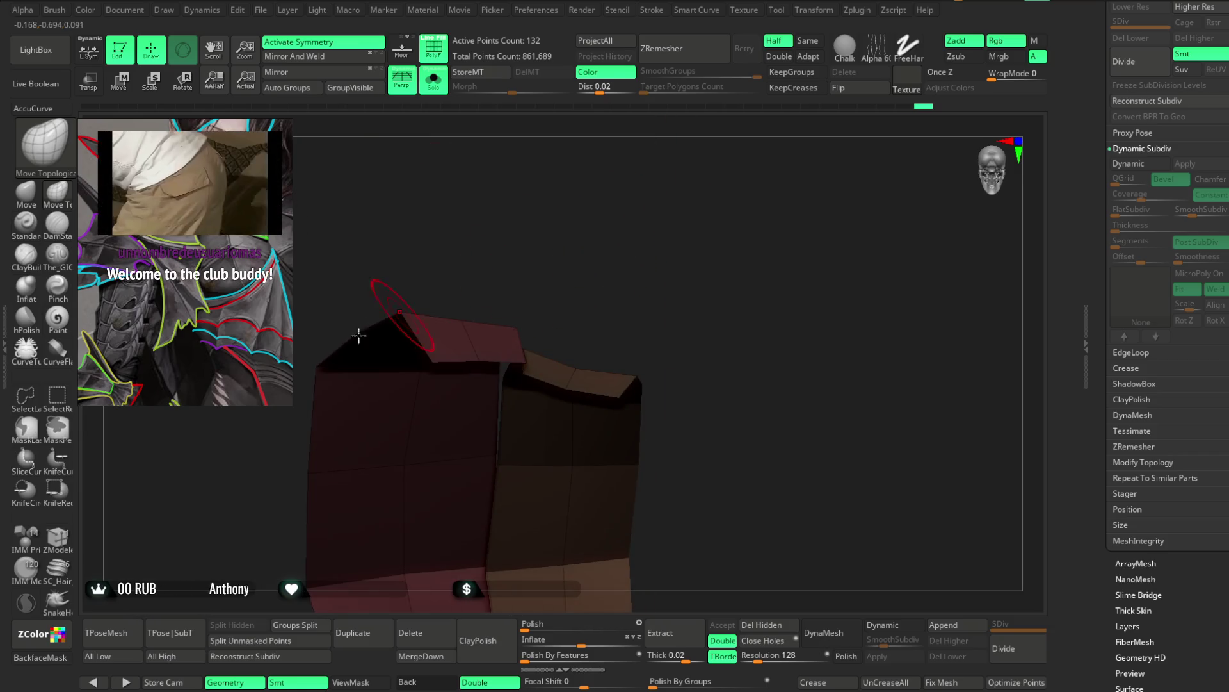
Step: Crease the tan panel's edge loop sharp with the ZModeler brush (BZM)
{"action": "key", "text": "b"}
{"action": "key", "text": "z"}
{"action": "key", "text": "m"}
{"action": "mouse_move", "coordinate": [433, 305]}
{"action": "left_mouse_down"}
{"action": "mouse_move", "coordinate": [637, 252]}
{"action": "mouse_move", "coordinate": [647, 231]}
{"action": "mouse_move", "coordinate": [585, 352]}
{"action": "left_mouse_up"}
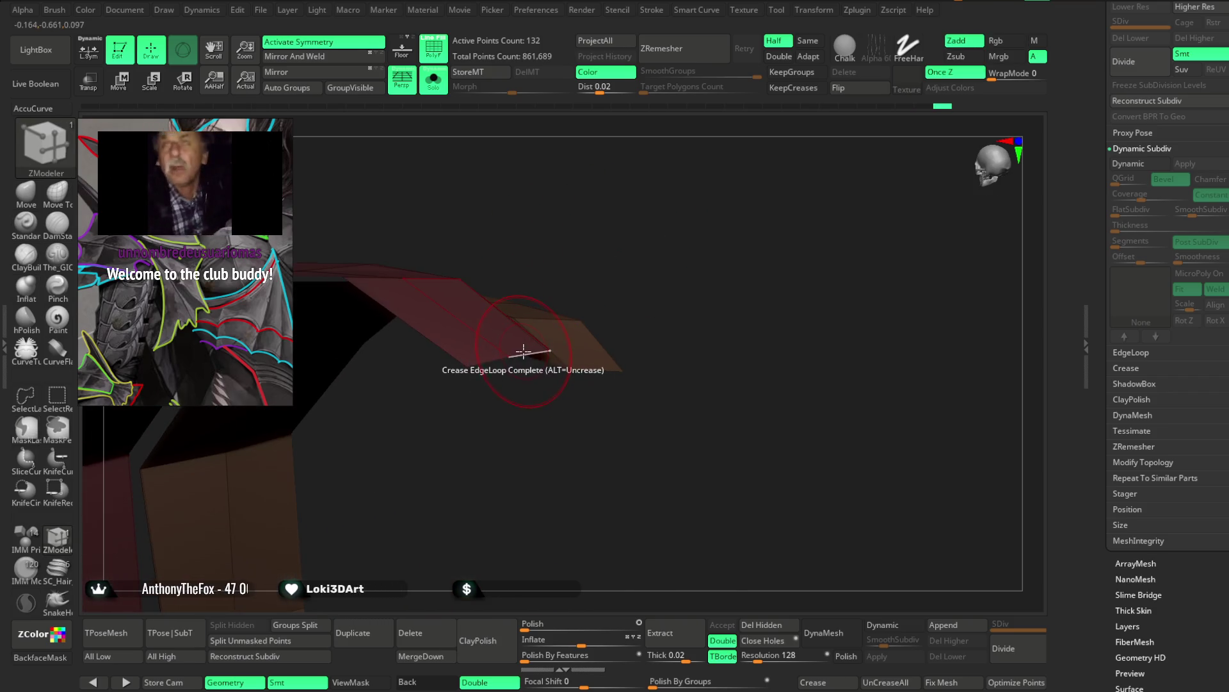
Step: Extrude an edge loop from the tan panel's top edge to lengthen it
{"action": "key", "text": "space"}
{"action": "left_click", "coordinate": [326, 510]}
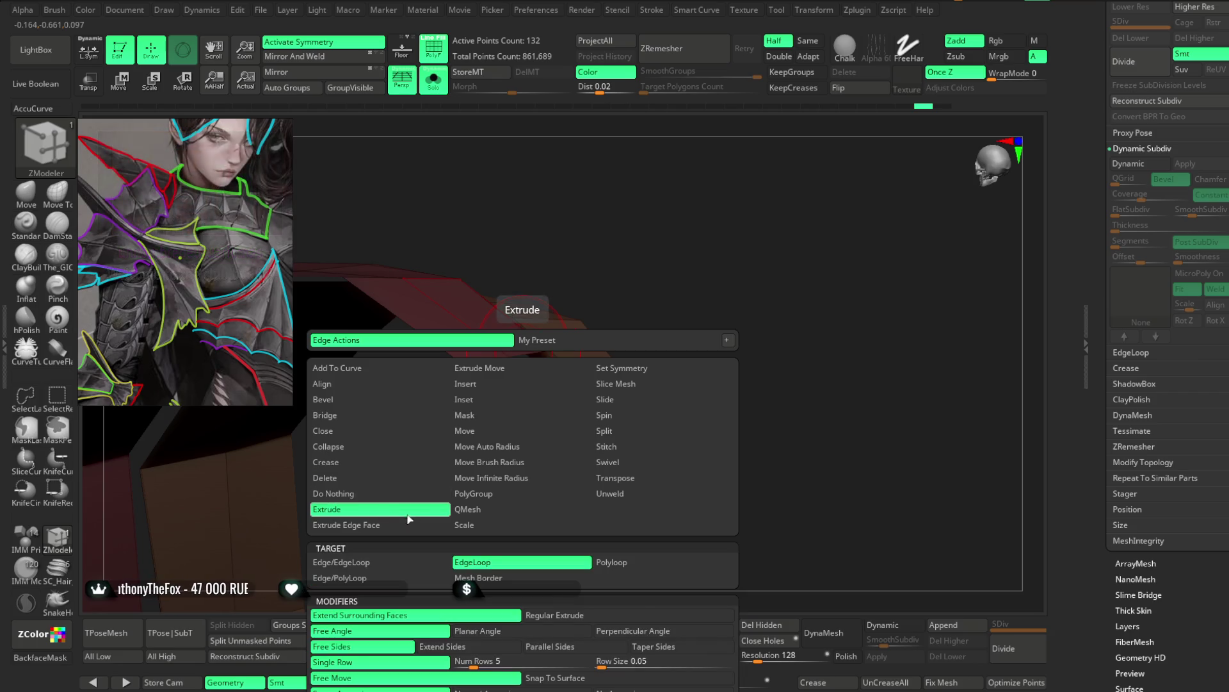
{"action": "mouse_move", "coordinate": [484, 387]}
{"action": "left_mouse_down"}
{"action": "mouse_move", "coordinate": [489, 448]}
{"action": "mouse_move", "coordinate": [566, 398]}
{"action": "mouse_move", "coordinate": [590, 406]}
{"action": "mouse_move", "coordinate": [510, 365]}
{"action": "mouse_move", "coordinate": [505, 381]}
{"action": "mouse_move", "coordinate": [549, 420]}
{"action": "mouse_move", "coordinate": [571, 357]}
{"action": "mouse_move", "coordinate": [571, 420]}
{"action": "mouse_move", "coordinate": [565, 399]}
{"action": "left_mouse_up"}
{"action": "left_click_drag", "start_coordinate": [634, 259], "coordinate": [597, 265]}
Step: Shape the new strip with a smaller Move brush so the plate tucks under the shoulder guard
{"action": "left_click", "coordinate": [27, 197]}
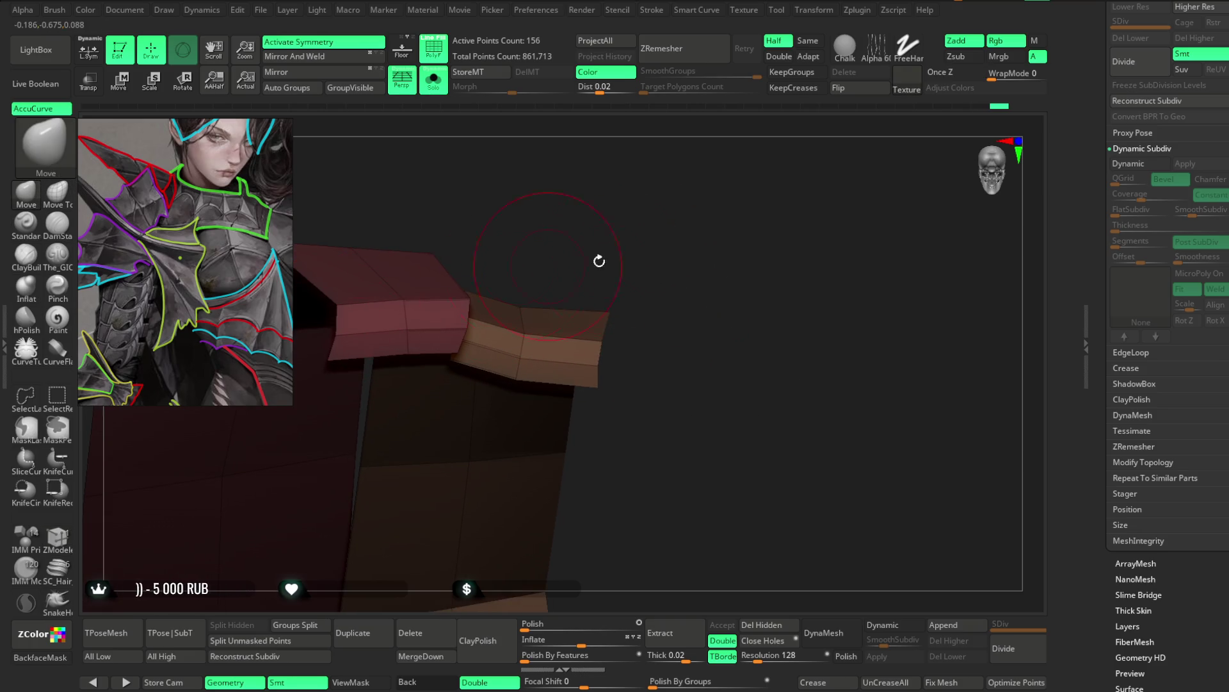
{"action": "key", "text": "space"}
{"action": "left_click_drag", "start_coordinate": [692, 309], "coordinate": [662, 314]}
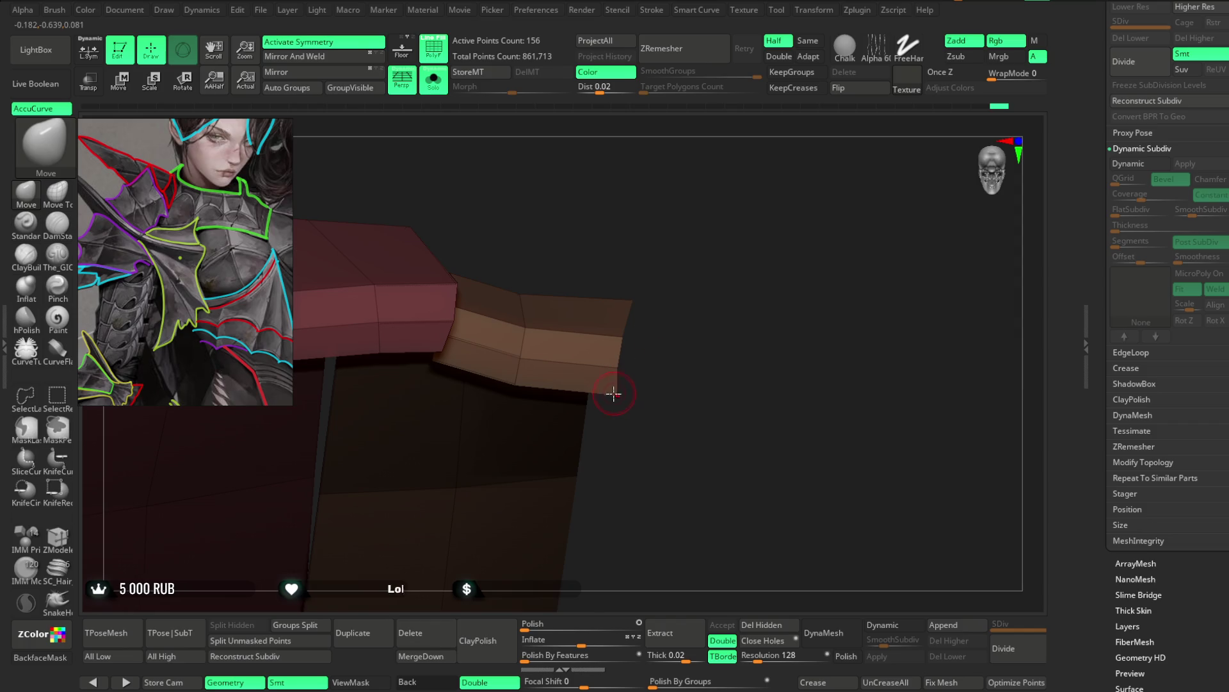
{"action": "left_click_drag", "start_coordinate": [601, 394], "coordinate": [681, 305]}
{"action": "mouse_move", "coordinate": [678, 267]}
{"action": "left_mouse_down"}
{"action": "mouse_move", "coordinate": [467, 353]}
{"action": "mouse_move", "coordinate": [601, 222]}
{"action": "mouse_move", "coordinate": [474, 345]}
{"action": "left_mouse_up"}
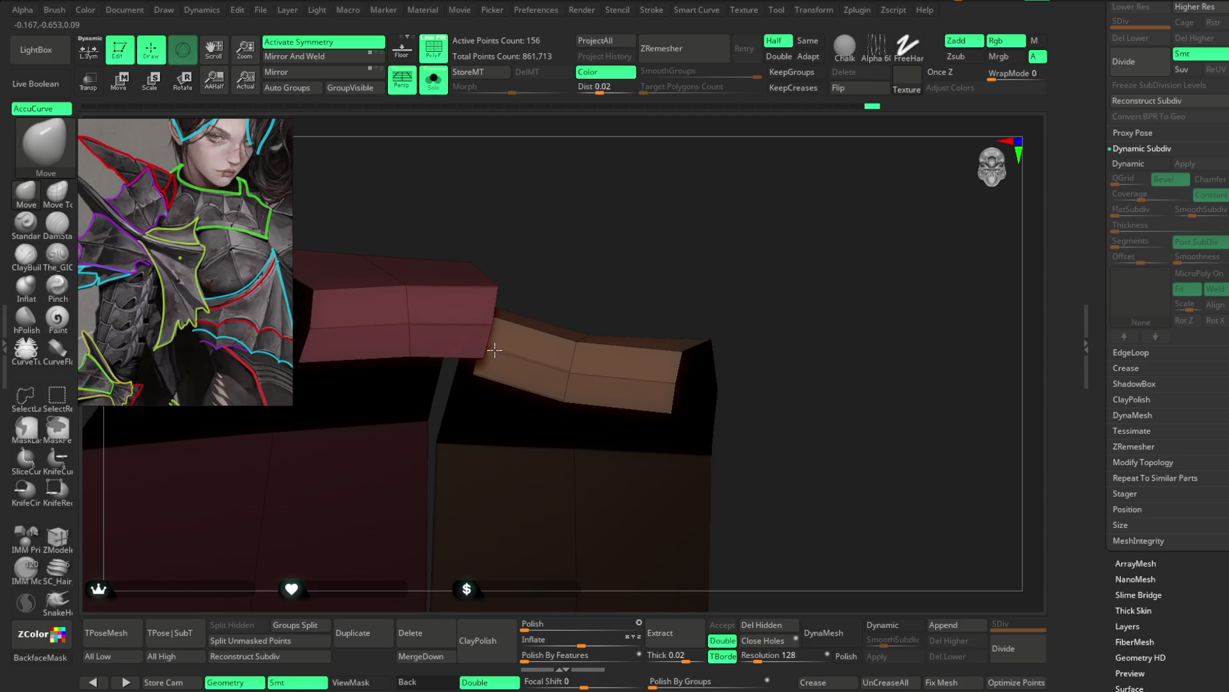
{"action": "mouse_move", "coordinate": [551, 268]}
{"action": "left_mouse_down"}
{"action": "mouse_move", "coordinate": [615, 192]}
{"action": "mouse_move", "coordinate": [483, 288]}
{"action": "left_mouse_up"}
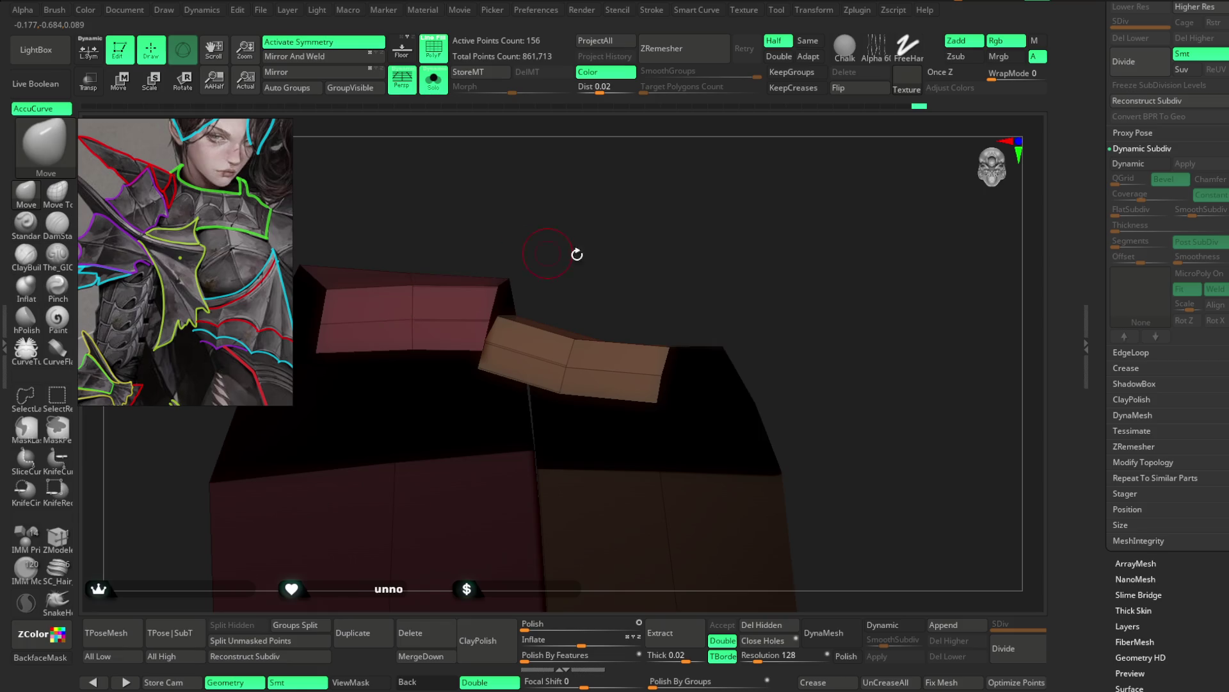
{"action": "left_click_drag", "start_coordinate": [577, 254], "coordinate": [780, 514]}
{"action": "left_click_drag", "start_coordinate": [796, 375], "coordinate": [750, 428]}
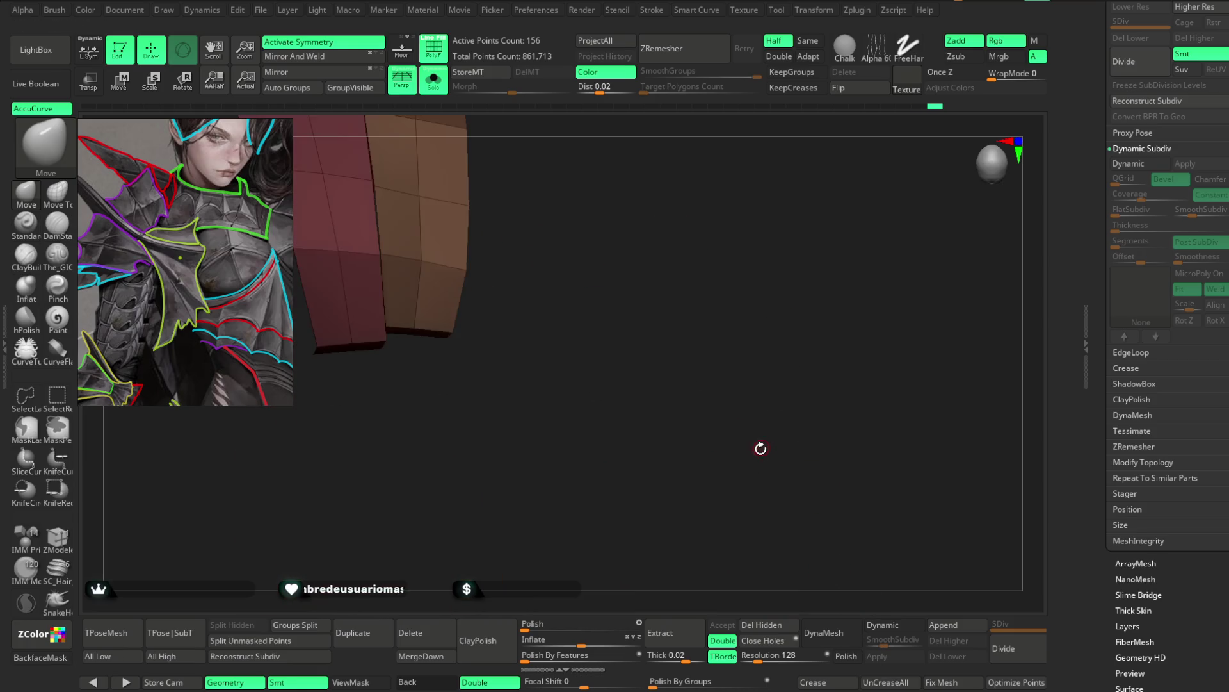
{"action": "mouse_move", "coordinate": [512, 202]}
{"action": "left_mouse_down"}
{"action": "mouse_move", "coordinate": [722, 252]}
{"action": "mouse_move", "coordinate": [749, 158]}
{"action": "mouse_move", "coordinate": [505, 252]}
{"action": "mouse_move", "coordinate": [530, 198]}
{"action": "mouse_move", "coordinate": [542, 212]}
{"action": "mouse_move", "coordinate": [541, 193]}
{"action": "mouse_move", "coordinate": [384, 246]}
{"action": "left_mouse_up"}
Step: Orbit to a front view of the neck and shoulder armor on the full bust
{"action": "left_click_drag", "start_coordinate": [458, 198], "coordinate": [483, 185]}
{"action": "key", "text": "space"}
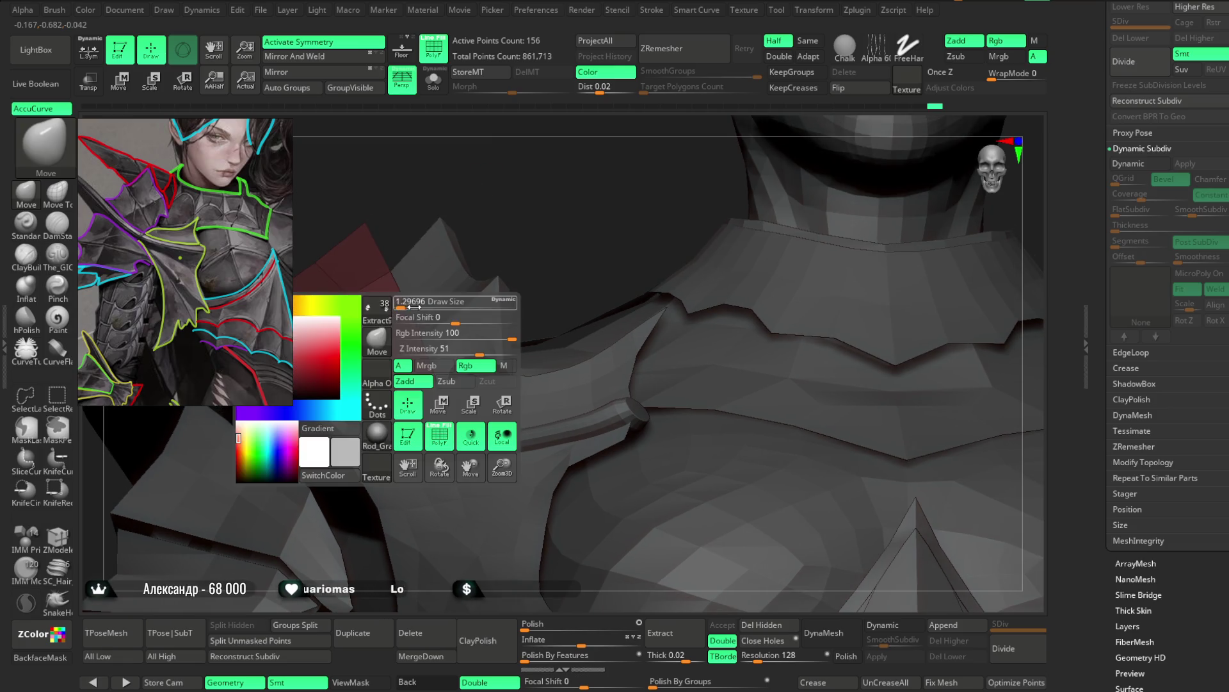
{"action": "mouse_move", "coordinate": [404, 301]}
{"action": "left_mouse_down"}
{"action": "mouse_move", "coordinate": [329, 295]}
{"action": "mouse_move", "coordinate": [483, 259]}
{"action": "mouse_move", "coordinate": [489, 241]}
{"action": "mouse_move", "coordinate": [427, 230]}
{"action": "mouse_move", "coordinate": [431, 272]}
{"action": "mouse_move", "coordinate": [431, 260]}
{"action": "mouse_move", "coordinate": [691, 228]}
{"action": "mouse_move", "coordinate": [698, 208]}
{"action": "mouse_move", "coordinate": [679, 212]}
{"action": "mouse_move", "coordinate": [755, 203]}
{"action": "mouse_move", "coordinate": [733, 192]}
{"action": "mouse_move", "coordinate": [722, 203]}
{"action": "mouse_move", "coordinate": [734, 186]}
{"action": "mouse_move", "coordinate": [602, 132]}
{"action": "mouse_move", "coordinate": [687, 166]}
{"action": "mouse_move", "coordinate": [692, 210]}
{"action": "mouse_move", "coordinate": [687, 190]}
{"action": "left_mouse_up"}
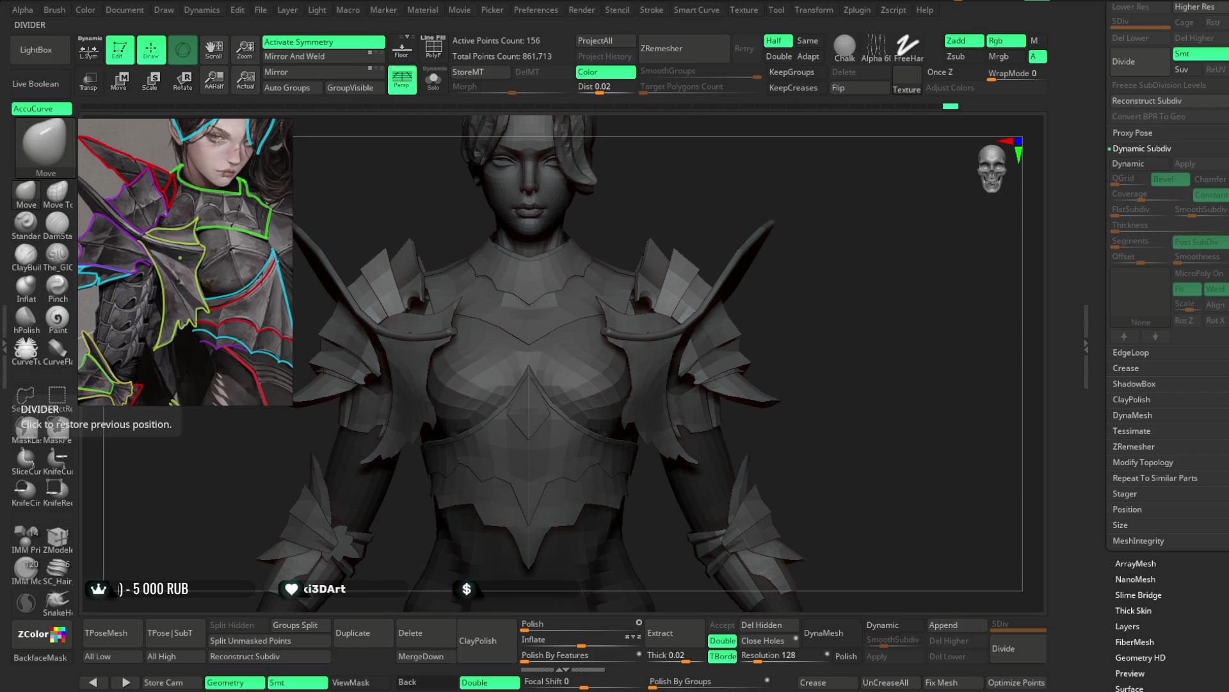
{"action": "scroll", "coordinate": [166, 232], "scroll_direction": "down", "scroll_amount": 3}
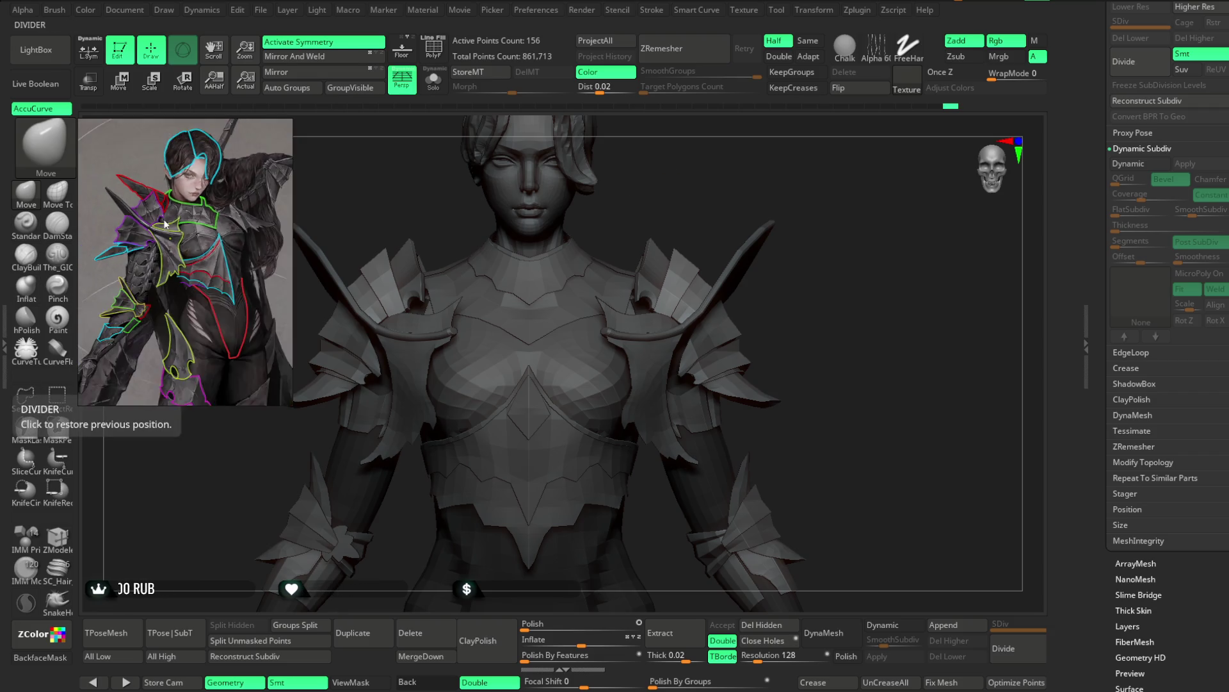
{"action": "scroll", "coordinate": [176, 229], "scroll_direction": "down", "scroll_amount": 2}
{"action": "scroll", "coordinate": [175, 228], "scroll_direction": "up", "scroll_amount": 2}
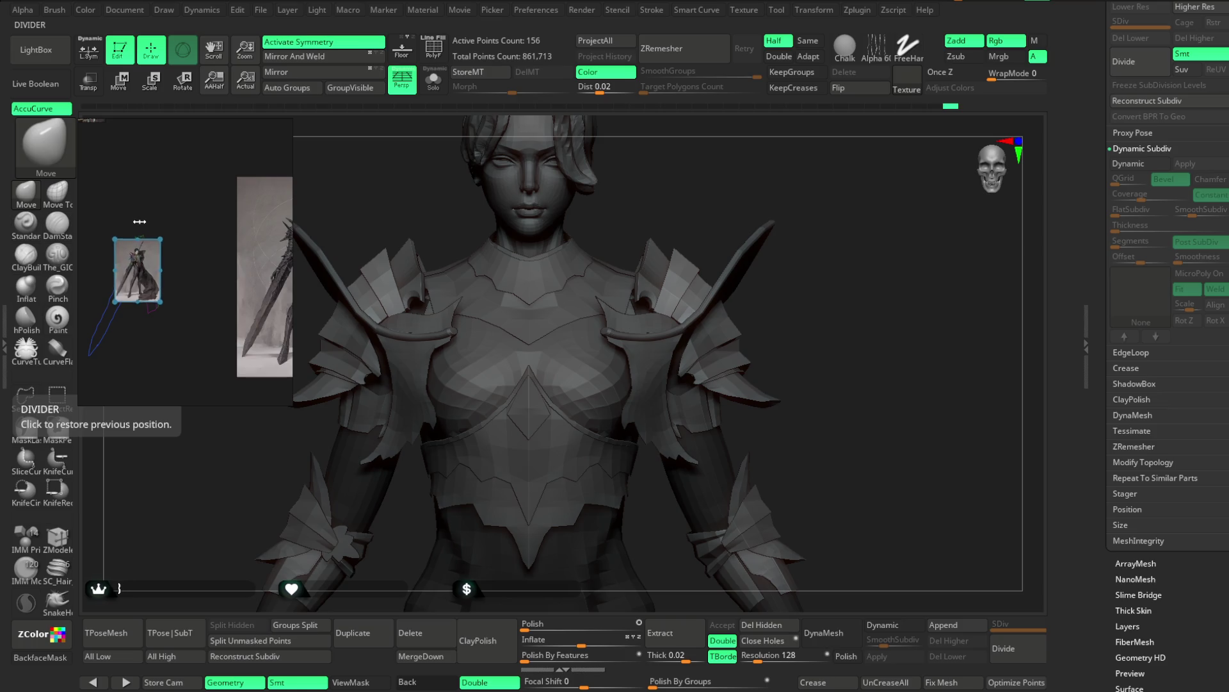
{"action": "scroll", "coordinate": [175, 224], "scroll_direction": "down", "scroll_amount": 2}
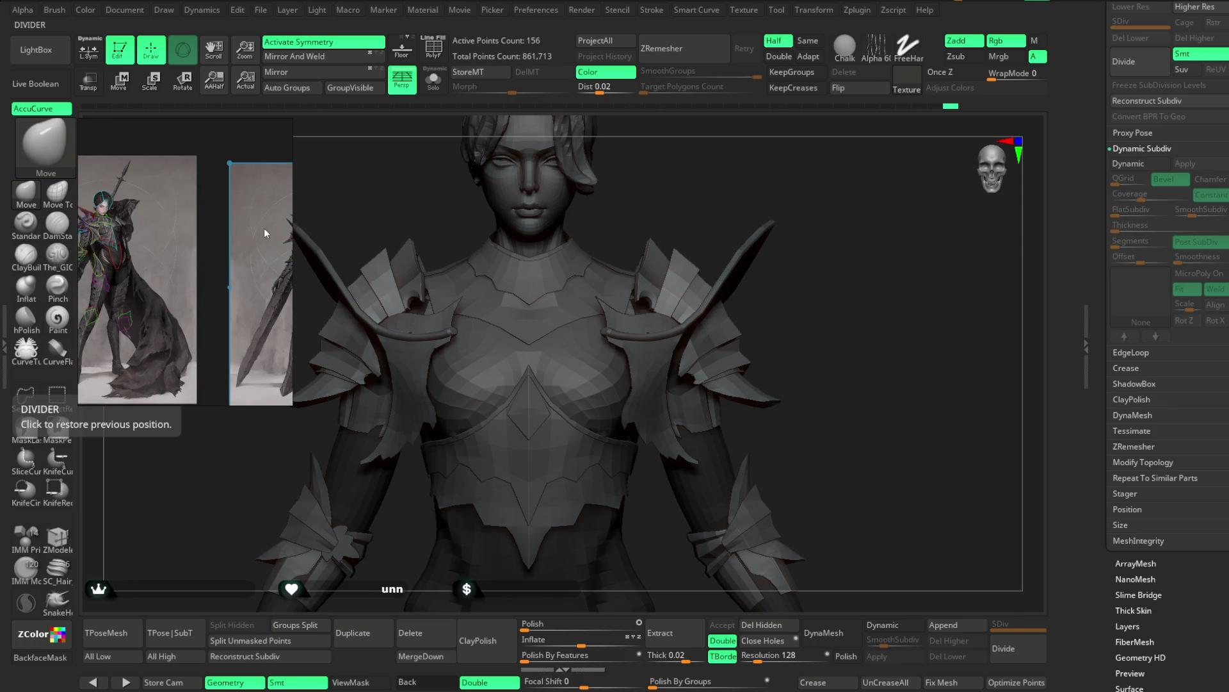
{"action": "scroll", "coordinate": [266, 233], "scroll_direction": "up", "scroll_amount": 2}
{"action": "scroll", "coordinate": [276, 234], "scroll_direction": "up", "scroll_amount": 2}
{"action": "scroll", "coordinate": [128, 221], "scroll_direction": "up", "scroll_amount": 2}
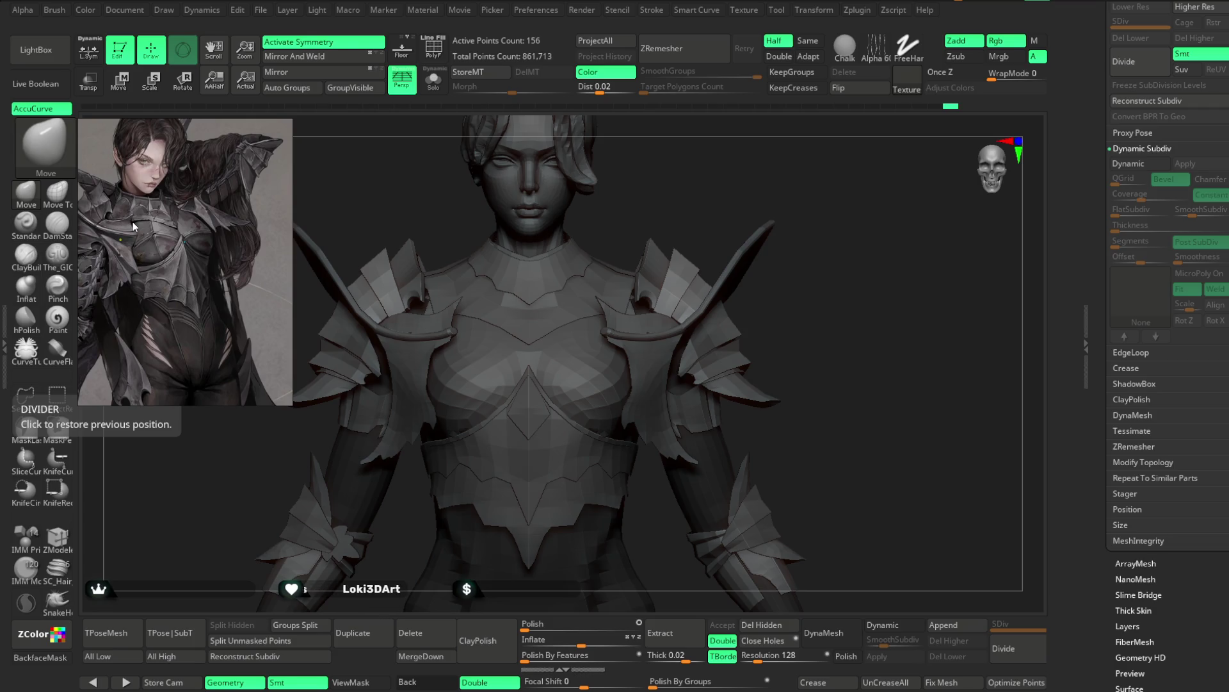
{"action": "scroll", "coordinate": [131, 223], "scroll_direction": "down", "scroll_amount": 2}
Step: Pan the armored-warrior reference onto her upper body and turn the model to the front
{"action": "left_click_drag", "start_coordinate": [146, 226], "coordinate": [240, 237]}
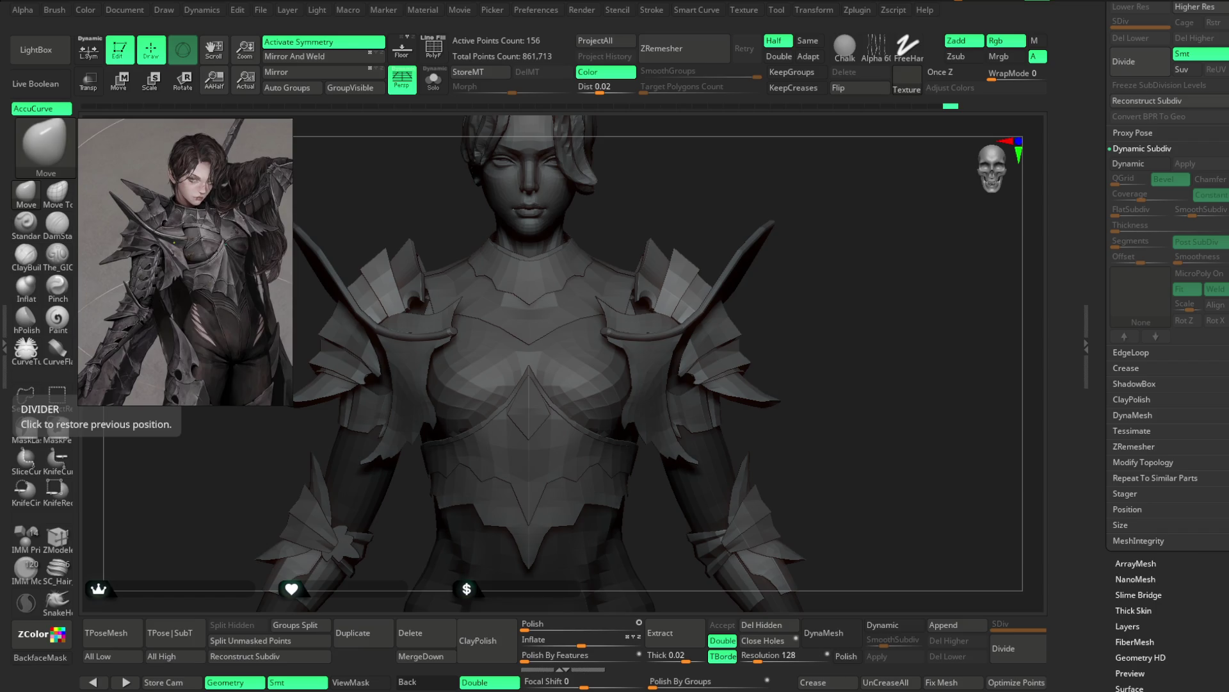
{"action": "left_click_drag", "start_coordinate": [689, 210], "coordinate": [690, 210]}
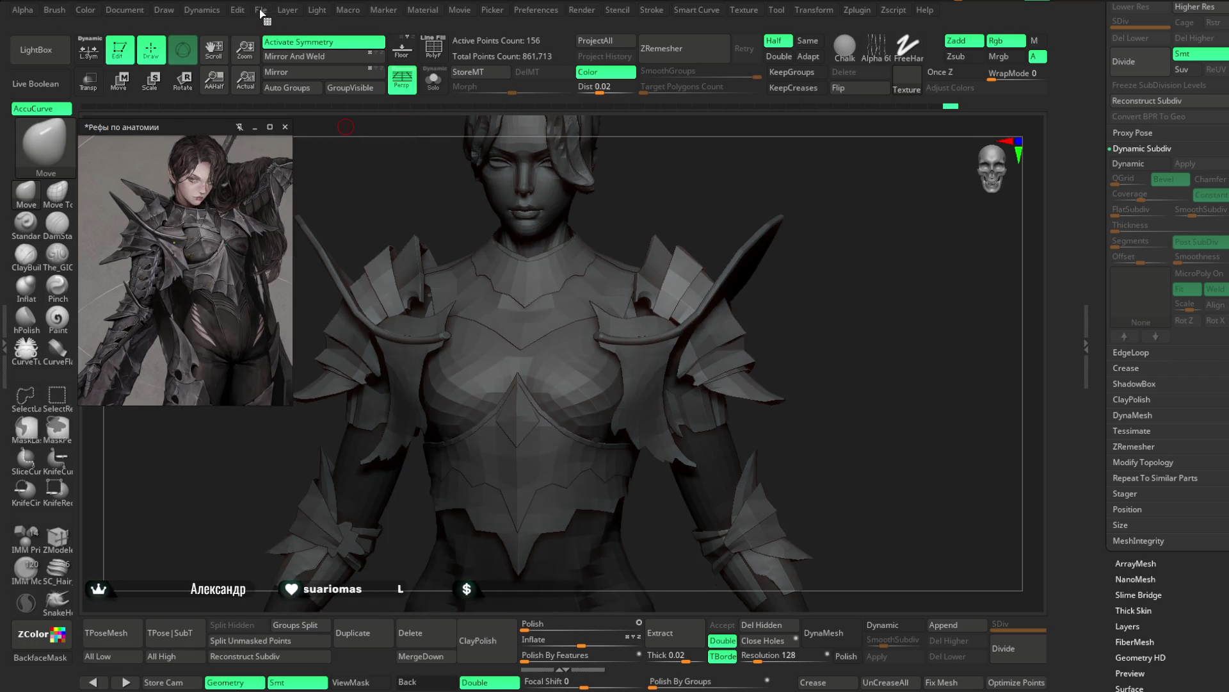
Step: Save the project, select the Extract5_1 shoulder piece and activate symmetry
{"action": "left_click", "coordinate": [260, 13]}
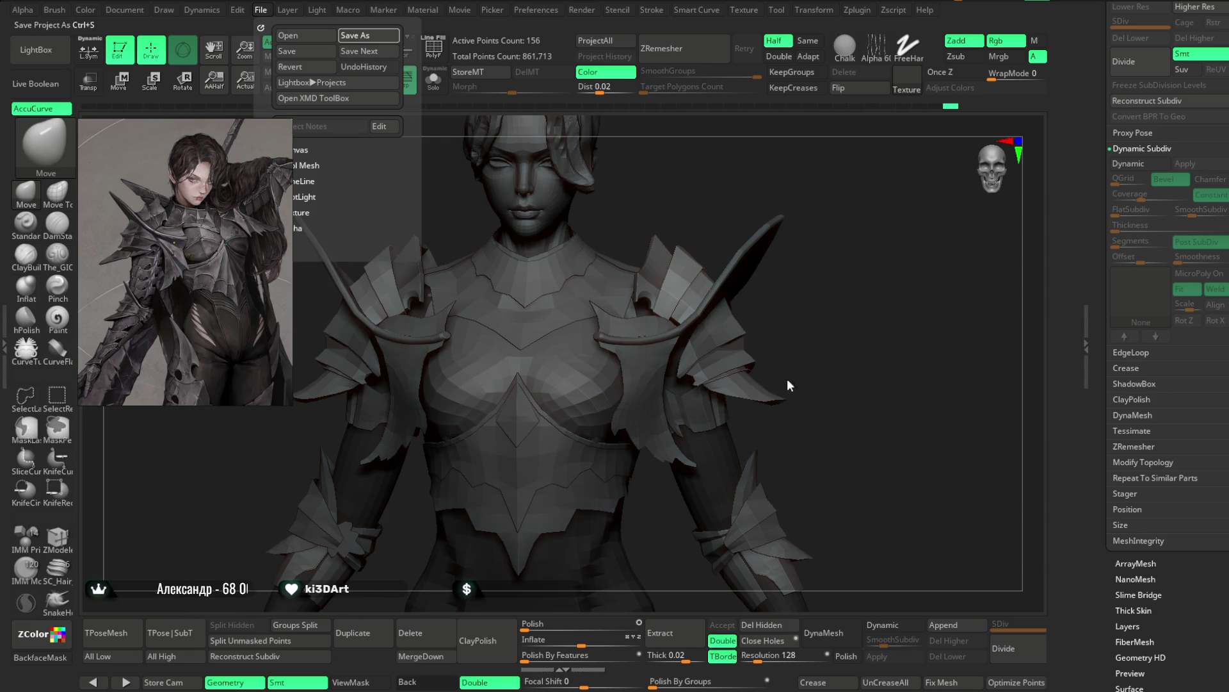
{"action": "key", "text": "ctrl+s"}
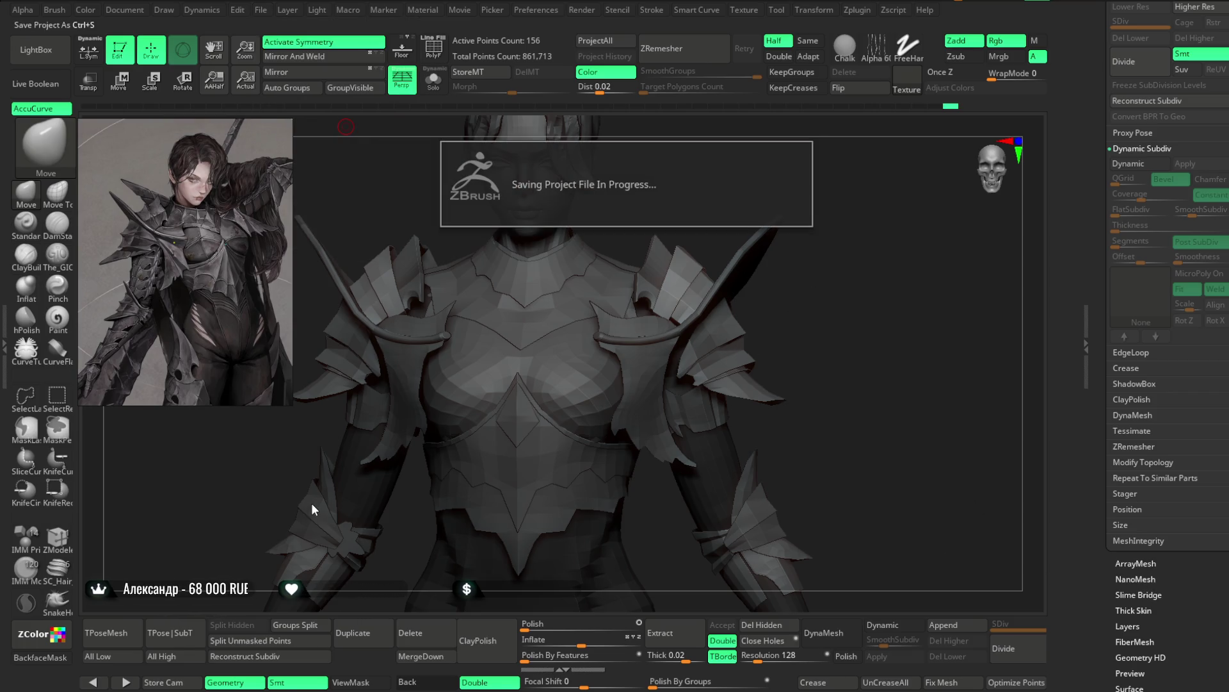
{"action": "left_click", "coordinate": [672, 317], "text": "alt"}
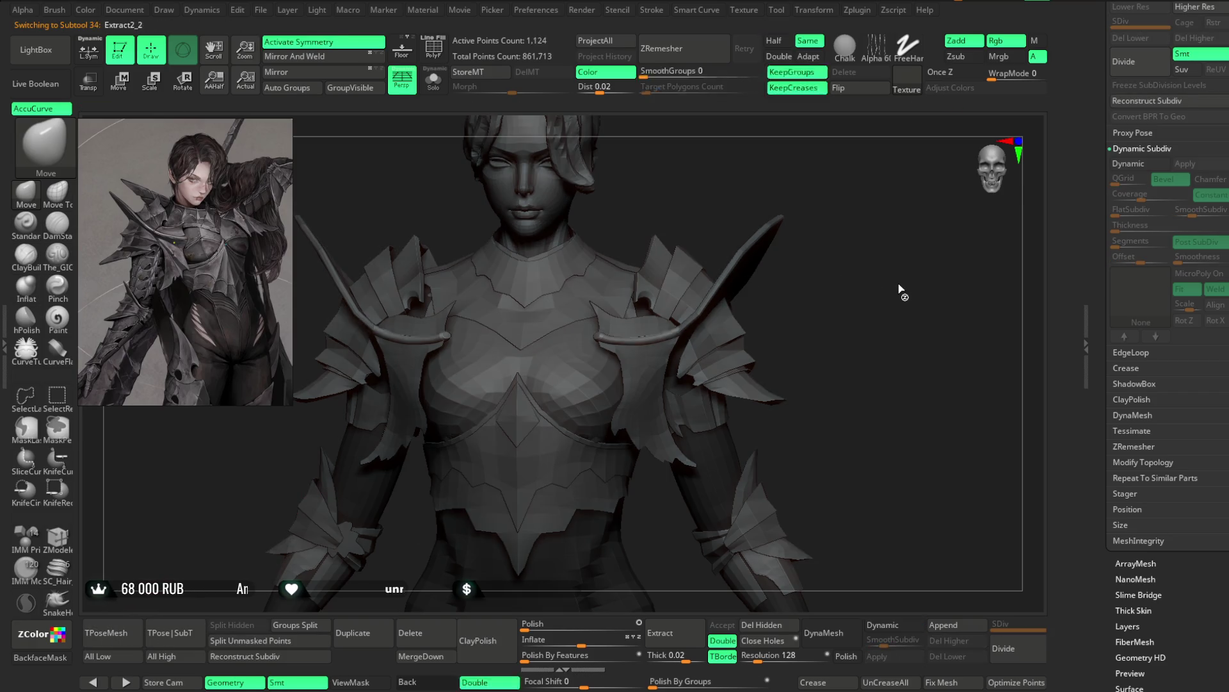
{"action": "left_click", "coordinate": [358, 48]}
{"action": "left_click_drag", "start_coordinate": [872, 183], "coordinate": [906, 302], "text": "alt"}
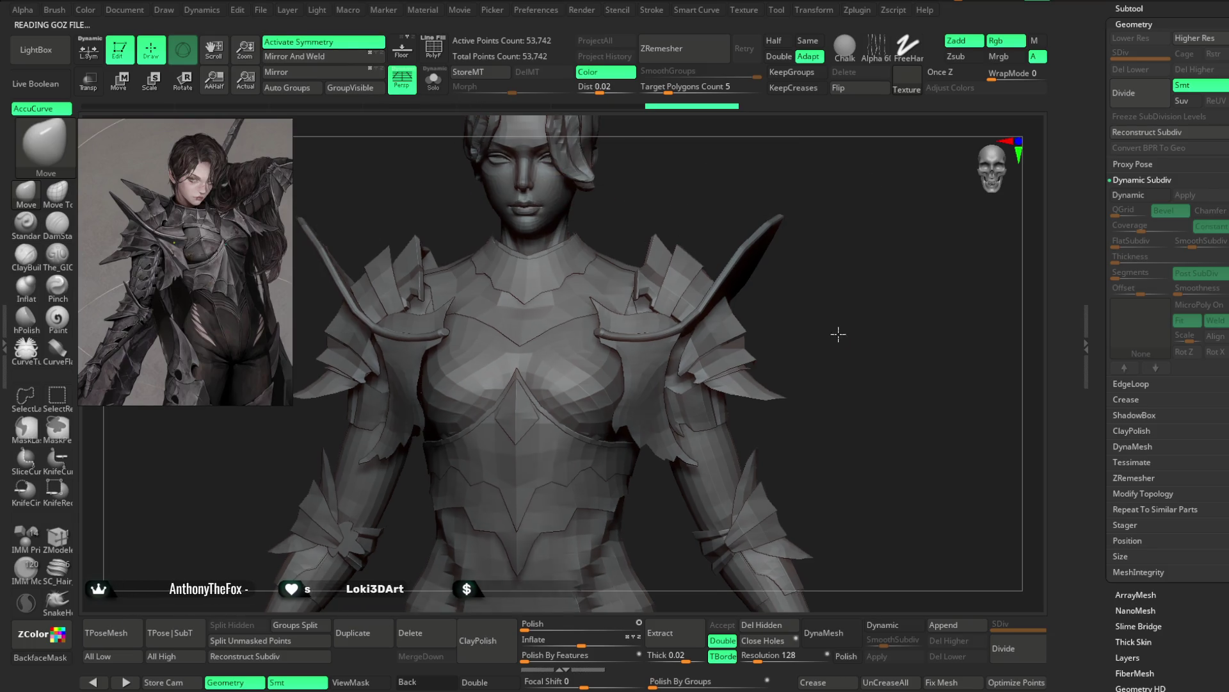
Step: Mask everything except the two small shoulder pieces and enter Transpose mode (W)
{"action": "left_click", "coordinate": [478, 285], "text": "ctrl+shift"}
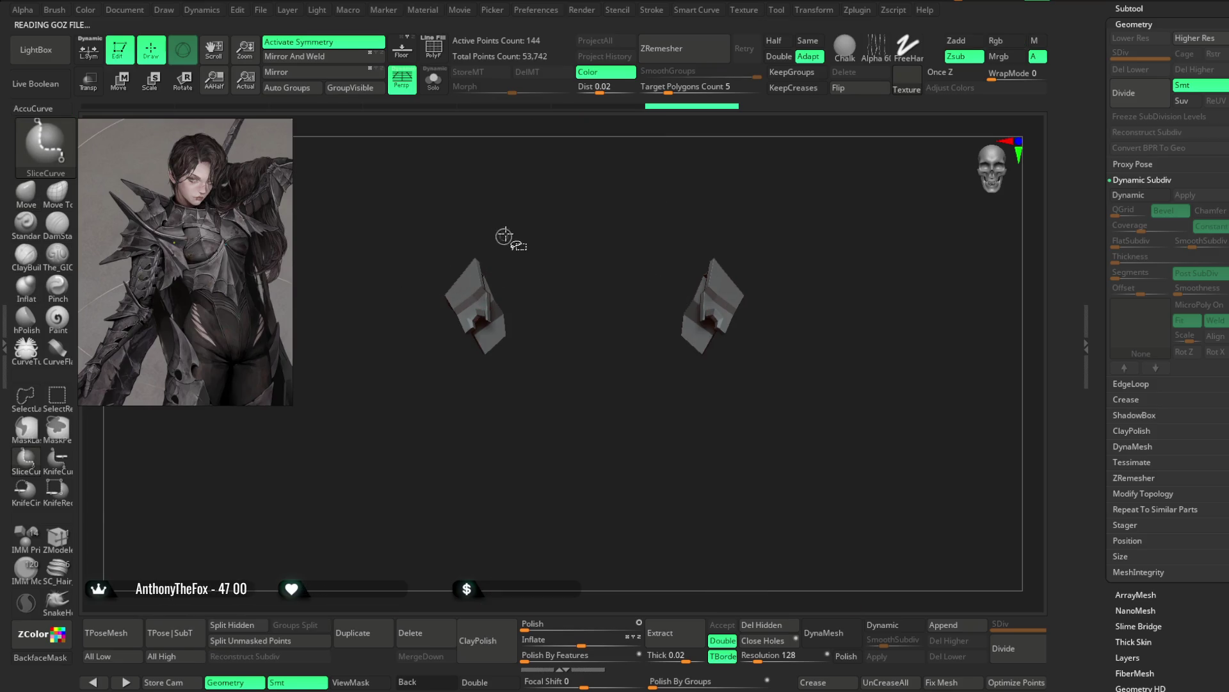
{"action": "key", "text": "ctrl+shift"}
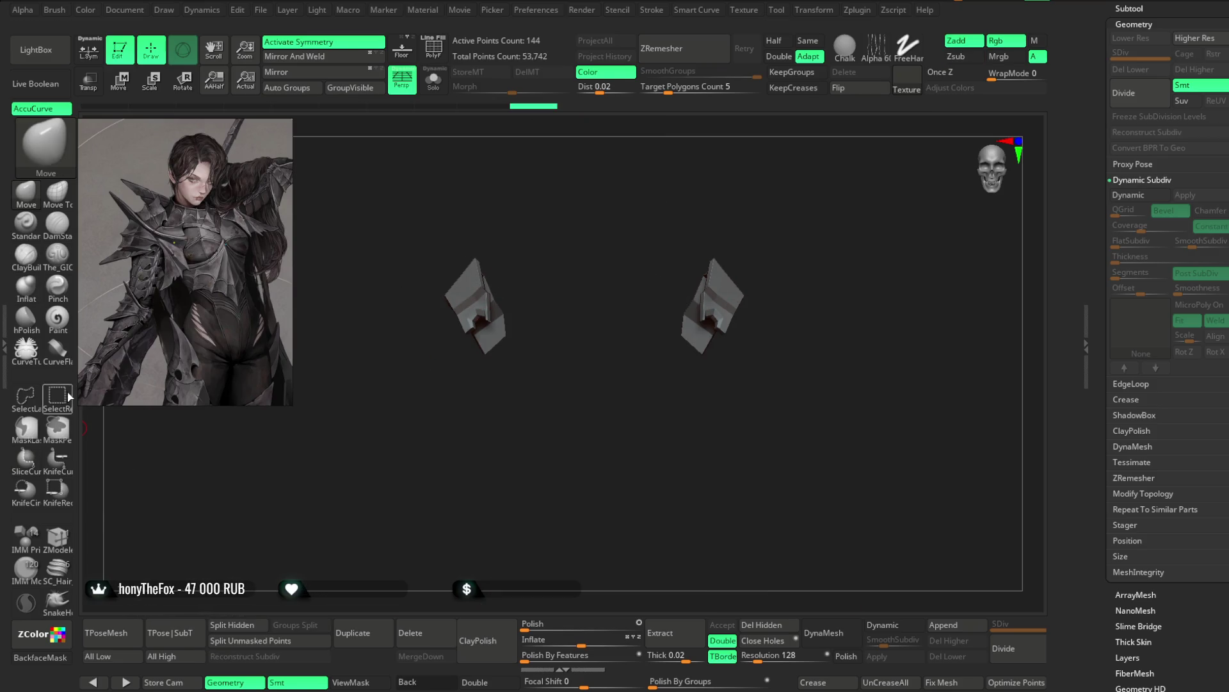
{"action": "left_click", "coordinate": [522, 194], "text": "ctrl+shift"}
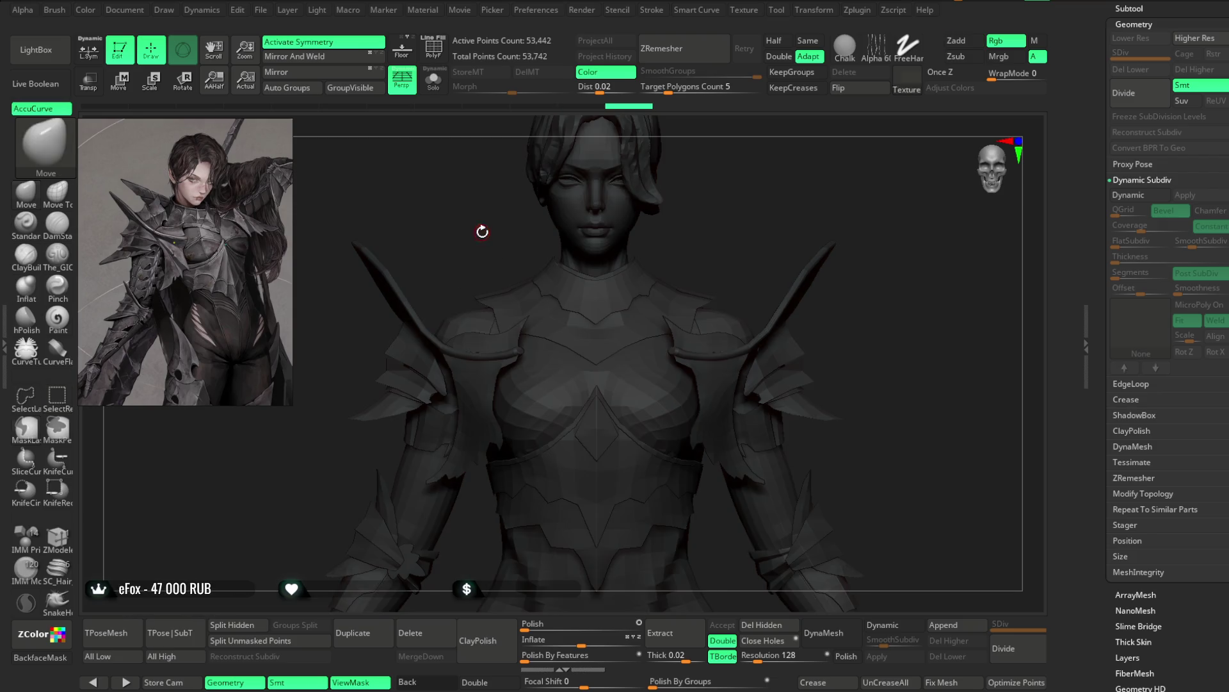
{"action": "left_click", "coordinate": [480, 230], "text": "ctrl"}
{"action": "left_click_drag", "start_coordinate": [480, 216], "coordinate": [418, 217]}
{"action": "key", "text": "w"}
{"action": "mouse_move", "coordinate": [183, 130]}
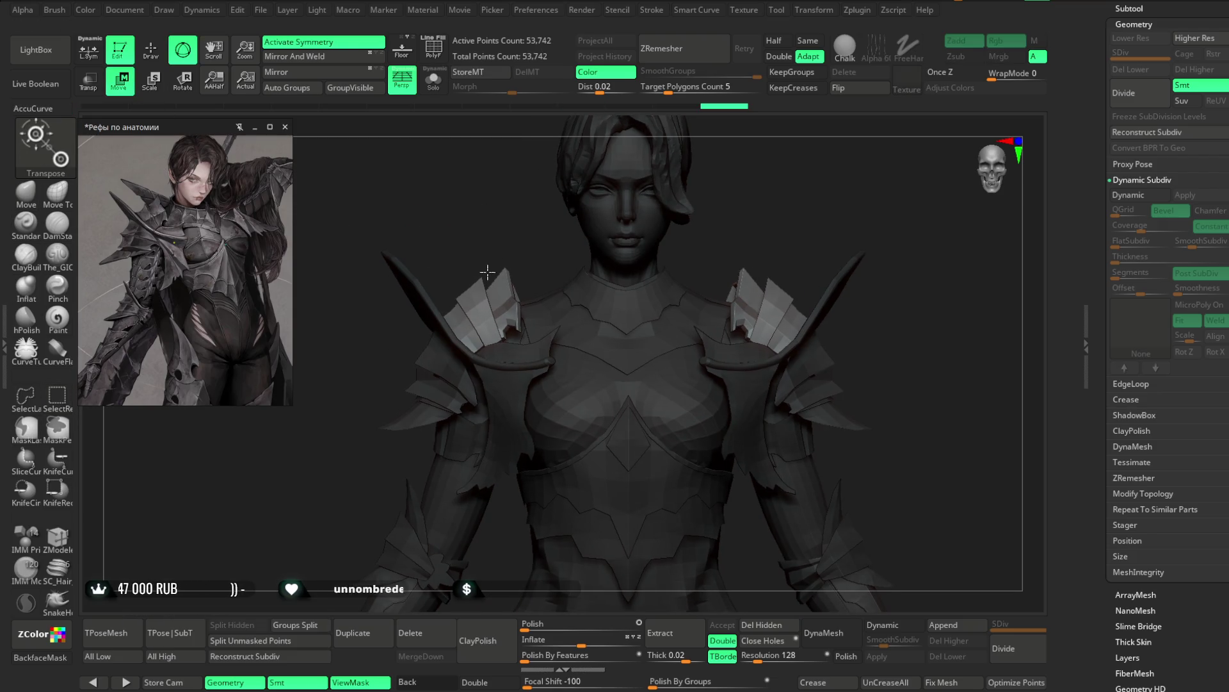
{"action": "mouse_move", "coordinate": [884, 276]}
{"action": "left_mouse_down", "text": "alt"}
{"action": "mouse_move", "coordinate": [826, 324]}
{"action": "mouse_move", "coordinate": [839, 181]}
{"action": "mouse_move", "coordinate": [743, 486]}
{"action": "left_mouse_up", "text": "alt"}
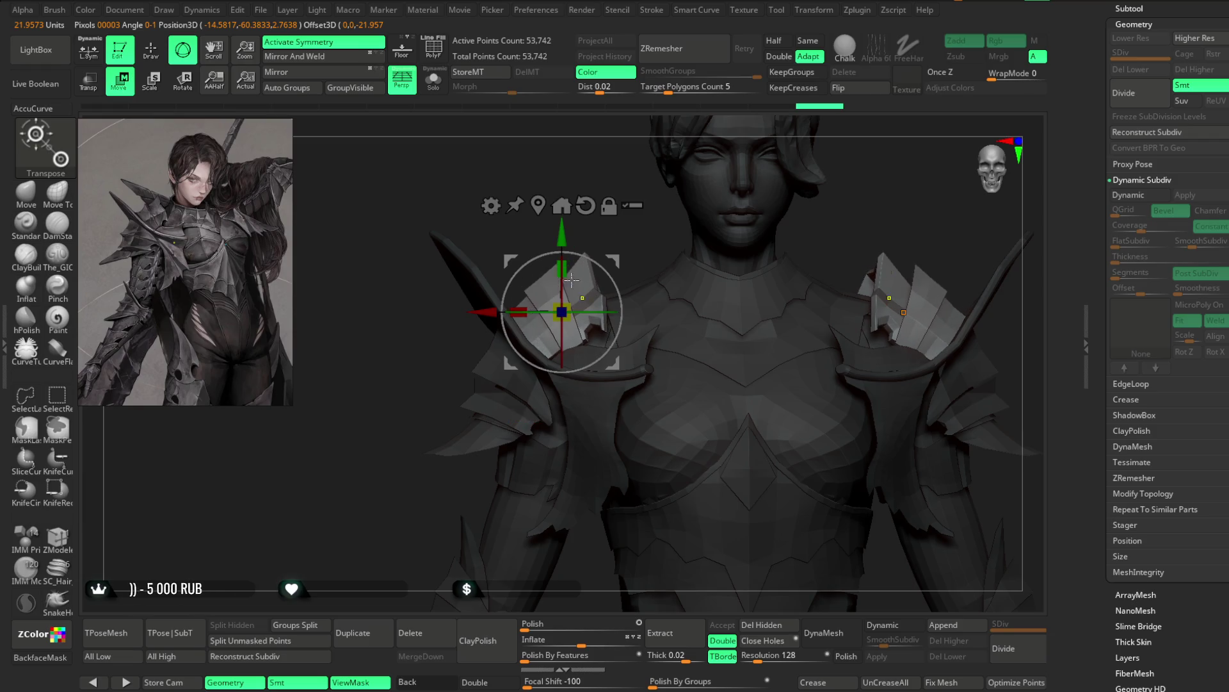
Step: Enlarge both mirrored shoulder pieces, shift them down and outward and tilt them to fan over the shoulders
{"action": "mouse_move", "coordinate": [565, 315]}
{"action": "left_mouse_down"}
{"action": "mouse_move", "coordinate": [577, 322]}
{"action": "mouse_move", "coordinate": [620, 249]}
{"action": "mouse_move", "coordinate": [583, 286]}
{"action": "mouse_move", "coordinate": [733, 202]}
{"action": "left_mouse_up"}
{"action": "left_click_drag", "start_coordinate": [589, 271], "coordinate": [589, 326]}
{"action": "mouse_move", "coordinate": [685, 274]}
{"action": "left_mouse_down"}
{"action": "mouse_move", "coordinate": [751, 196]}
{"action": "mouse_move", "coordinate": [595, 281]}
{"action": "mouse_move", "coordinate": [738, 215]}
{"action": "mouse_move", "coordinate": [722, 268]}
{"action": "left_mouse_up"}
{"action": "left_click_drag", "start_coordinate": [539, 305], "coordinate": [537, 276]}
{"action": "mouse_move", "coordinate": [749, 202]}
{"action": "left_mouse_down"}
{"action": "mouse_move", "coordinate": [864, 195]}
{"action": "mouse_move", "coordinate": [755, 201]}
{"action": "left_mouse_up"}
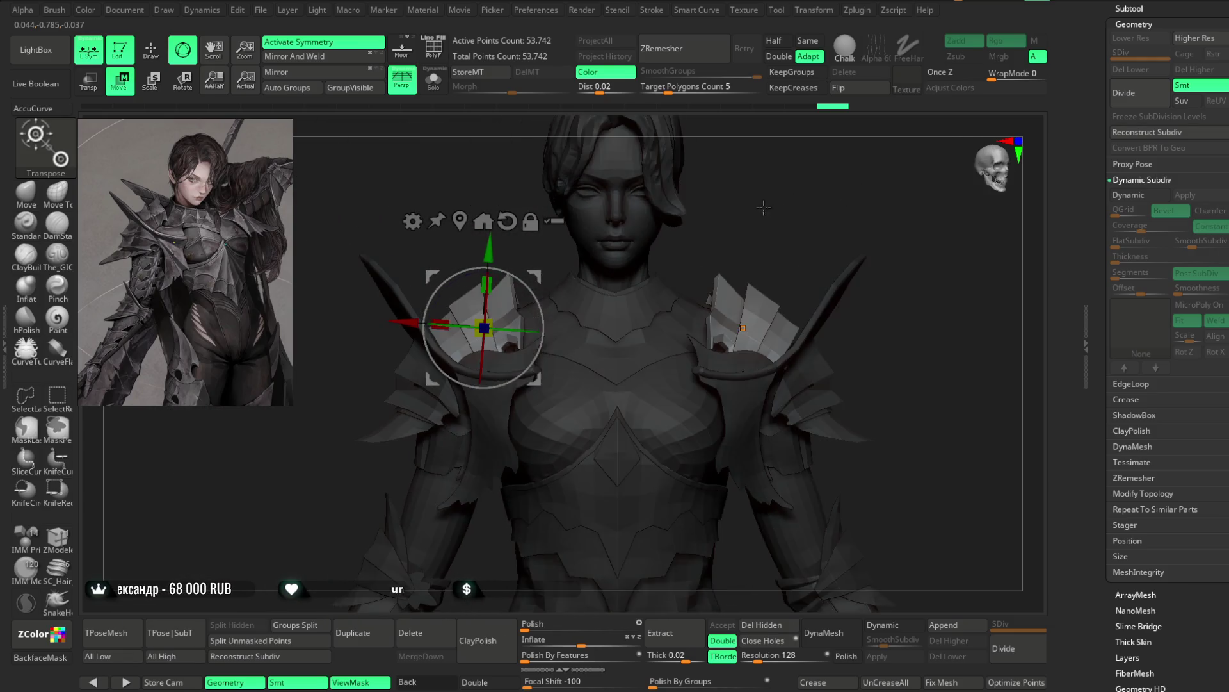
{"action": "left_click", "coordinate": [414, 117]}
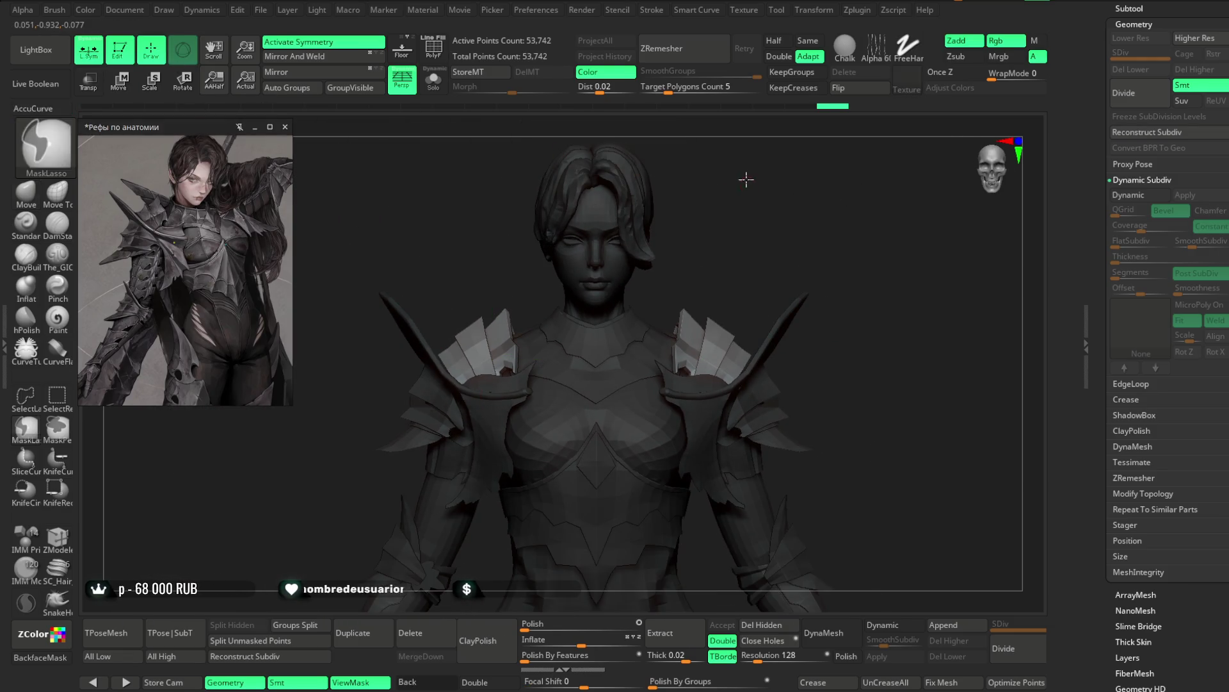
Step: Transfer the pose back onto the individual subtools with TPose|SubT
{"action": "left_click_drag", "start_coordinate": [746, 215], "coordinate": [779, 197]}
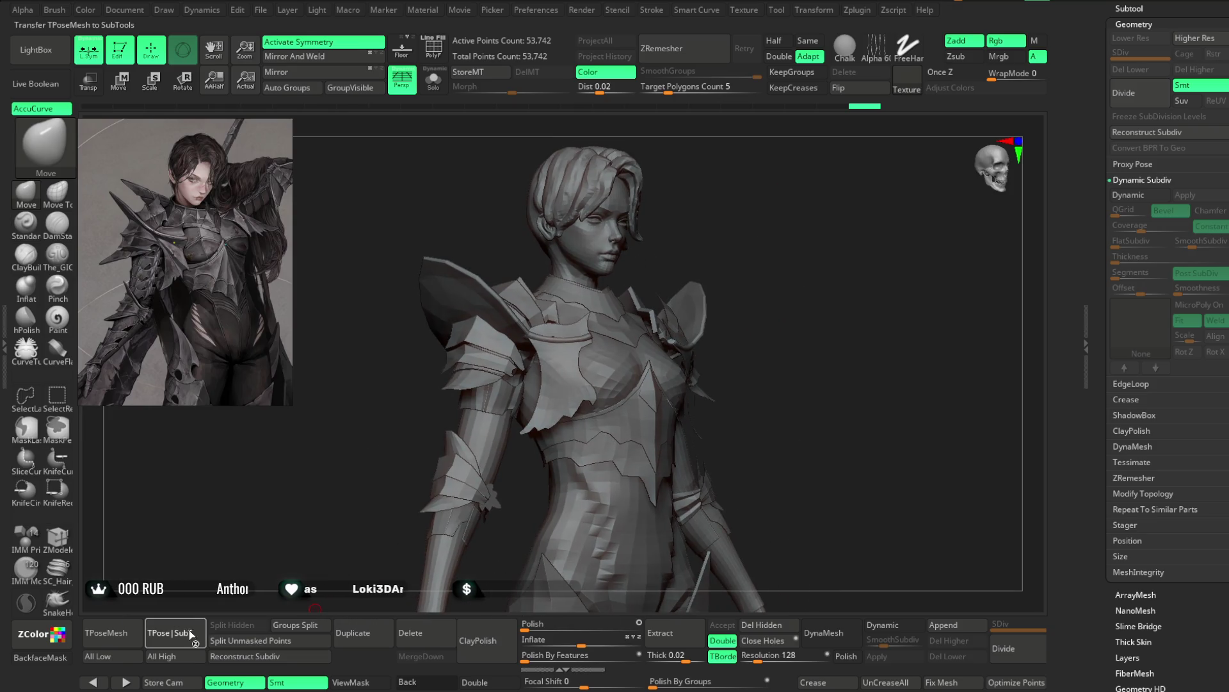
{"action": "left_click", "coordinate": [190, 630]}
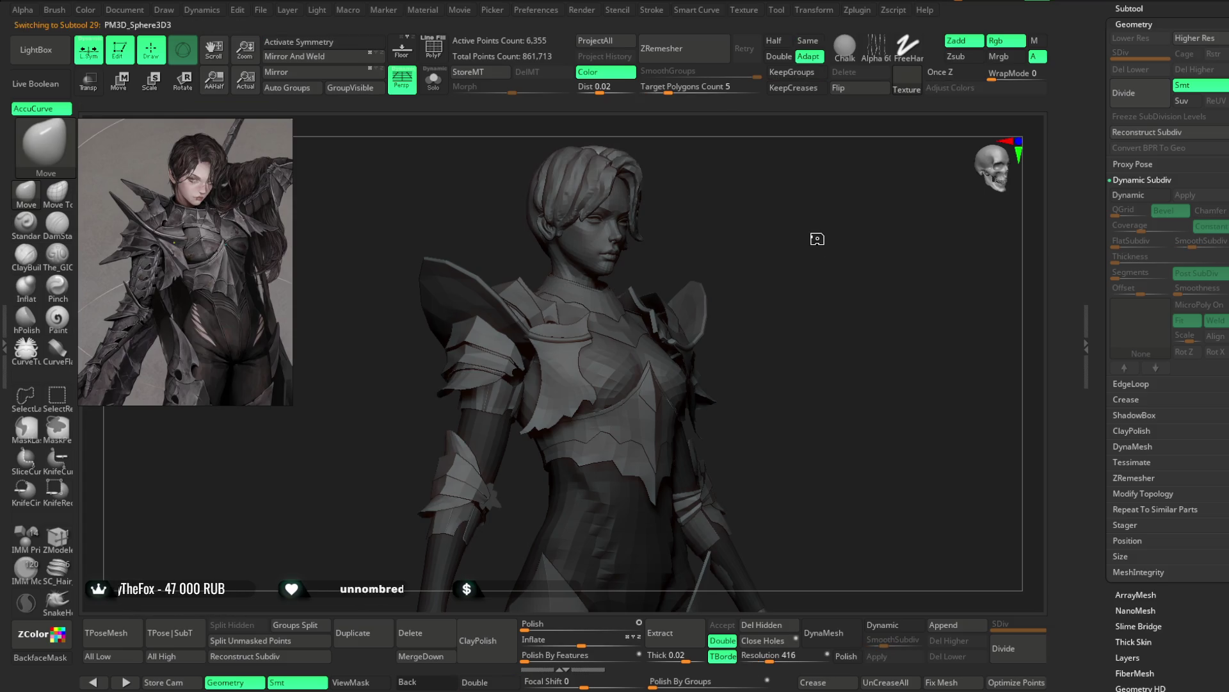
{"action": "mouse_move", "coordinate": [811, 250]}
{"action": "left_mouse_down"}
{"action": "mouse_move", "coordinate": [803, 233]}
{"action": "mouse_move", "coordinate": [791, 241]}
{"action": "mouse_move", "coordinate": [790, 285]}
{"action": "mouse_move", "coordinate": [719, 275]}
{"action": "left_mouse_up"}
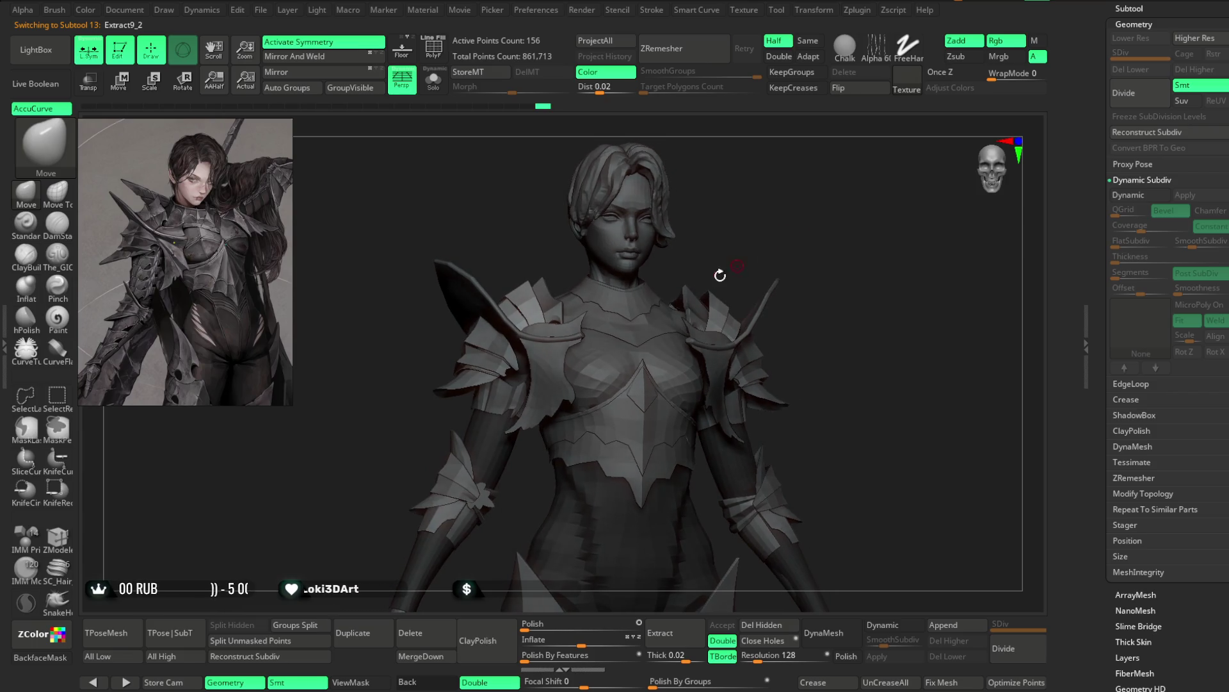
Step: Review the fanned shoulder plates, then select the left collar plate subtool
{"action": "left_click", "coordinate": [466, 358], "text": "alt"}
{"action": "right_click_drag", "start_coordinate": [508, 246], "coordinate": [539, 227], "text": "ctrl"}
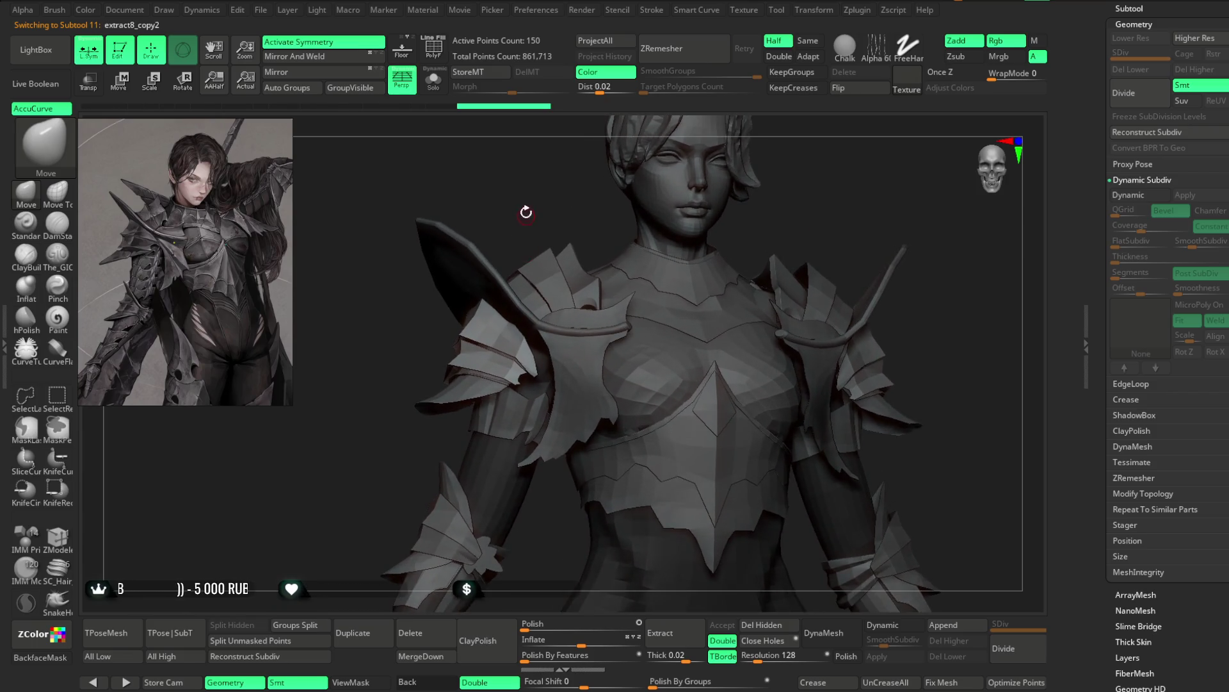
{"action": "mouse_move", "coordinate": [539, 227]}
{"action": "left_mouse_down"}
{"action": "mouse_move", "coordinate": [709, 199]}
{"action": "mouse_move", "coordinate": [737, 220]}
{"action": "mouse_move", "coordinate": [749, 201]}
{"action": "left_mouse_up"}
{"action": "mouse_move", "coordinate": [749, 201]}
{"action": "right_mouse_down", "text": "ctrl"}
{"action": "mouse_move", "coordinate": [755, 170]}
{"action": "mouse_move", "coordinate": [740, 170]}
{"action": "mouse_move", "coordinate": [739, 189]}
{"action": "right_mouse_up", "text": "ctrl"}
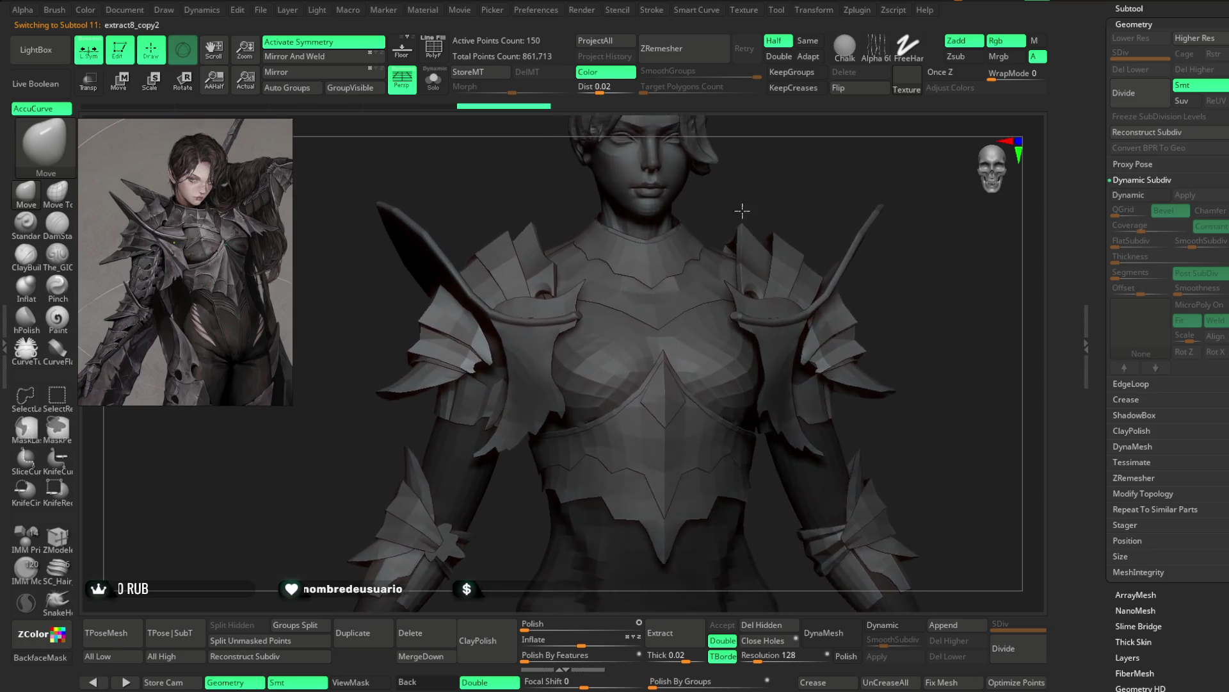
{"action": "left_click_drag", "start_coordinate": [739, 189], "coordinate": [776, 160]}
{"action": "right_click_drag", "start_coordinate": [776, 161], "coordinate": [590, 305], "text": "ctrl"}
{"action": "left_click", "coordinate": [557, 305], "text": "alt"}
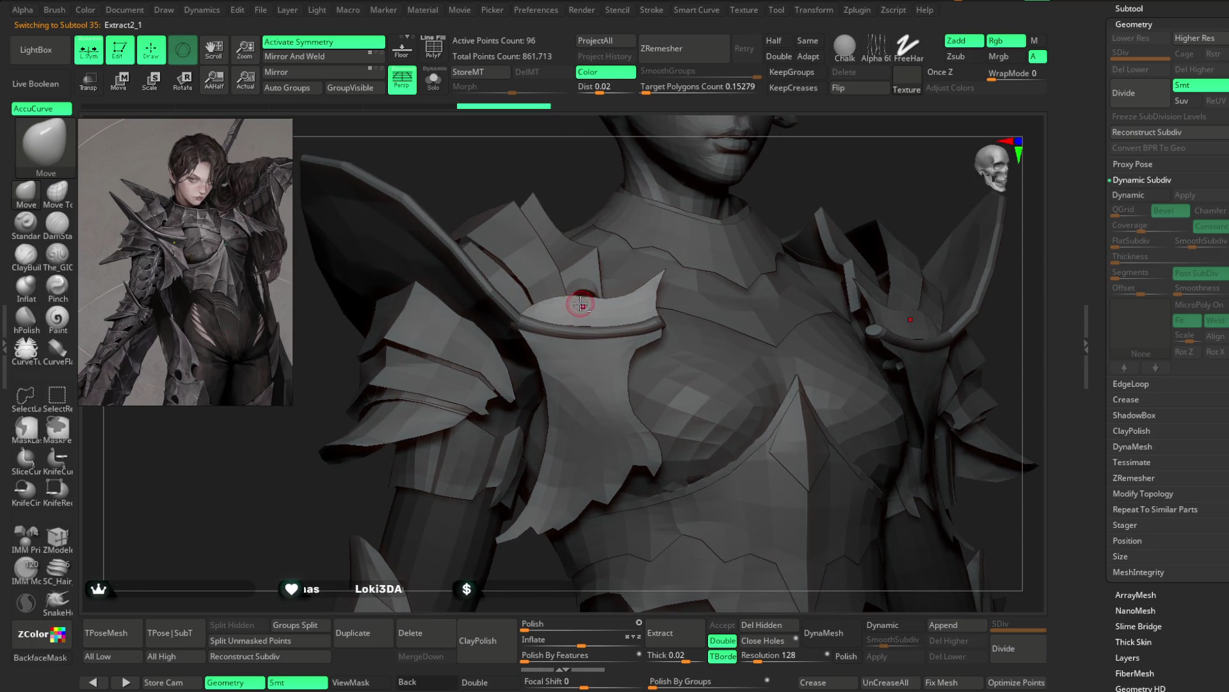
Step: Show PolyF wireframe and pull the collar strip's left tip upward with the Move brush
{"action": "right_click", "coordinate": [591, 301]}
{"action": "mouse_move", "coordinate": [562, 316]}
{"action": "right_mouse_down"}
{"action": "mouse_move", "coordinate": [796, 178]}
{"action": "mouse_move", "coordinate": [553, 314]}
{"action": "mouse_move", "coordinate": [755, 165]}
{"action": "mouse_move", "coordinate": [530, 318]}
{"action": "right_mouse_up"}
{"action": "right_click", "coordinate": [532, 318]}
{"action": "key", "text": "shift+f"}
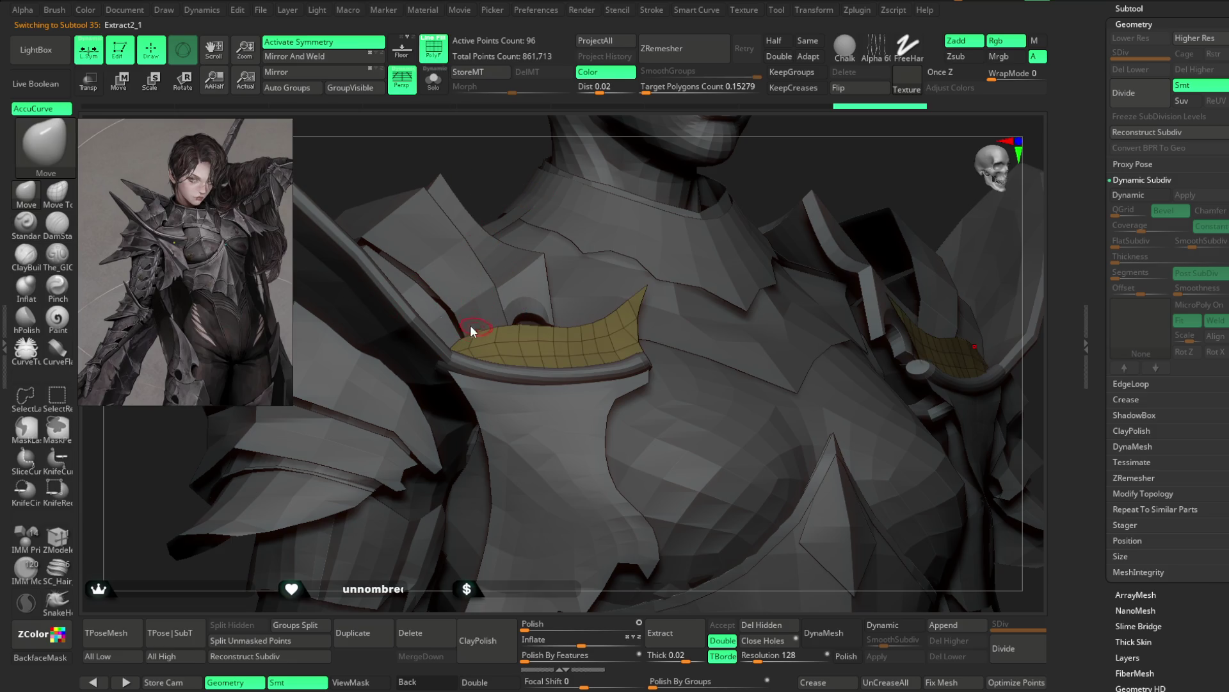
{"action": "left_click_drag", "start_coordinate": [476, 335], "coordinate": [499, 322]}
{"action": "right_click_drag", "start_coordinate": [488, 170], "coordinate": [500, 355], "text": "ctrl"}
{"action": "key", "text": "space"}
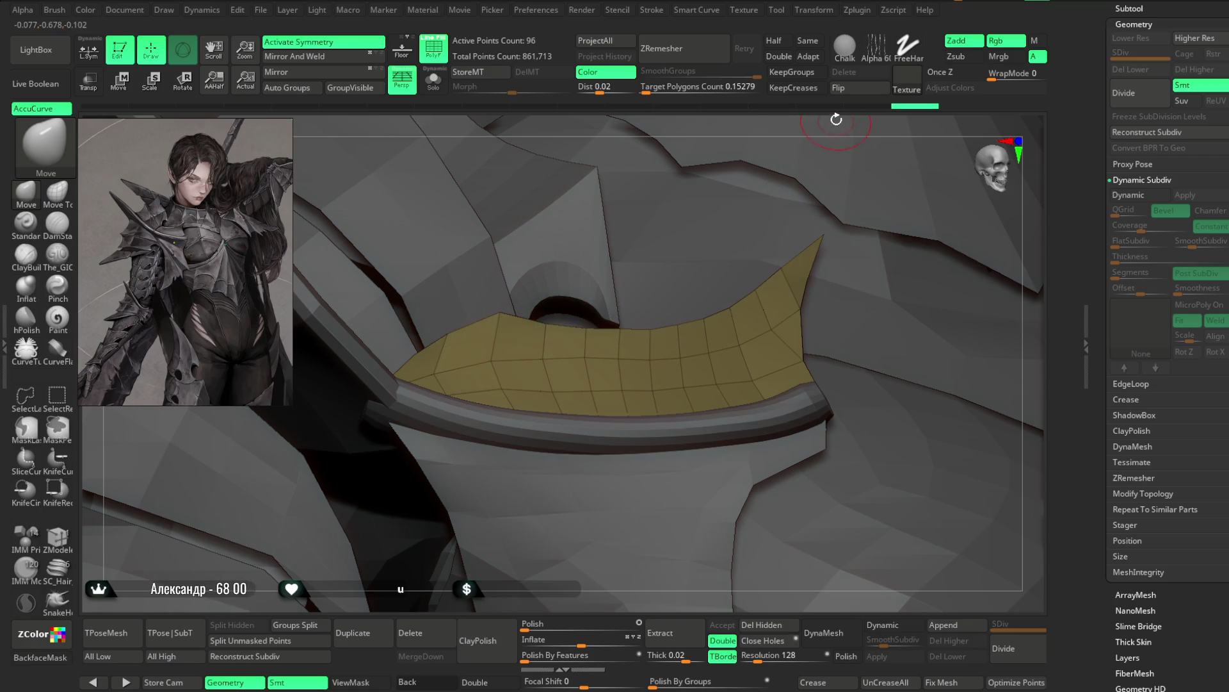
Step: Inspect the curved strip against the chest armor from several sides with a general sculpting brush
{"action": "right_click_drag", "start_coordinate": [835, 118], "coordinate": [815, 146]}
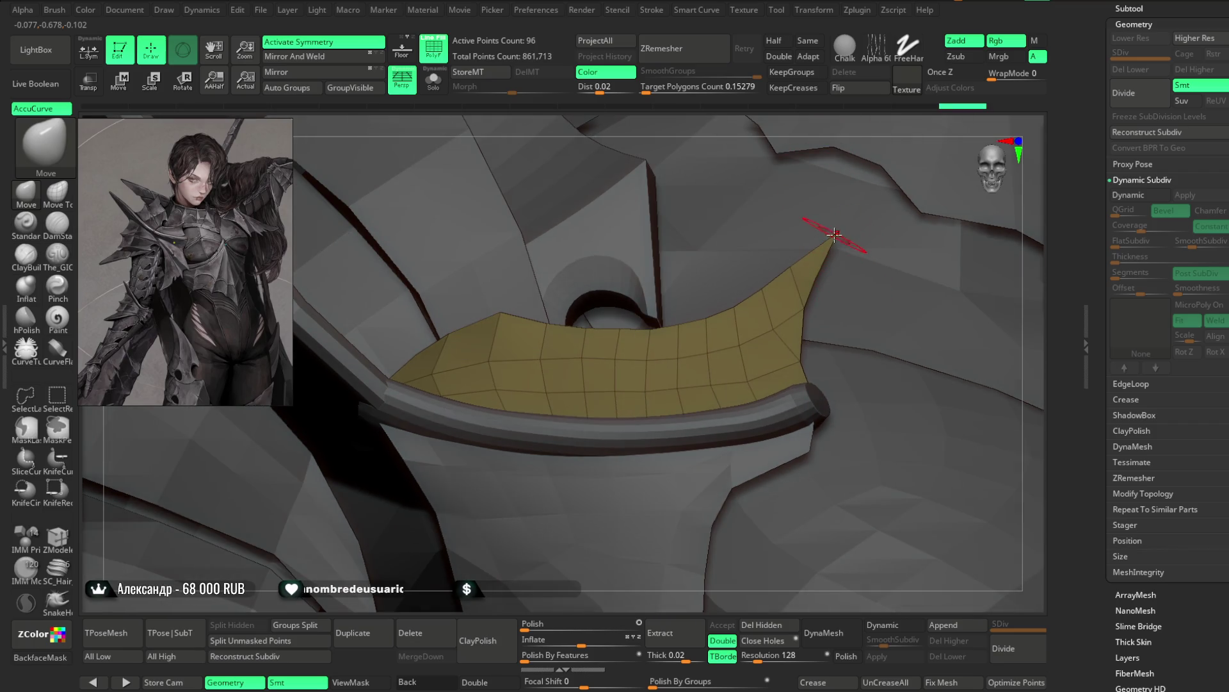
{"action": "right_click_drag", "start_coordinate": [852, 239], "coordinate": [836, 251]}
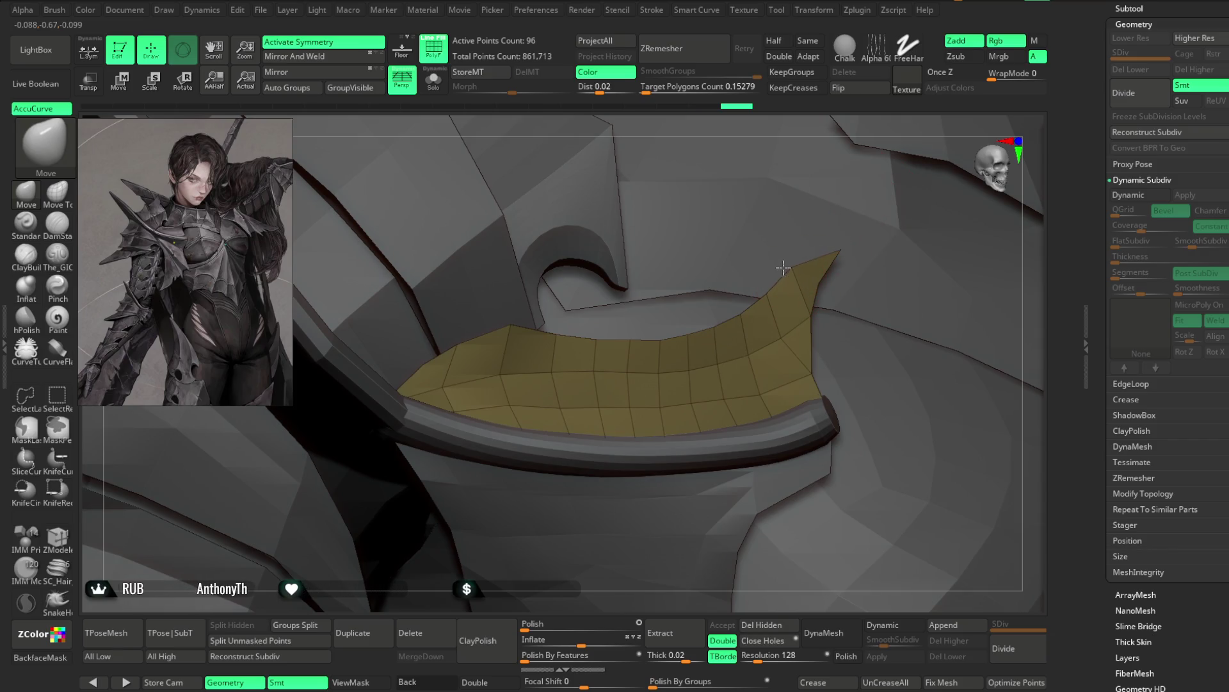
{"action": "right_click_drag", "start_coordinate": [830, 143], "coordinate": [810, 160]}
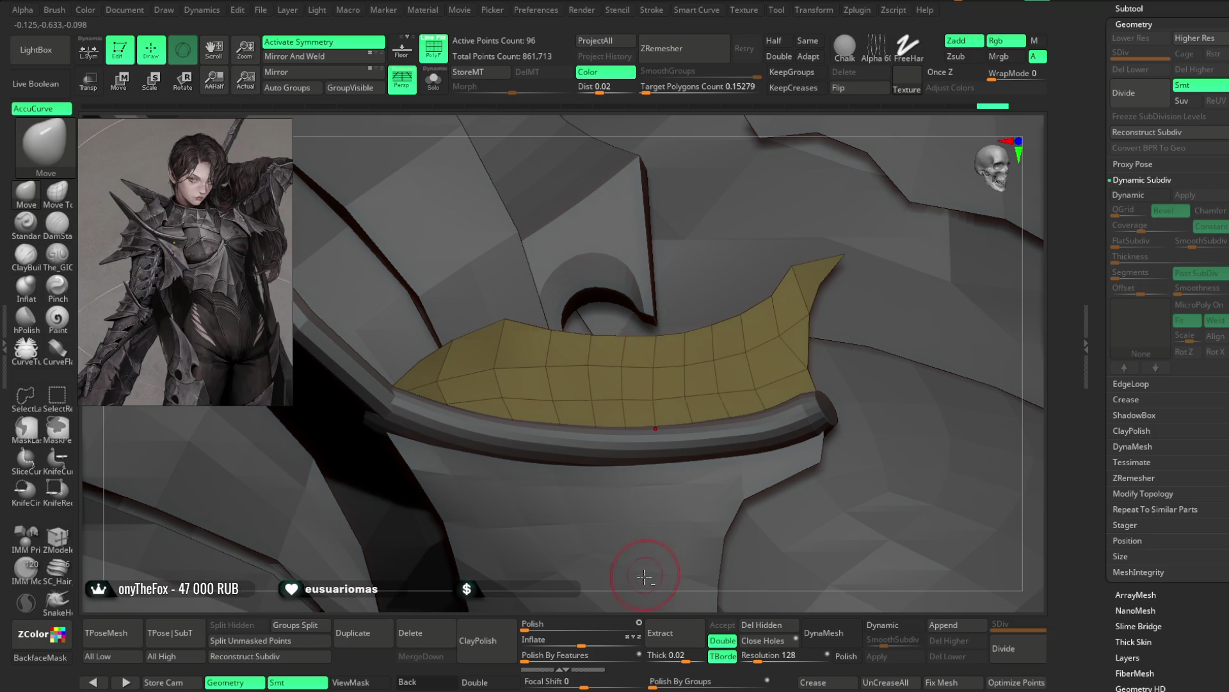
{"action": "right_click_drag", "start_coordinate": [645, 577], "coordinate": [561, 392], "text": "ctrl"}
{"action": "mouse_move", "coordinate": [877, 170]}
{"action": "right_mouse_down"}
{"action": "mouse_move", "coordinate": [875, 231]}
{"action": "mouse_move", "coordinate": [1008, 215]}
{"action": "mouse_move", "coordinate": [863, 225]}
{"action": "mouse_move", "coordinate": [341, 394]}
{"action": "right_mouse_up"}
{"action": "left_click", "coordinate": [32, 227]}
{"action": "key", "text": "space"}
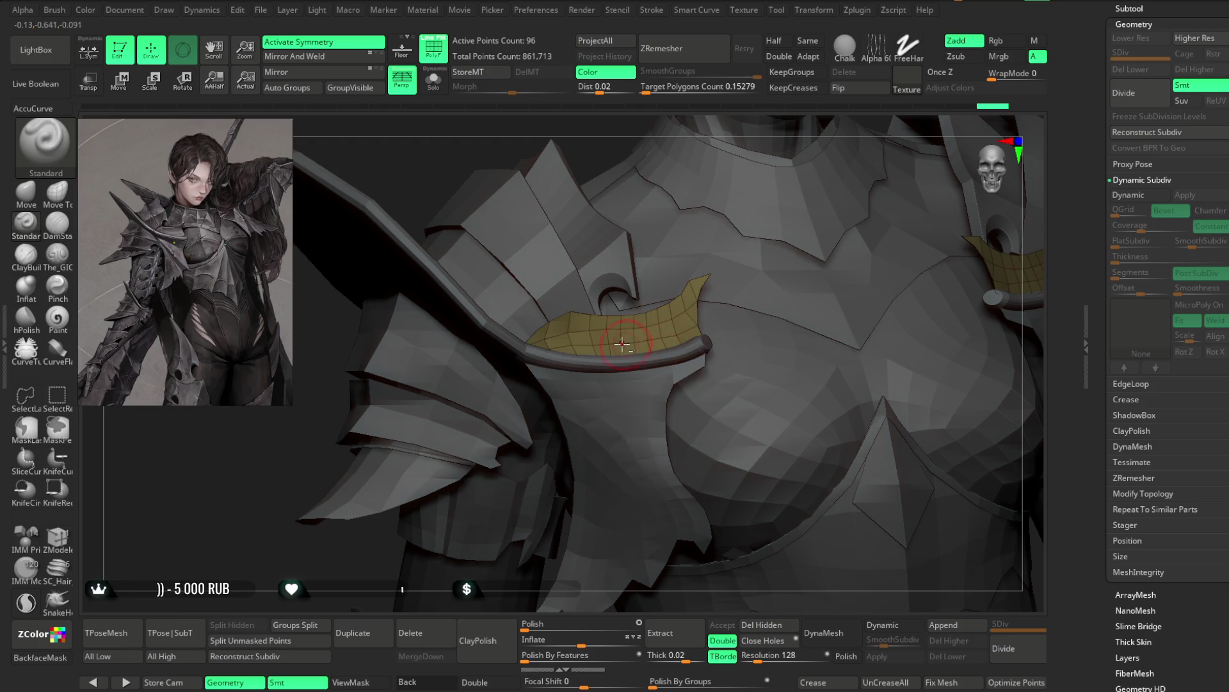
{"action": "key", "text": "space"}
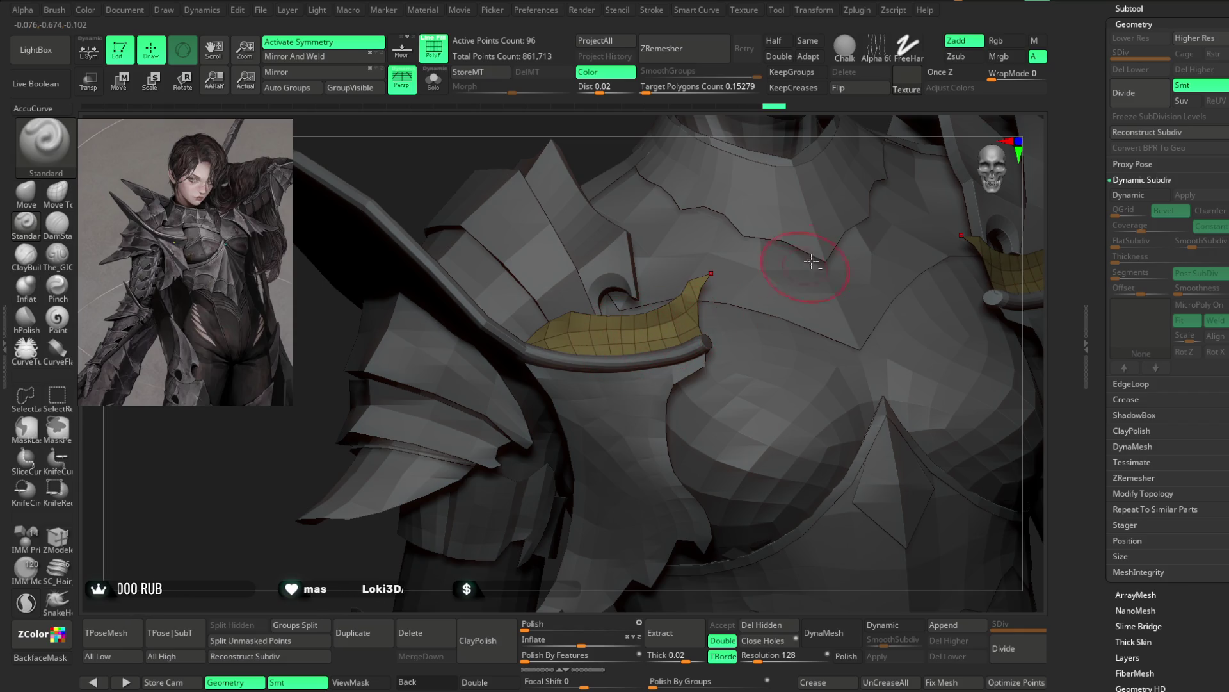
{"action": "right_click_drag", "start_coordinate": [794, 132], "coordinate": [486, 272]}
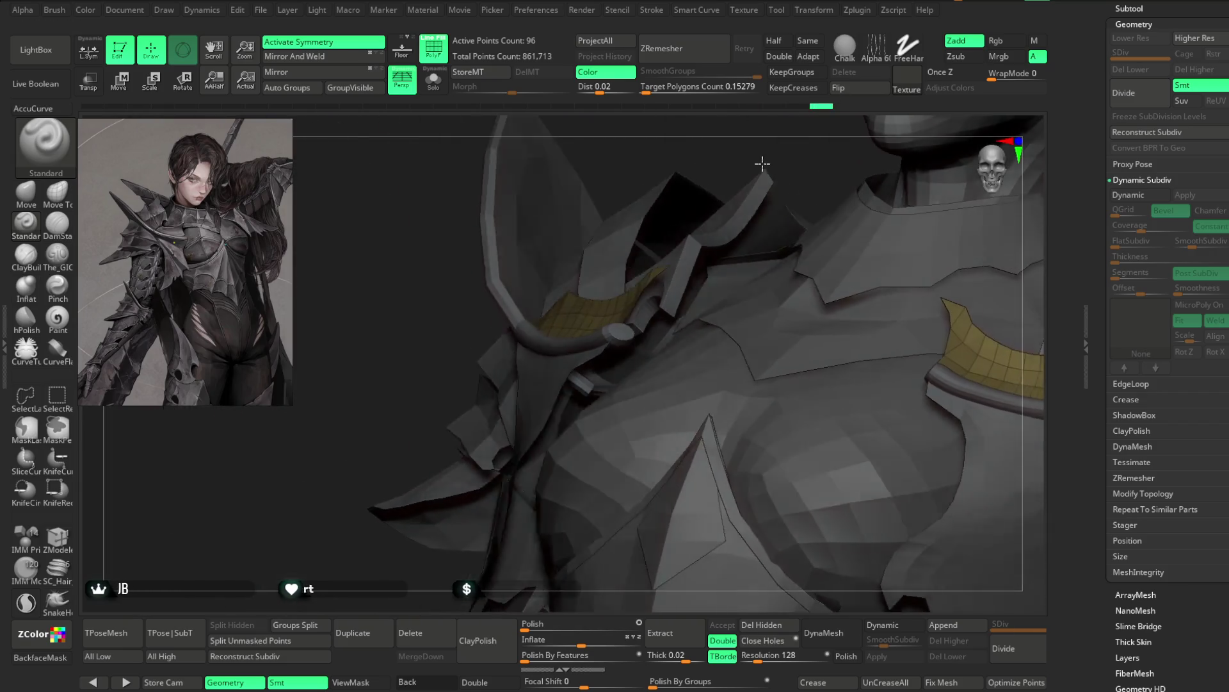
Step: Set the Move brush Focal Shift to 0 and view the collar strip on its own with Solo
{"action": "left_click", "coordinate": [25, 193]}
{"action": "mouse_move", "coordinate": [411, 247]}
{"action": "right_mouse_down"}
{"action": "mouse_move", "coordinate": [447, 406]}
{"action": "mouse_move", "coordinate": [496, 316]}
{"action": "right_mouse_up"}
{"action": "key", "text": "space"}
{"action": "key", "text": "Return"}
{"action": "mouse_move", "coordinate": [481, 154]}
{"action": "right_mouse_down"}
{"action": "mouse_move", "coordinate": [549, 215]}
{"action": "mouse_move", "coordinate": [739, 231]}
{"action": "mouse_move", "coordinate": [775, 270]}
{"action": "mouse_move", "coordinate": [759, 274]}
{"action": "mouse_move", "coordinate": [714, 250]}
{"action": "right_mouse_up"}
{"action": "mouse_move", "coordinate": [651, 279]}
{"action": "right_mouse_down"}
{"action": "mouse_move", "coordinate": [677, 289]}
{"action": "mouse_move", "coordinate": [651, 280]}
{"action": "right_mouse_up"}
Step: Orbit the isolated collar strip to check its curve from several angles
{"action": "left_click_drag", "start_coordinate": [696, 252], "coordinate": [685, 256]}
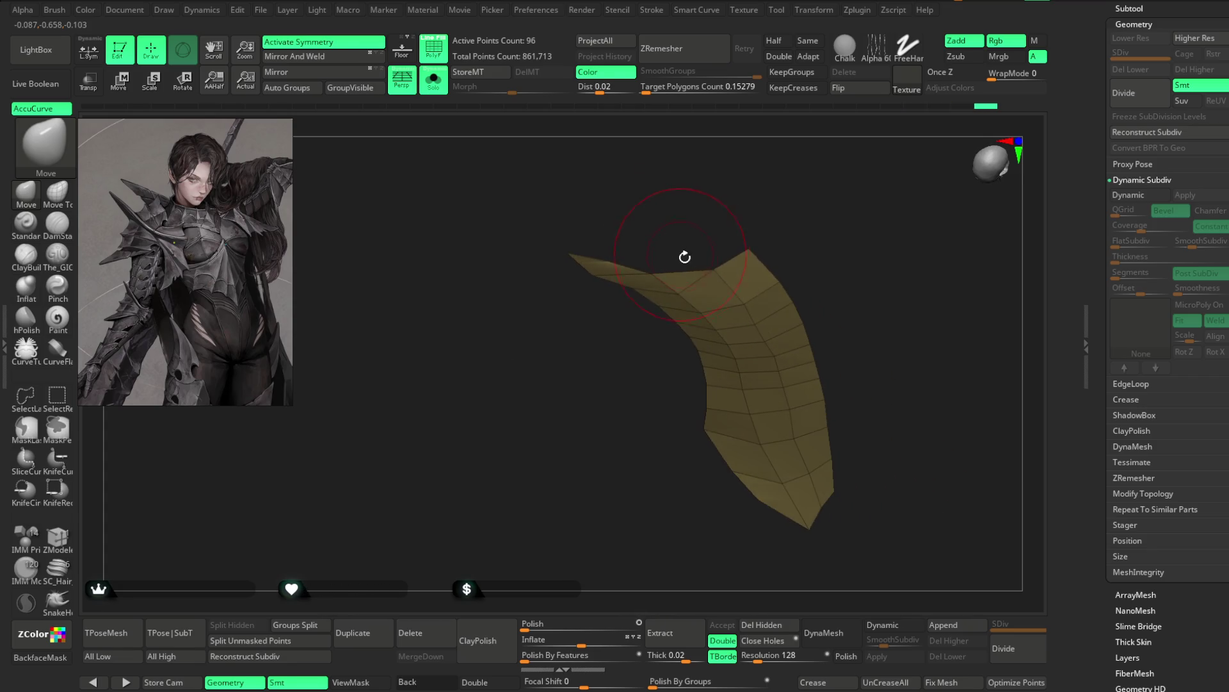
{"action": "left_click_drag", "start_coordinate": [786, 240], "coordinate": [674, 302]}
{"action": "mouse_move", "coordinate": [754, 274]}
{"action": "left_mouse_down"}
{"action": "mouse_move", "coordinate": [737, 286]}
{"action": "mouse_move", "coordinate": [747, 235]}
{"action": "mouse_move", "coordinate": [667, 276]}
{"action": "left_mouse_up"}
{"action": "mouse_move", "coordinate": [725, 226]}
{"action": "left_mouse_down"}
{"action": "mouse_move", "coordinate": [699, 256]}
{"action": "mouse_move", "coordinate": [747, 306]}
{"action": "mouse_move", "coordinate": [730, 220]}
{"action": "mouse_move", "coordinate": [775, 217]}
{"action": "mouse_move", "coordinate": [803, 161]}
{"action": "left_mouse_up"}
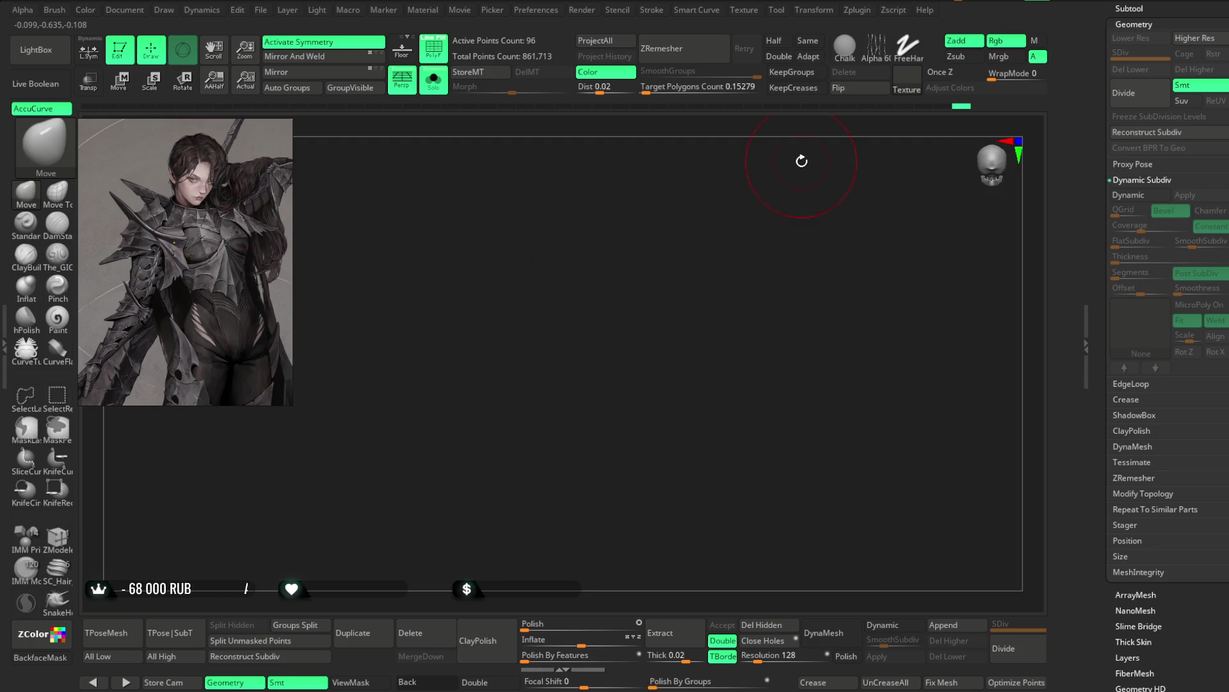
Step: Turn Solo off and review the strip arching over the shoulder plates on the full torso
{"action": "left_click", "coordinate": [434, 82]}
{"action": "left_click_drag", "start_coordinate": [755, 124], "coordinate": [643, 194]}
{"action": "left_click_drag", "start_coordinate": [714, 127], "coordinate": [507, 336]}
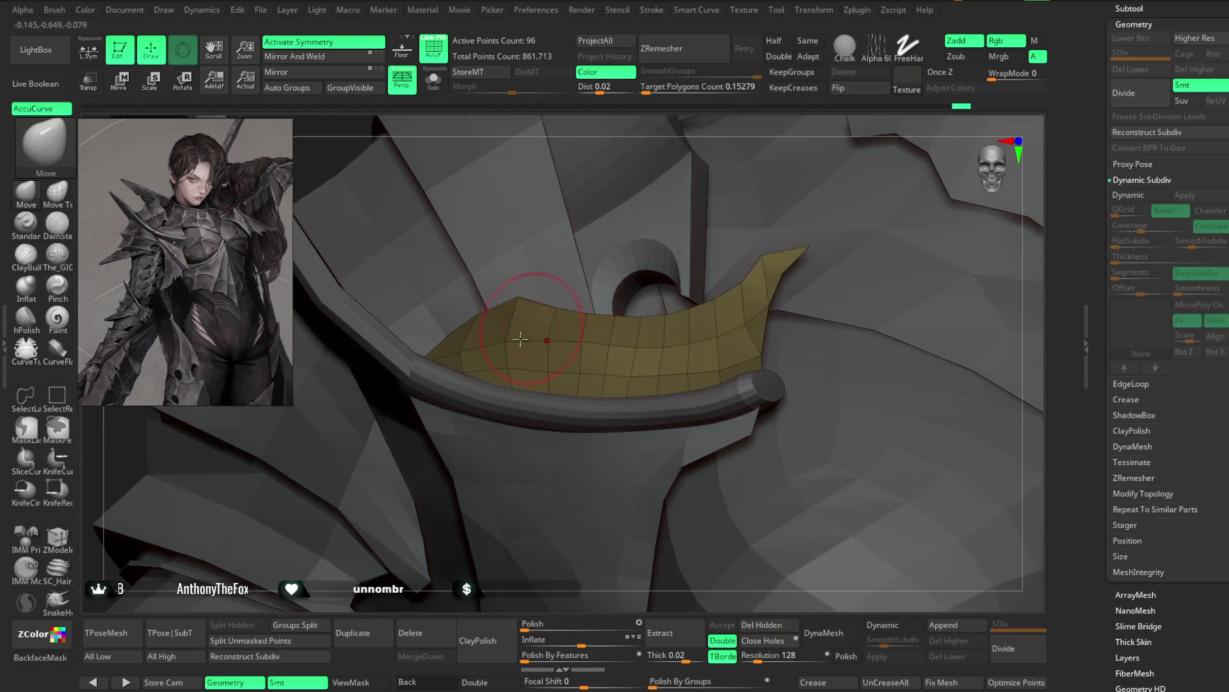
{"action": "key", "text": "space"}
{"action": "mouse_move", "coordinate": [630, 180]}
{"action": "right_mouse_down"}
{"action": "mouse_move", "coordinate": [643, 192]}
{"action": "mouse_move", "coordinate": [508, 351]}
{"action": "right_mouse_up"}
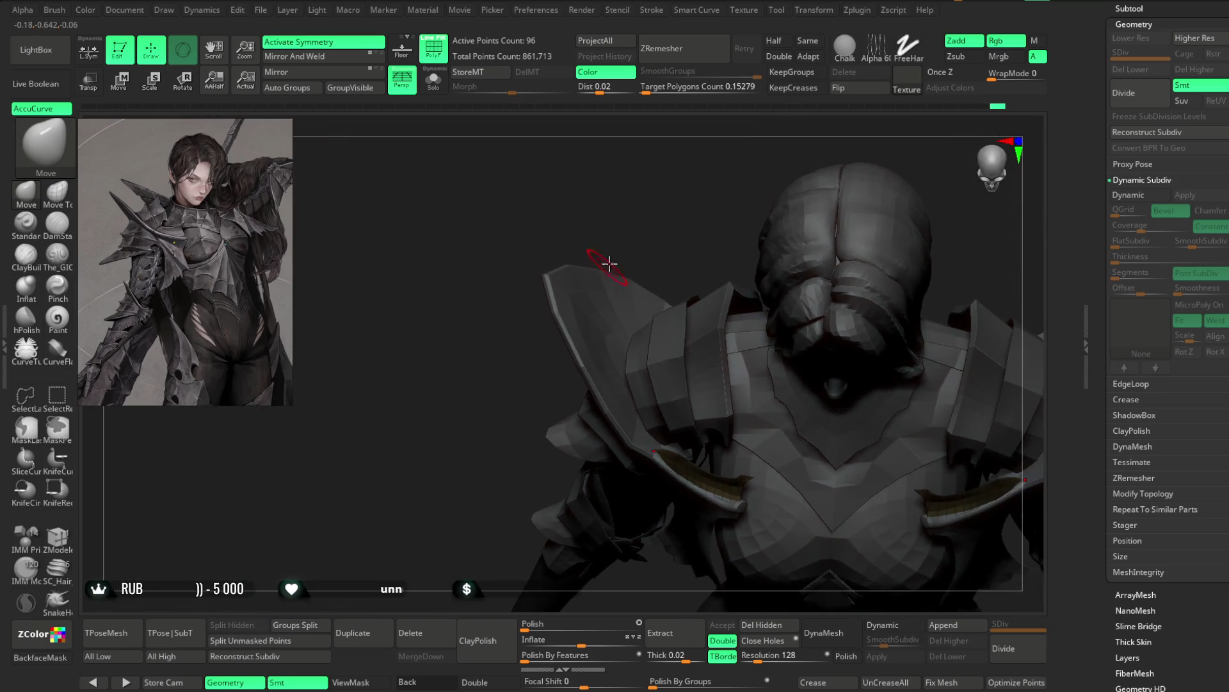
{"action": "mouse_move", "coordinate": [635, 228]}
{"action": "left_mouse_down"}
{"action": "mouse_move", "coordinate": [640, 203]}
{"action": "mouse_move", "coordinate": [659, 264]}
{"action": "mouse_move", "coordinate": [601, 212]}
{"action": "mouse_move", "coordinate": [798, 255]}
{"action": "mouse_move", "coordinate": [828, 217]}
{"action": "mouse_move", "coordinate": [627, 321]}
{"action": "left_mouse_up"}
{"action": "mouse_move", "coordinate": [812, 207]}
{"action": "left_mouse_down"}
{"action": "mouse_move", "coordinate": [837, 184]}
{"action": "mouse_move", "coordinate": [839, 222]}
{"action": "mouse_move", "coordinate": [856, 236]}
{"action": "mouse_move", "coordinate": [843, 285]}
{"action": "mouse_move", "coordinate": [845, 220]}
{"action": "mouse_move", "coordinate": [669, 220]}
{"action": "mouse_move", "coordinate": [688, 217]}
{"action": "mouse_move", "coordinate": [672, 192]}
{"action": "left_mouse_up"}
{"action": "right_click", "coordinate": [832, 232]}
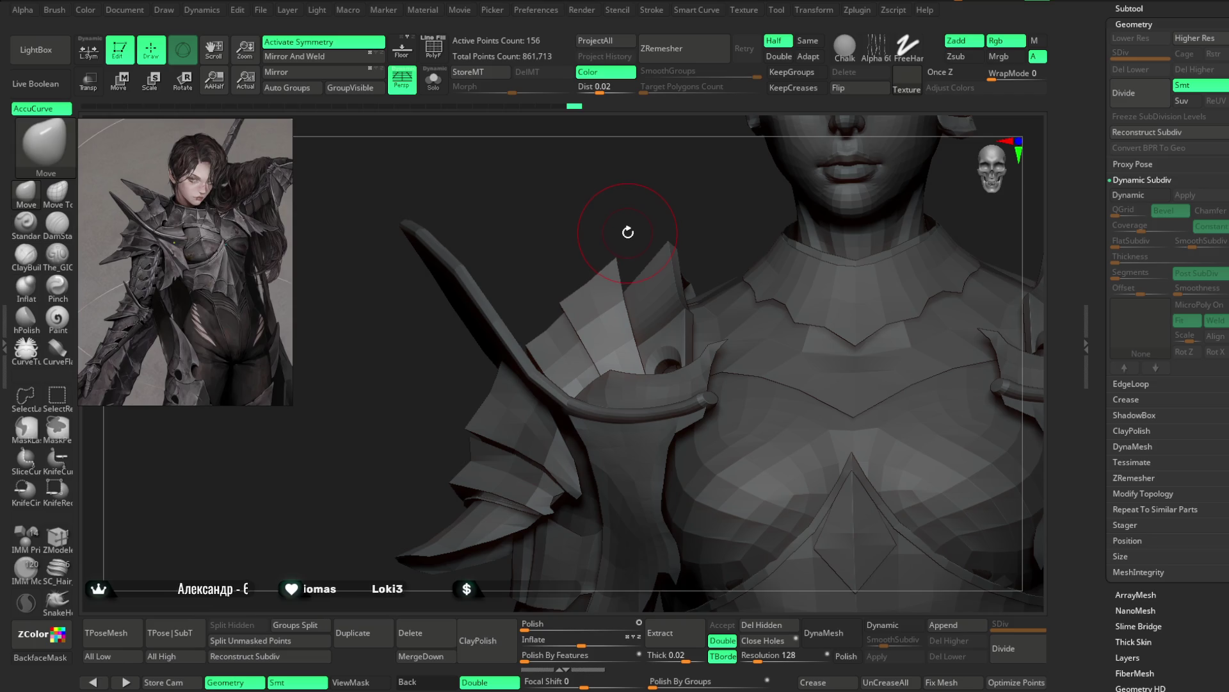
Step: Show polygroup colours, solo the reddish collar plate and duplicate its subtool
{"action": "key", "text": "shift+f"}
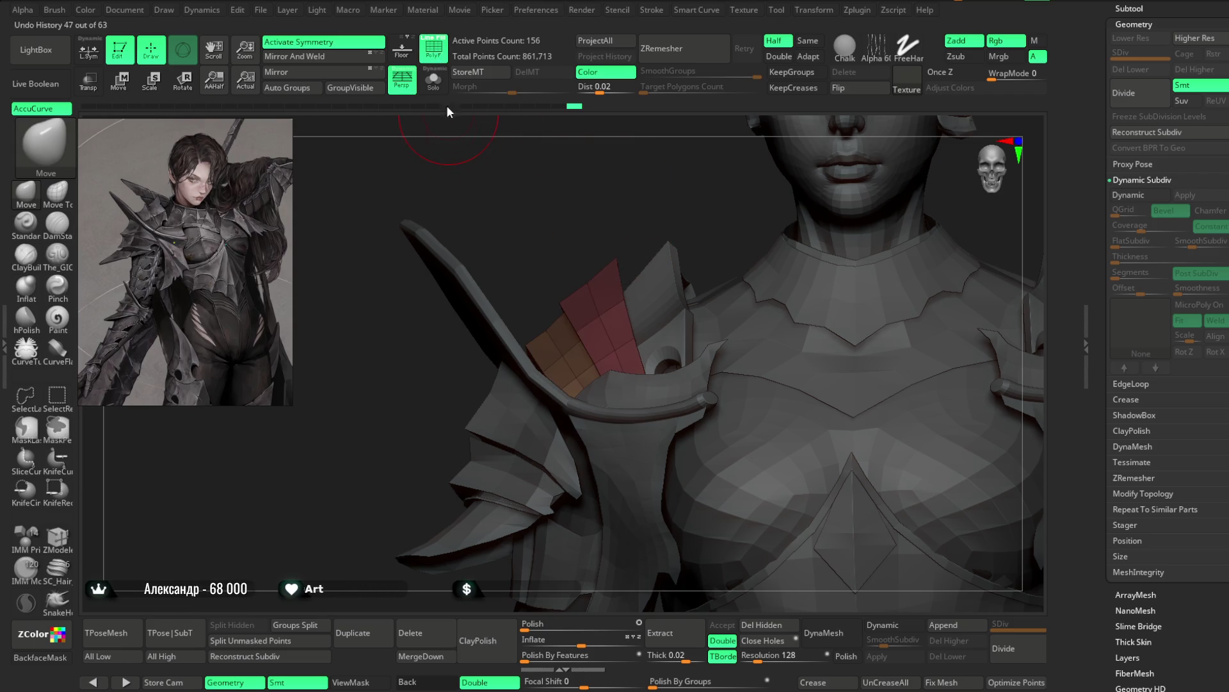
{"action": "key", "text": "ctrl+shift+s"}
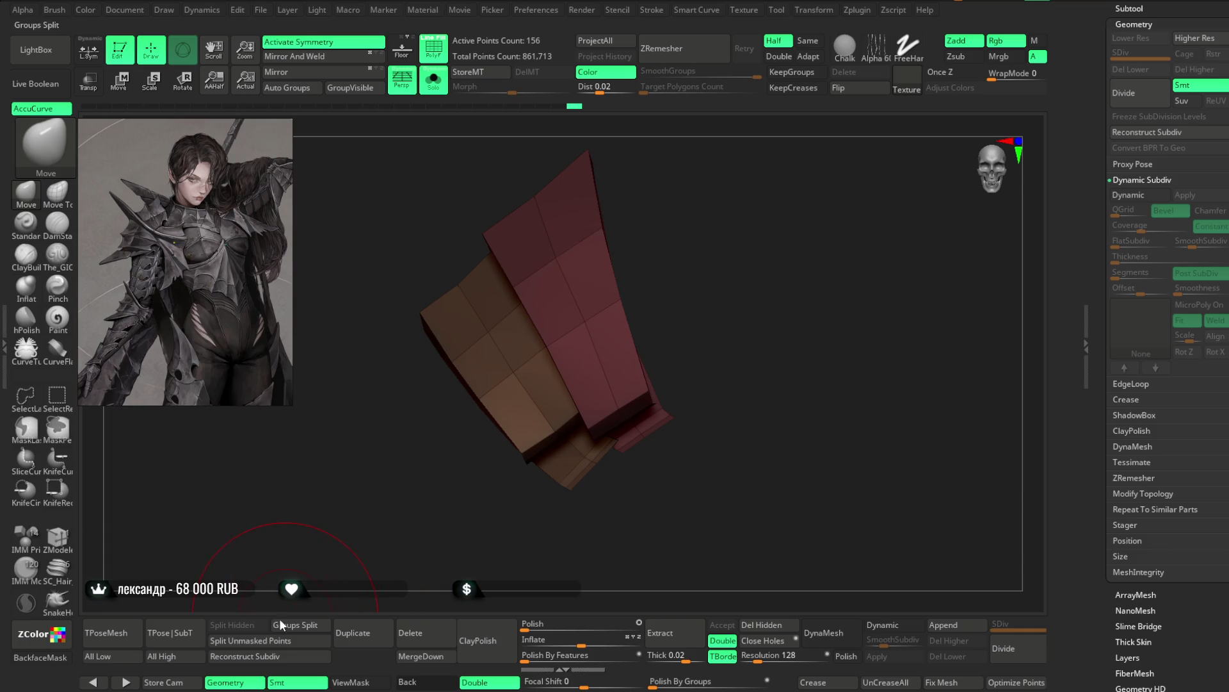
{"action": "left_click", "coordinate": [352, 632]}
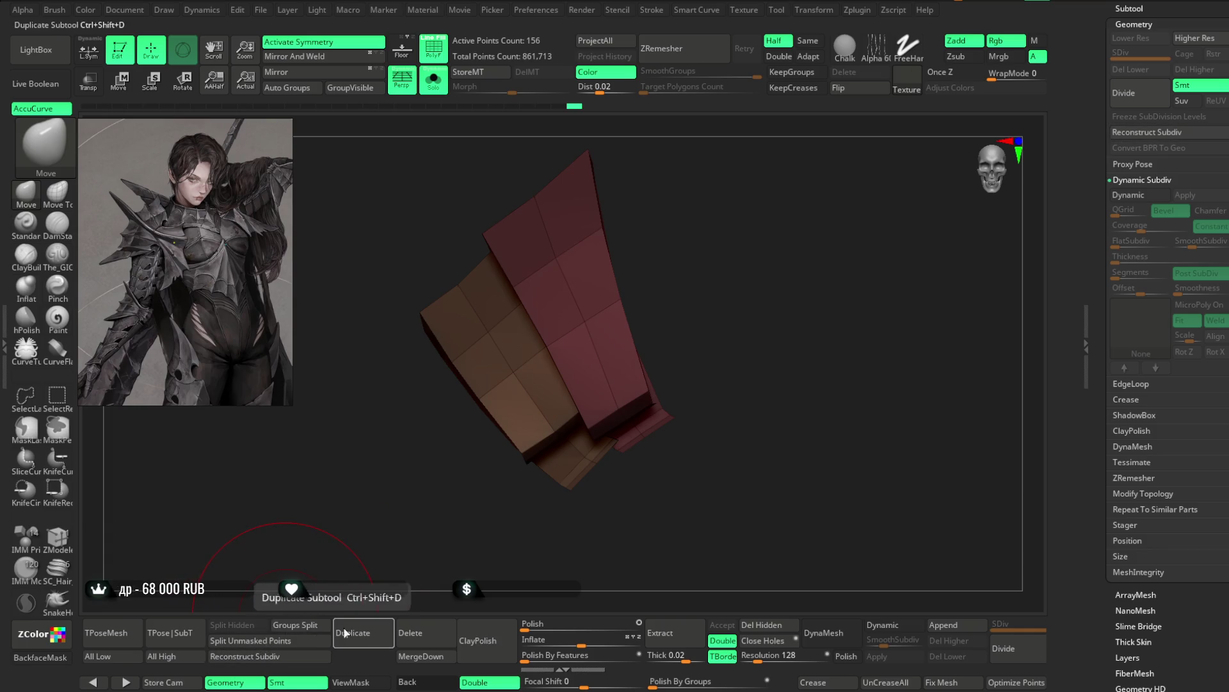
{"action": "left_click_drag", "start_coordinate": [477, 472], "coordinate": [703, 241]}
{"action": "right_click", "coordinate": [703, 242]}
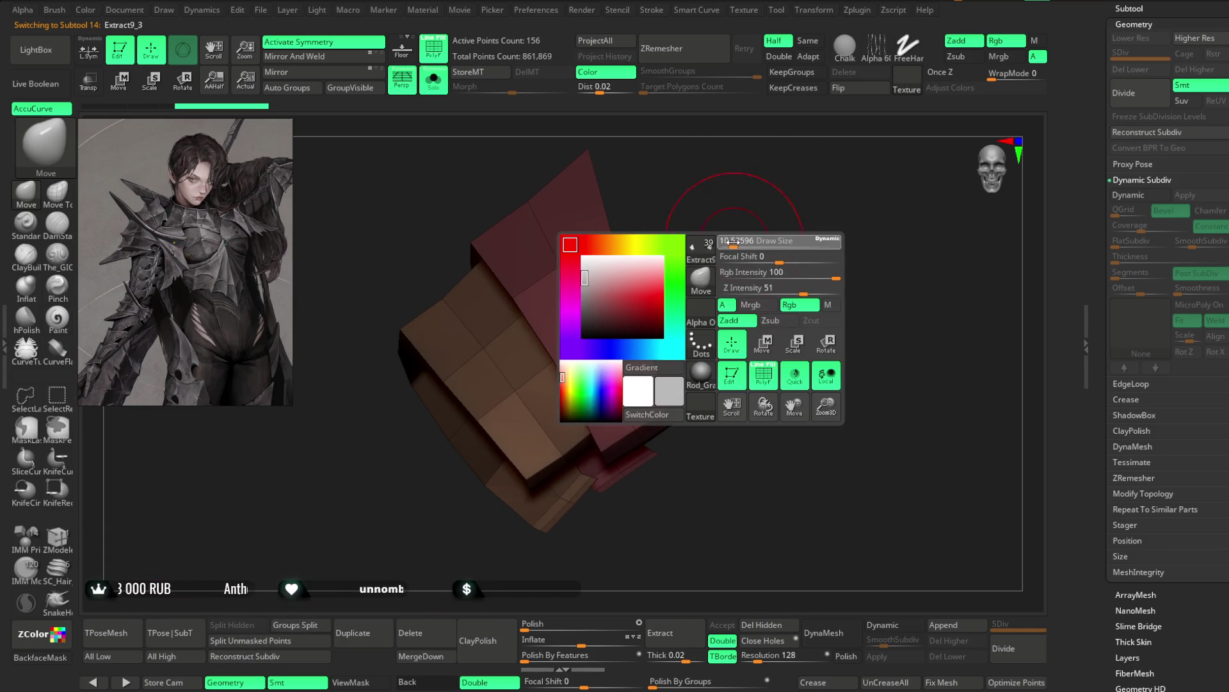
Step: Insert new edge loops across the plate with ZModeler Edge Insert EdgeLoop
{"action": "left_click", "coordinate": [57, 536]}
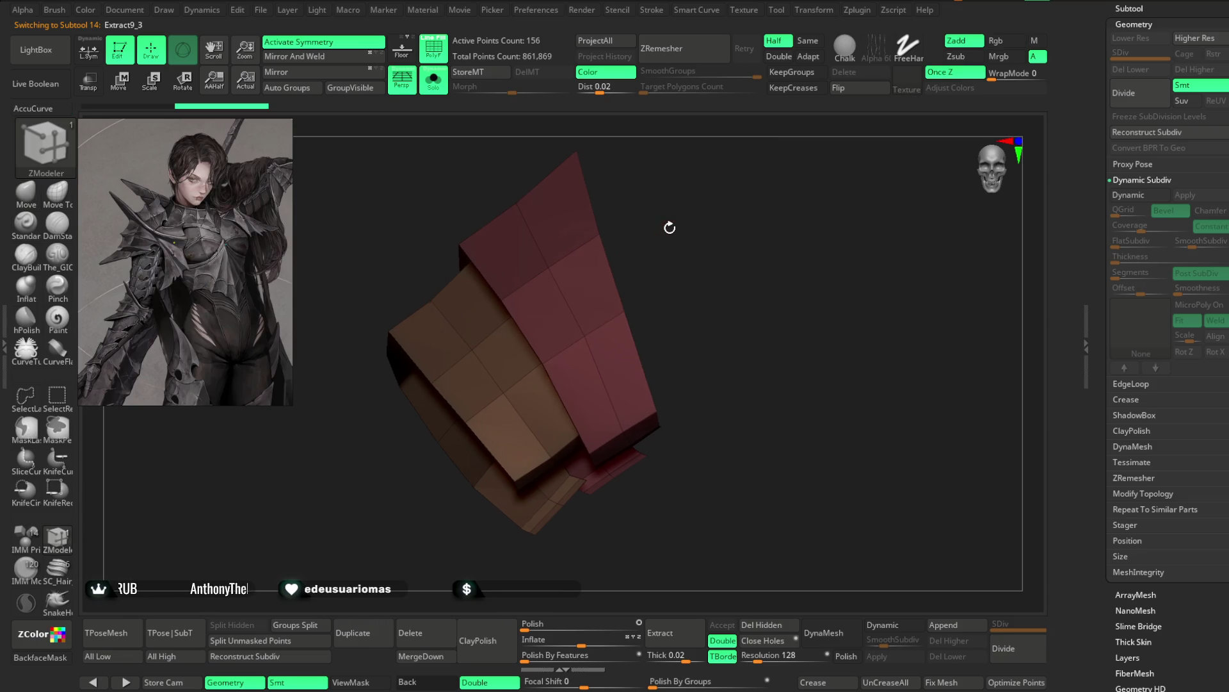
{"action": "key", "text": "space"}
{"action": "left_click", "coordinate": [627, 323]}
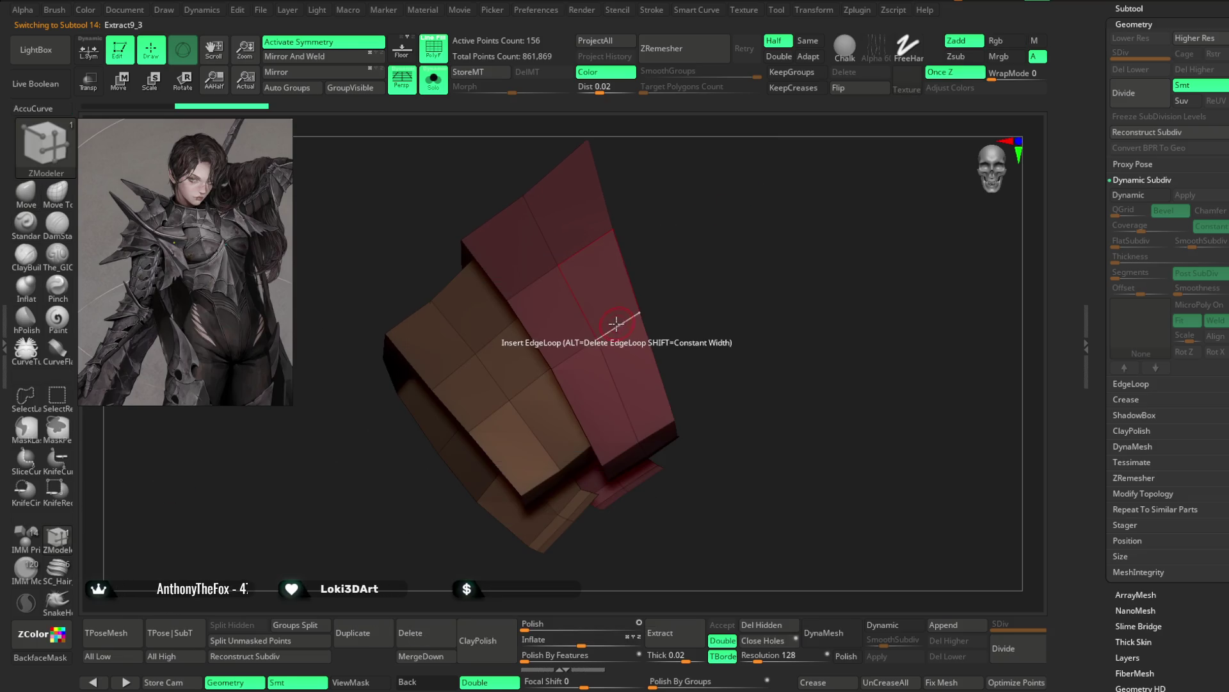
{"action": "left_click", "coordinate": [539, 381]}
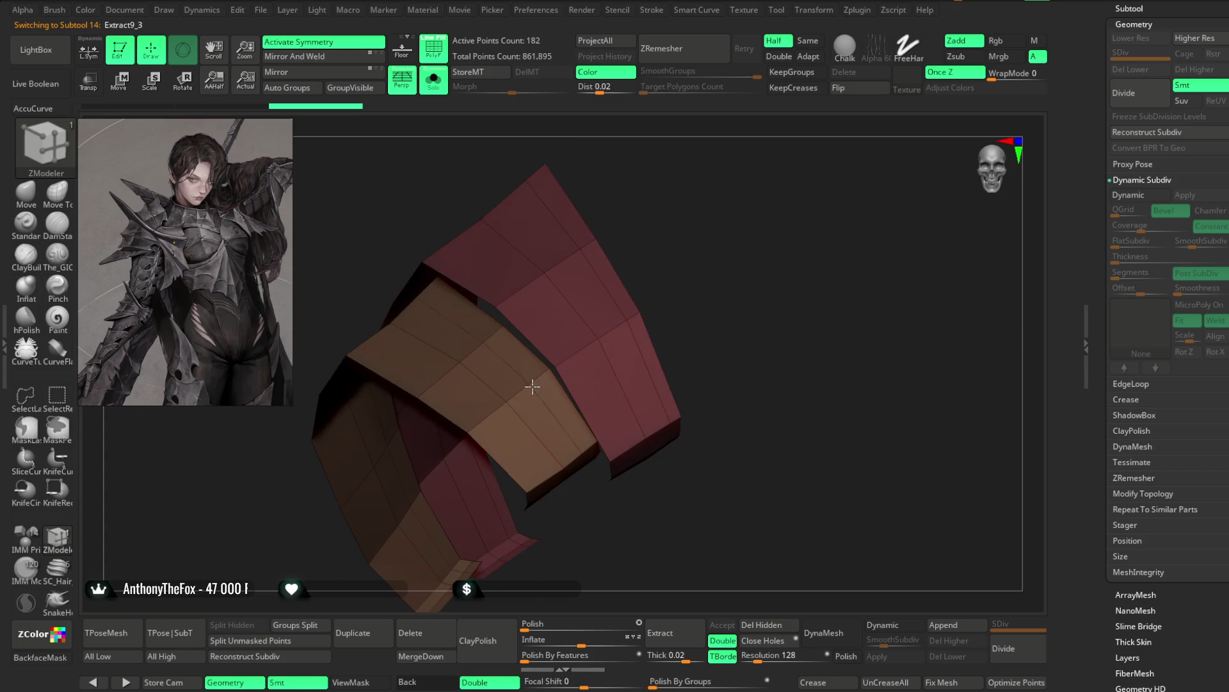
{"action": "left_click_drag", "start_coordinate": [708, 242], "coordinate": [740, 266]}
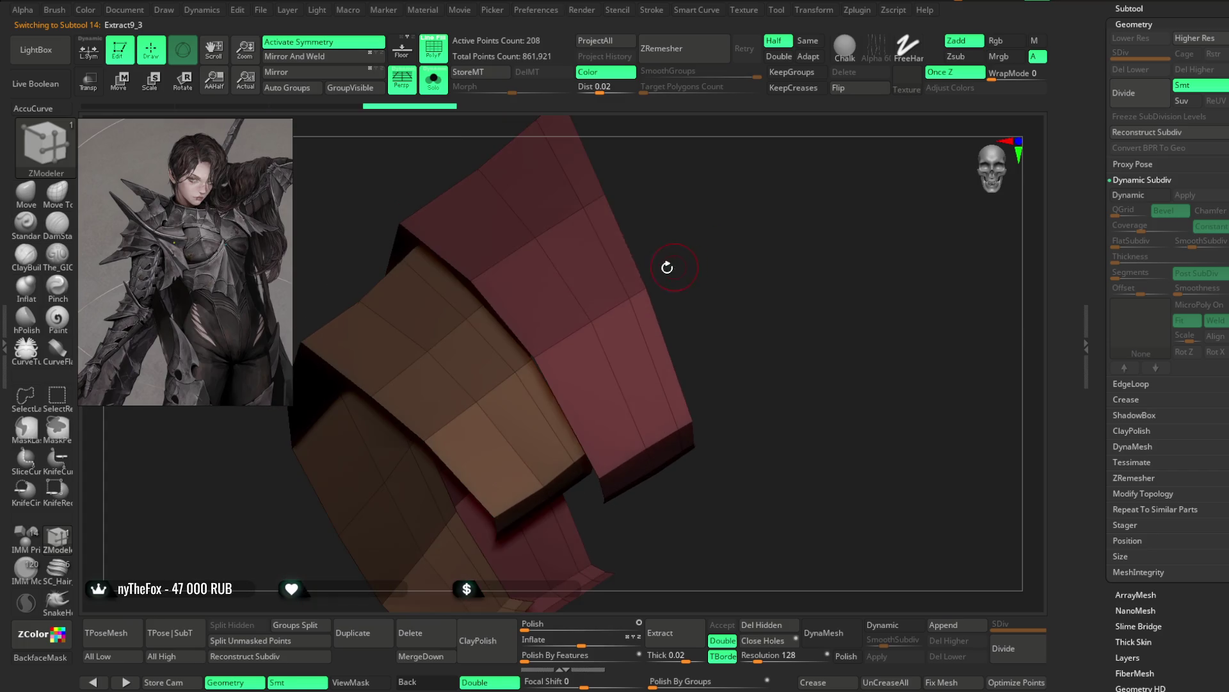
{"action": "key", "text": "space"}
Step: Regroup two thin polyloops along the plate edges into a teal polygroup and hide everything else
{"action": "left_click", "coordinate": [571, 377]}
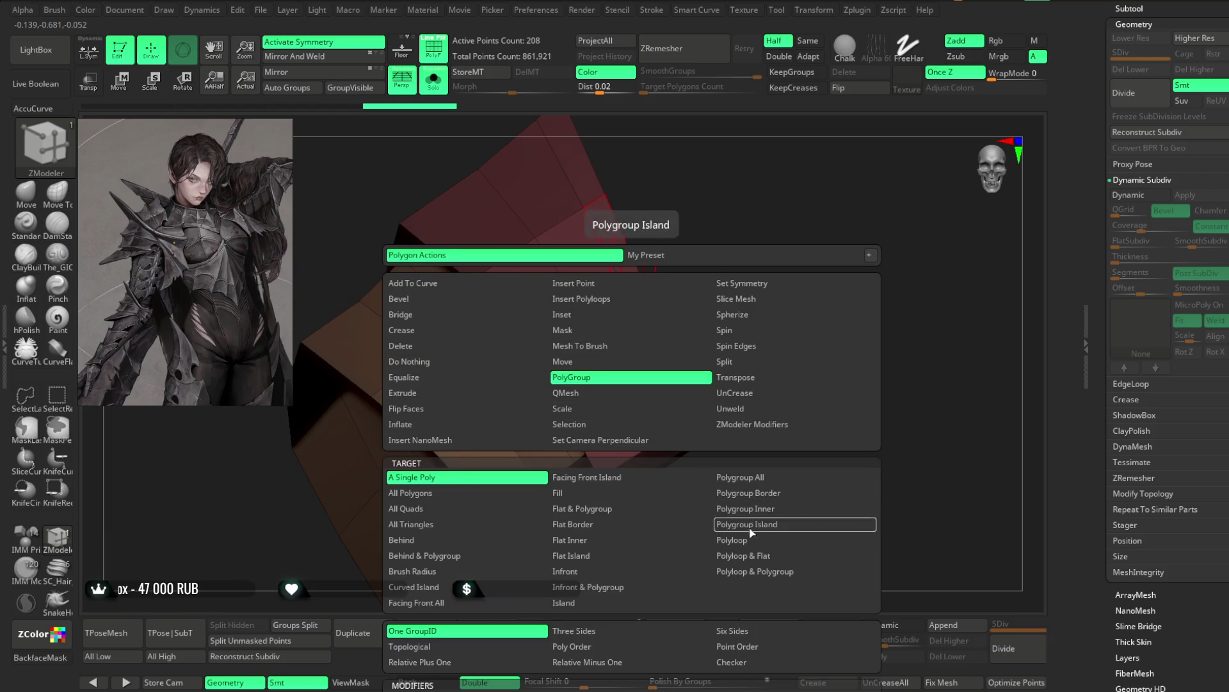
{"action": "left_click", "coordinate": [732, 555]}
{"action": "left_click", "coordinate": [632, 283]}
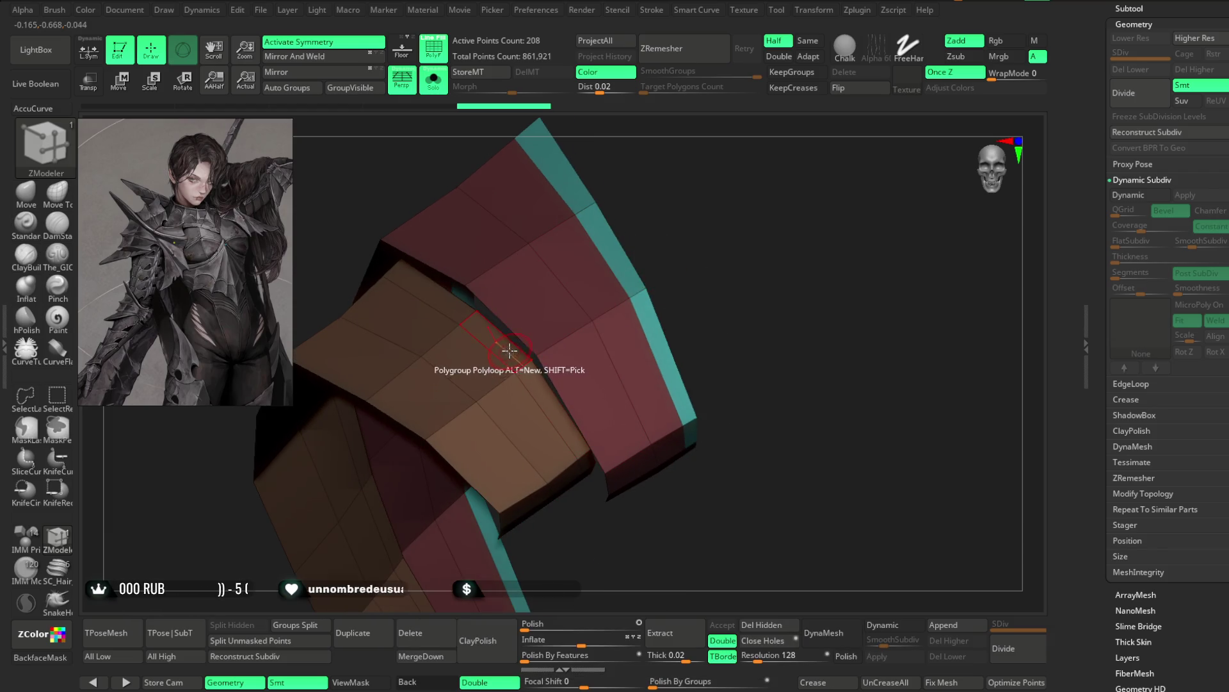
{"action": "left_click", "coordinate": [576, 269]}
{"action": "left_click", "coordinate": [646, 295], "text": "ctrl+shift"}
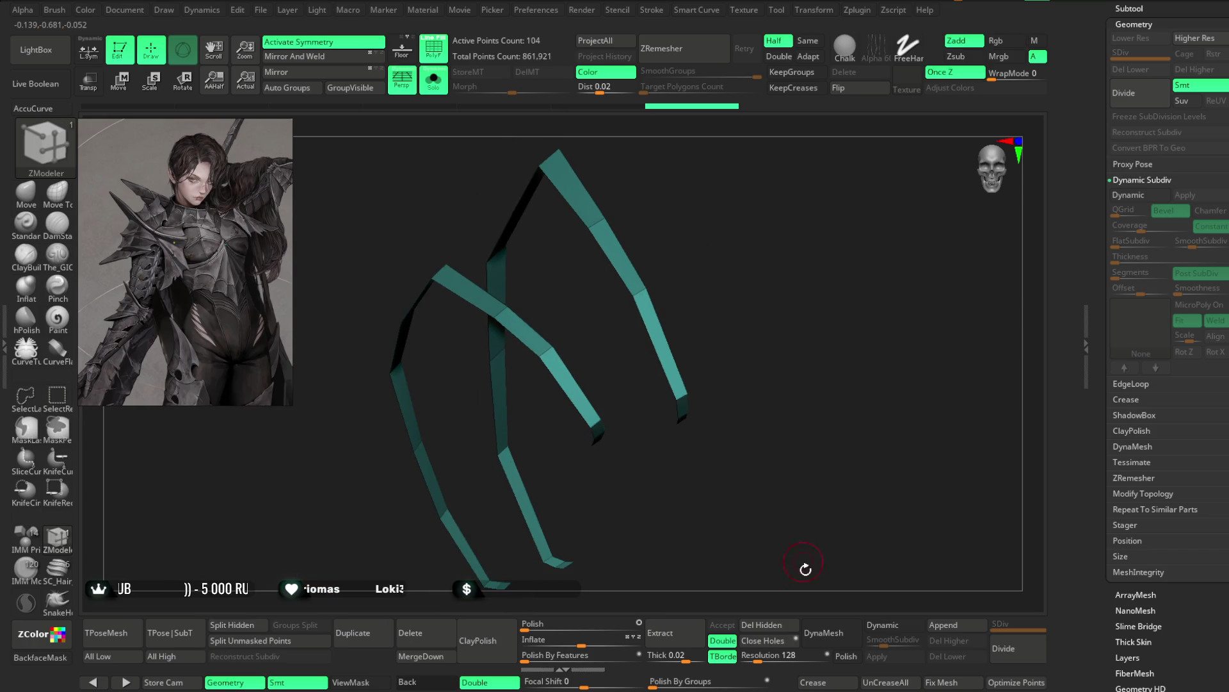
Step: Try inflating the teal strips, turn Solo off and return to a front view of the full bust
{"action": "left_click_drag", "start_coordinate": [581, 641], "coordinate": [580, 644]}
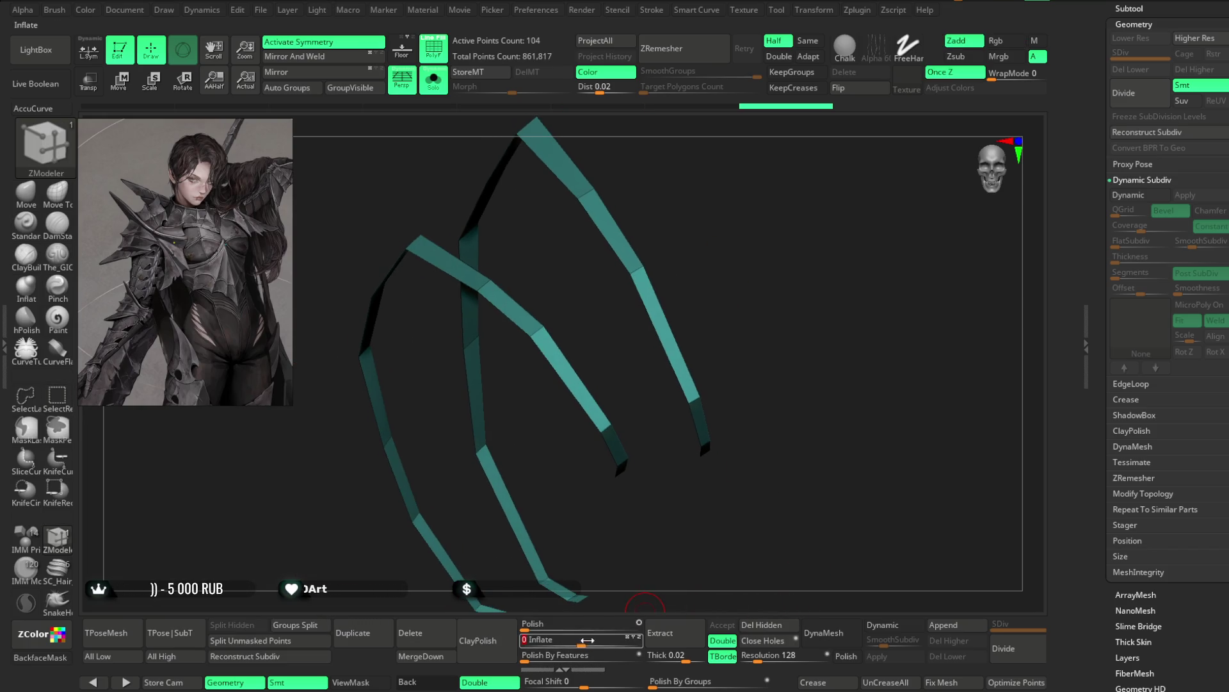
{"action": "left_click", "coordinate": [581, 644]}
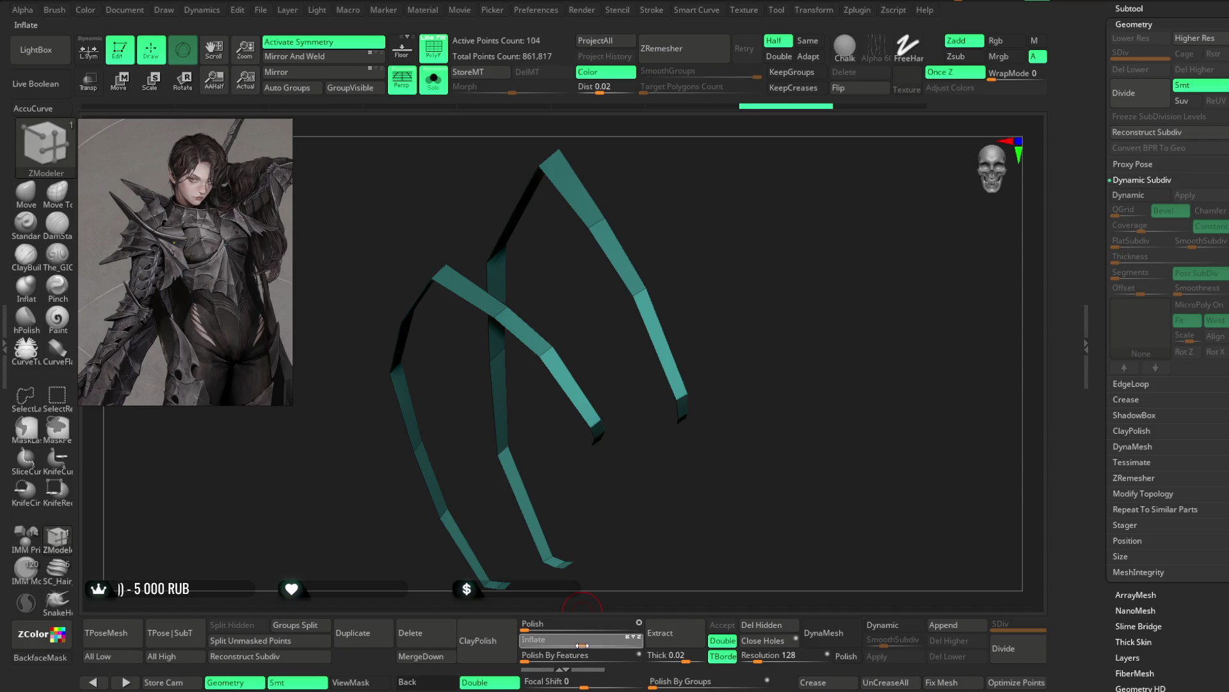
{"action": "left_click", "coordinate": [434, 82]}
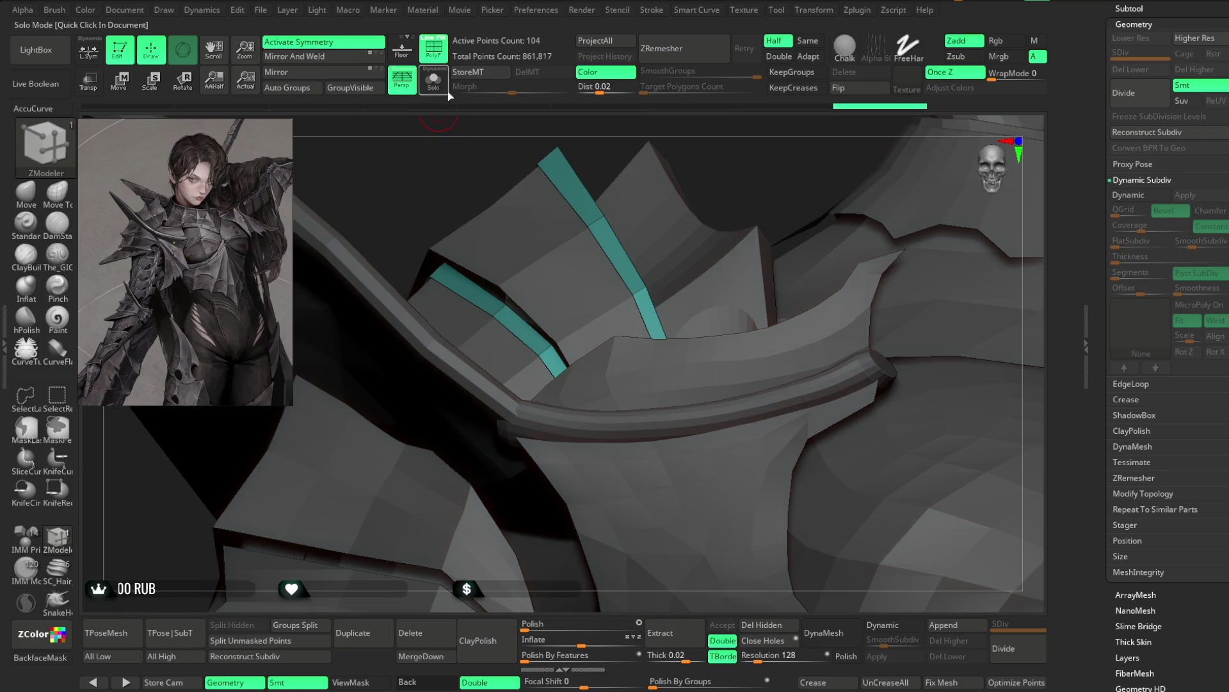
{"action": "left_click_drag", "start_coordinate": [778, 175], "coordinate": [844, 211]}
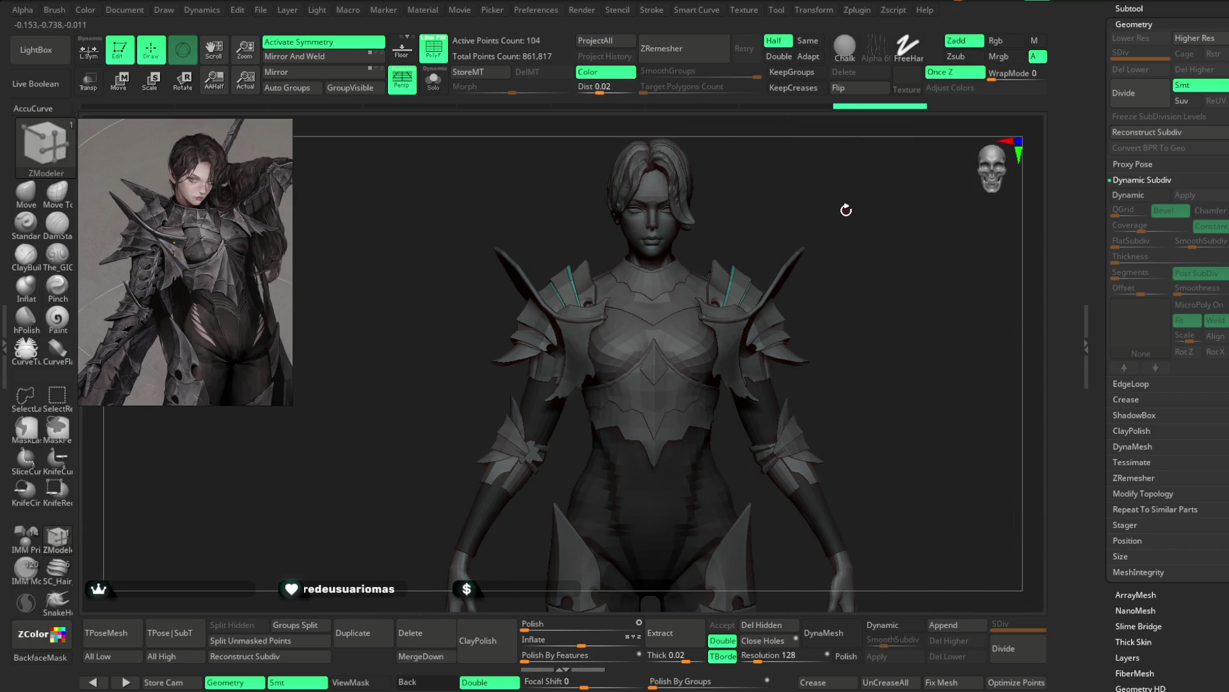
Step: Save the project with File > Save As, then expand the pose tools panel in the Zplugin menu
{"action": "left_click", "coordinate": [866, 12]}
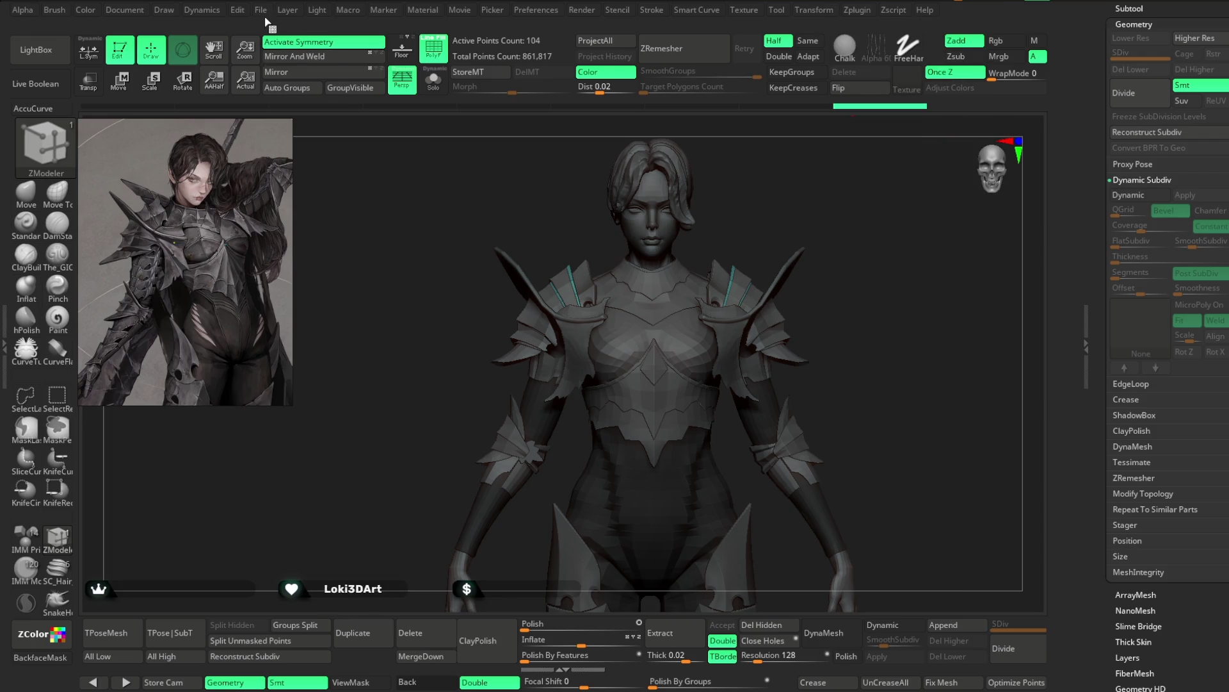
{"action": "left_click", "coordinate": [262, 12]}
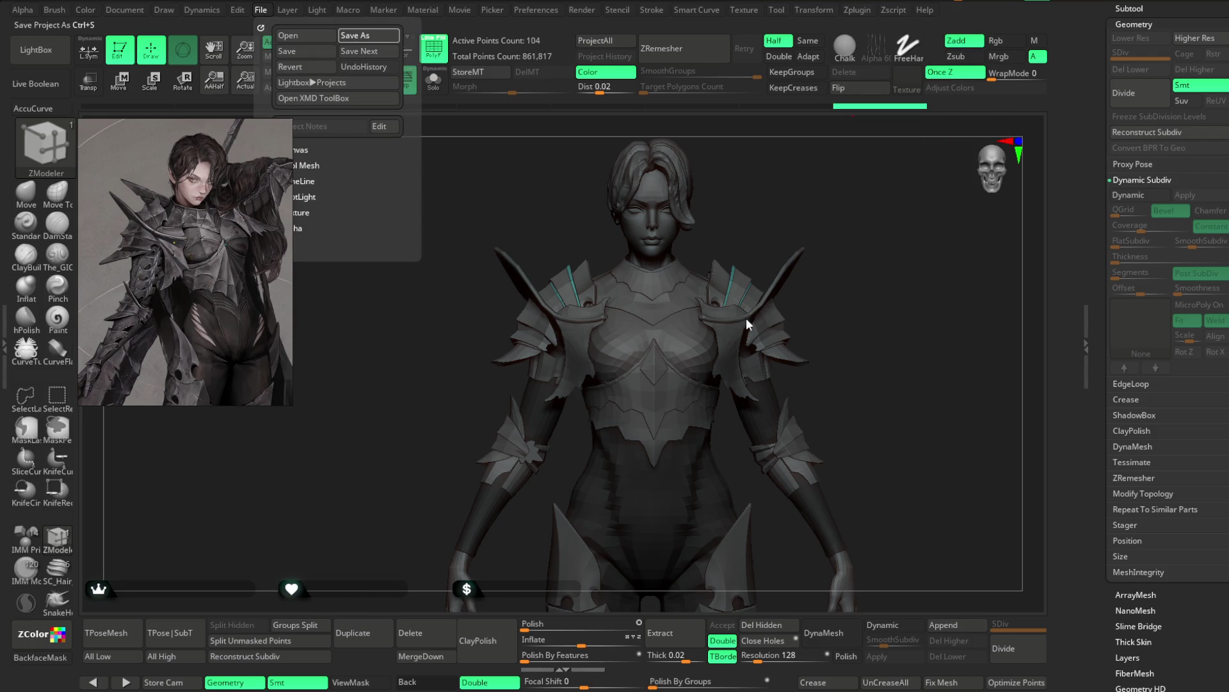
{"action": "left_click", "coordinate": [864, 12]}
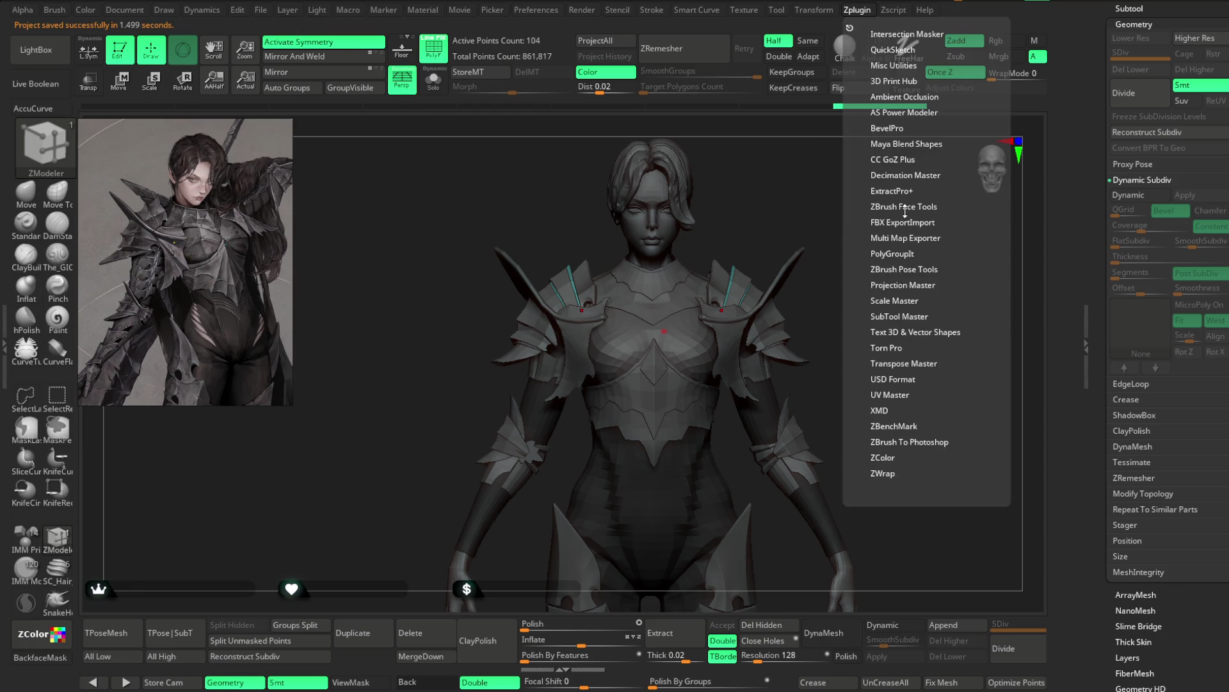
{"action": "left_click", "coordinate": [897, 270]}
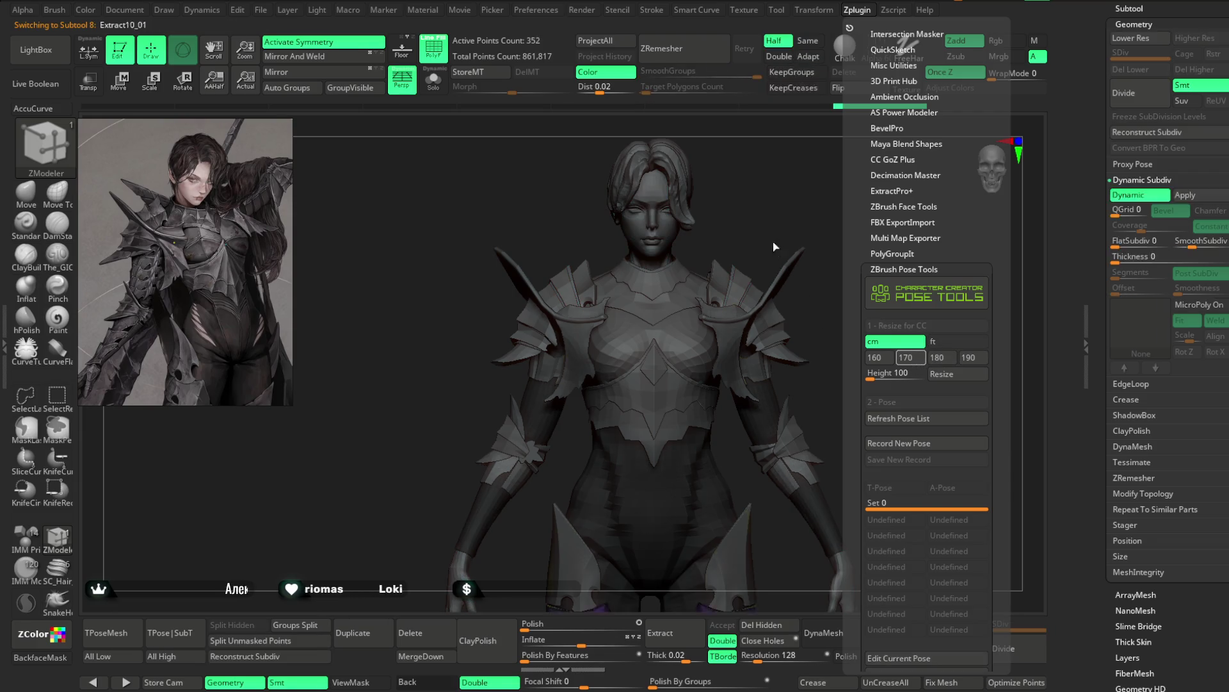
Step: Cycle through the armour subtools until Extract9 is active, then close the plugin list
{"action": "key", "text": "alt+Down"}
{"action": "key", "text": "alt+Down"}
{"action": "key", "text": "alt+Up"}
{"action": "key", "text": "alt+Up"}
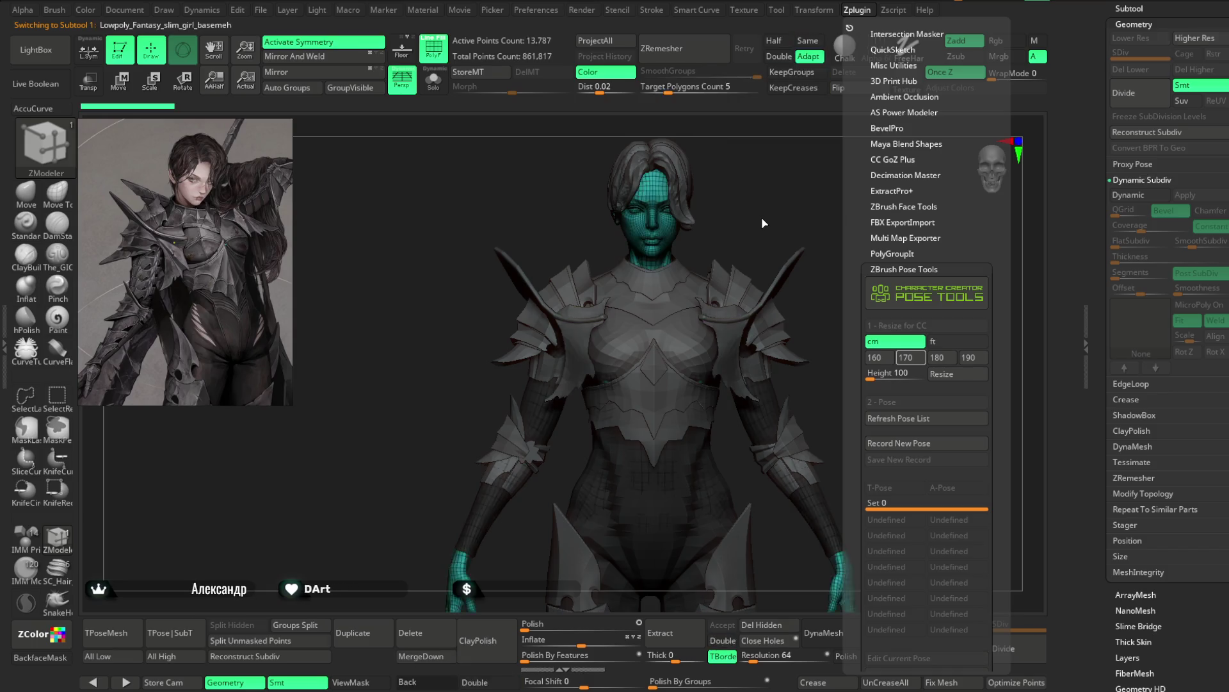
{"action": "key", "text": "alt+Up"}
{"action": "key", "text": "alt+Up"}
{"action": "key", "text": "alt+Down"}
{"action": "key", "text": "alt+Down"}
{"action": "key", "text": "alt+Down"}
{"action": "key", "text": "alt+Down"}
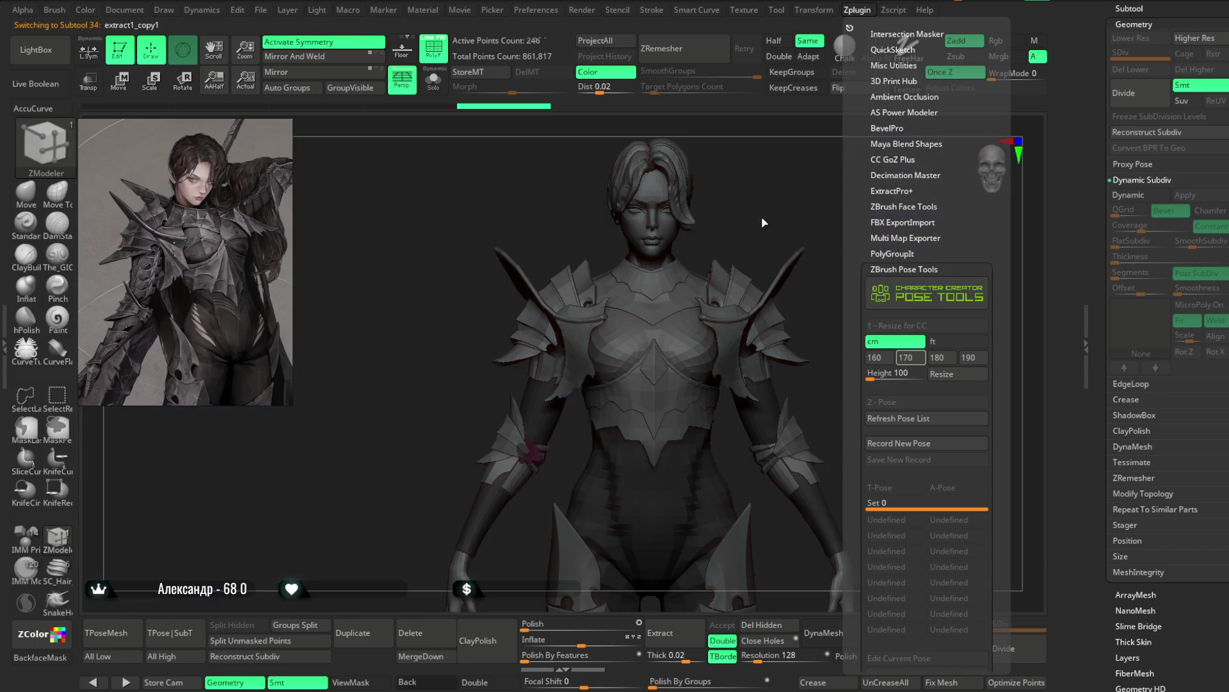
{"action": "key", "text": "alt+Down"}
{"action": "key", "text": "alt+Down"}
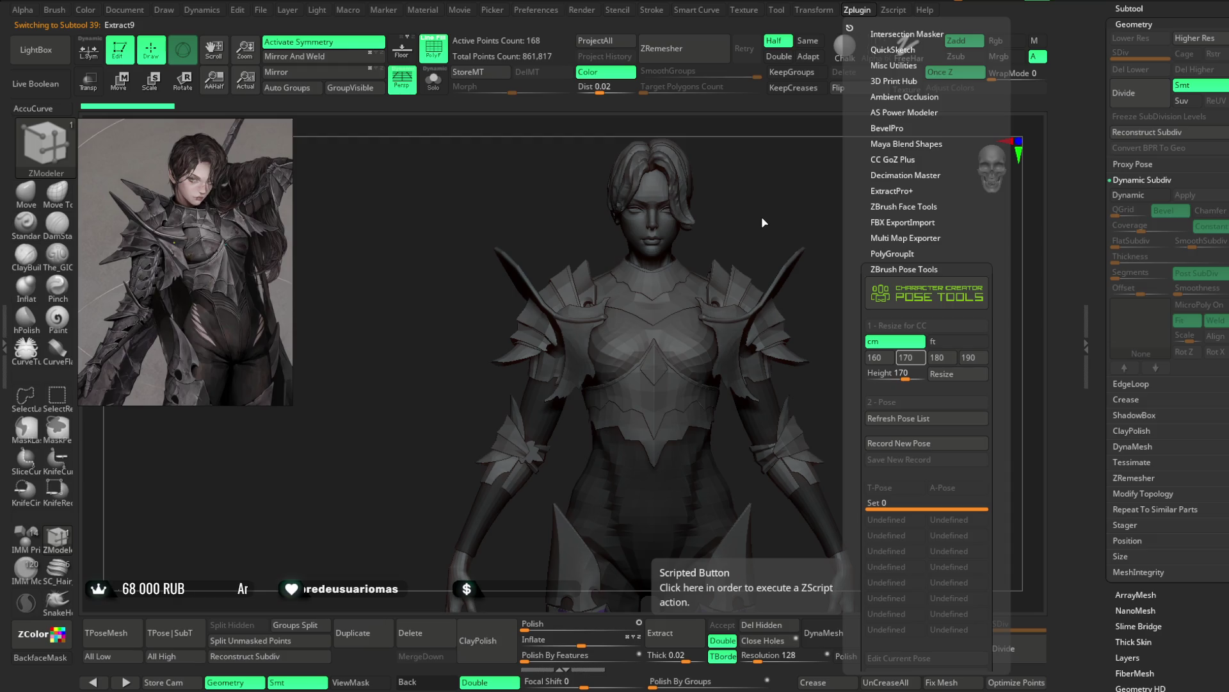
{"action": "left_click", "coordinate": [761, 217]}
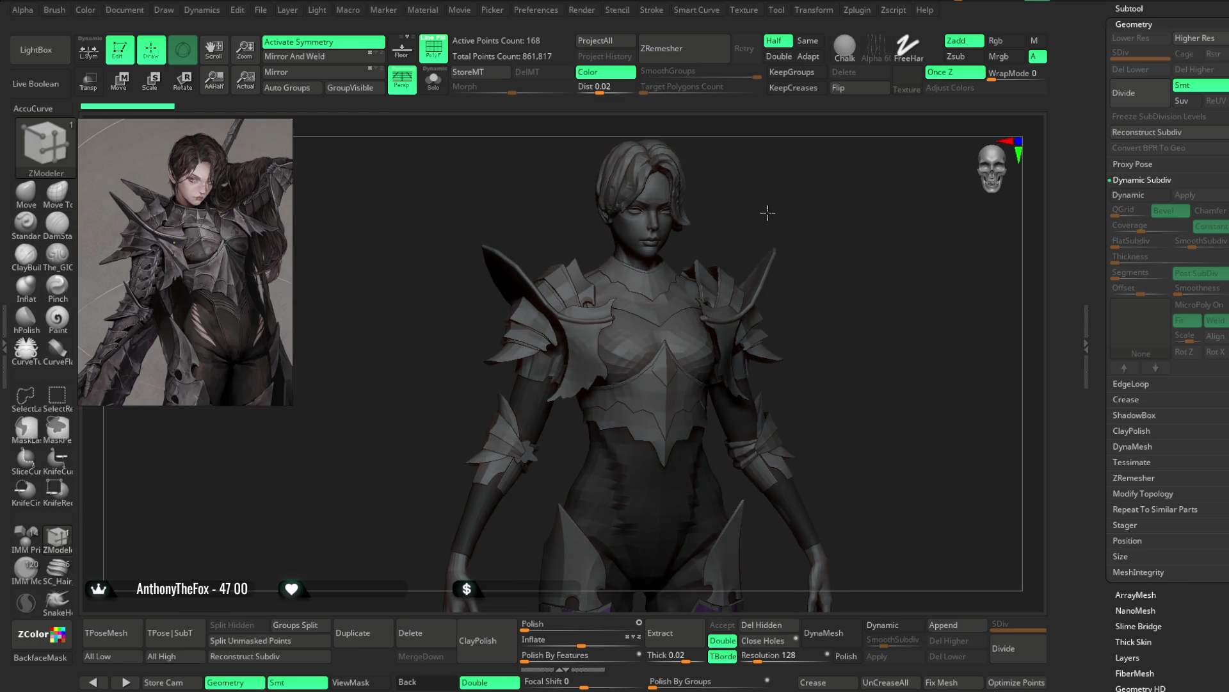
Step: Turn the bust to a three-quarter view and save the project again from the File menu
{"action": "left_click_drag", "start_coordinate": [755, 209], "coordinate": [761, 212]}
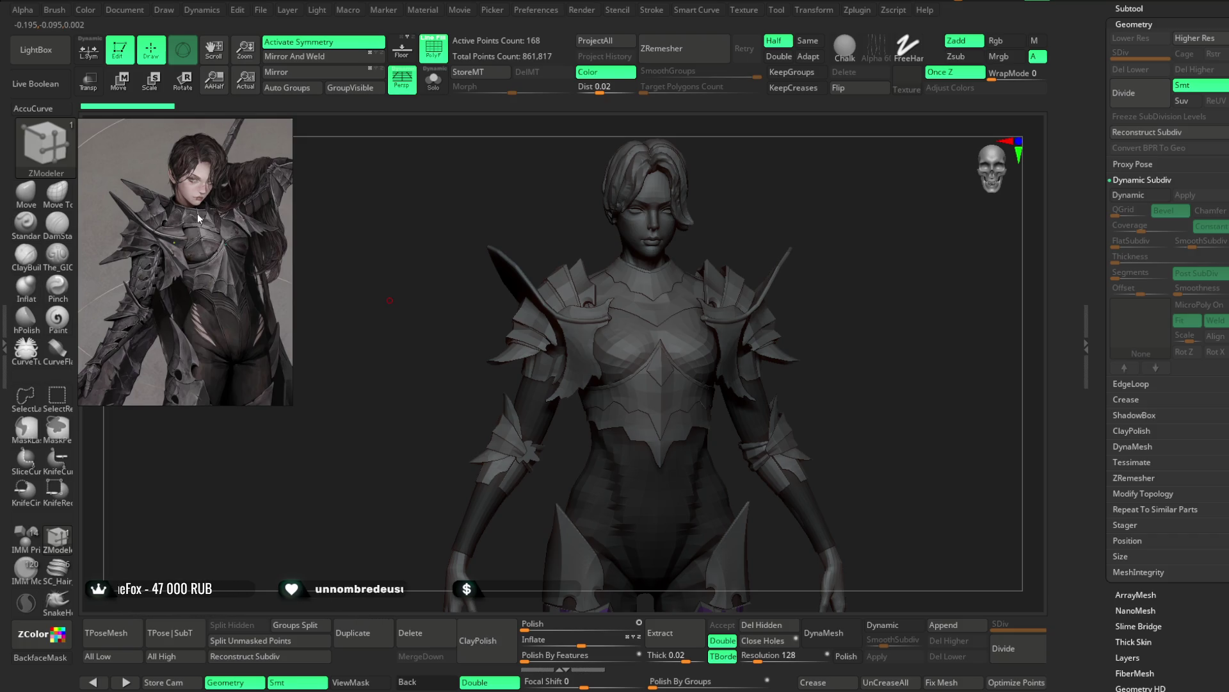
{"action": "left_click", "coordinate": [261, 12]}
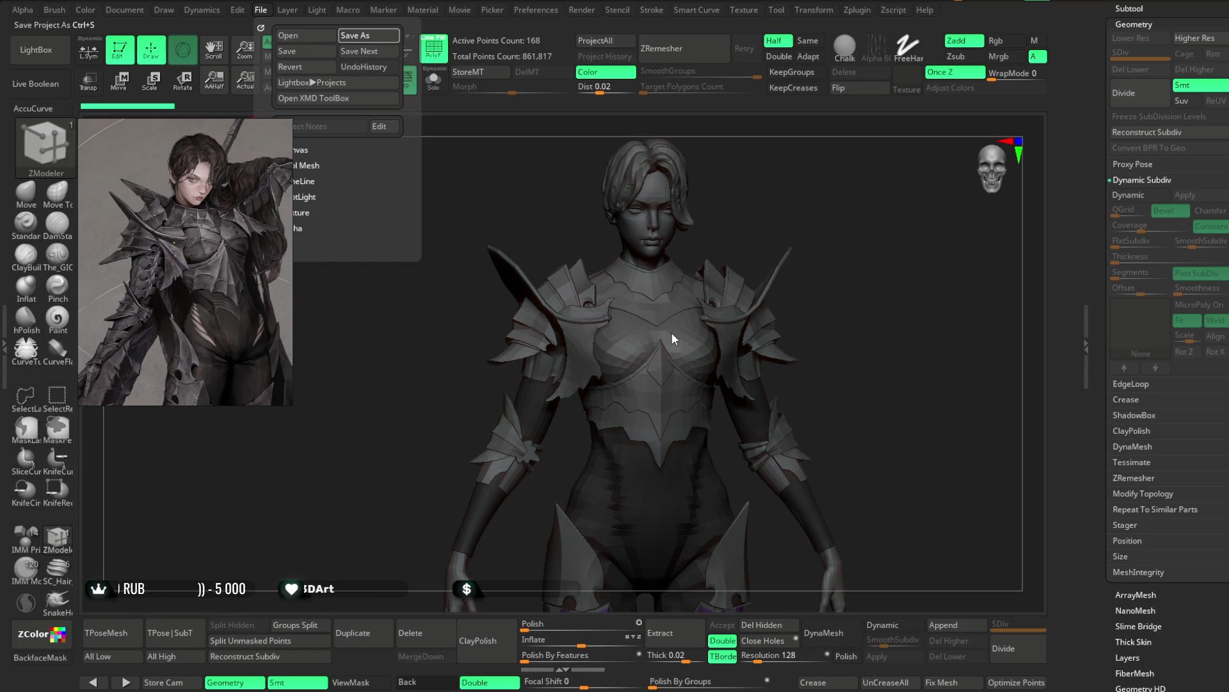
{"action": "key", "text": "Return"}
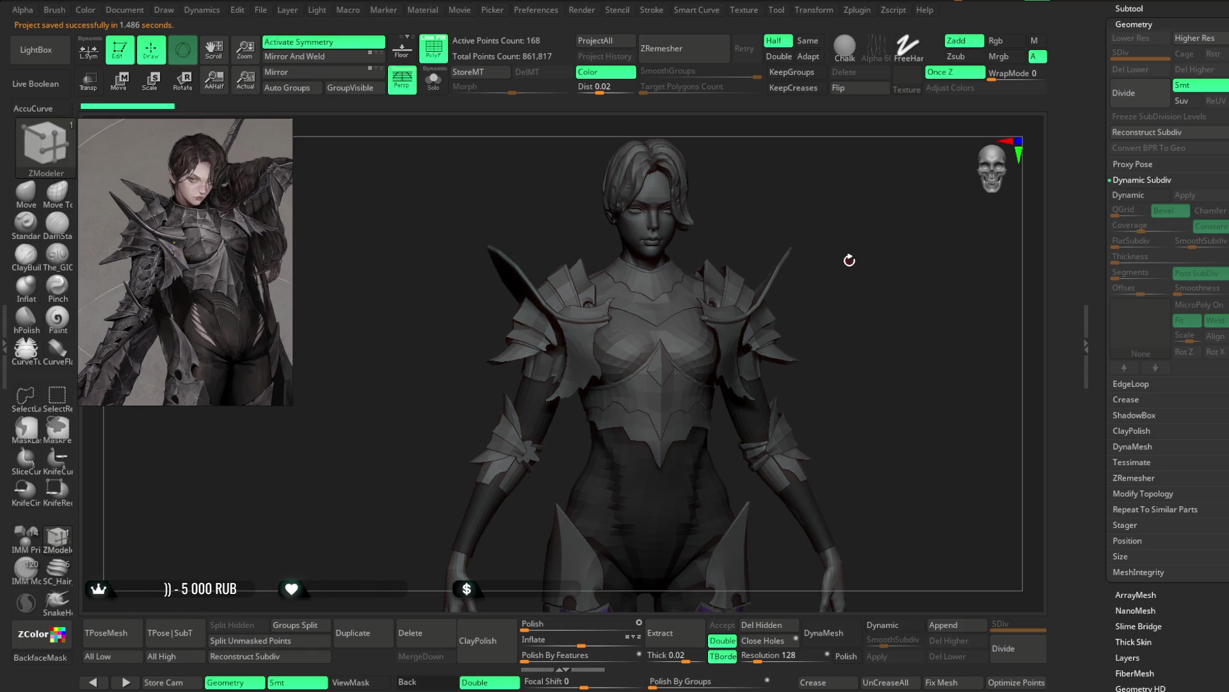
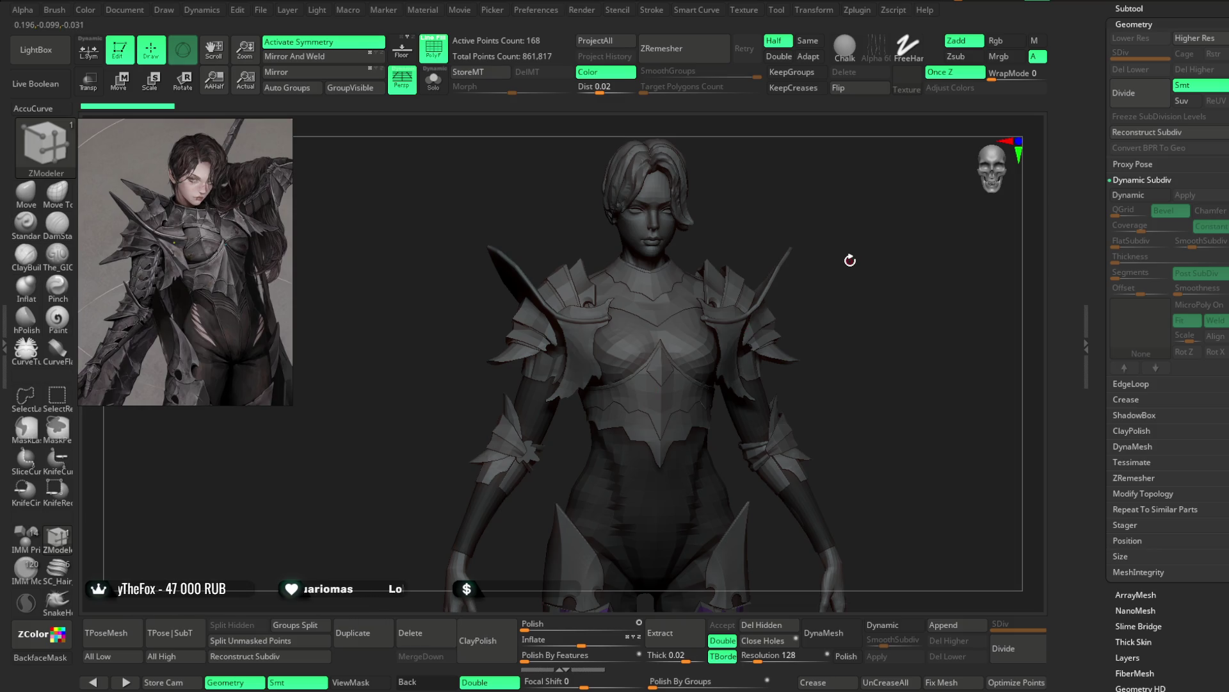
Step: Orbit slightly to view the reloaded body-and-armor mesh with its polygroup colours
{"action": "left_click_drag", "start_coordinate": [847, 263], "coordinate": [838, 175]}
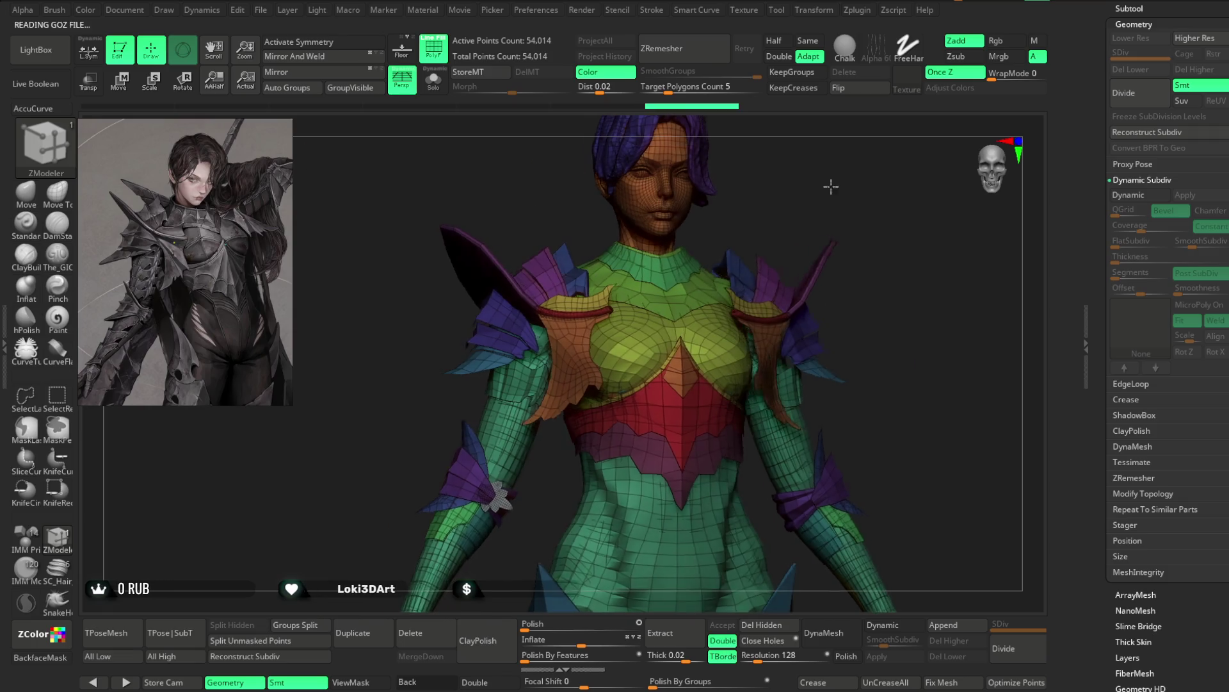
Step: Mask all but the purple shoulder pieces and scale them about 1.3× with symmetric Transpose
{"action": "left_click", "coordinate": [509, 331], "text": "ctrl+shift"}
{"action": "left_click", "coordinate": [434, 336], "text": "ctrl+shift"}
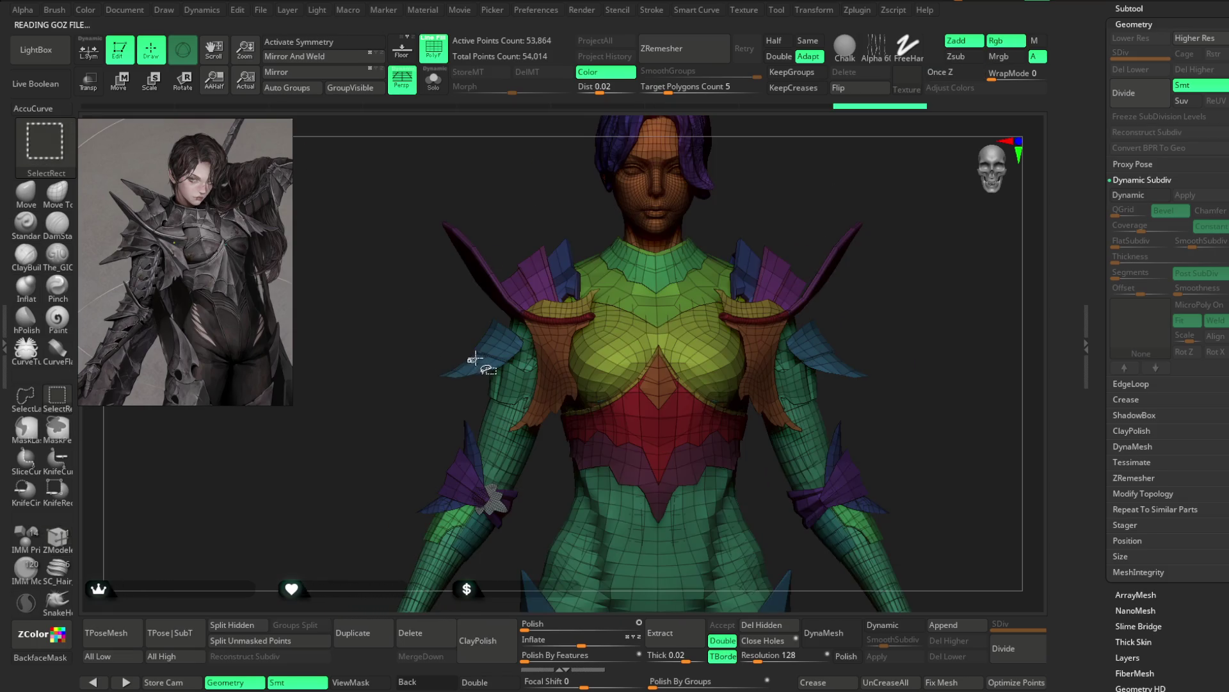
{"action": "left_click", "coordinate": [402, 301], "text": "ctrl"}
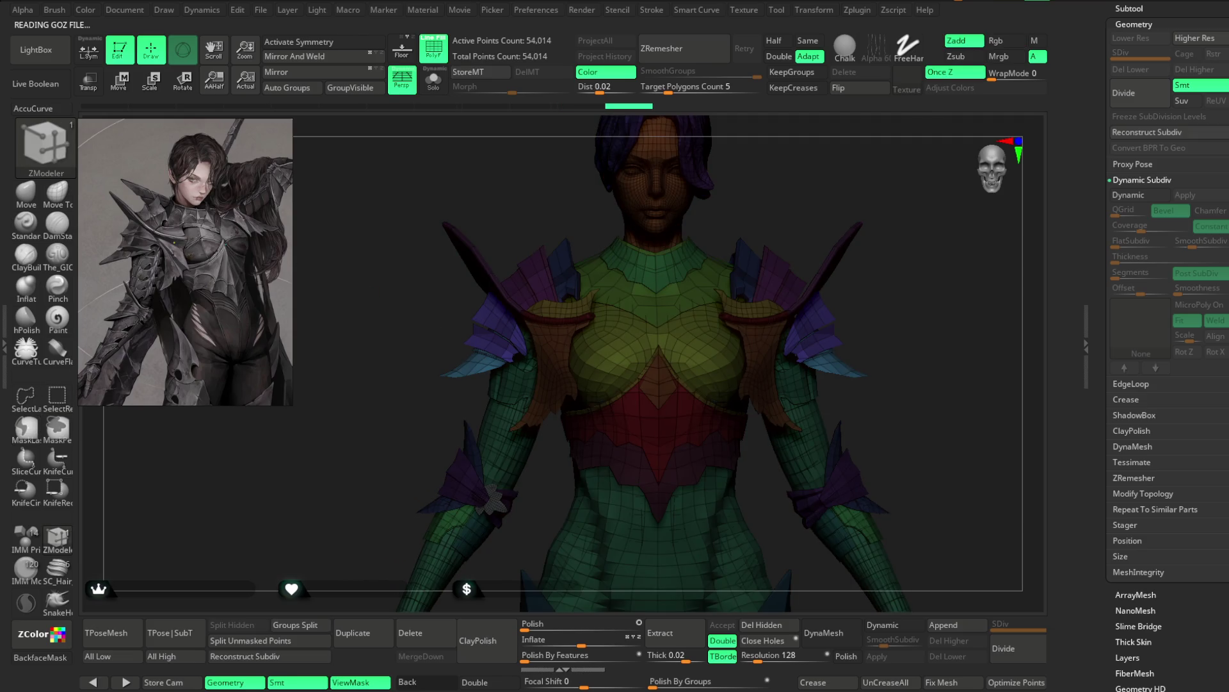
{"action": "left_click", "coordinate": [119, 81]}
{"action": "mouse_move", "coordinate": [789, 175]}
{"action": "left_mouse_down", "text": "alt"}
{"action": "mouse_move", "coordinate": [760, 305]}
{"action": "mouse_move", "coordinate": [747, 255]}
{"action": "mouse_move", "coordinate": [852, 228]}
{"action": "left_mouse_up", "text": "alt"}
{"action": "key", "text": "x"}
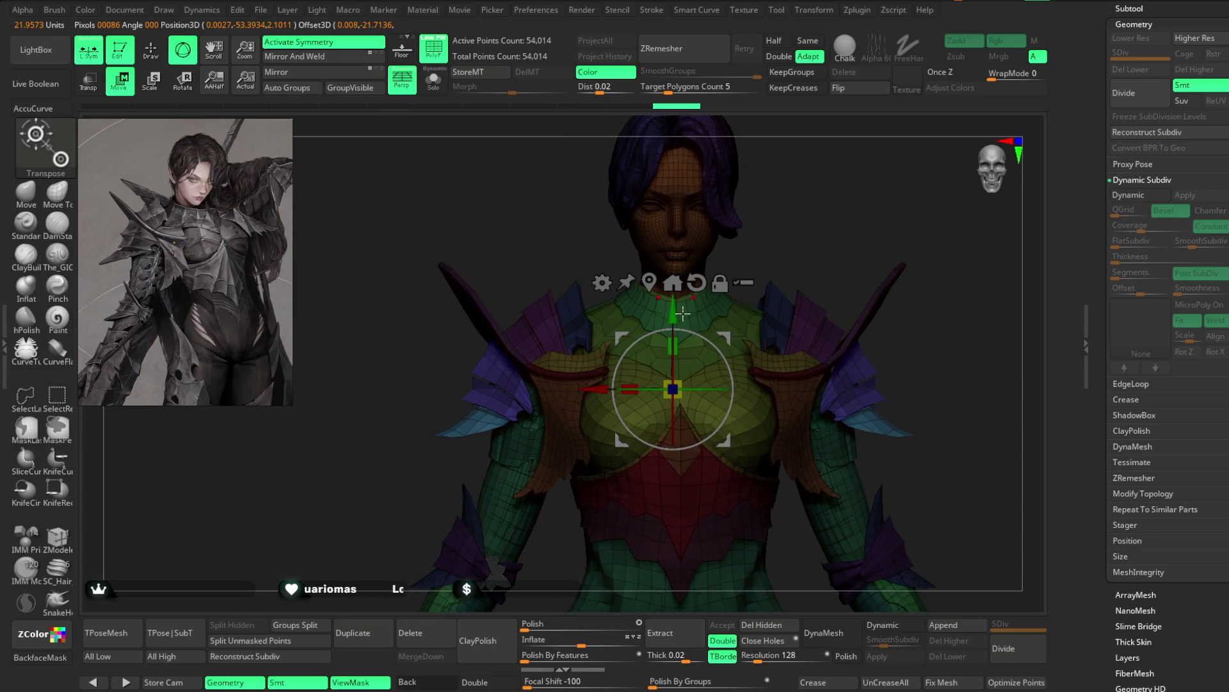
{"action": "left_click", "coordinate": [836, 399], "text": "alt"}
{"action": "left_click", "coordinate": [500, 397], "text": "alt"}
{"action": "left_click_drag", "start_coordinate": [478, 408], "coordinate": [389, 463]}
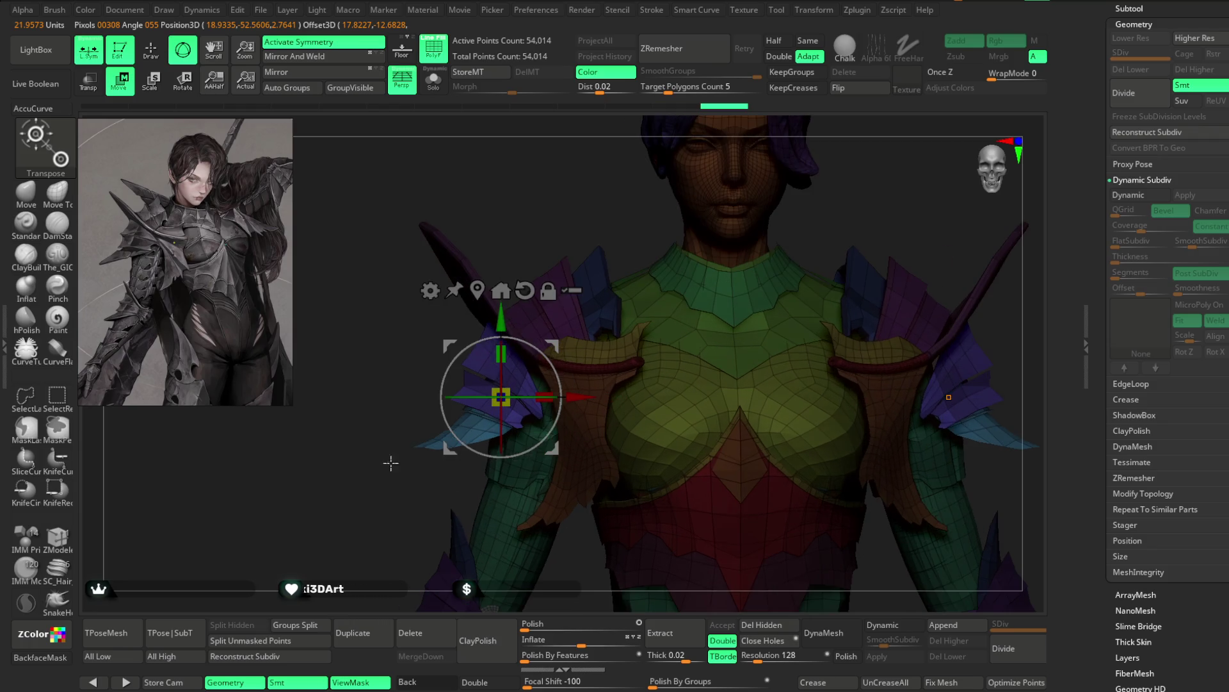
Step: Shift the shoulder pieces along X and check their fit from around the torso
{"action": "mouse_move", "coordinate": [540, 418]}
{"action": "left_mouse_down"}
{"action": "mouse_move", "coordinate": [565, 329]}
{"action": "mouse_move", "coordinate": [787, 203]}
{"action": "mouse_move", "coordinate": [763, 192]}
{"action": "mouse_move", "coordinate": [794, 200]}
{"action": "left_mouse_up"}
{"action": "left_click_drag", "start_coordinate": [499, 351], "coordinate": [472, 351]}
{"action": "left_click_drag", "start_coordinate": [796, 169], "coordinate": [708, 211]}
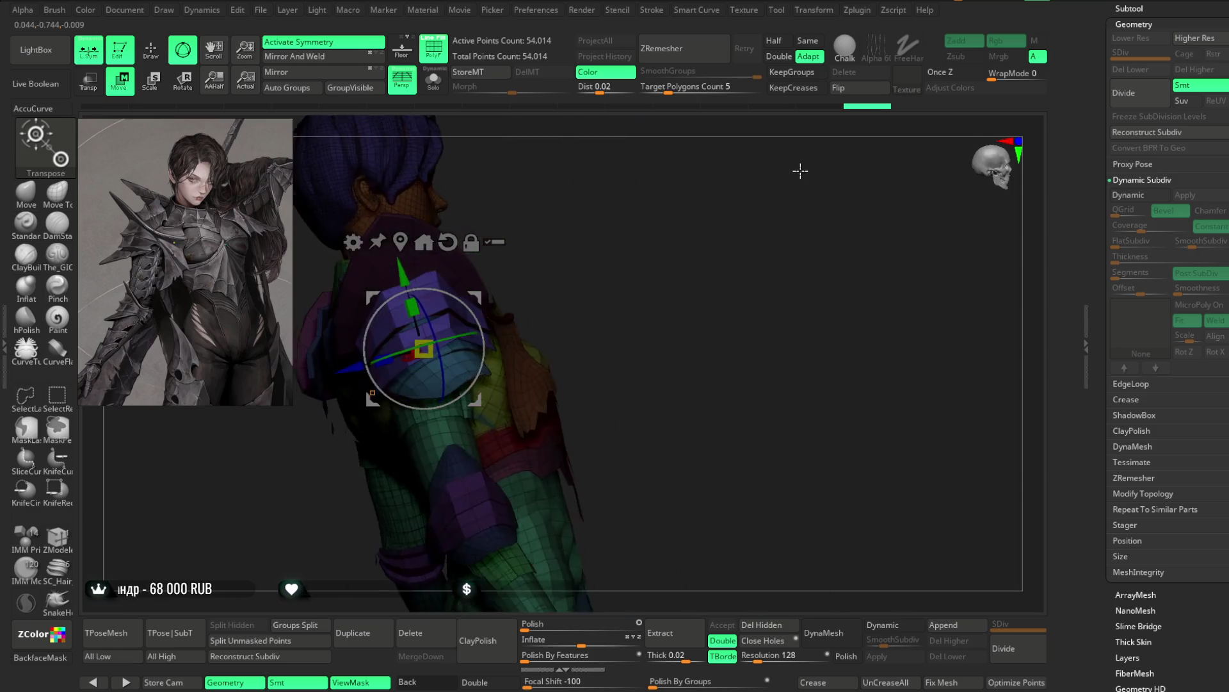
{"action": "left_click_drag", "start_coordinate": [632, 267], "coordinate": [699, 245], "text": "alt"}
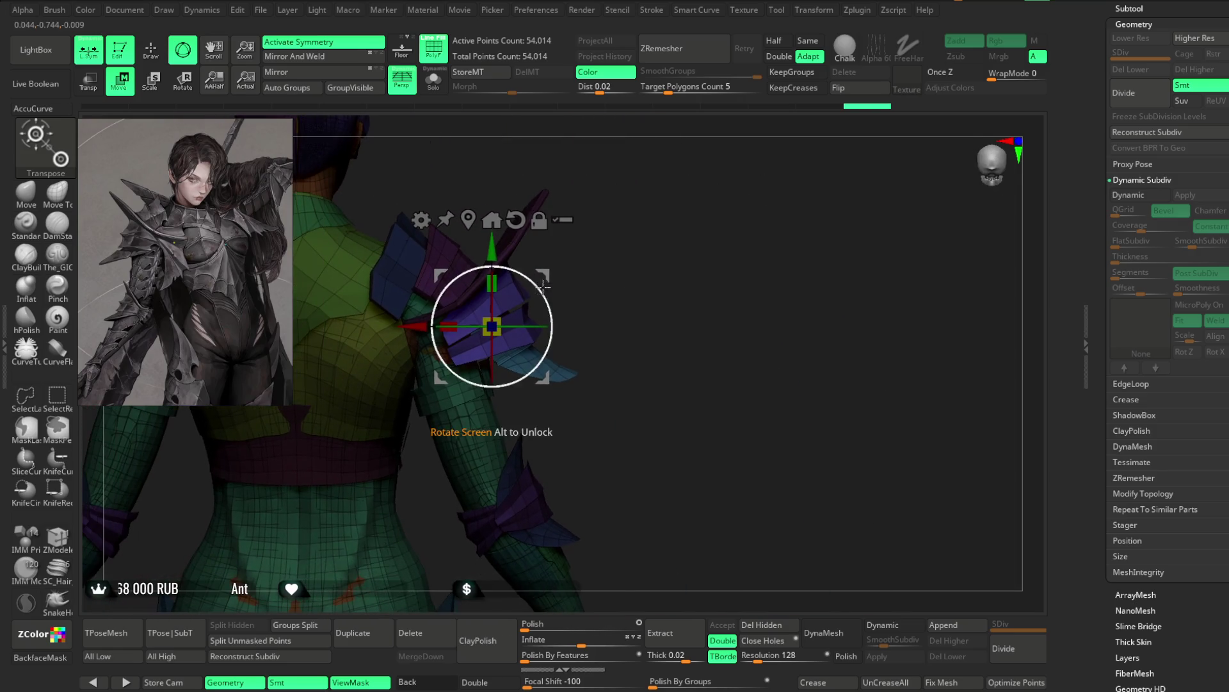
{"action": "mouse_move", "coordinate": [593, 258]}
{"action": "left_mouse_down"}
{"action": "mouse_move", "coordinate": [765, 191]}
{"action": "mouse_move", "coordinate": [766, 180]}
{"action": "left_mouse_up"}
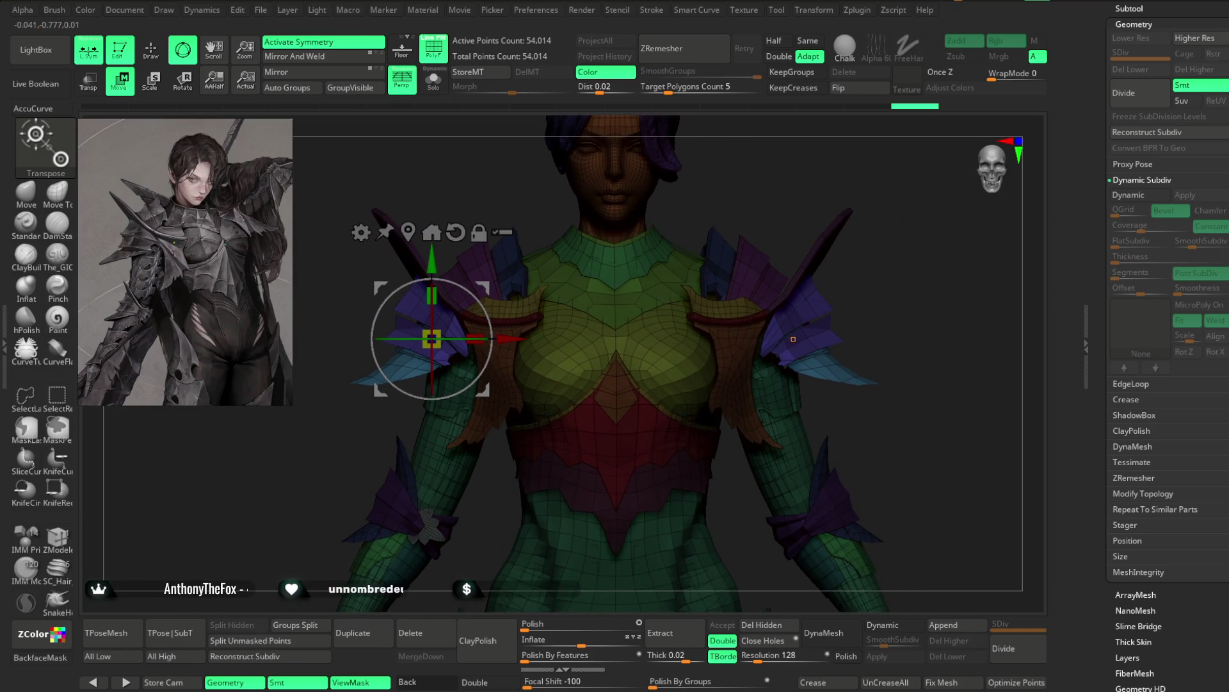
Step: Isolate the upper-arm pieces, mask the rest and place the Transpose gizmo on the arm
{"action": "key", "text": "q"}
{"action": "left_click_drag", "start_coordinate": [431, 338], "coordinate": [451, 327], "text": "alt"}
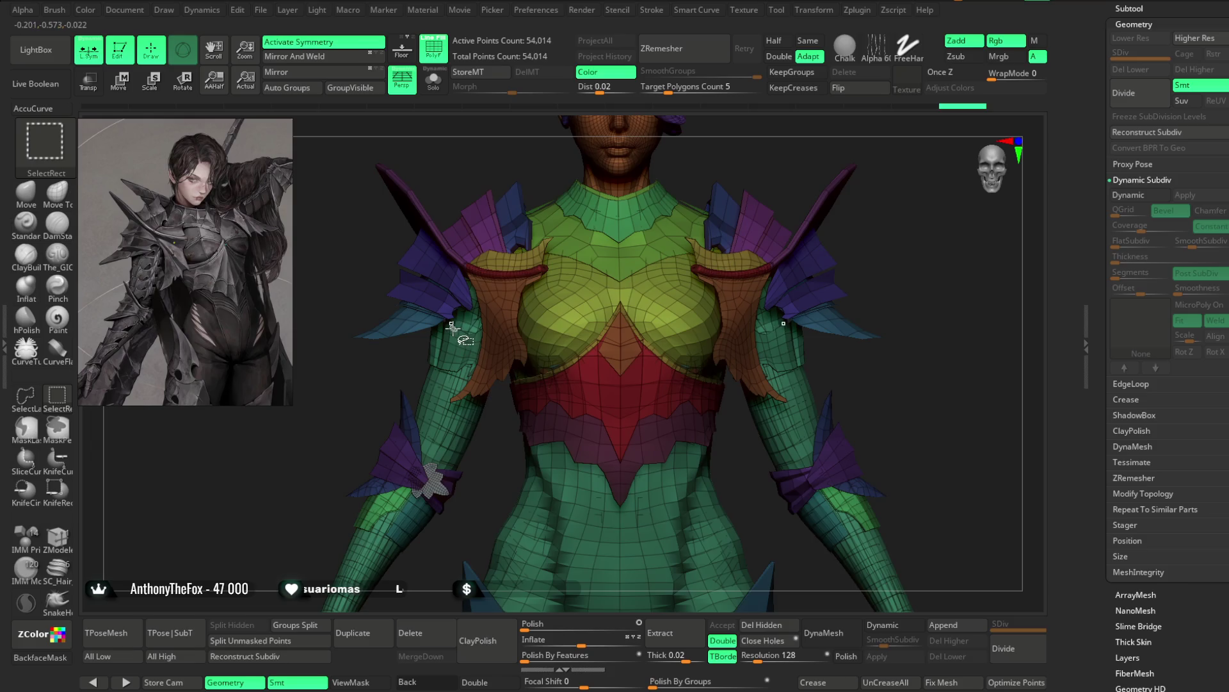
{"action": "left_click", "coordinate": [452, 326], "text": "ctrl+shift"}
{"action": "left_click", "coordinate": [346, 374], "text": "ctrl+shift"}
{"action": "key", "text": "ctrl+a"}
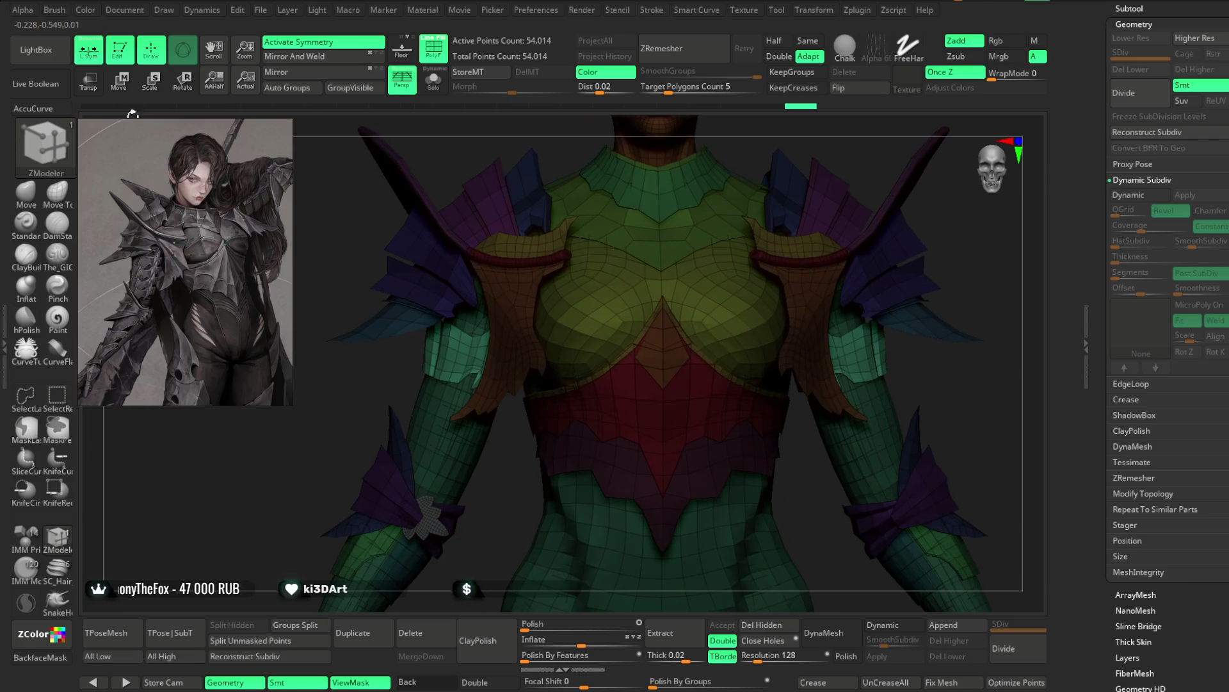
{"action": "key", "text": "w"}
{"action": "left_click", "coordinate": [473, 354]}
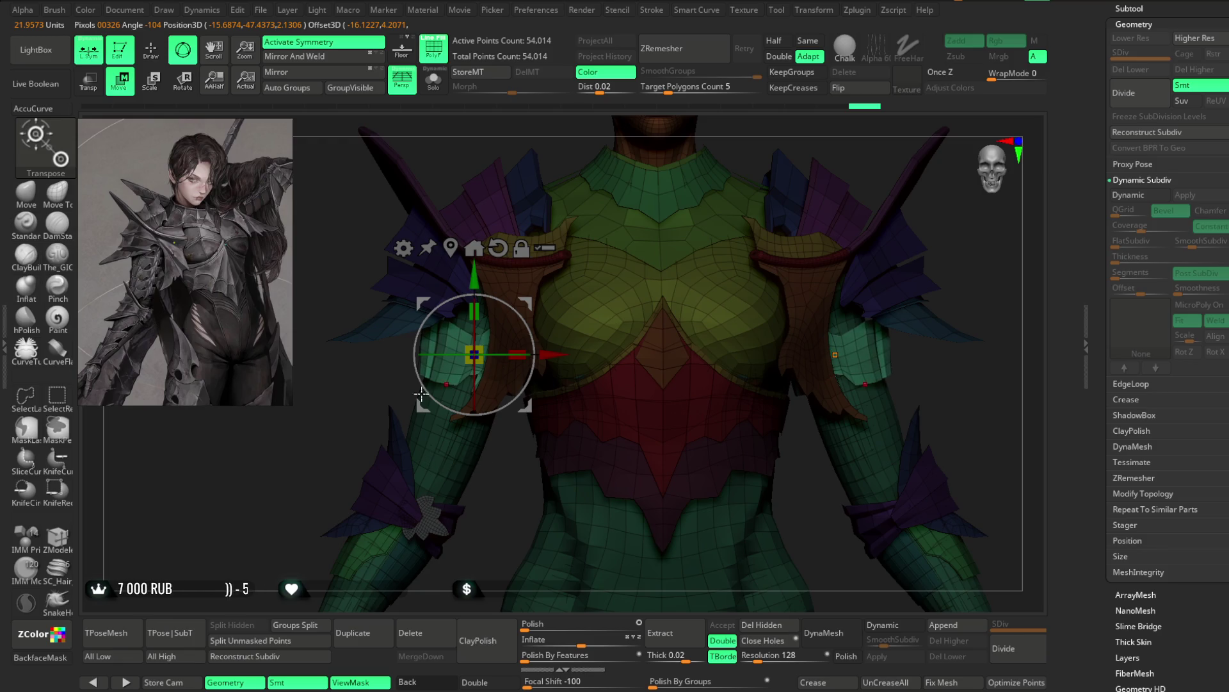
{"action": "key", "text": "f"}
{"action": "mouse_move", "coordinate": [771, 184]}
{"action": "left_mouse_down"}
{"action": "mouse_move", "coordinate": [797, 164]}
{"action": "mouse_move", "coordinate": [776, 192]}
{"action": "mouse_move", "coordinate": [760, 192]}
{"action": "mouse_move", "coordinate": [779, 167]}
{"action": "left_mouse_up"}
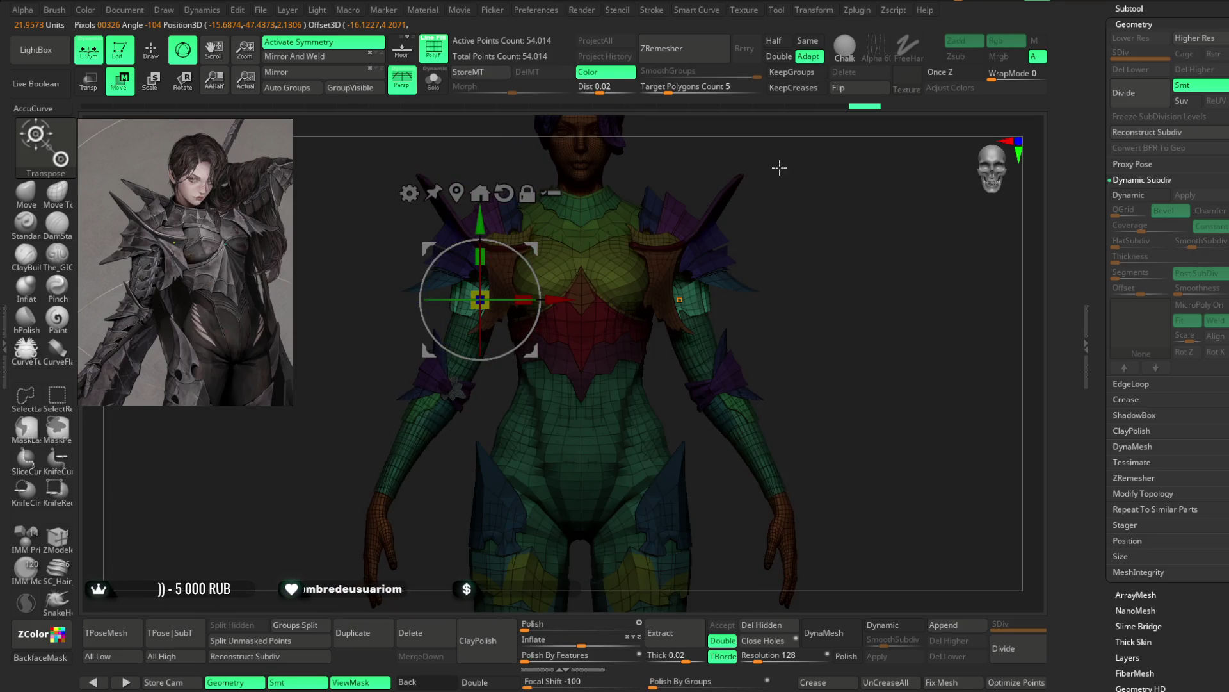
{"action": "scroll", "coordinate": [330, 398], "scroll_direction": "up", "scroll_amount": 3}
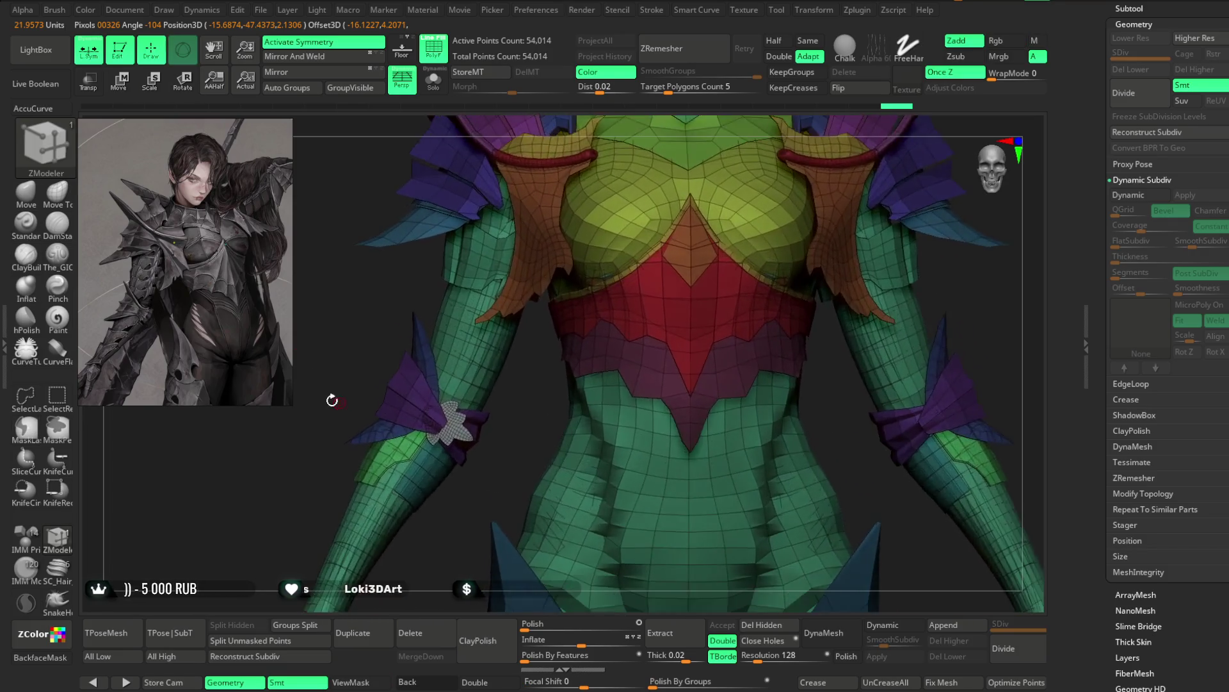
Step: Nudge the purple elbow pieces along X, then clear the mask and leave Transpose mode
{"action": "left_click", "coordinate": [420, 301], "text": "ctrl+shift"}
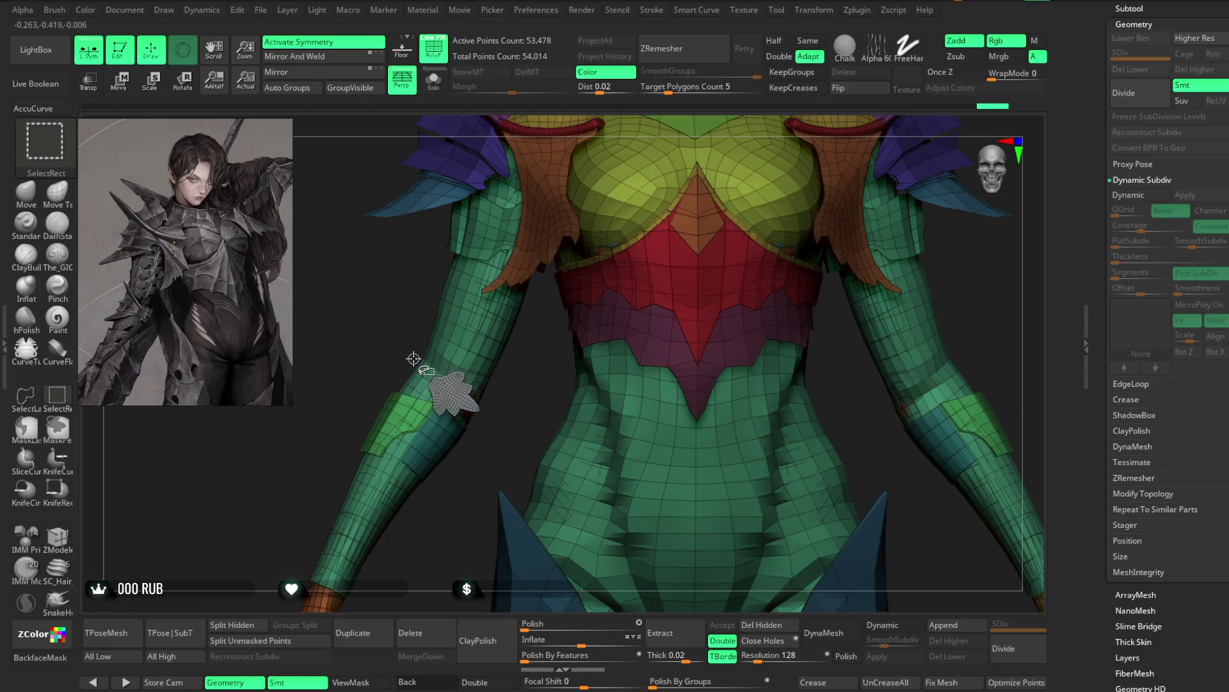
{"action": "left_click", "coordinate": [511, 407], "text": "ctrl"}
{"action": "left_click", "coordinate": [511, 407], "text": "ctrl+shift"}
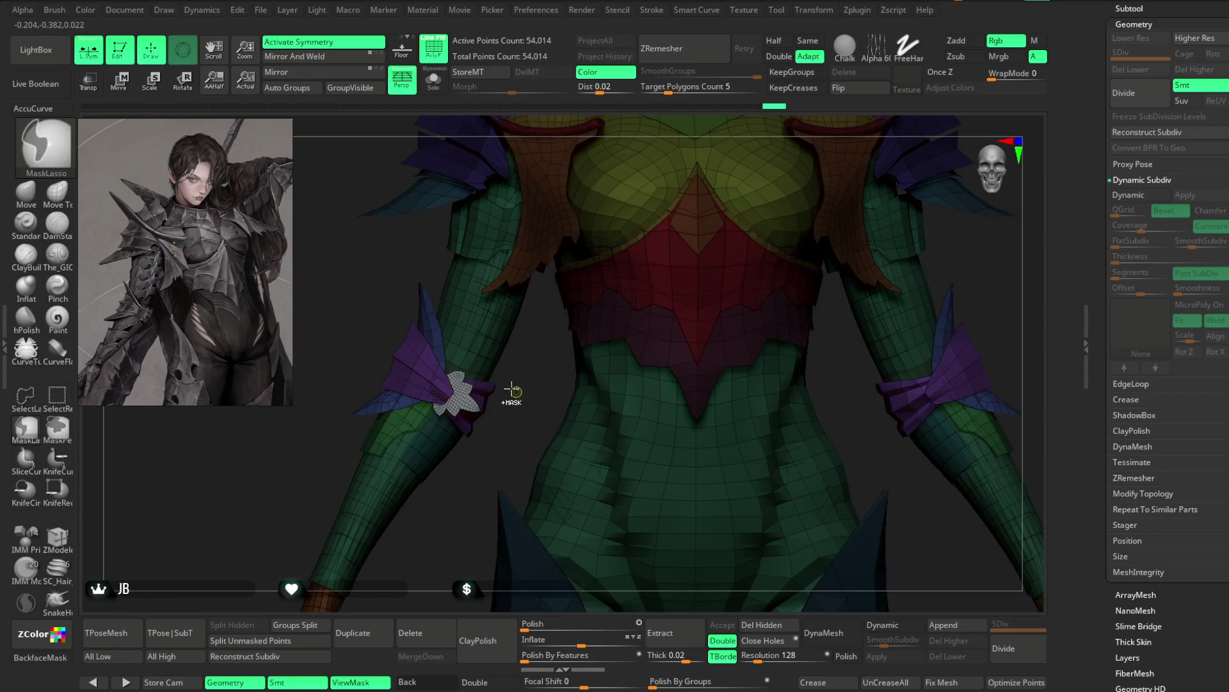
{"action": "key", "text": "w"}
{"action": "left_click_drag", "start_coordinate": [544, 360], "coordinate": [425, 408]}
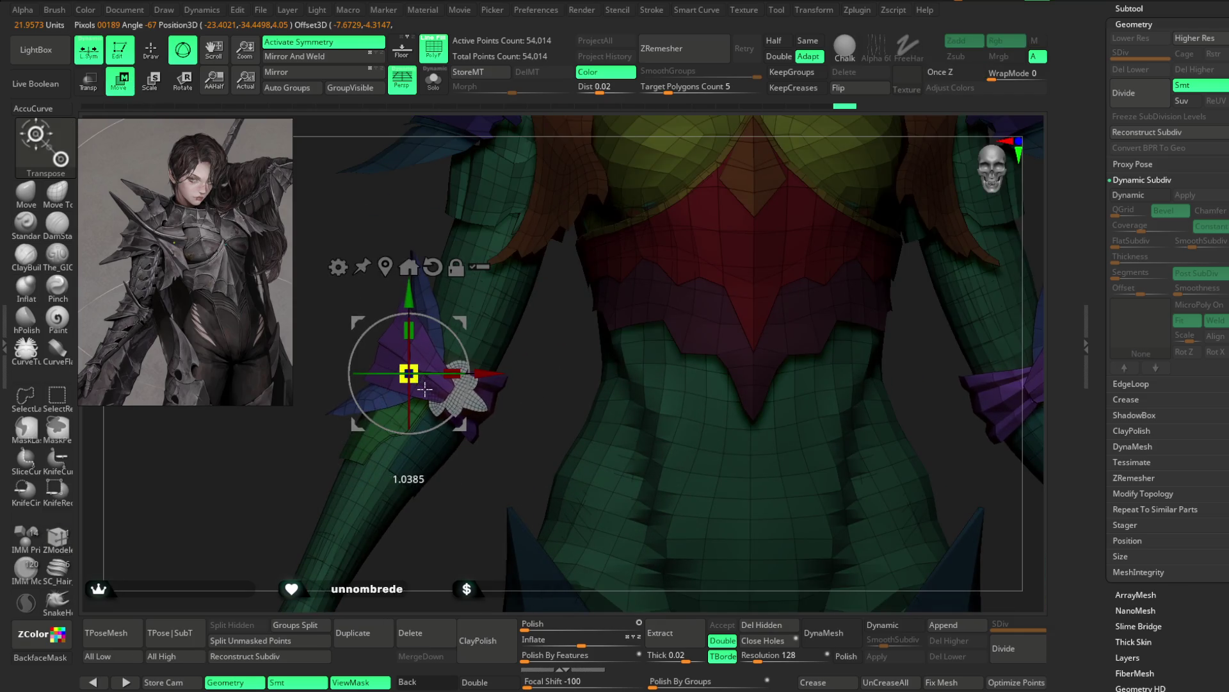
{"action": "left_click_drag", "start_coordinate": [484, 377], "coordinate": [479, 375]}
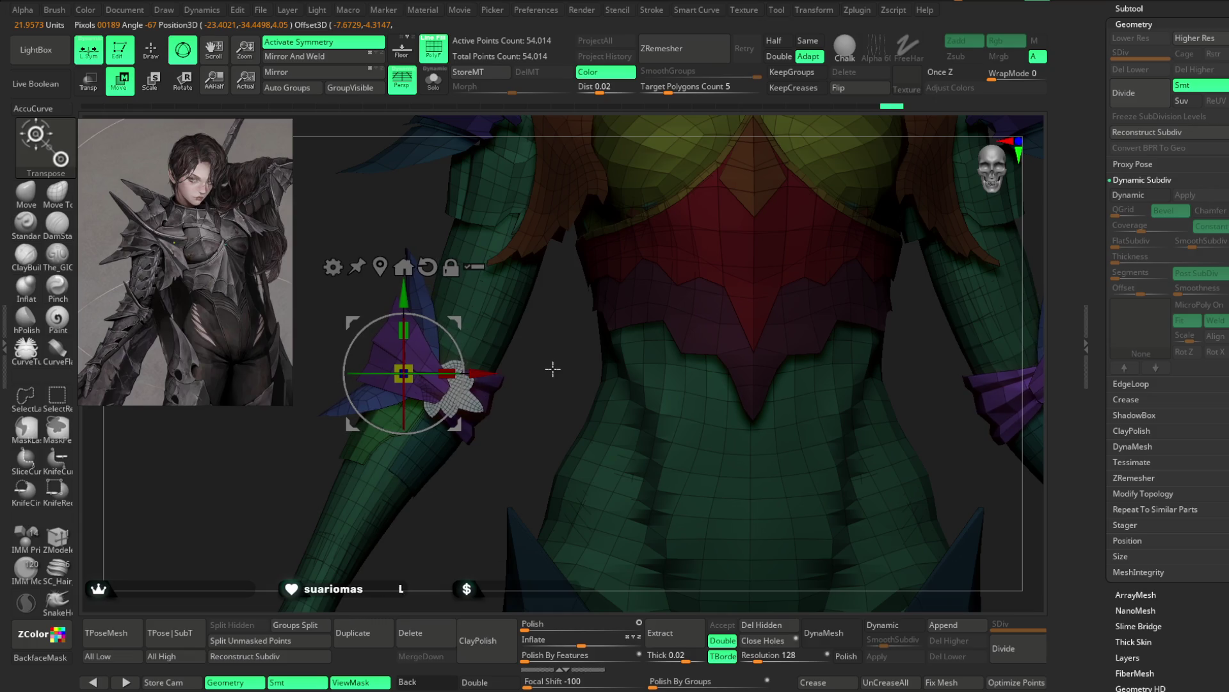
{"action": "key", "text": "f"}
{"action": "mouse_move", "coordinate": [788, 317]}
{"action": "left_mouse_down", "text": "alt"}
{"action": "mouse_move", "coordinate": [793, 183]}
{"action": "mouse_move", "coordinate": [736, 241]}
{"action": "mouse_move", "coordinate": [736, 264]}
{"action": "mouse_move", "coordinate": [736, 247]}
{"action": "left_mouse_up", "text": "alt"}
{"action": "left_click", "coordinate": [662, 181], "text": "ctrl"}
{"action": "left_click", "coordinate": [162, 58]}
Step: Hide Polyframe, step through the armor subtools and make the shoulder armor Extract7 active
{"action": "left_click", "coordinate": [434, 50]}
{"action": "left_click", "coordinate": [467, 475], "text": "alt"}
{"action": "left_click", "coordinate": [466, 476], "text": "alt"}
{"action": "left_click", "coordinate": [467, 476], "text": "alt"}
{"action": "left_click", "coordinate": [467, 475], "text": "alt"}
{"action": "left_click", "coordinate": [467, 478], "text": "alt"}
{"action": "left_click", "coordinate": [468, 477], "text": "alt"}
{"action": "left_click", "coordinate": [467, 477], "text": "alt"}
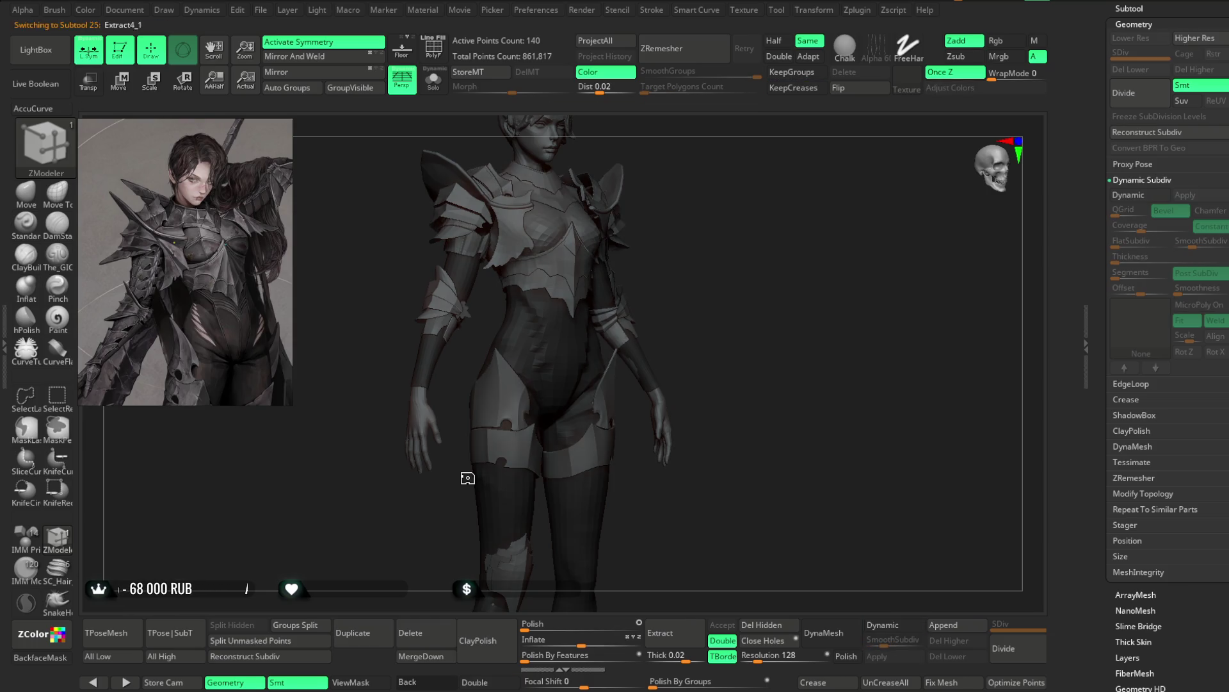
{"action": "left_click", "coordinate": [466, 477], "text": "alt"}
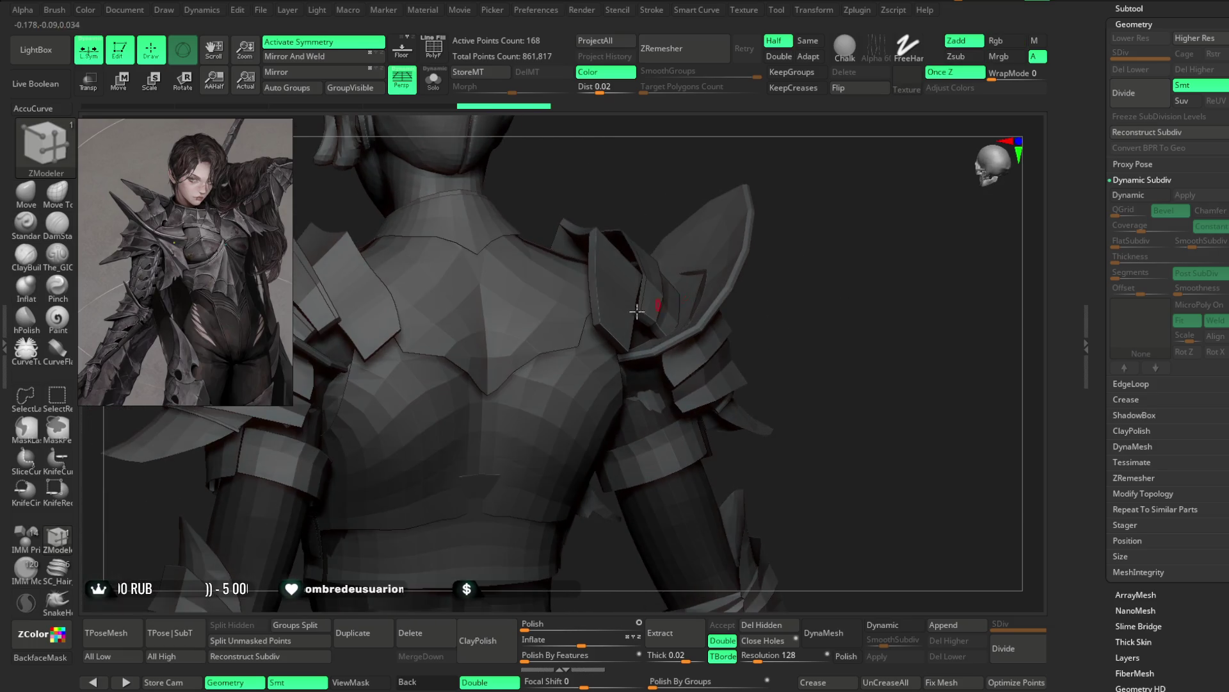
{"action": "left_click", "coordinate": [636, 310], "text": "alt"}
{"action": "mouse_move", "coordinate": [769, 298]}
{"action": "left_mouse_down"}
{"action": "mouse_move", "coordinate": [815, 279]}
{"action": "mouse_move", "coordinate": [814, 267]}
{"action": "left_mouse_up"}
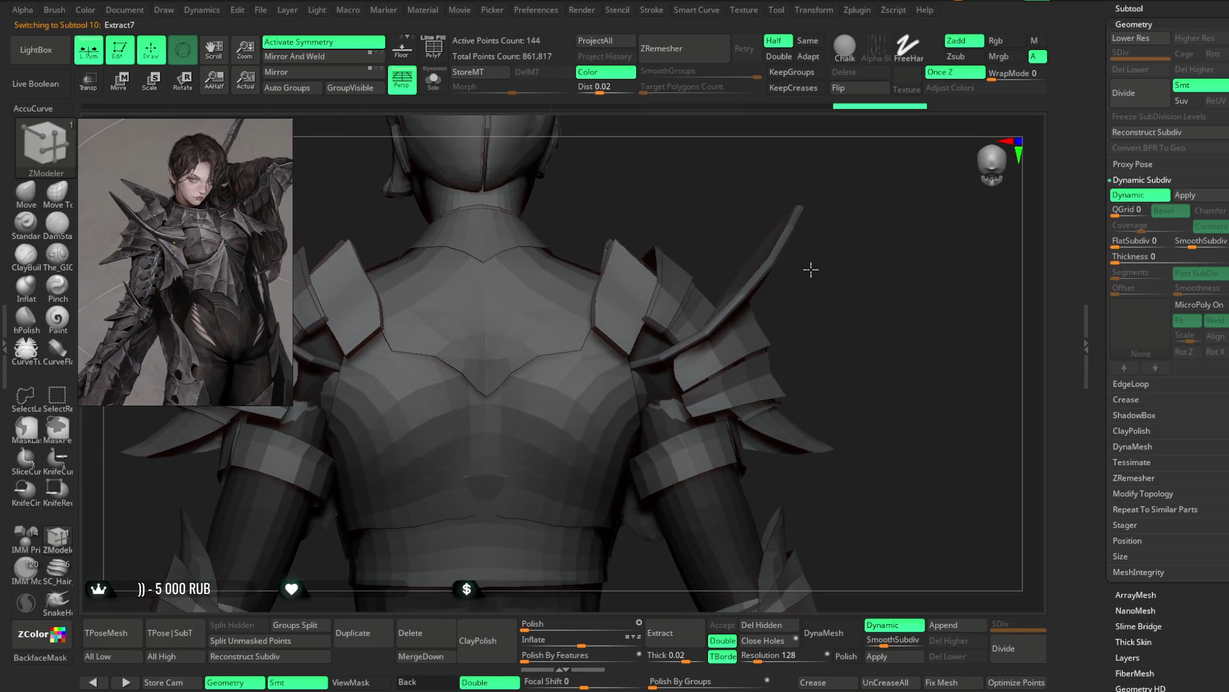
Step: Show Polyframe on the shoulder armor and switch off its Dynamic Subdiv preview
{"action": "left_click_drag", "start_coordinate": [814, 267], "coordinate": [796, 288]}
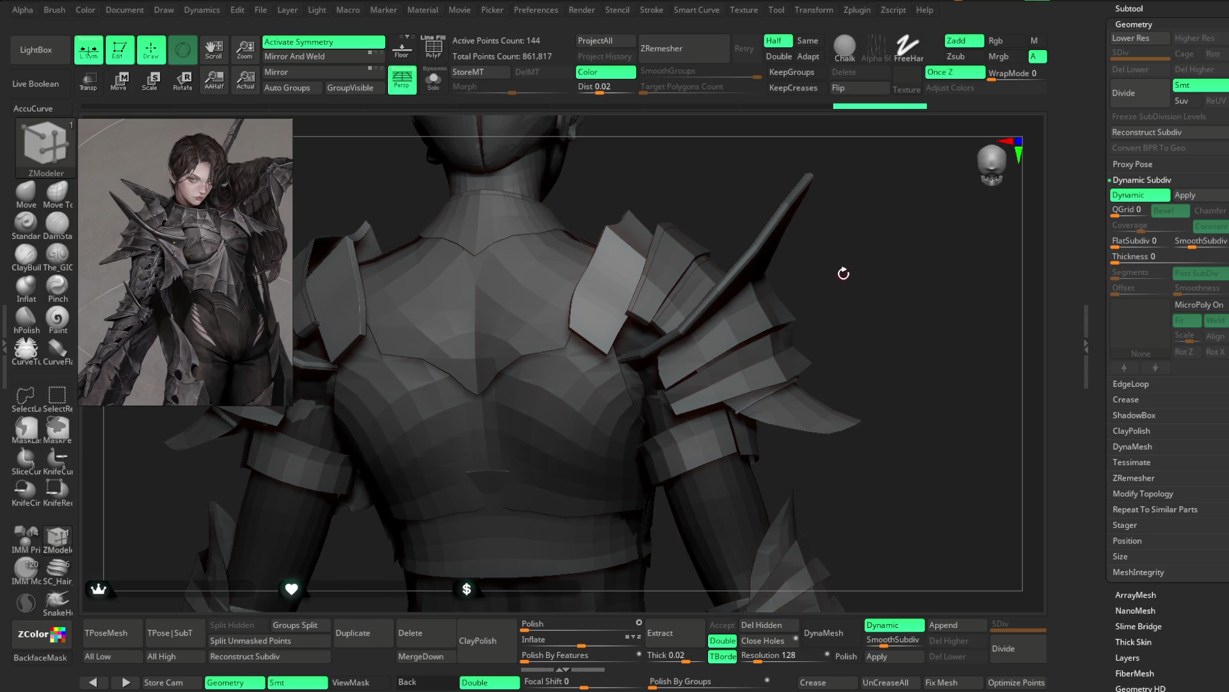
{"action": "left_click_drag", "start_coordinate": [844, 274], "coordinate": [695, 248]}
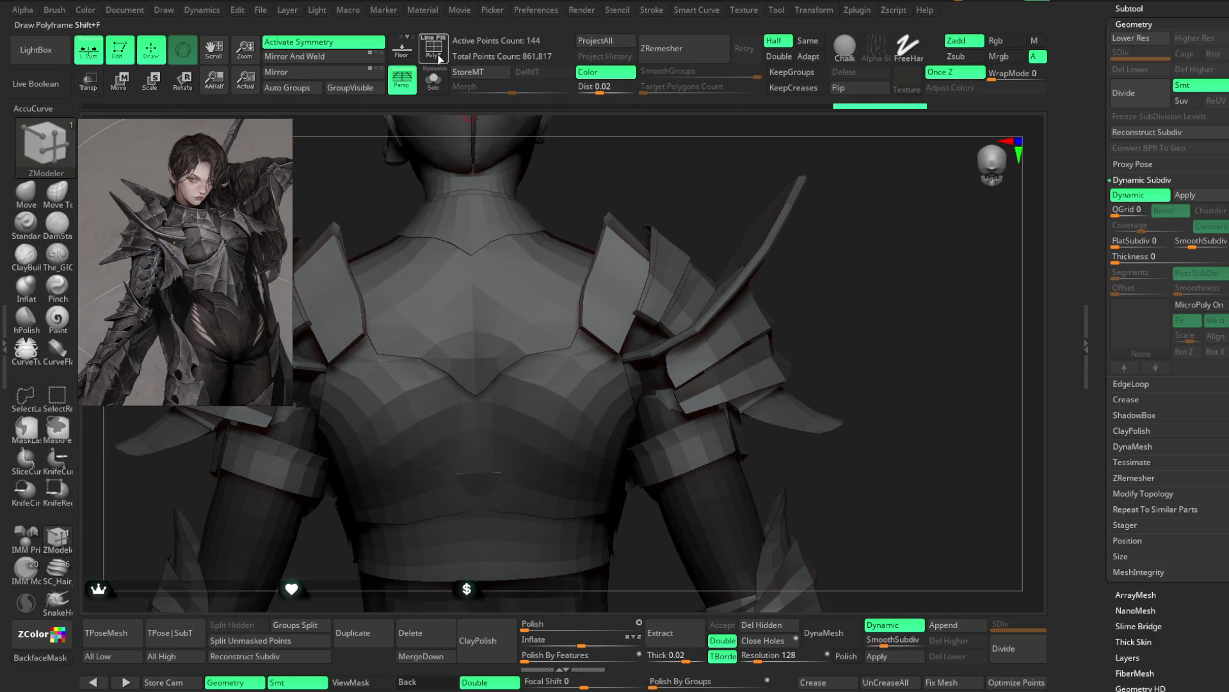
{"action": "left_click", "coordinate": [434, 51]}
{"action": "left_click_drag", "start_coordinate": [873, 228], "coordinate": [854, 289]}
{"action": "mouse_move", "coordinate": [893, 625]}
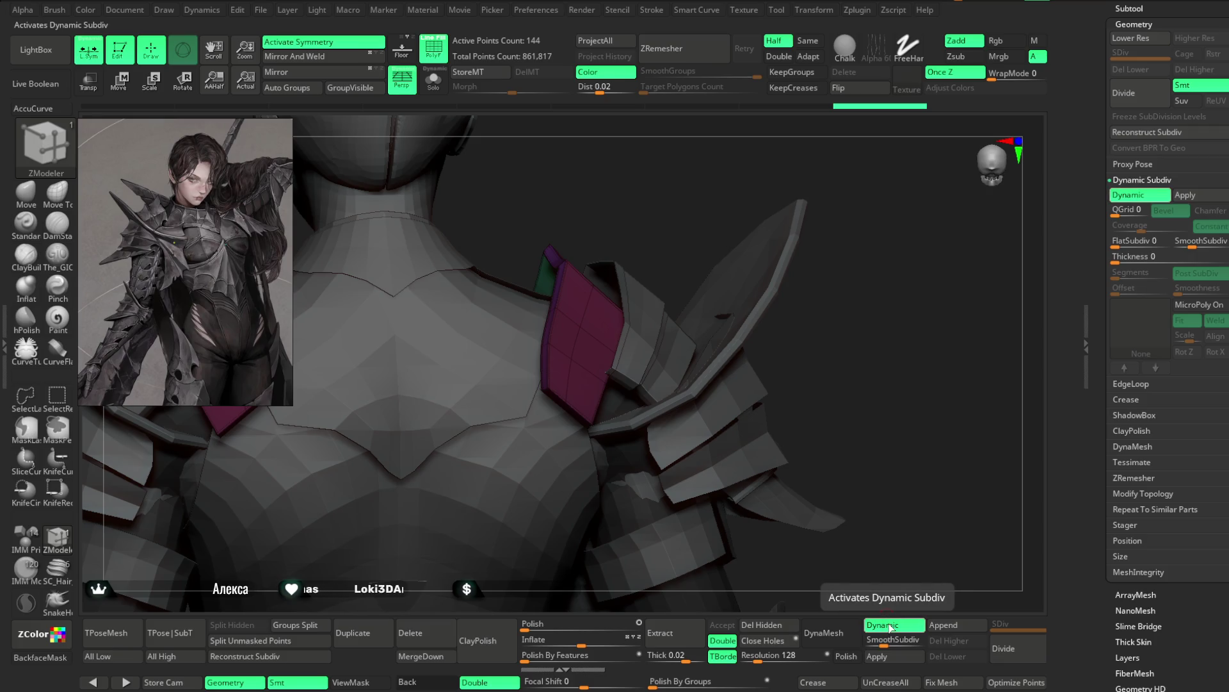
{"action": "left_click", "coordinate": [892, 627]}
{"action": "left_click_drag", "start_coordinate": [887, 493], "coordinate": [634, 280]}
Step: Cut the plate down to one half and check the pink polygroup by hiding and restoring it
{"action": "key", "text": "ctrl+shift"}
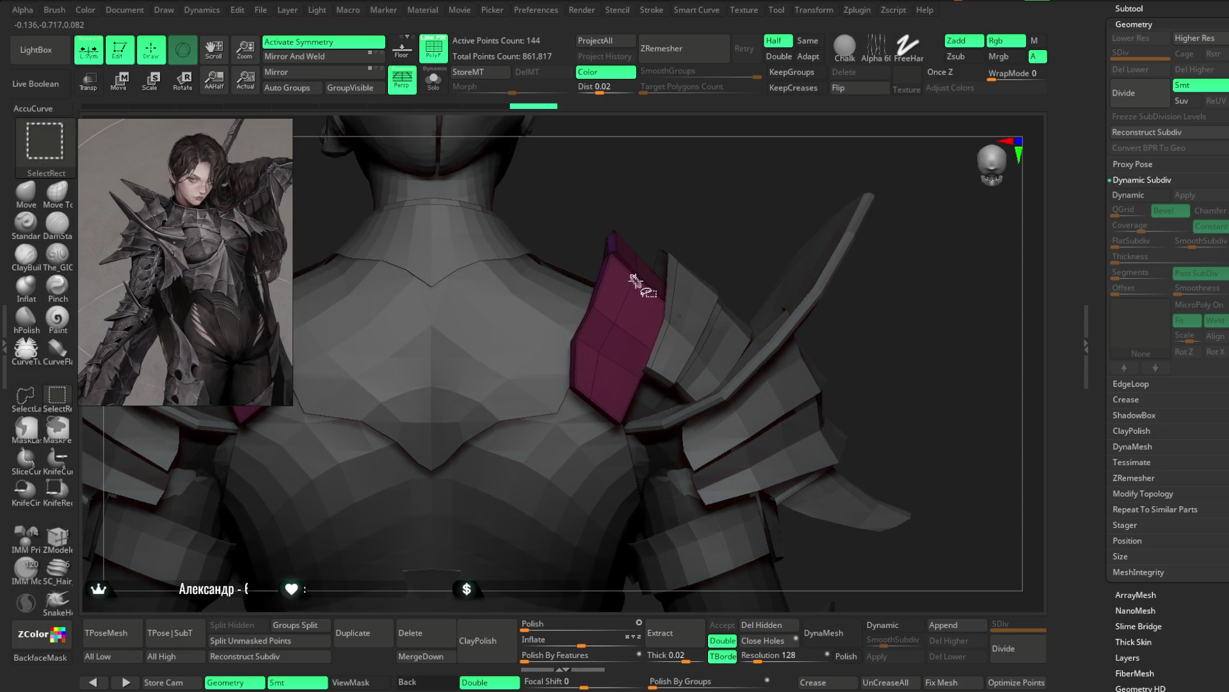
{"action": "left_click", "coordinate": [634, 280], "text": "ctrl+shift"}
{"action": "mouse_move", "coordinate": [886, 297]}
{"action": "left_mouse_down"}
{"action": "mouse_move", "coordinate": [942, 300]}
{"action": "mouse_move", "coordinate": [947, 284]}
{"action": "mouse_move", "coordinate": [598, 402]}
{"action": "left_mouse_up"}
{"action": "key", "text": "space"}
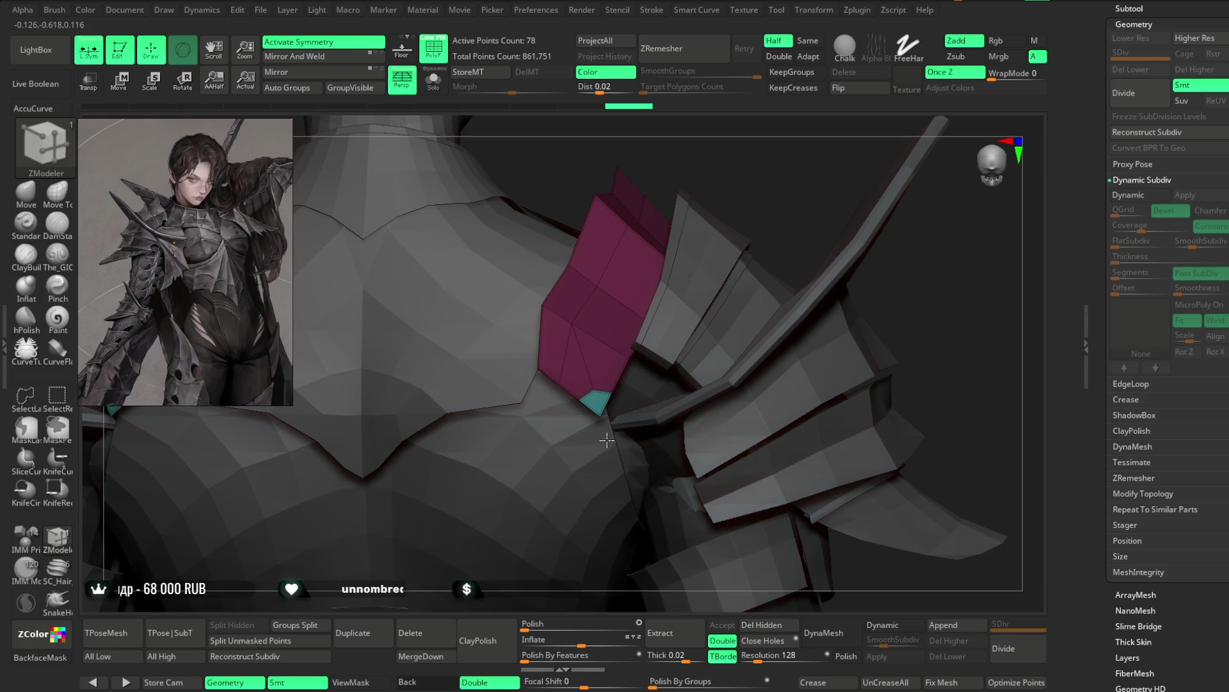
{"action": "mouse_move", "coordinate": [706, 365]}
{"action": "left_mouse_down"}
{"action": "mouse_move", "coordinate": [892, 241]}
{"action": "mouse_move", "coordinate": [873, 227]}
{"action": "left_mouse_up"}
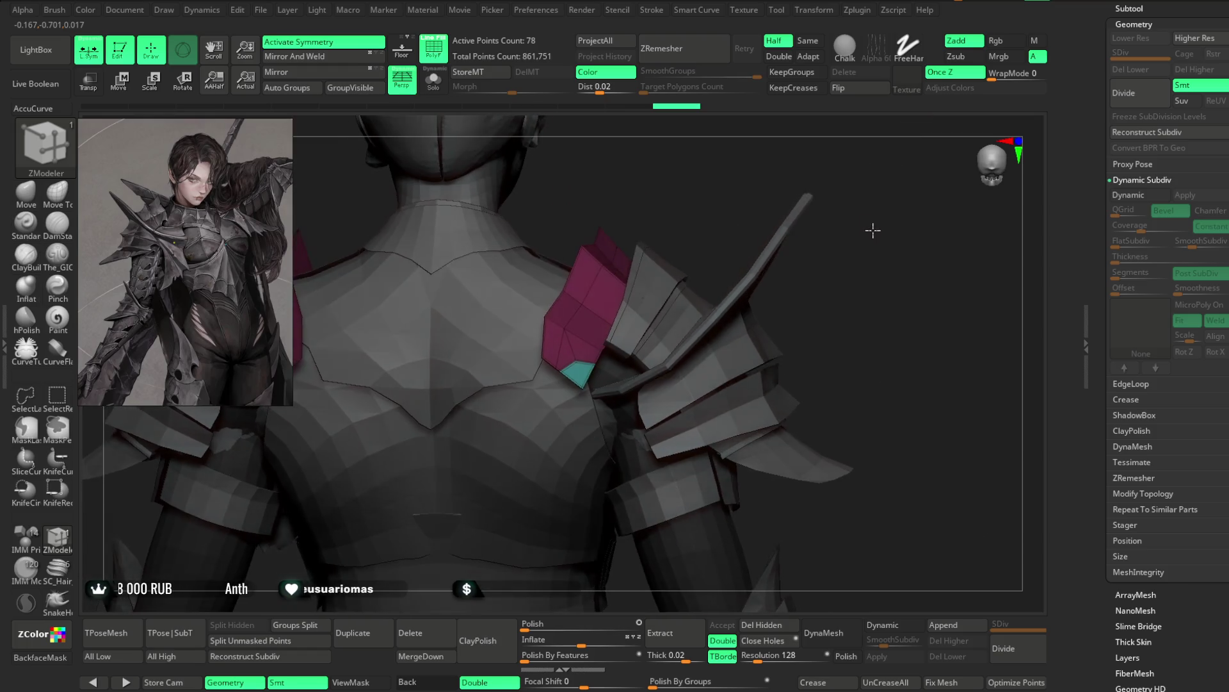
{"action": "left_click", "coordinate": [638, 341], "text": "ctrl+alt+shift"}
{"action": "left_click", "coordinate": [817, 269], "text": "ctrl+shift"}
{"action": "left_click_drag", "start_coordinate": [817, 269], "coordinate": [823, 314]}
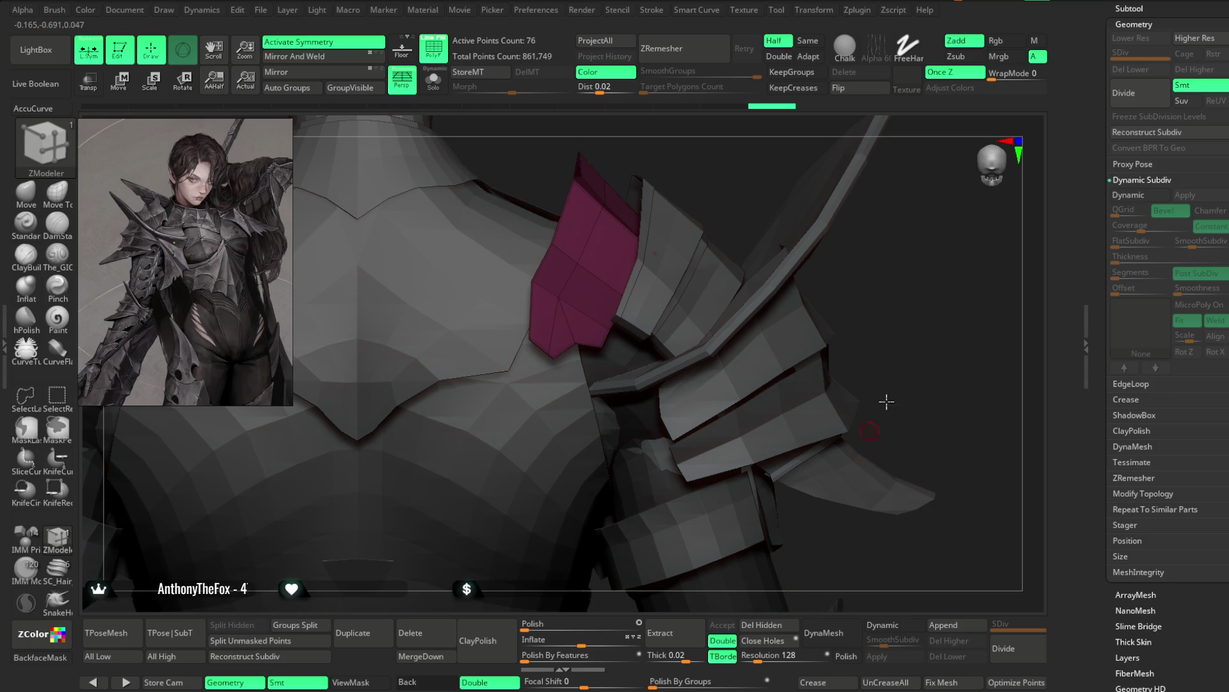
Step: Select the Move brush and adjust it from the quick palette while viewing the shoulder armour
{"action": "left_click_drag", "start_coordinate": [884, 404], "coordinate": [915, 294]}
{"action": "left_click", "coordinate": [30, 193]}
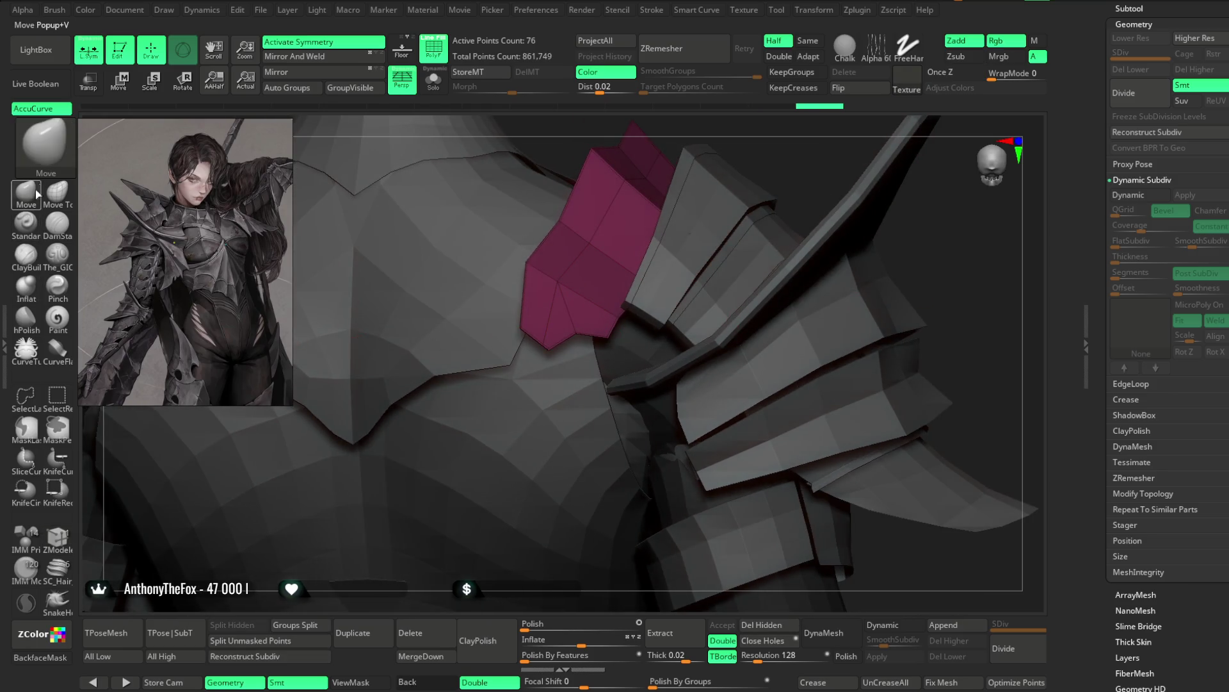
{"action": "right_click", "coordinate": [549, 341]}
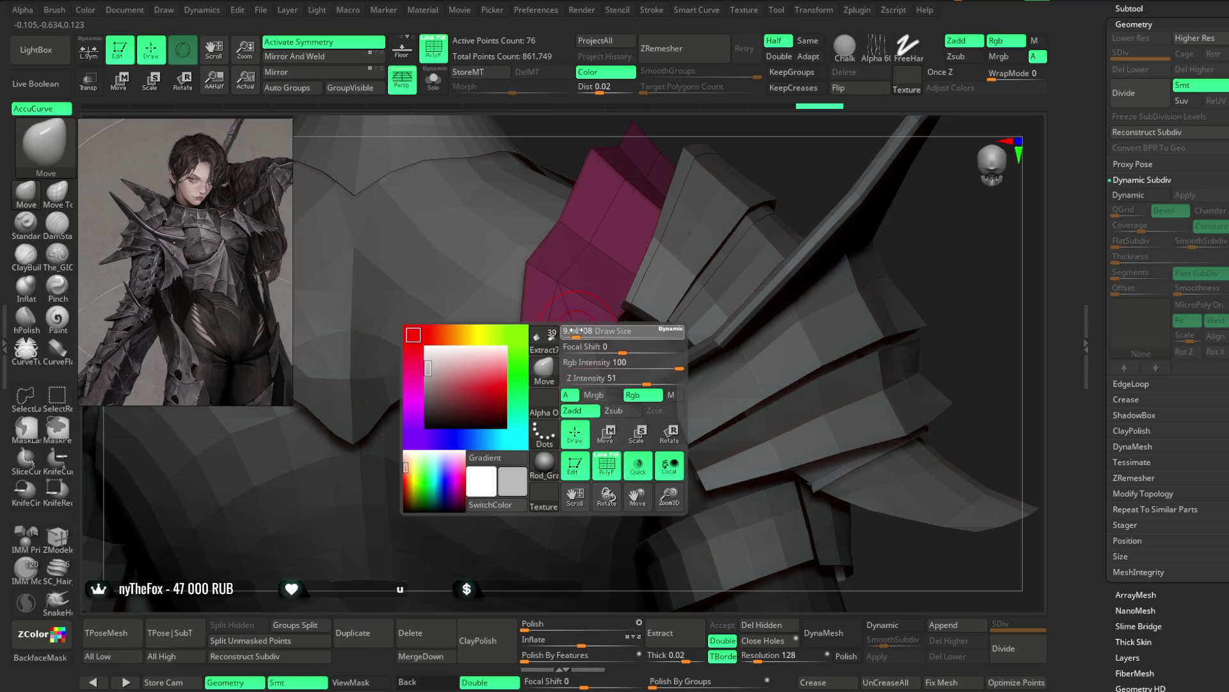
{"action": "right_click_drag", "start_coordinate": [595, 293], "coordinate": [529, 317]}
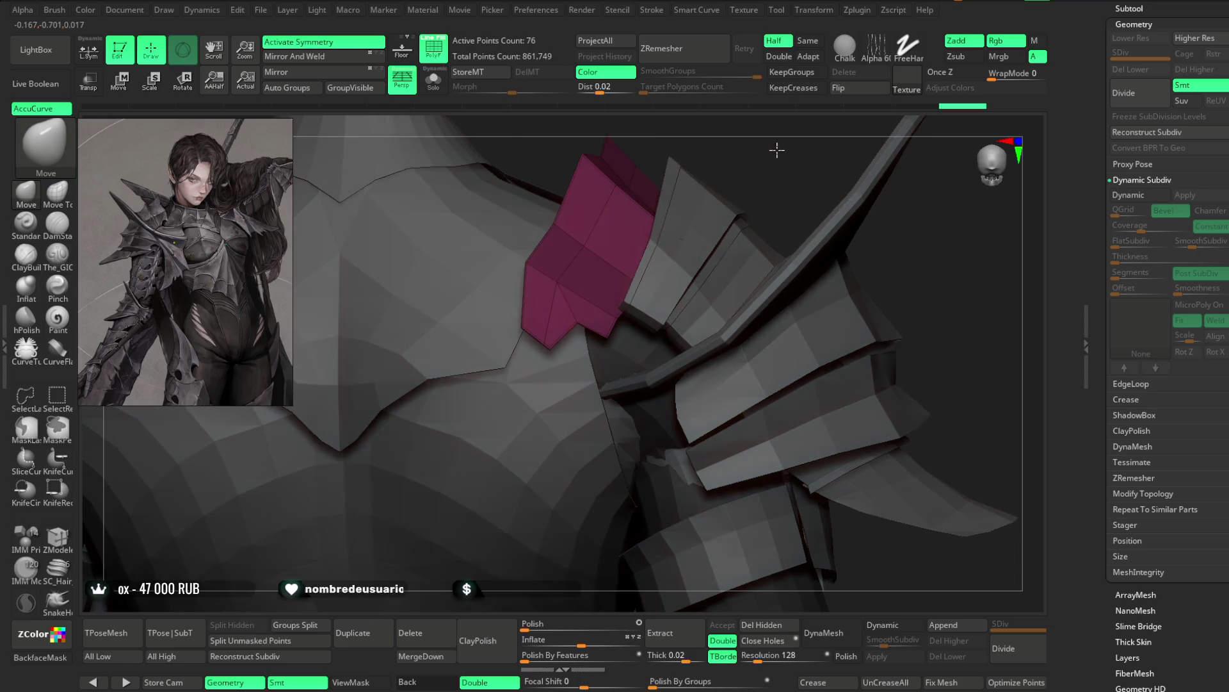
{"action": "mouse_move", "coordinate": [750, 162]}
{"action": "right_mouse_down"}
{"action": "mouse_move", "coordinate": [605, 310]}
{"action": "mouse_move", "coordinate": [657, 263]}
{"action": "mouse_move", "coordinate": [538, 329]}
{"action": "mouse_move", "coordinate": [522, 182]}
{"action": "mouse_move", "coordinate": [541, 316]}
{"action": "right_mouse_up"}
{"action": "right_click", "coordinate": [652, 233]}
{"action": "right_click", "coordinate": [583, 299]}
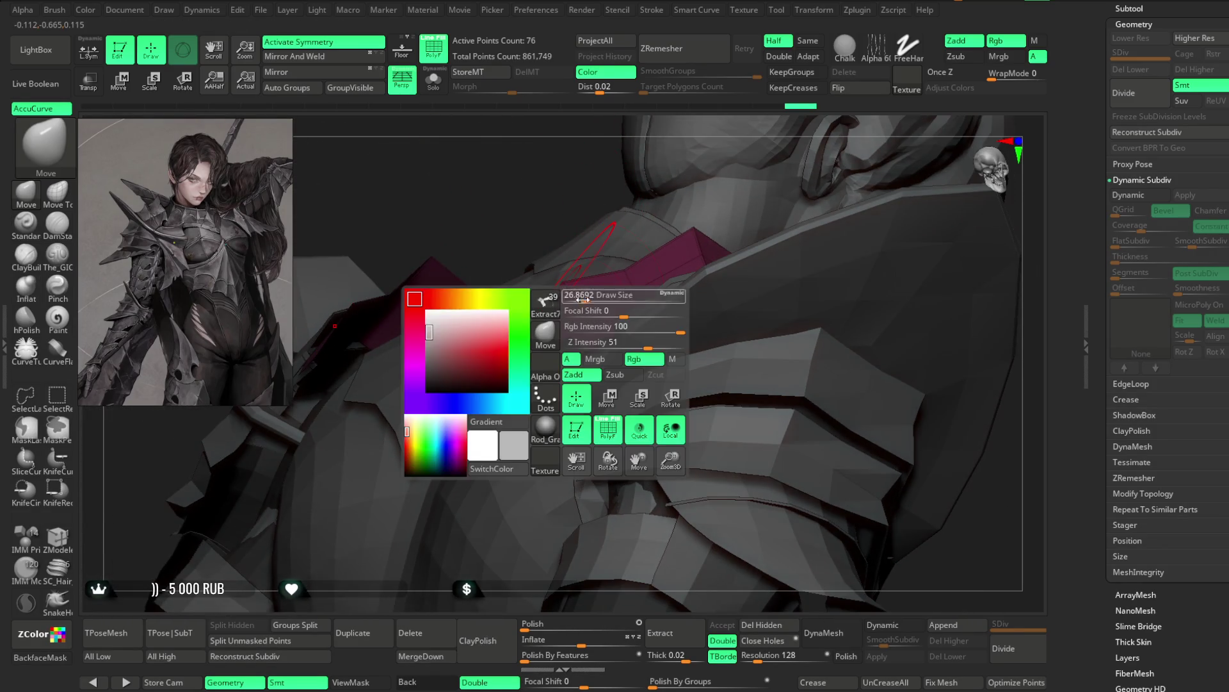
{"action": "left_click_drag", "start_coordinate": [587, 302], "coordinate": [548, 337]}
{"action": "mouse_move", "coordinate": [528, 272]}
{"action": "right_mouse_down"}
{"action": "mouse_move", "coordinate": [567, 246]}
{"action": "mouse_move", "coordinate": [587, 341]}
{"action": "mouse_move", "coordinate": [609, 280]}
{"action": "mouse_move", "coordinate": [556, 296]}
{"action": "right_mouse_up"}
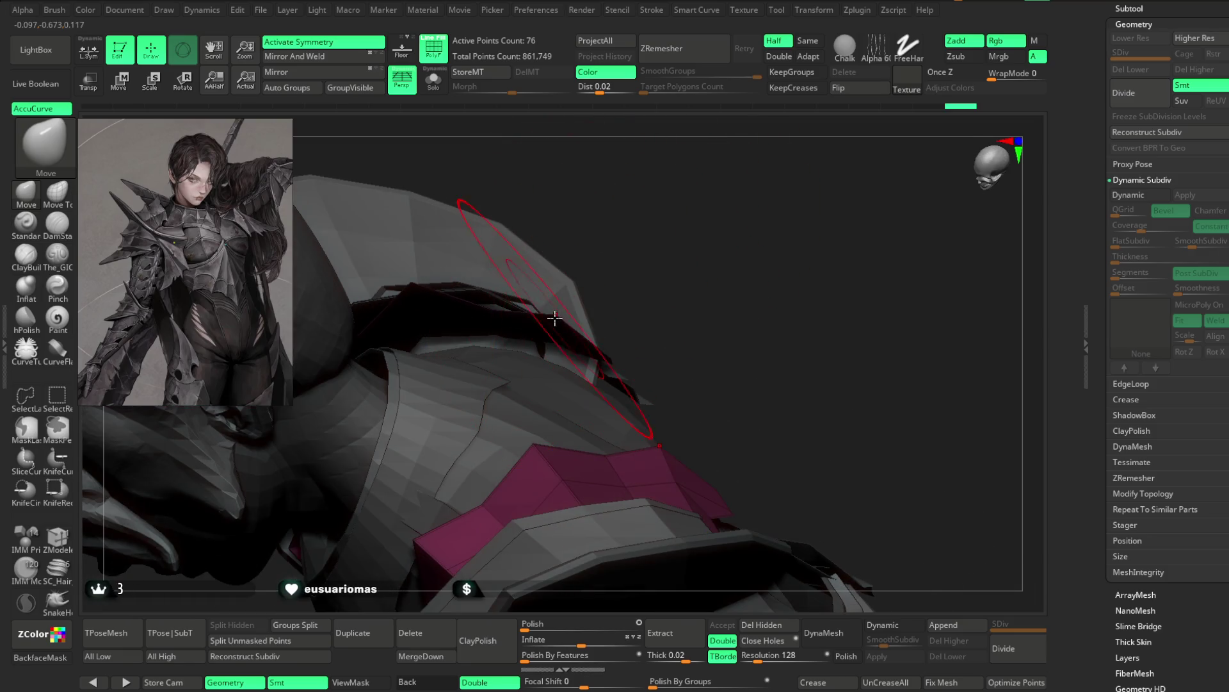
{"action": "right_click_drag", "start_coordinate": [684, 239], "coordinate": [591, 344]}
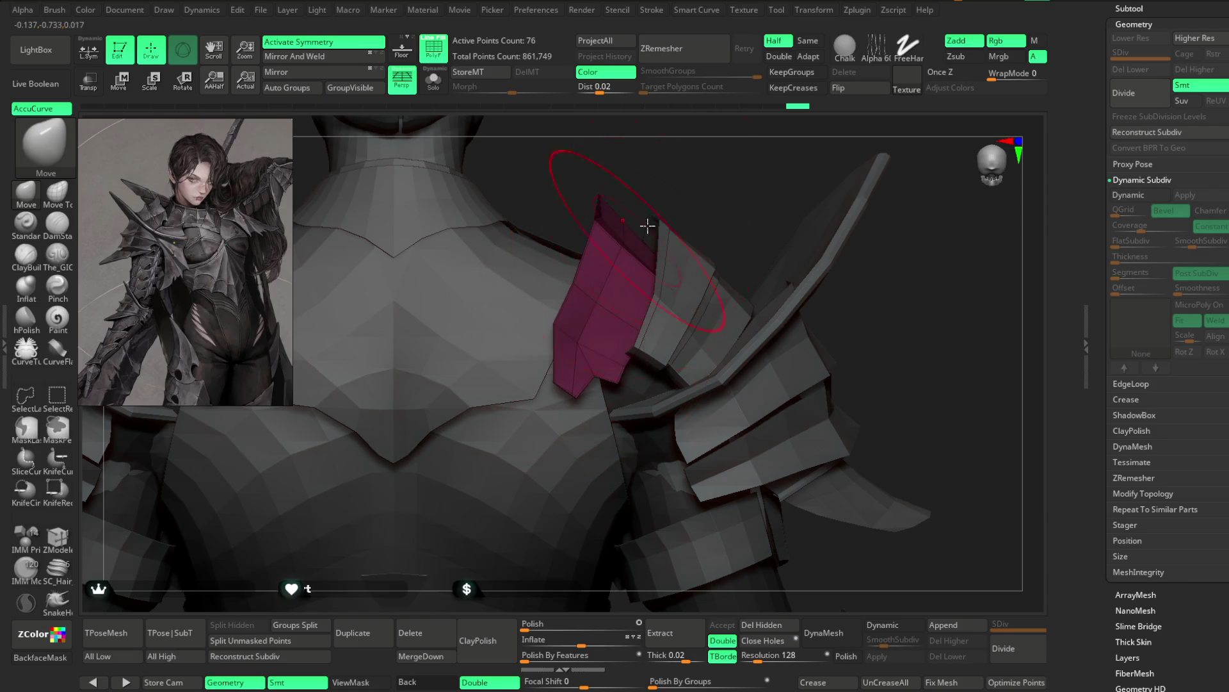
{"action": "right_click", "coordinate": [612, 283]}
{"action": "mouse_move", "coordinate": [649, 225]}
{"action": "right_mouse_down"}
{"action": "mouse_move", "coordinate": [613, 283]}
{"action": "mouse_move", "coordinate": [580, 285]}
{"action": "mouse_move", "coordinate": [609, 273]}
{"action": "right_mouse_up"}
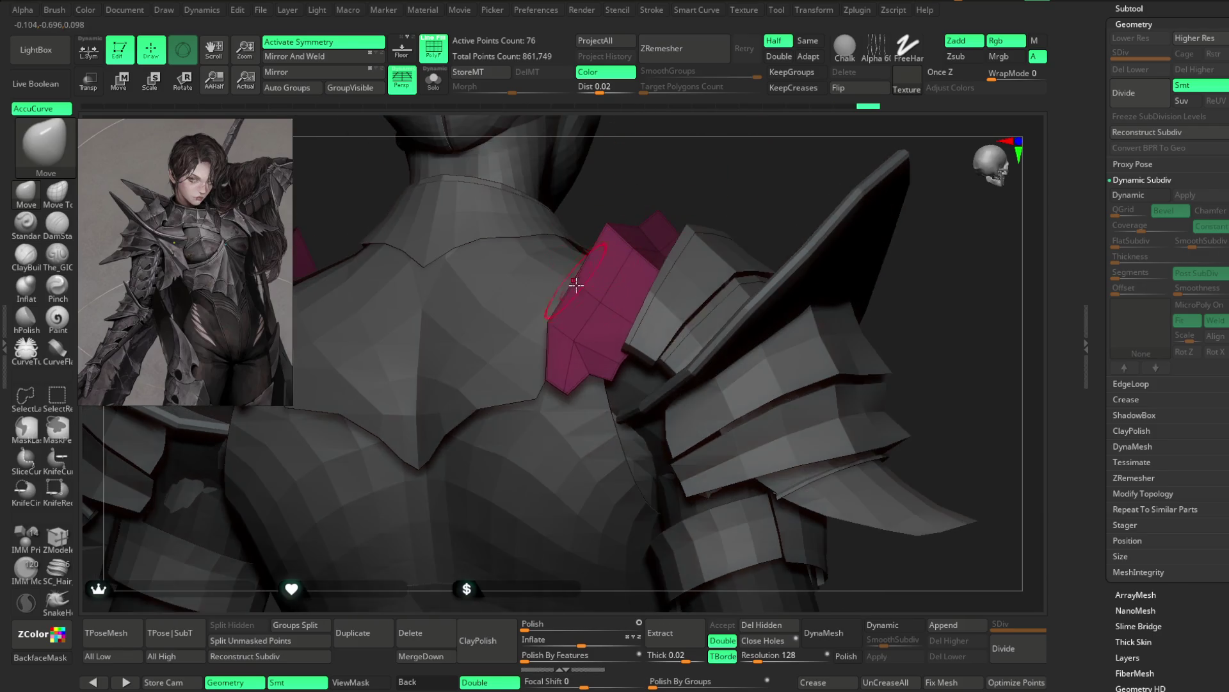
{"action": "right_click", "coordinate": [609, 274]}
{"action": "right_click", "coordinate": [577, 281]}
{"action": "mouse_move", "coordinate": [532, 252]}
{"action": "right_mouse_down"}
{"action": "mouse_move", "coordinate": [632, 214]}
{"action": "mouse_move", "coordinate": [549, 320]}
{"action": "mouse_move", "coordinate": [667, 164]}
{"action": "mouse_move", "coordinate": [626, 249]}
{"action": "mouse_move", "coordinate": [650, 220]}
{"action": "mouse_move", "coordinate": [546, 315]}
{"action": "right_mouse_up"}
{"action": "right_click", "coordinate": [627, 248]}
Step: Drag the pink shoulder piece down, up and tilted until it sits on the shoulder
{"action": "mouse_move", "coordinate": [617, 255]}
{"action": "right_mouse_down"}
{"action": "mouse_move", "coordinate": [547, 328]}
{"action": "mouse_move", "coordinate": [648, 239]}
{"action": "mouse_move", "coordinate": [573, 340]}
{"action": "mouse_move", "coordinate": [598, 366]}
{"action": "mouse_move", "coordinate": [602, 355]}
{"action": "right_mouse_up"}
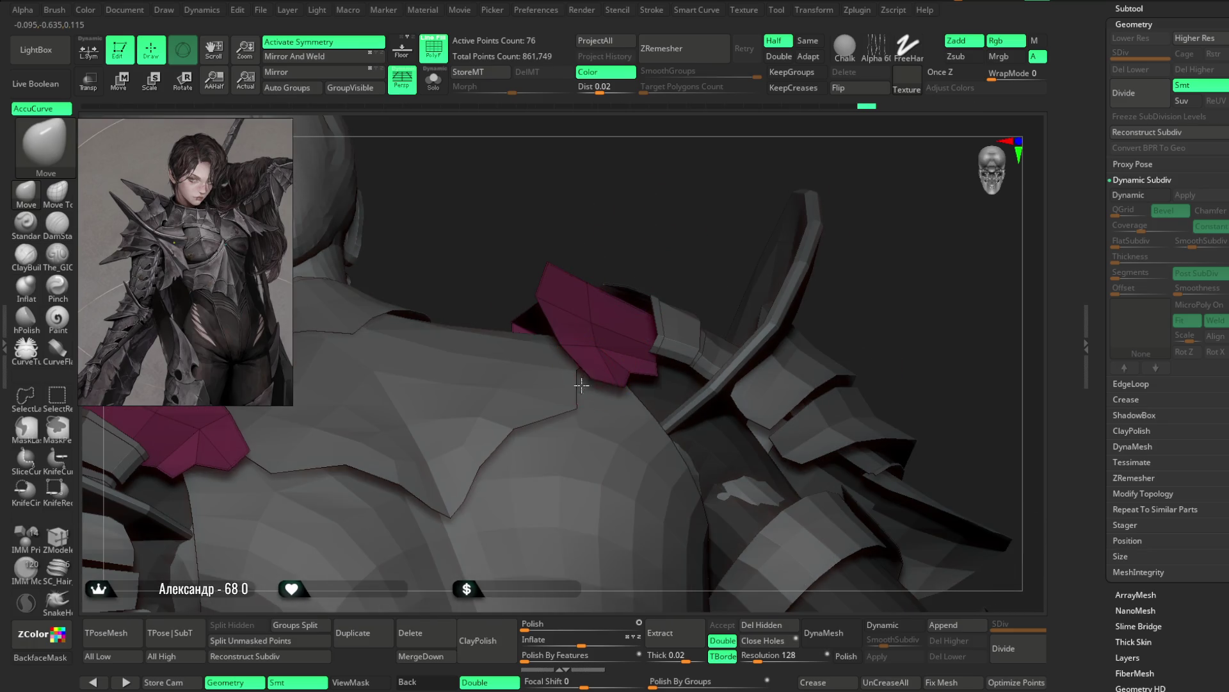
{"action": "mouse_move", "coordinate": [564, 414]}
{"action": "right_mouse_down"}
{"action": "mouse_move", "coordinate": [606, 364]}
{"action": "mouse_move", "coordinate": [602, 378]}
{"action": "right_mouse_up"}
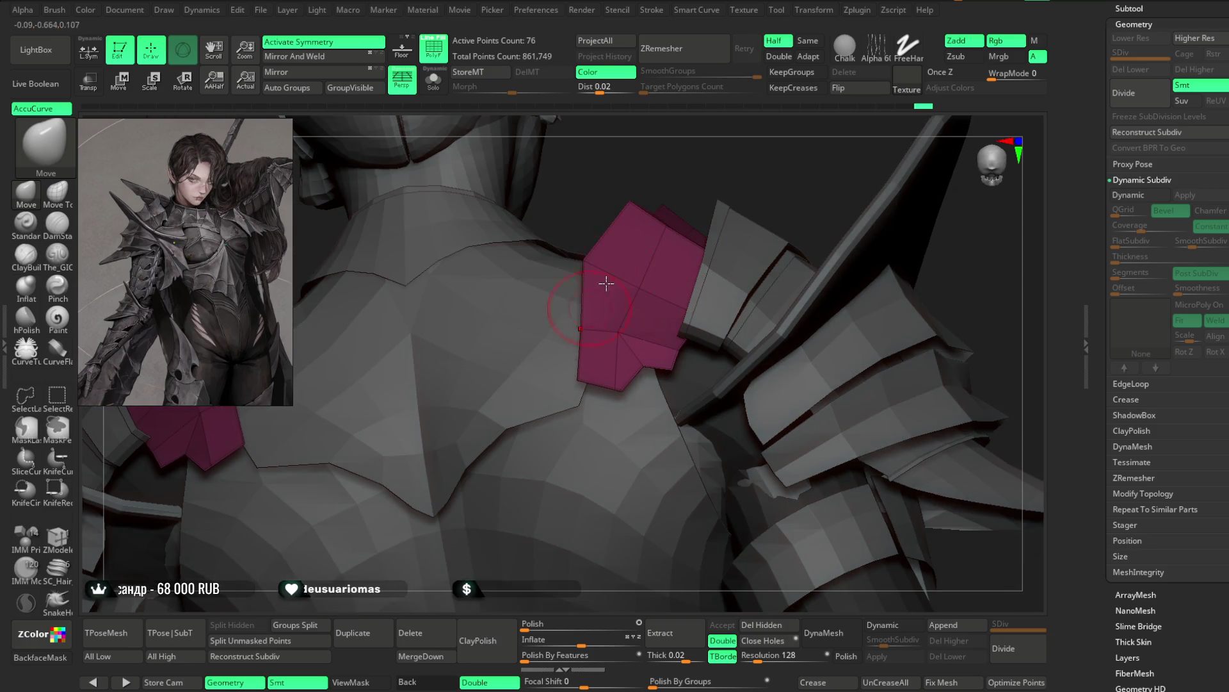
{"action": "right_click_drag", "start_coordinate": [714, 144], "coordinate": [594, 330]}
{"action": "mouse_move", "coordinate": [646, 235]}
{"action": "right_mouse_down"}
{"action": "mouse_move", "coordinate": [695, 184]}
{"action": "mouse_move", "coordinate": [570, 333]}
{"action": "right_mouse_up"}
{"action": "mouse_move", "coordinate": [679, 196]}
{"action": "right_mouse_down"}
{"action": "mouse_move", "coordinate": [672, 221]}
{"action": "mouse_move", "coordinate": [759, 169]}
{"action": "mouse_move", "coordinate": [738, 192]}
{"action": "mouse_move", "coordinate": [784, 183]}
{"action": "mouse_move", "coordinate": [733, 183]}
{"action": "mouse_move", "coordinate": [652, 282]}
{"action": "mouse_move", "coordinate": [689, 237]}
{"action": "right_mouse_up"}
{"action": "mouse_move", "coordinate": [817, 237]}
{"action": "right_mouse_down"}
{"action": "mouse_move", "coordinate": [823, 211]}
{"action": "mouse_move", "coordinate": [797, 206]}
{"action": "right_mouse_up"}
{"action": "key", "text": "space"}
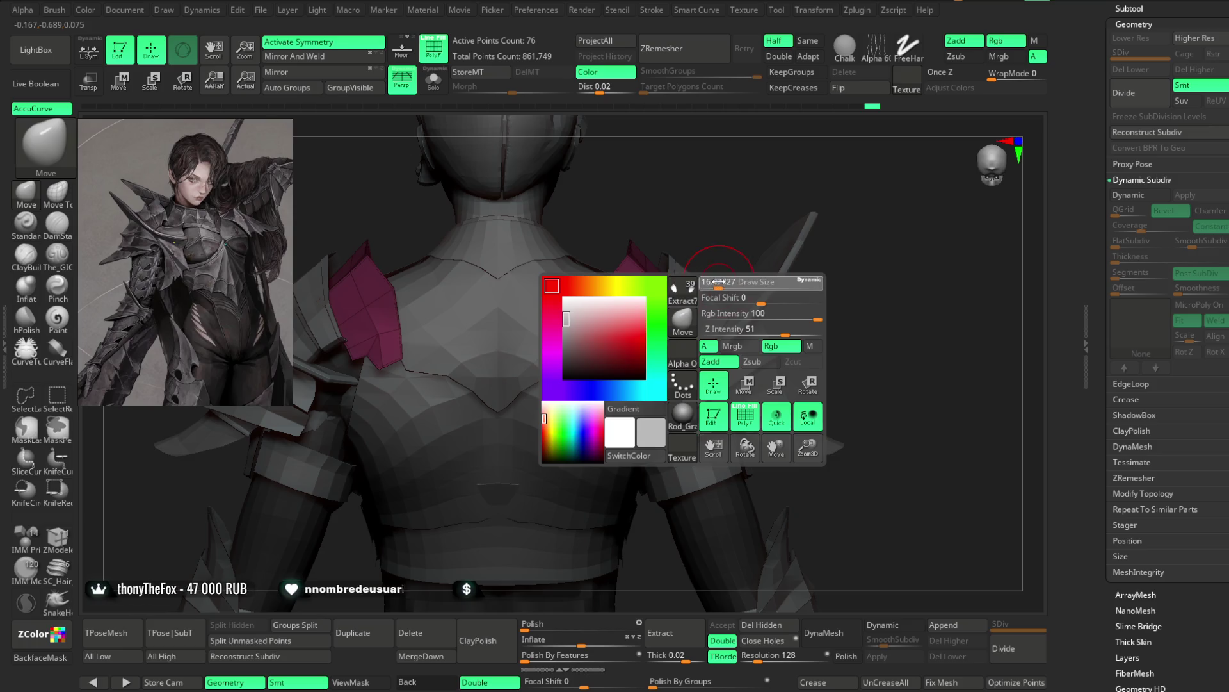
{"action": "mouse_move", "coordinate": [714, 240]}
{"action": "right_mouse_down"}
{"action": "mouse_move", "coordinate": [649, 354]}
{"action": "mouse_move", "coordinate": [846, 211]}
{"action": "mouse_move", "coordinate": [654, 215]}
{"action": "mouse_move", "coordinate": [779, 187]}
{"action": "mouse_move", "coordinate": [760, 187]}
{"action": "mouse_move", "coordinate": [796, 192]}
{"action": "mouse_move", "coordinate": [620, 214]}
{"action": "mouse_move", "coordinate": [620, 261]}
{"action": "right_mouse_up"}
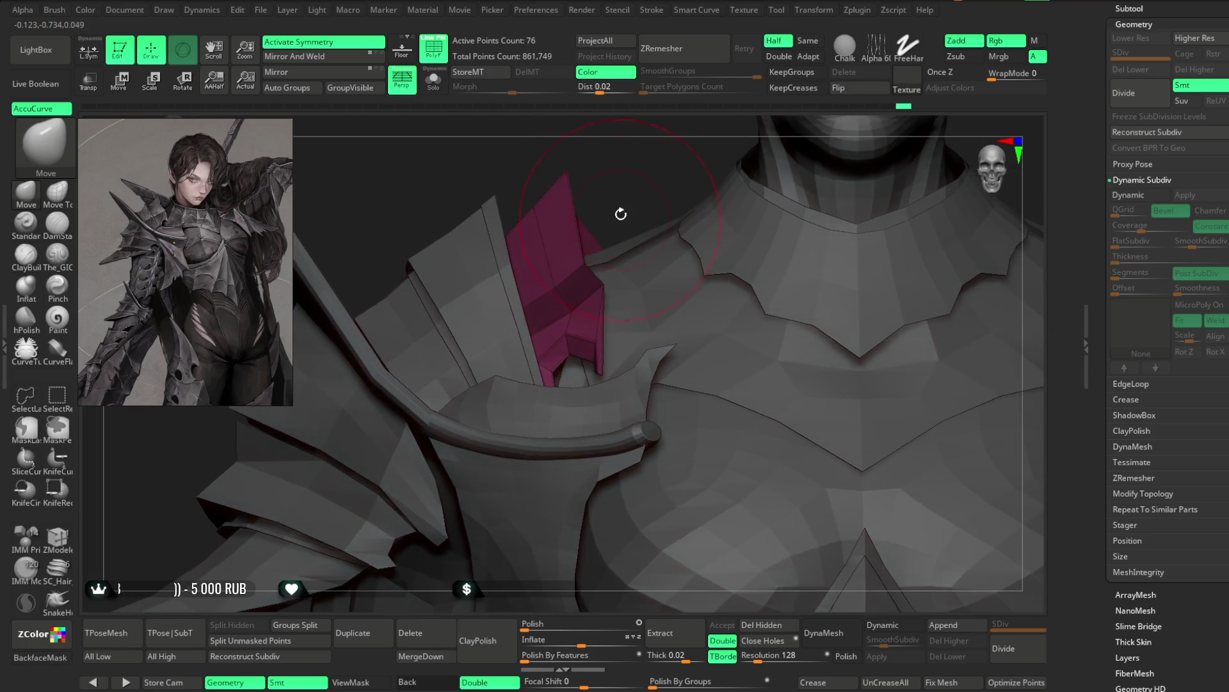
{"action": "key", "text": "space"}
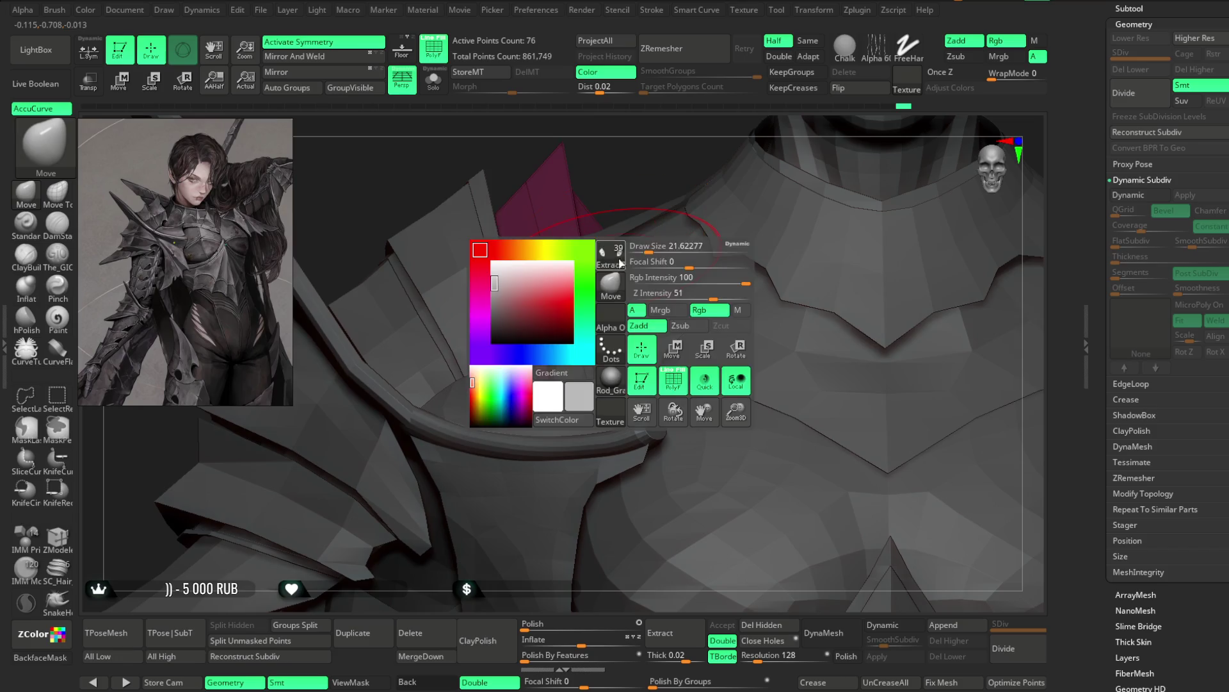
Step: Solo the pink armour piece and inspect both of its parts from all sides
{"action": "left_click", "coordinate": [433, 82]}
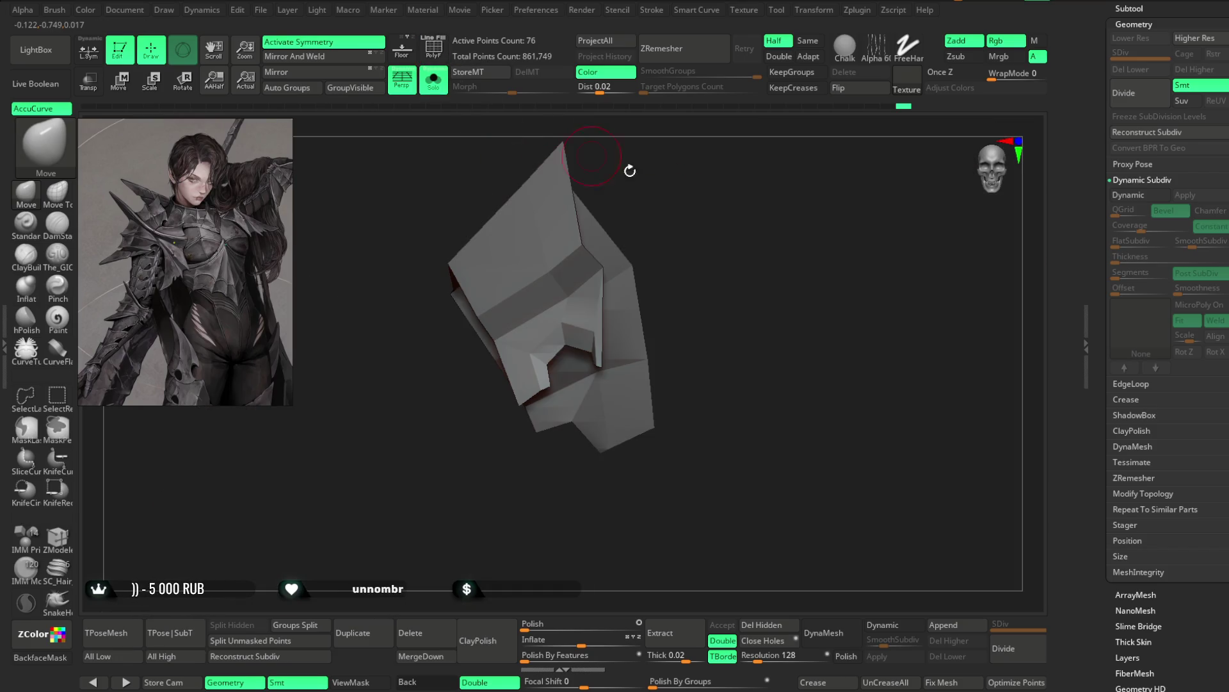
{"action": "left_click_drag", "start_coordinate": [631, 165], "coordinate": [633, 197]}
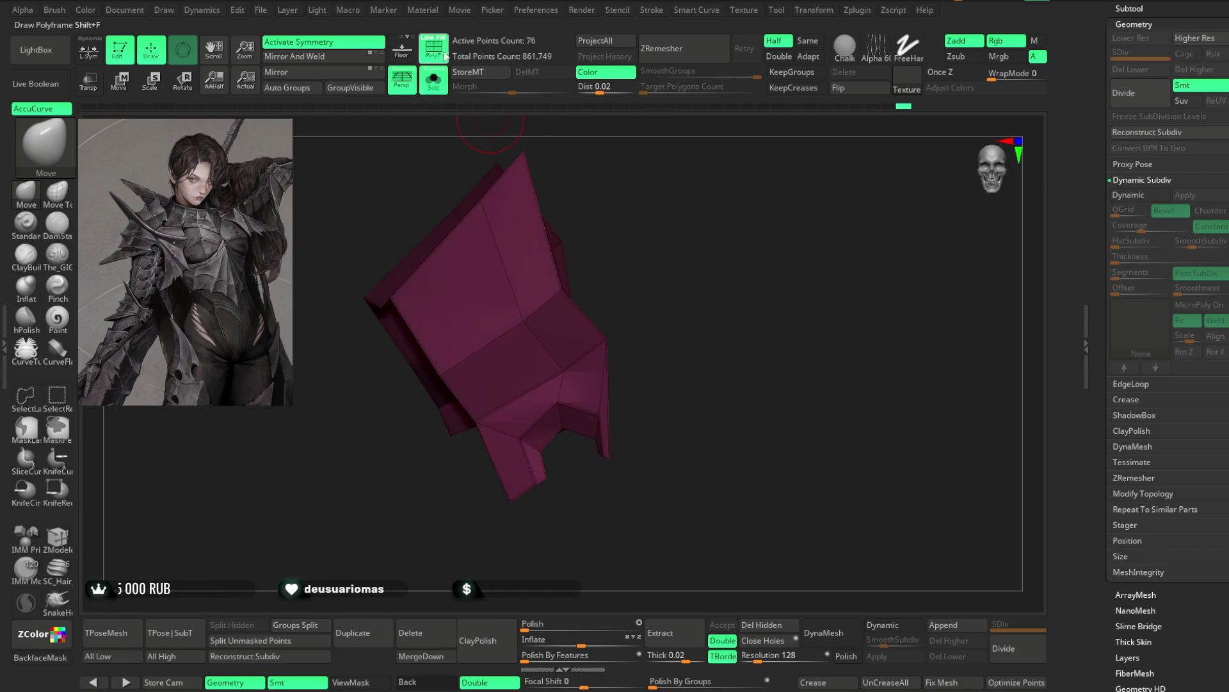
{"action": "left_click_drag", "start_coordinate": [686, 260], "coordinate": [587, 349]}
{"action": "mouse_move", "coordinate": [711, 296]}
{"action": "left_mouse_down"}
{"action": "mouse_move", "coordinate": [701, 251]}
{"action": "mouse_move", "coordinate": [679, 349]}
{"action": "mouse_move", "coordinate": [643, 252]}
{"action": "mouse_move", "coordinate": [597, 354]}
{"action": "left_mouse_up"}
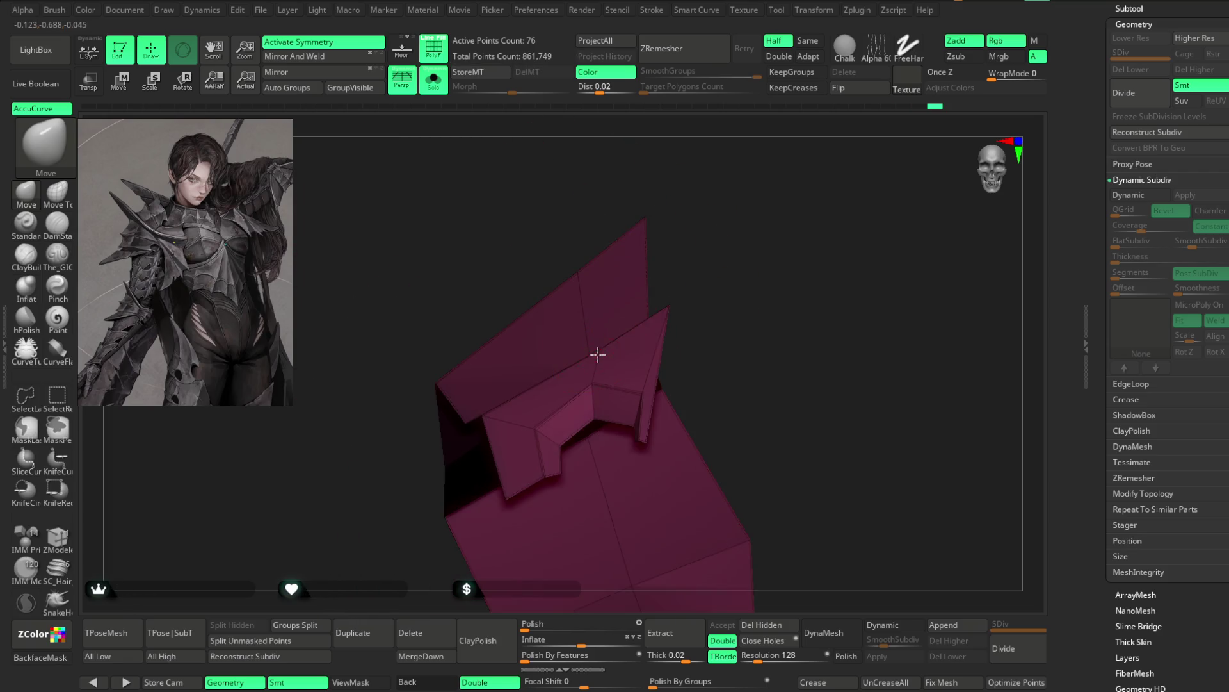
{"action": "mouse_move", "coordinate": [598, 335]}
{"action": "right_mouse_down"}
{"action": "mouse_move", "coordinate": [642, 269]}
{"action": "mouse_move", "coordinate": [496, 419]}
{"action": "mouse_move", "coordinate": [593, 432]}
{"action": "mouse_move", "coordinate": [586, 301]}
{"action": "mouse_move", "coordinate": [487, 300]}
{"action": "right_mouse_up"}
{"action": "mouse_move", "coordinate": [565, 248]}
{"action": "right_mouse_down"}
{"action": "mouse_move", "coordinate": [582, 293]}
{"action": "mouse_move", "coordinate": [625, 308]}
{"action": "mouse_move", "coordinate": [641, 253]}
{"action": "right_mouse_up"}
{"action": "mouse_move", "coordinate": [553, 318]}
{"action": "right_mouse_down"}
{"action": "mouse_move", "coordinate": [629, 258]}
{"action": "mouse_move", "coordinate": [540, 196]}
{"action": "right_mouse_up"}
{"action": "left_click", "coordinate": [433, 85]}
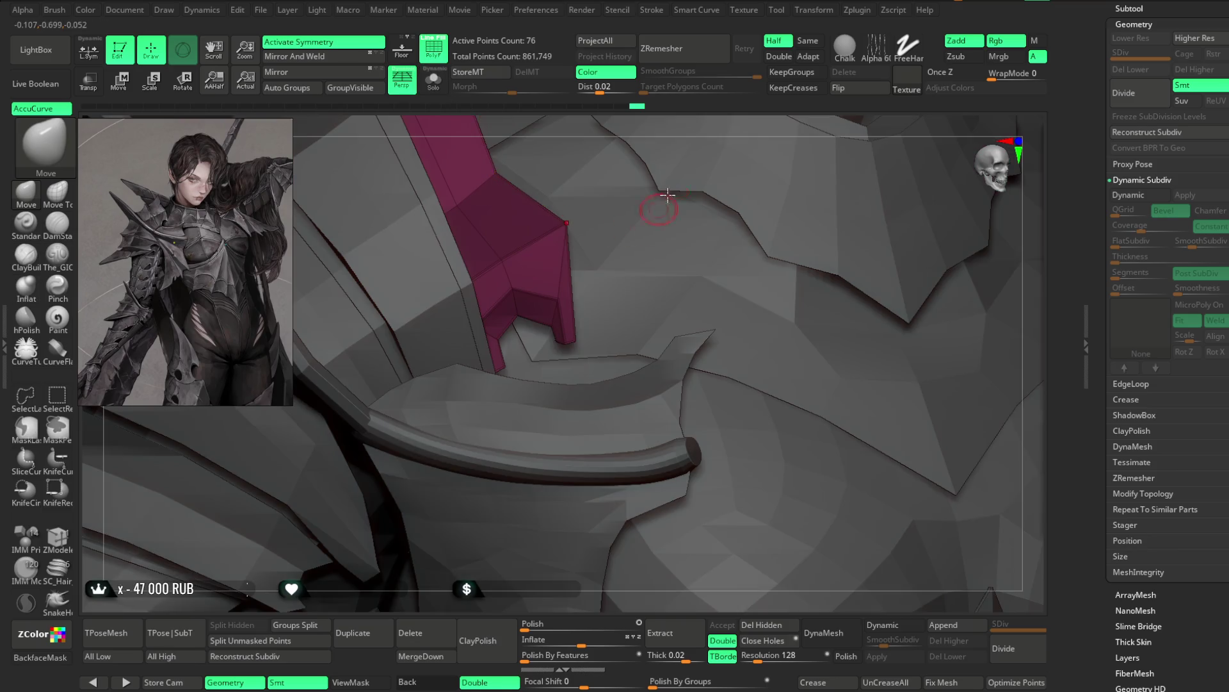
{"action": "left_click", "coordinate": [433, 84]}
{"action": "mouse_move", "coordinate": [631, 186]}
{"action": "right_mouse_down"}
{"action": "mouse_move", "coordinate": [699, 260]}
{"action": "mouse_move", "coordinate": [692, 250]}
{"action": "mouse_move", "coordinate": [612, 404]}
{"action": "right_mouse_up"}
Step: Set ZModeler's polygon action to Inset, Standard, with Polygroup All as target
{"action": "right_click", "coordinate": [705, 248]}
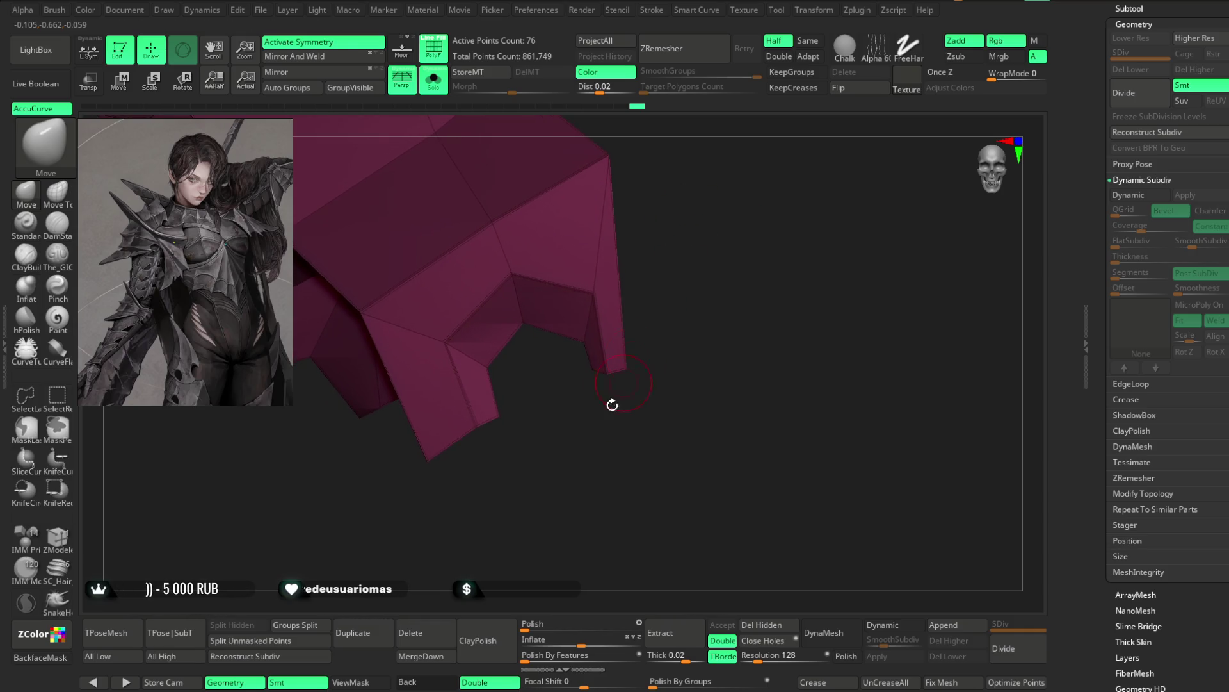
{"action": "left_click", "coordinate": [58, 544]}
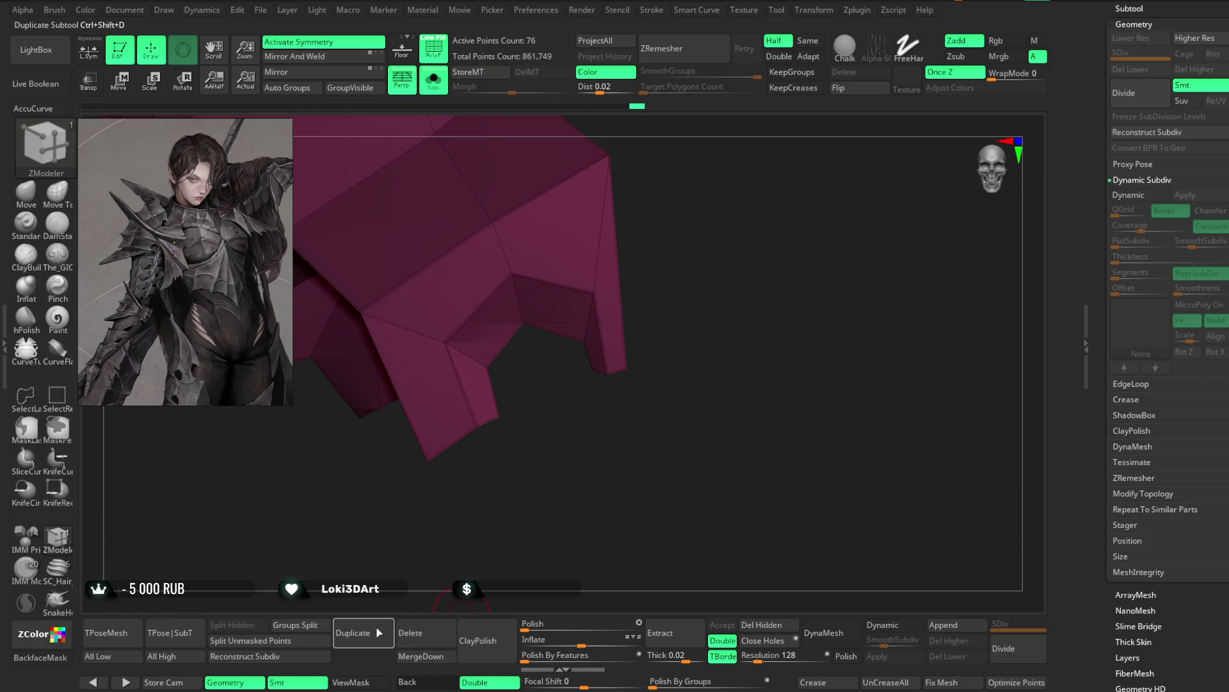
{"action": "key", "text": "space"}
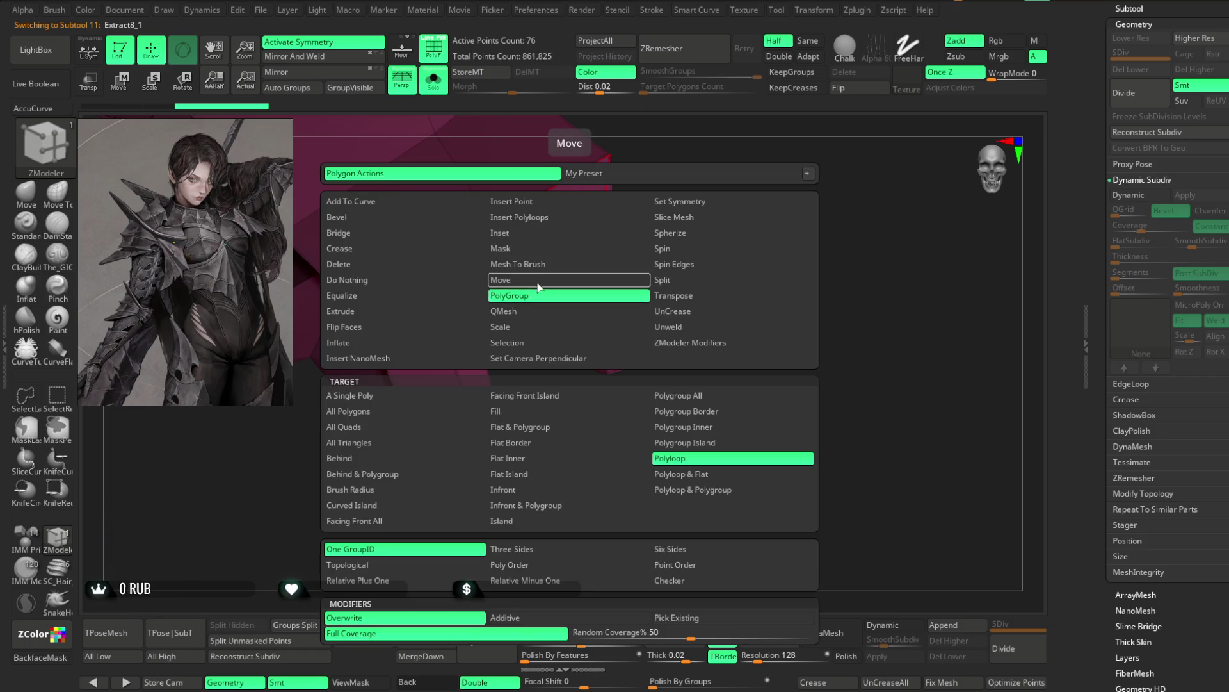
{"action": "left_click", "coordinate": [539, 233]}
{"action": "left_click", "coordinate": [514, 574]}
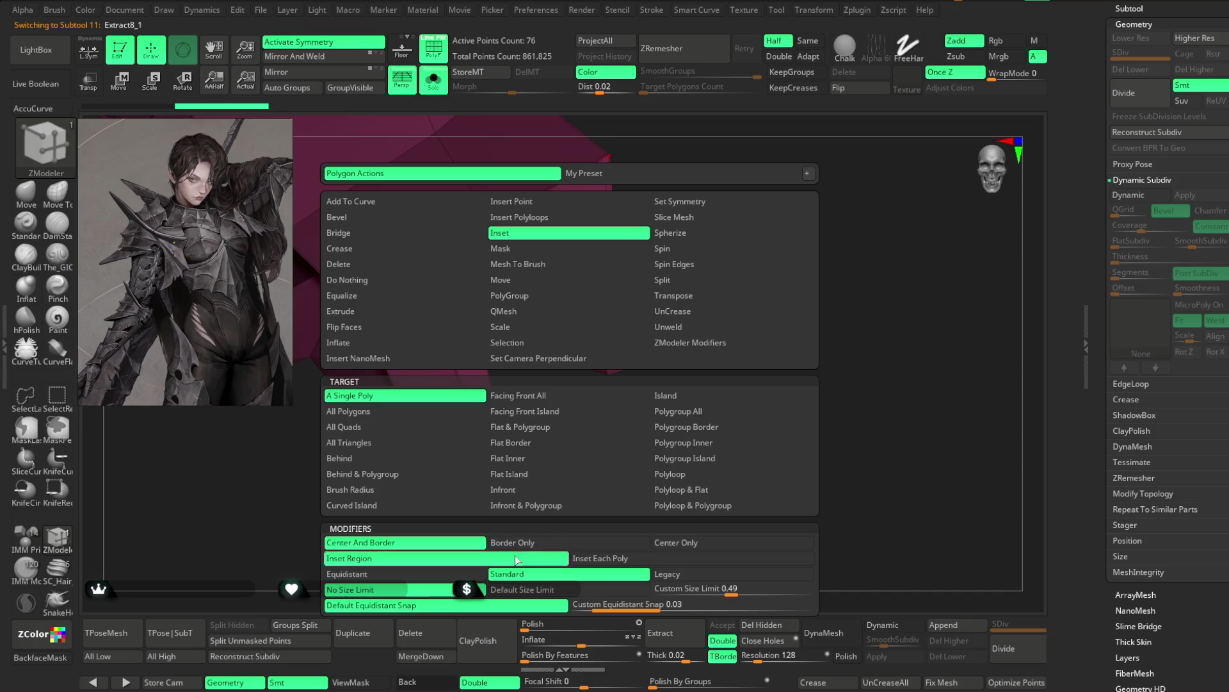
{"action": "left_click", "coordinate": [681, 412]}
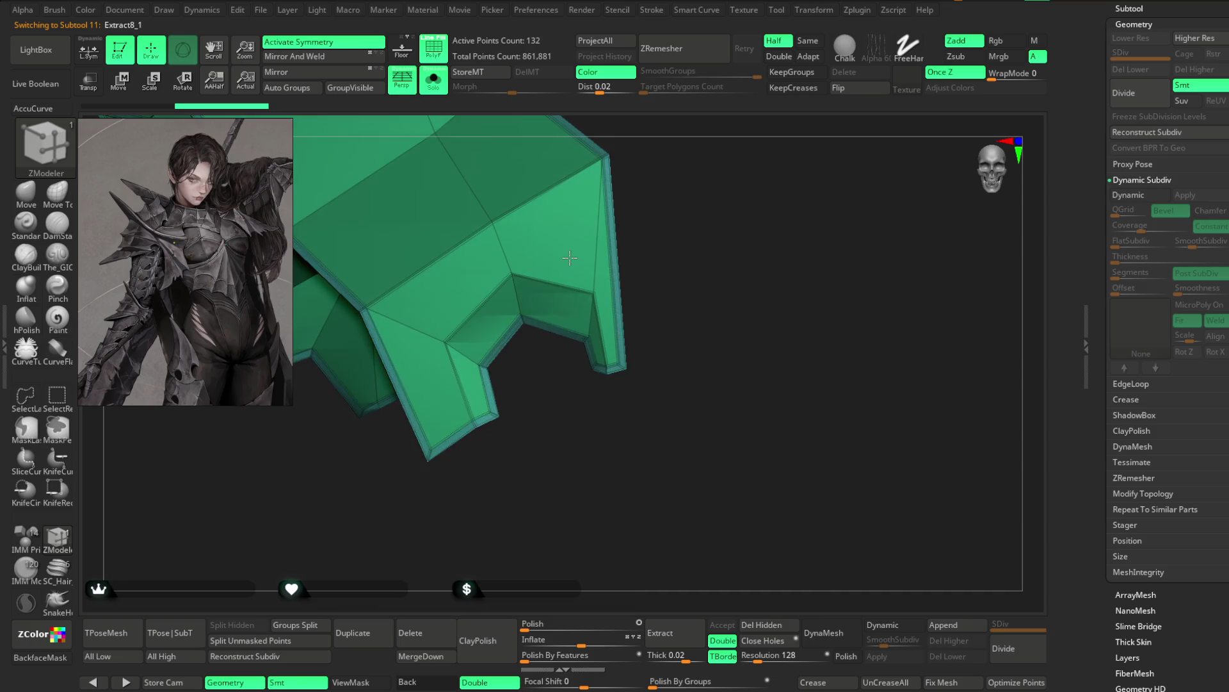
{"action": "mouse_move", "coordinate": [681, 187]}
{"action": "left_mouse_down"}
{"action": "mouse_move", "coordinate": [658, 228]}
{"action": "mouse_move", "coordinate": [589, 246]}
{"action": "mouse_move", "coordinate": [509, 348]}
{"action": "left_mouse_up"}
{"action": "left_click", "coordinate": [228, 424], "text": "ctrl+shift"}
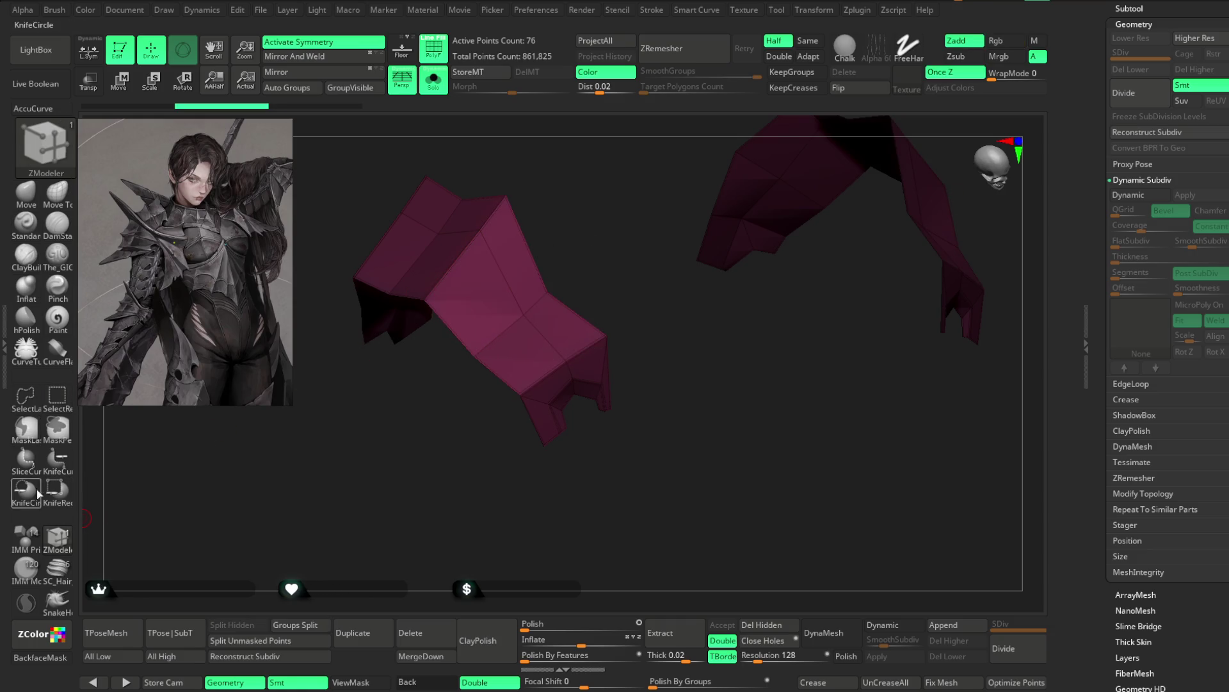
Step: Lasso-hide the far part of the armour piece, keeping only the near half visible
{"action": "left_click", "coordinate": [26, 429]}
{"action": "left_click", "coordinate": [194, 455]}
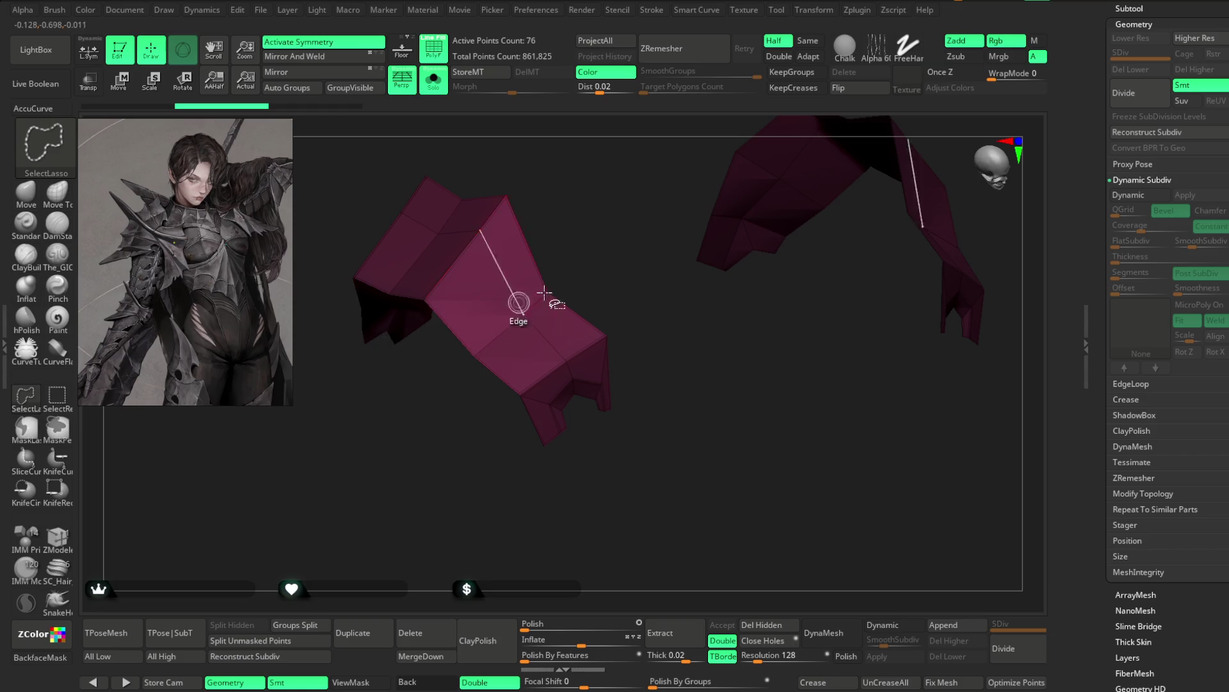
{"action": "left_click_drag", "start_coordinate": [453, 413], "coordinate": [367, 121], "text": "ctrl+shift"}
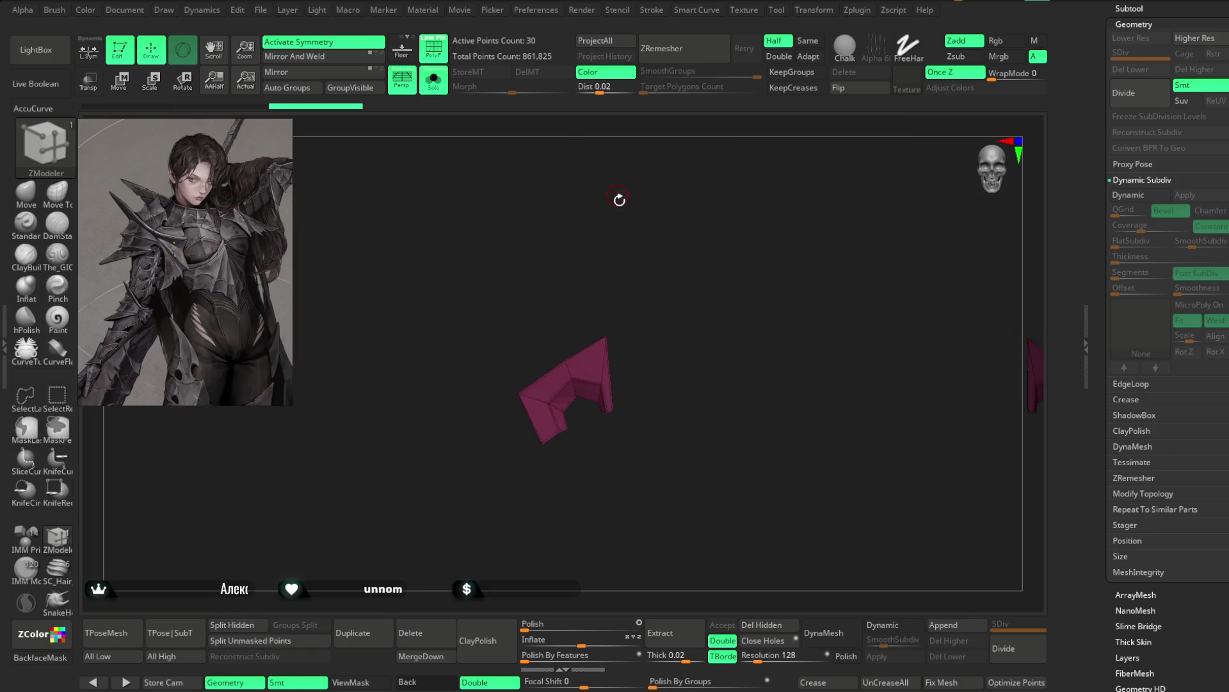
{"action": "left_click_drag", "start_coordinate": [620, 197], "coordinate": [632, 319], "text": "alt"}
{"action": "mouse_move", "coordinate": [737, 398]}
{"action": "left_mouse_down", "text": "alt"}
{"action": "mouse_move", "coordinate": [769, 412]}
{"action": "mouse_move", "coordinate": [829, 340]}
{"action": "left_mouse_up", "text": "alt"}
Step: Try the polygroup inset twice and undo, then add an edge loop across the piece
{"action": "left_click_drag", "start_coordinate": [609, 254], "coordinate": [611, 266]}
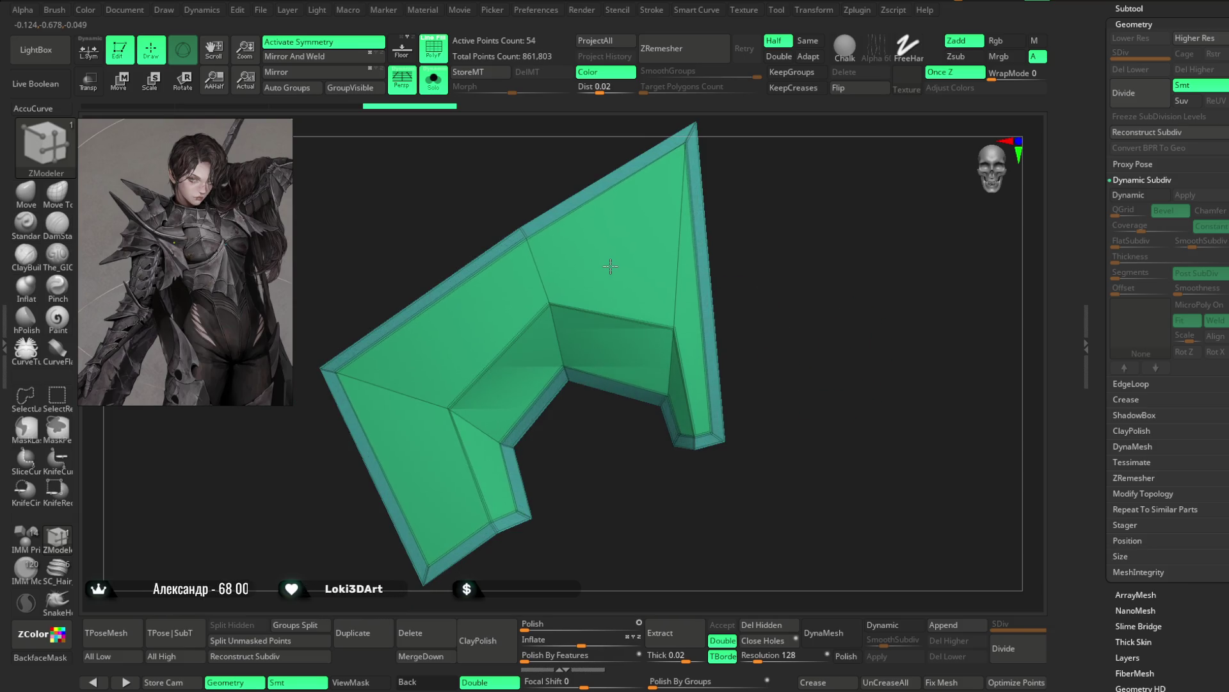
{"action": "key", "text": "ctrl+z"}
{"action": "left_click_drag", "start_coordinate": [746, 234], "coordinate": [721, 221]}
{"action": "left_click_drag", "start_coordinate": [619, 247], "coordinate": [627, 281]}
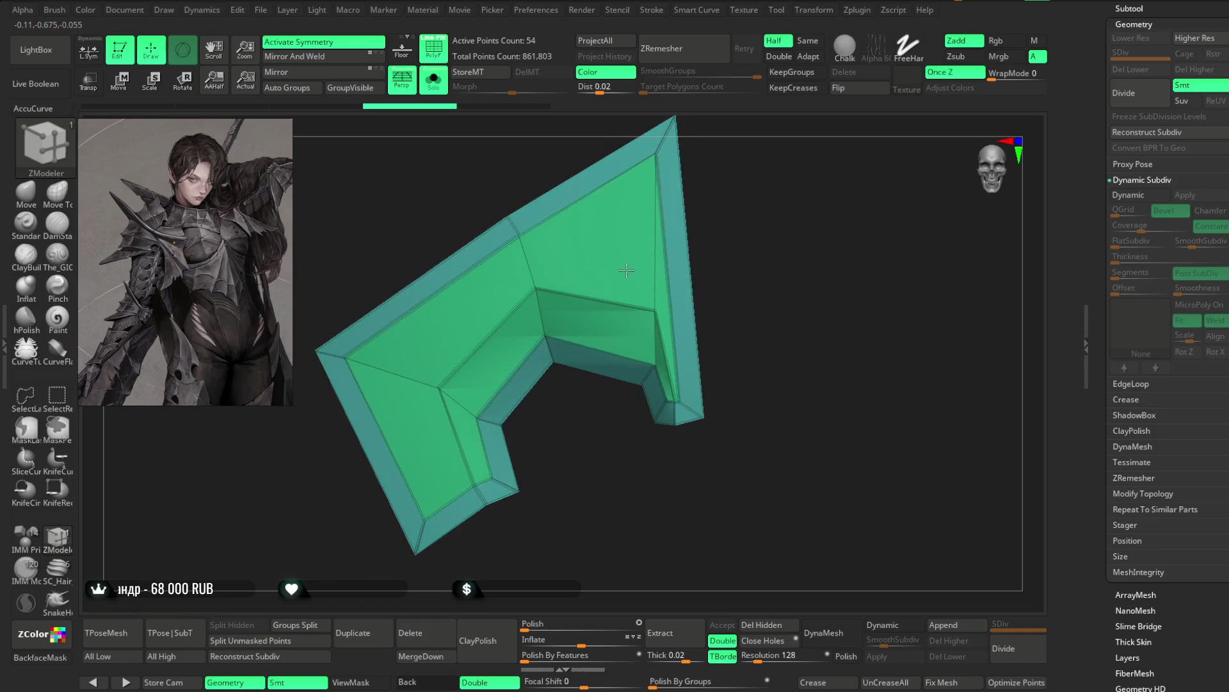
{"action": "key", "text": "ctrl+z"}
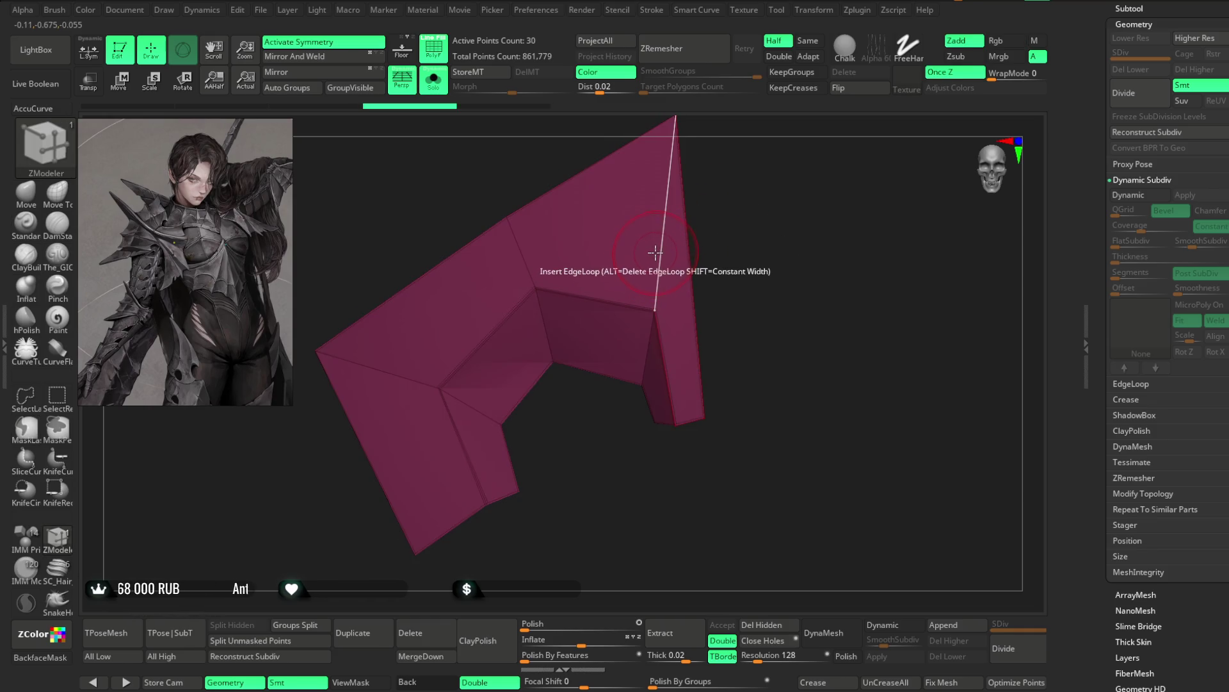
{"action": "key", "text": "space"}
{"action": "left_click", "coordinate": [524, 261]}
{"action": "left_click_drag", "start_coordinate": [741, 243], "coordinate": [709, 244]}
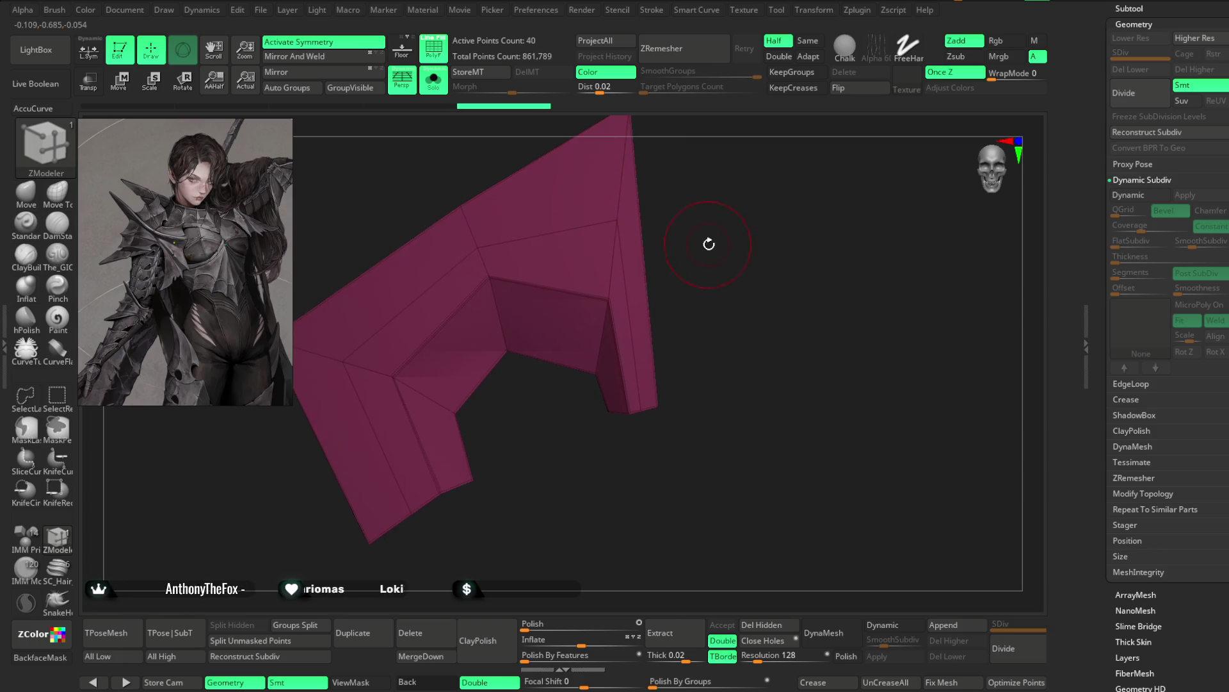
Step: Switch to the Move brush and study the magenta piece's inner edge from several angles
{"action": "key", "text": "b"}
{"action": "key", "text": "m"}
{"action": "key", "text": "v"}
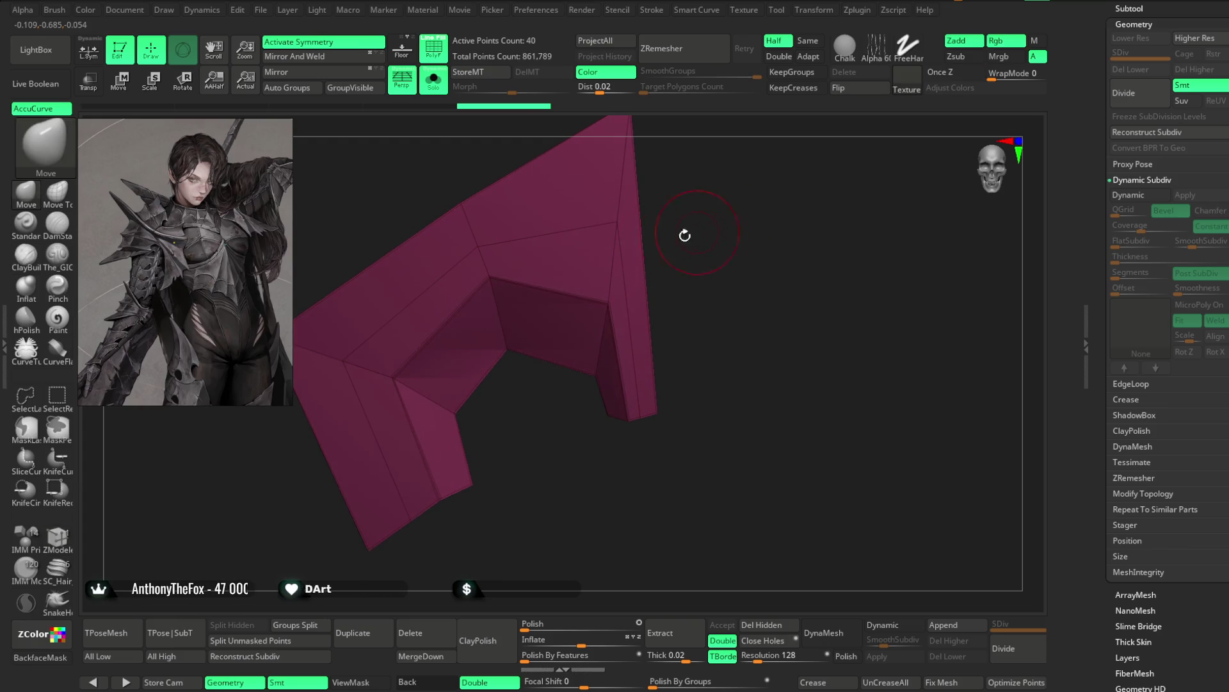
{"action": "key", "text": "space"}
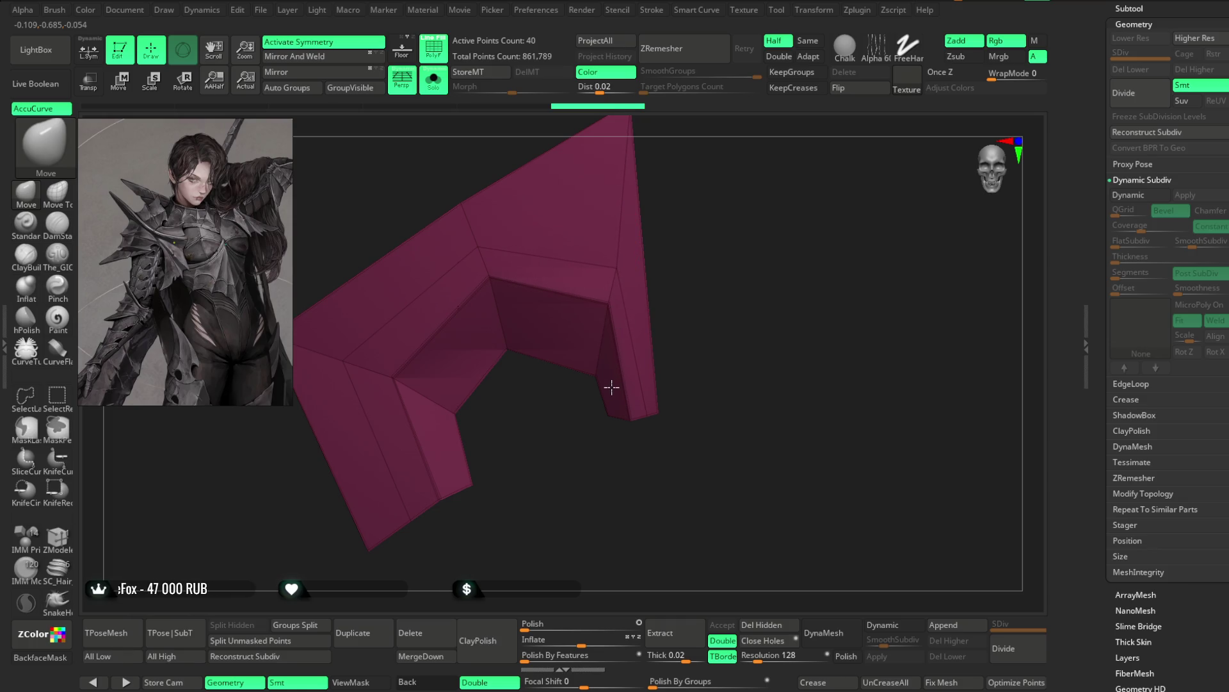
{"action": "left_click_drag", "start_coordinate": [719, 220], "coordinate": [625, 234]}
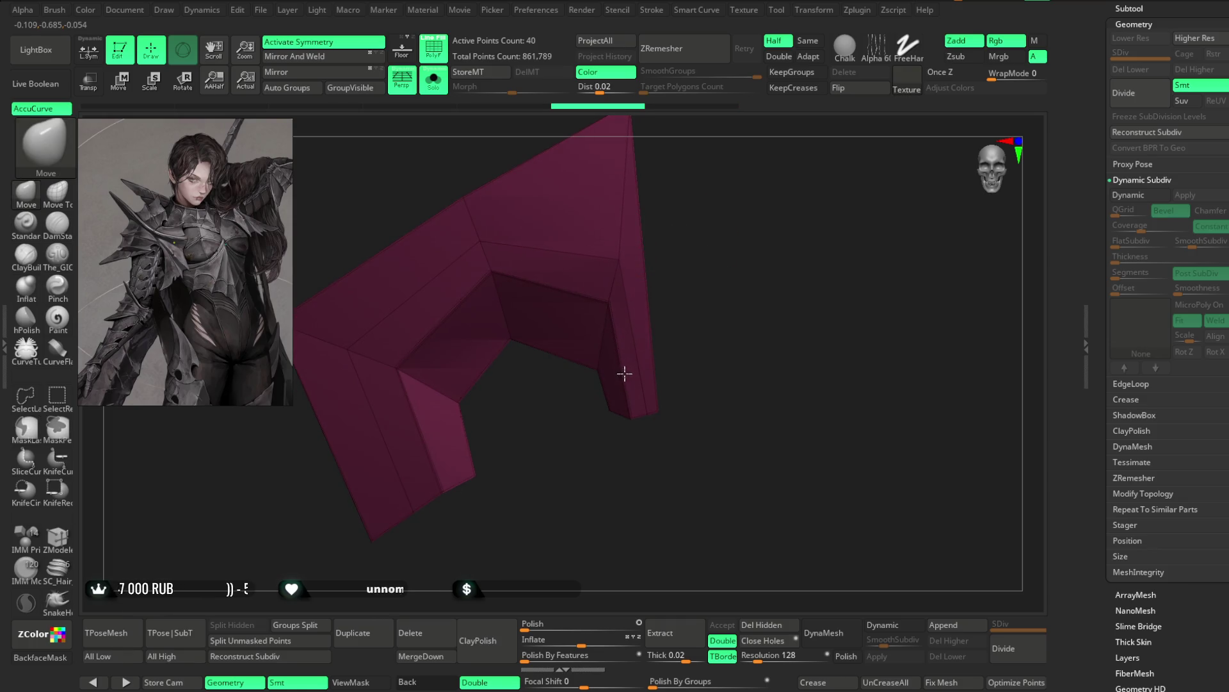
{"action": "left_click_drag", "start_coordinate": [625, 374], "coordinate": [633, 272]}
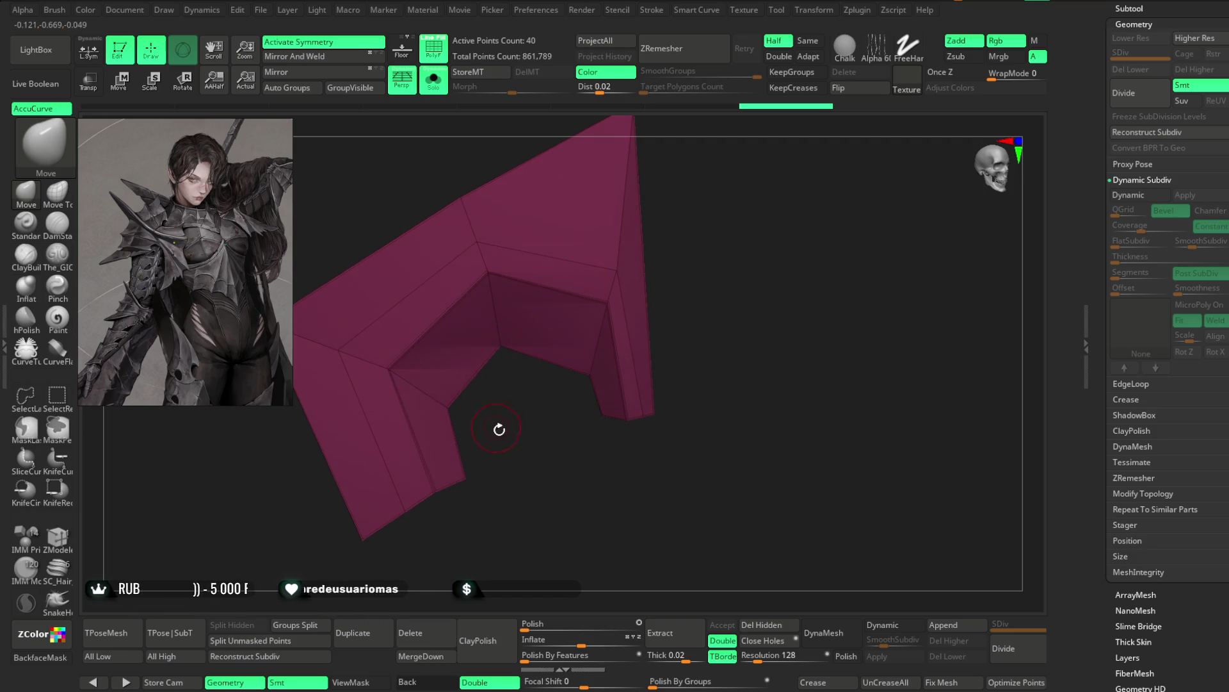
{"action": "left_click_drag", "start_coordinate": [500, 429], "coordinate": [358, 376]}
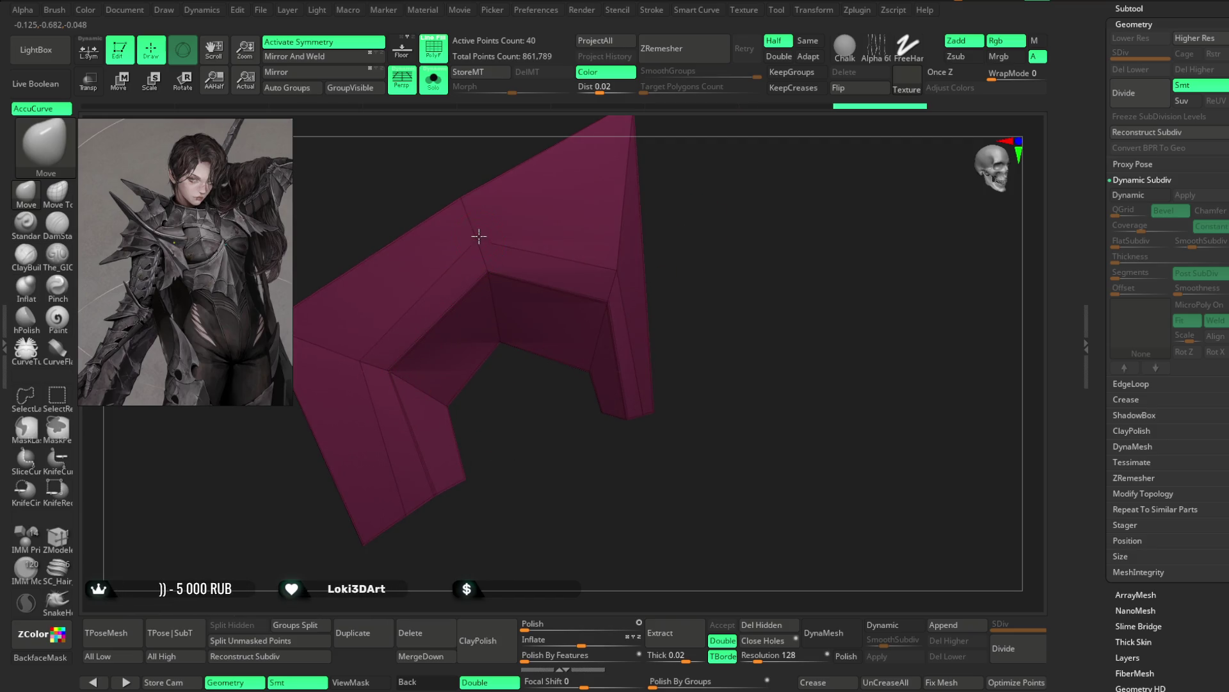
{"action": "left_click_drag", "start_coordinate": [480, 233], "coordinate": [516, 413]}
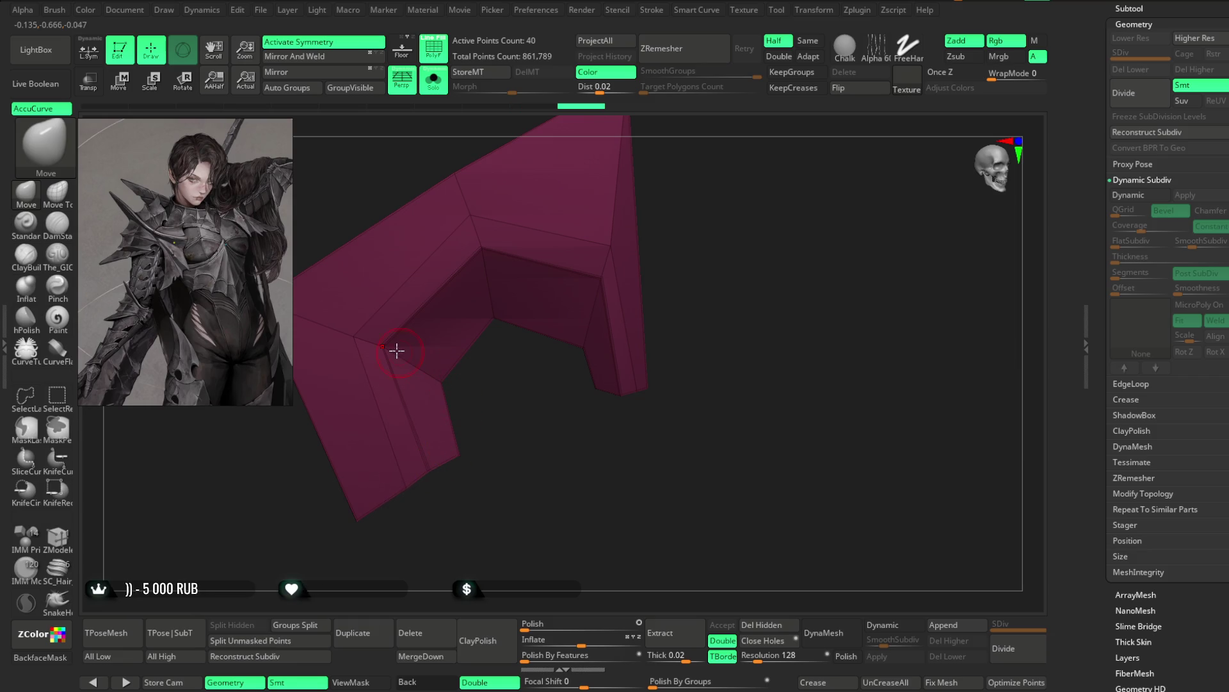
{"action": "mouse_move", "coordinate": [668, 250]}
{"action": "left_mouse_down"}
{"action": "mouse_move", "coordinate": [596, 277]}
{"action": "mouse_move", "coordinate": [678, 240]}
{"action": "mouse_move", "coordinate": [674, 290]}
{"action": "mouse_move", "coordinate": [637, 236]}
{"action": "mouse_move", "coordinate": [551, 299]}
{"action": "left_mouse_up"}
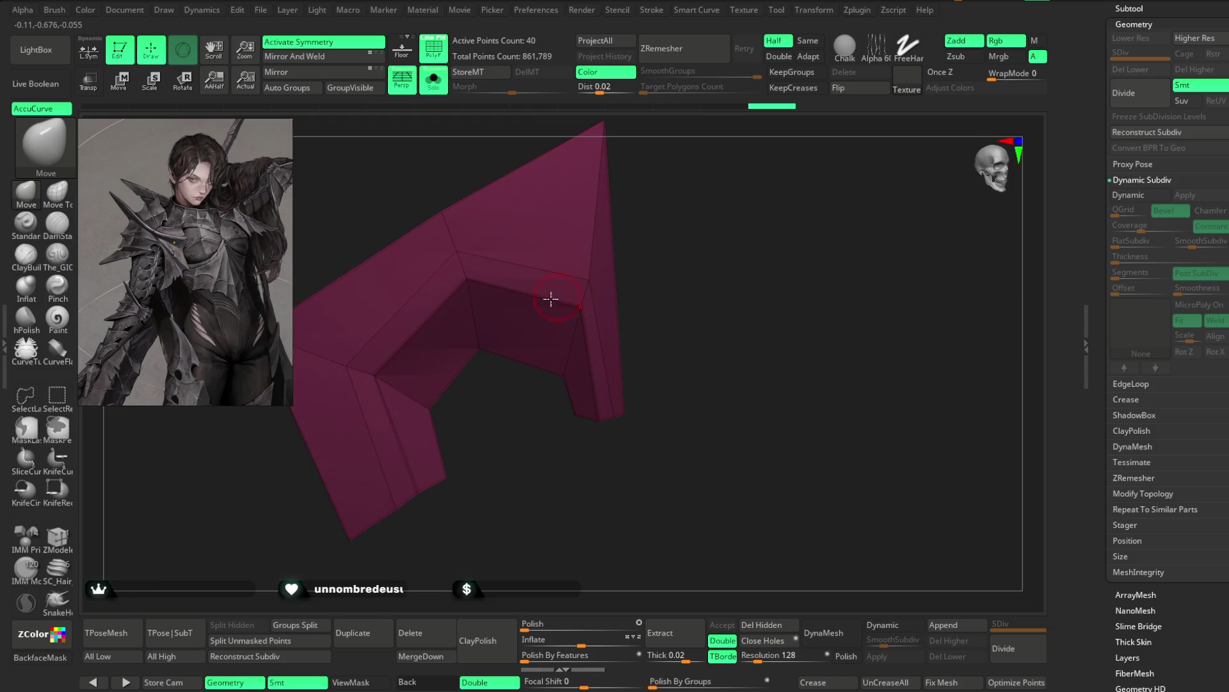
Step: Inset a band along the inner edge with Polygroup All, then hide magenta leaving the teal band
{"action": "left_click", "coordinate": [58, 536]}
{"action": "key", "text": "space"}
{"action": "left_click", "coordinate": [534, 280]}
{"action": "key", "text": "space"}
{"action": "left_click", "coordinate": [664, 486]}
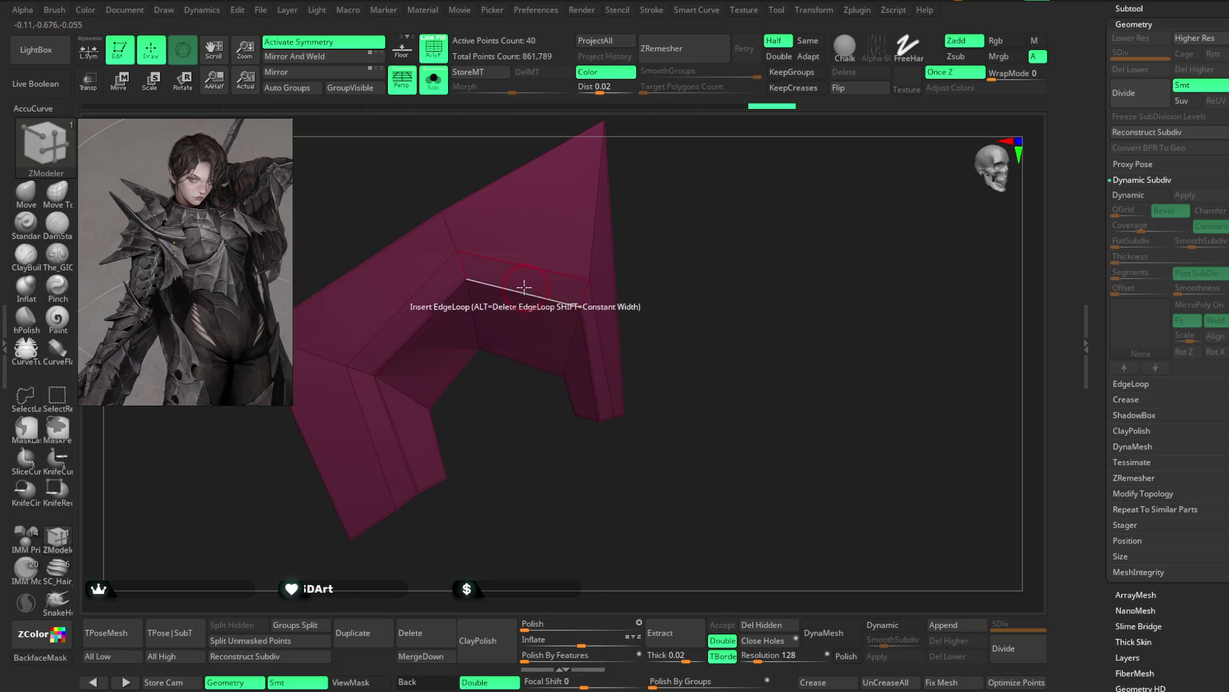
{"action": "left_click_drag", "start_coordinate": [493, 276], "coordinate": [517, 276]}
{"action": "key", "text": "ctrl+shift"}
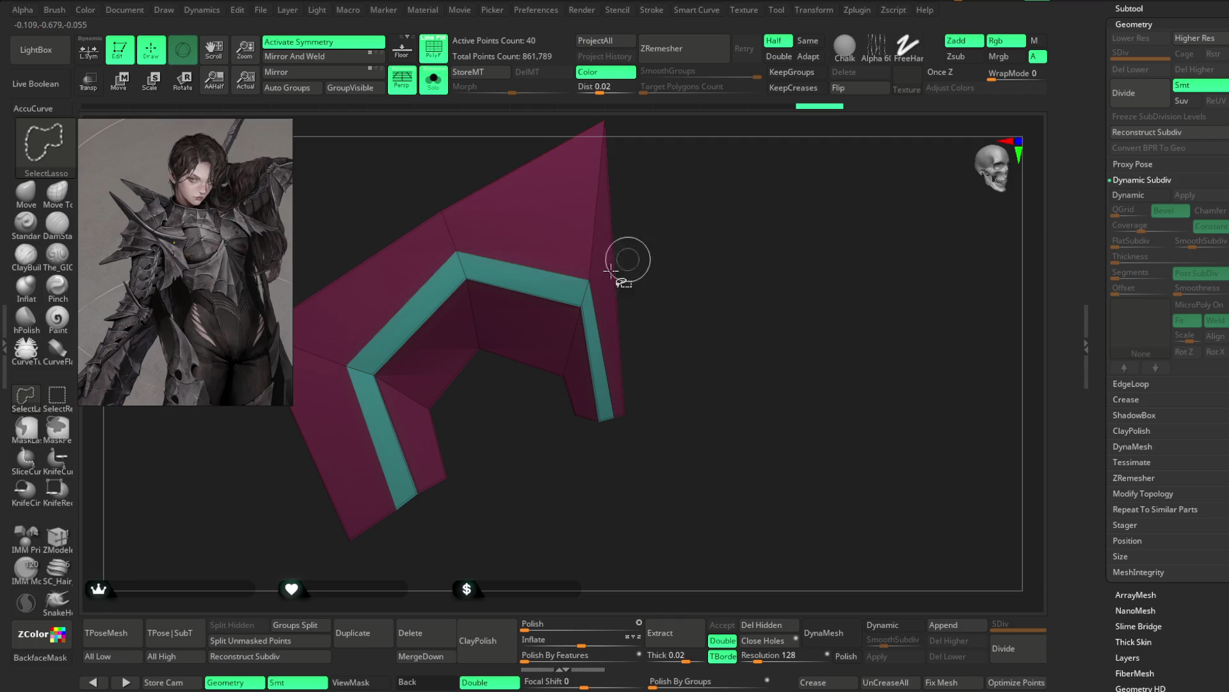
{"action": "left_click", "coordinate": [480, 349], "text": "ctrl+shift"}
{"action": "left_click", "coordinate": [682, 214], "text": "ctrl+shift"}
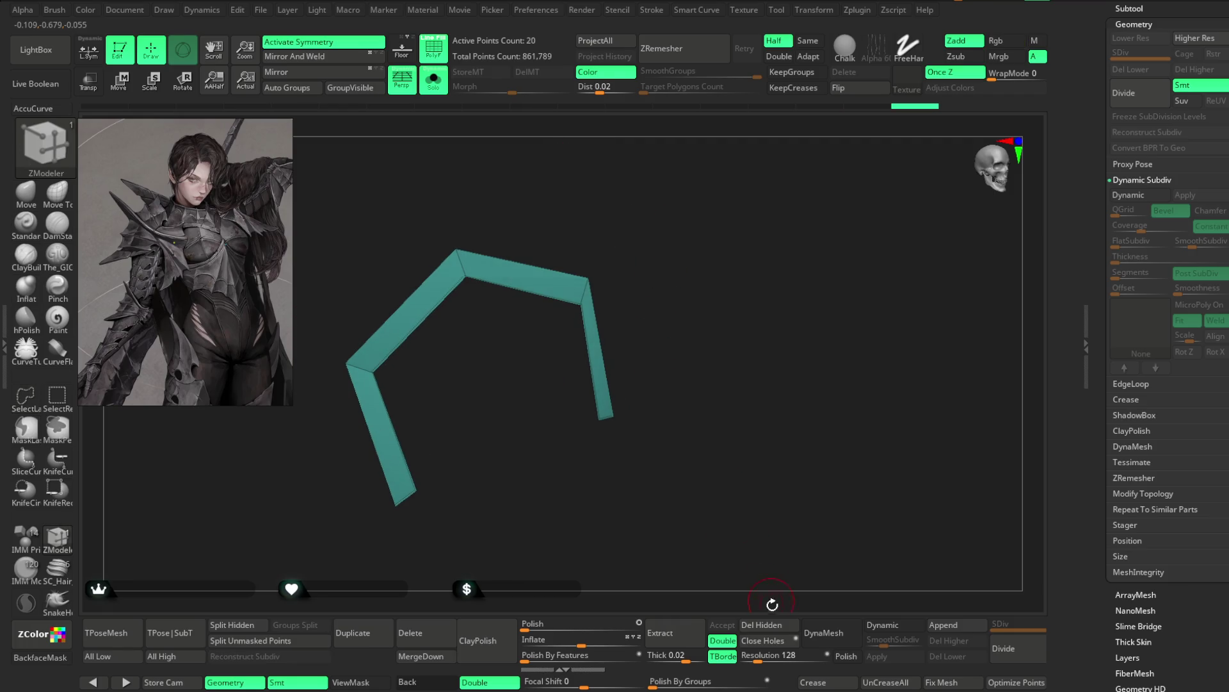
{"action": "left_click_drag", "start_coordinate": [755, 466], "coordinate": [750, 431]}
Step: Nudge the teal band's right corner with the Move brush and set Inflate to 0
{"action": "key", "text": "b"}
{"action": "key", "text": "m"}
{"action": "key", "text": "v"}
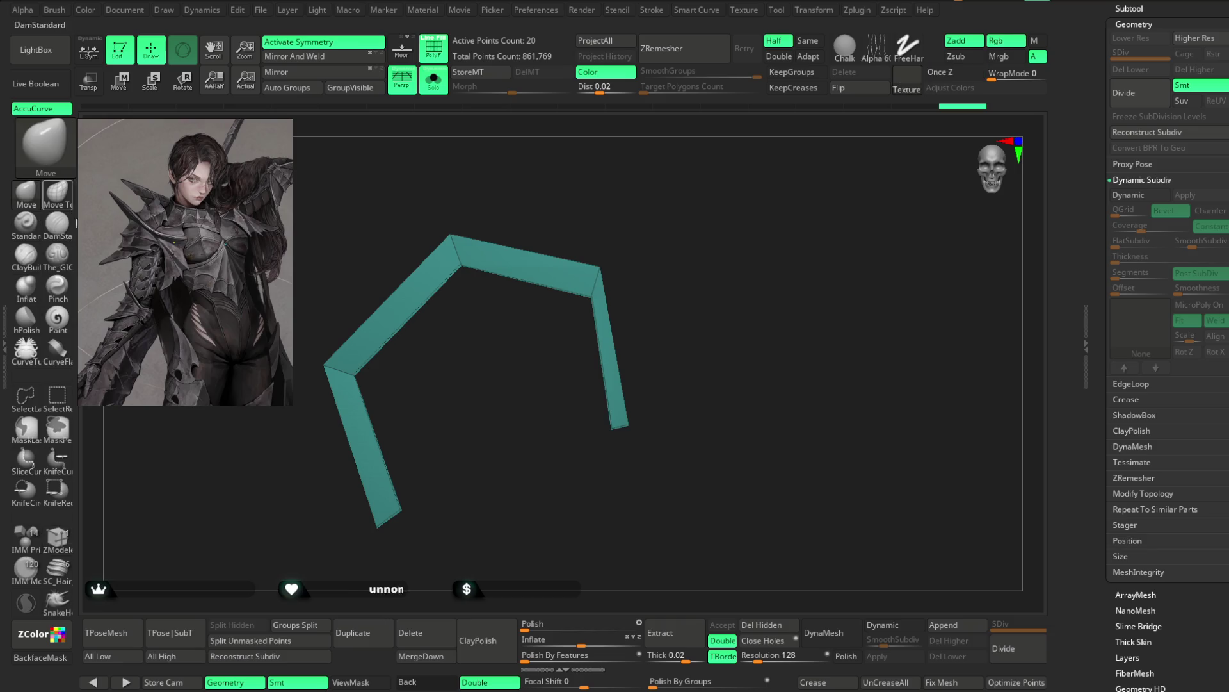
{"action": "left_click_drag", "start_coordinate": [576, 284], "coordinate": [566, 286]}
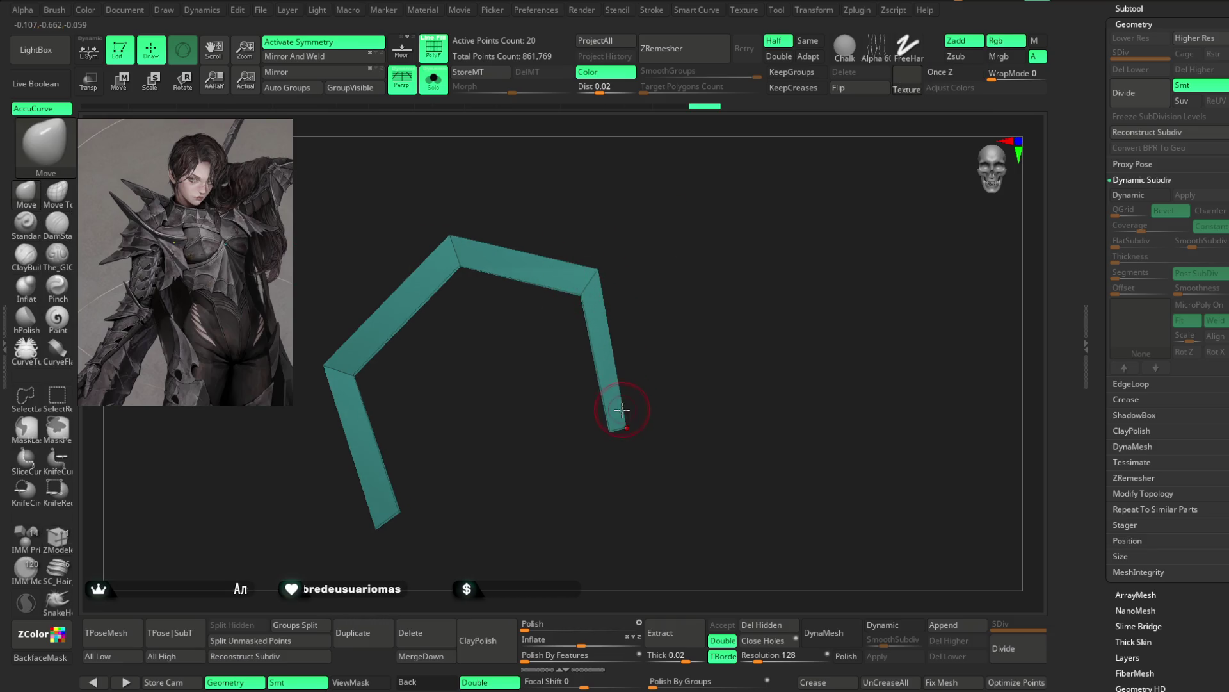
{"action": "left_click_drag", "start_coordinate": [627, 418], "coordinate": [673, 301]}
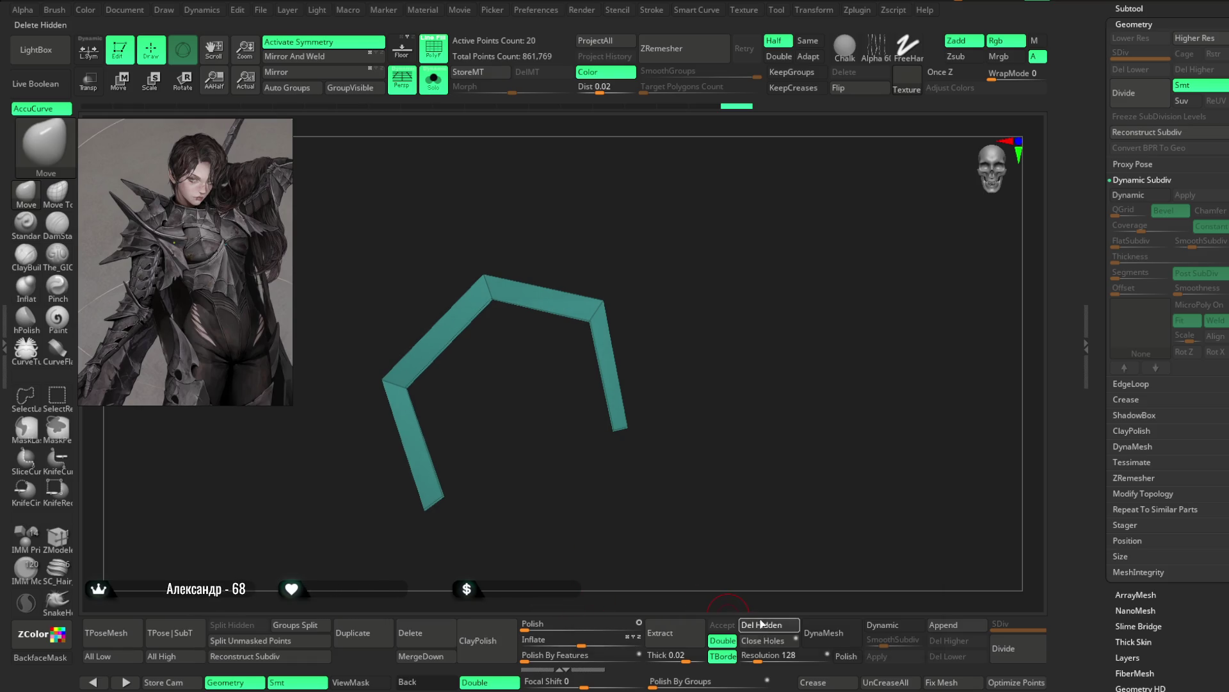
{"action": "left_click_drag", "start_coordinate": [581, 640], "coordinate": [557, 640]}
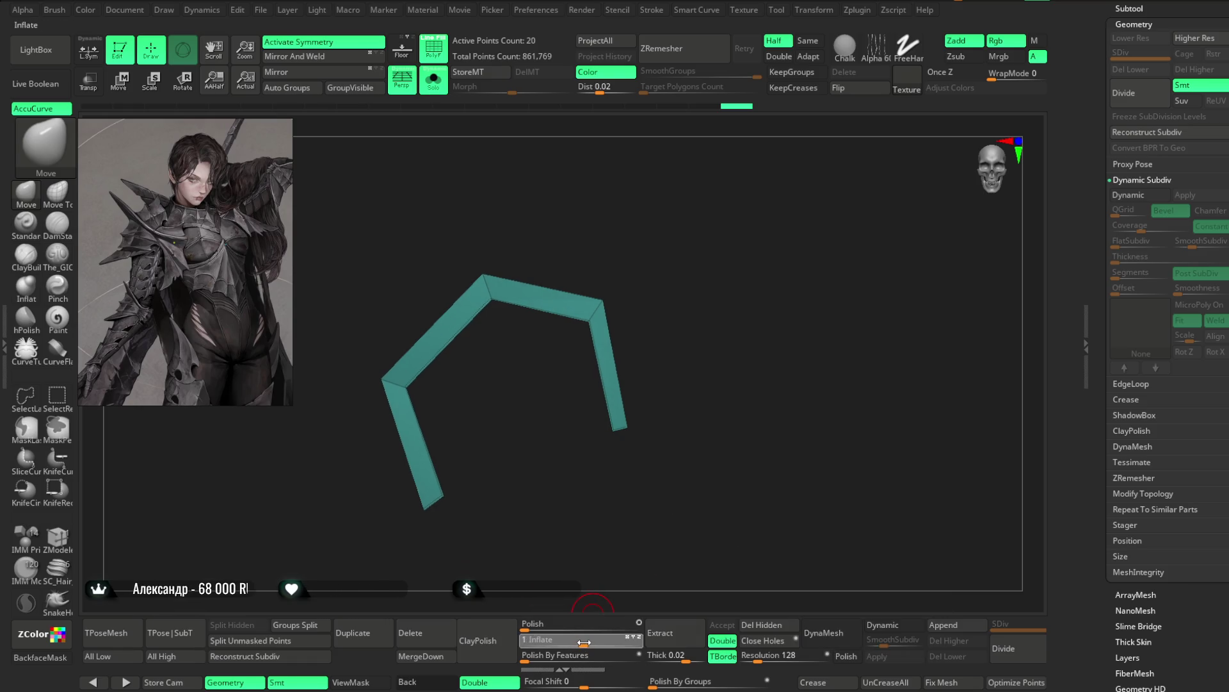
Step: Turn off Solo and pull back to a frontal view of the band among the armour
{"action": "left_click", "coordinate": [434, 82]}
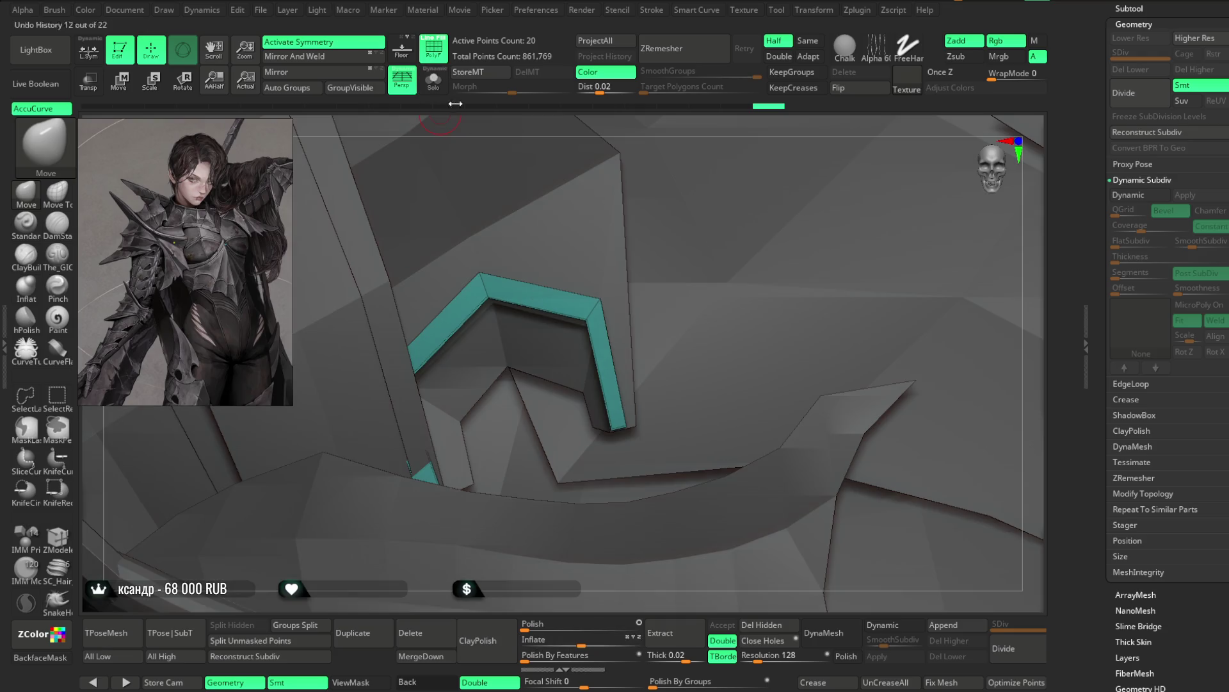
{"action": "right_click_drag", "start_coordinate": [558, 560], "coordinate": [472, 126], "text": "ctrl"}
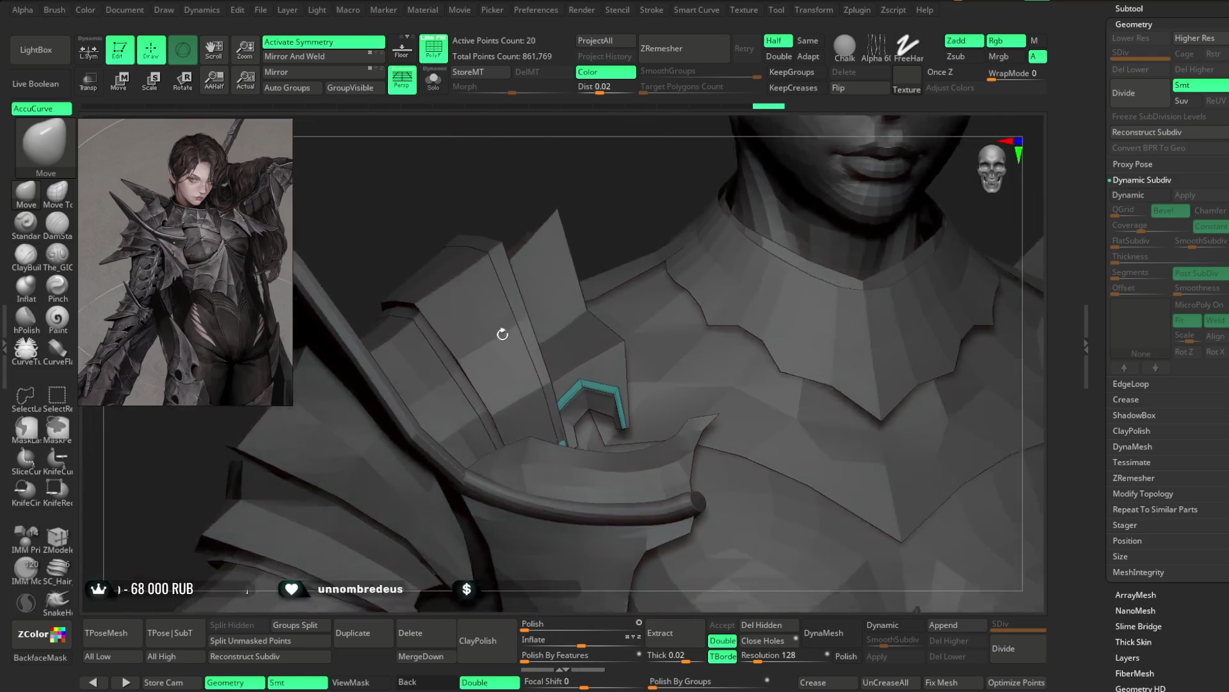
{"action": "mouse_move", "coordinate": [472, 125]}
{"action": "left_mouse_down"}
{"action": "mouse_move", "coordinate": [580, 225]}
{"action": "mouse_move", "coordinate": [566, 228]}
{"action": "mouse_move", "coordinate": [589, 286]}
{"action": "mouse_move", "coordinate": [571, 261]}
{"action": "mouse_move", "coordinate": [672, 235]}
{"action": "mouse_move", "coordinate": [639, 233]}
{"action": "mouse_move", "coordinate": [641, 255]}
{"action": "mouse_move", "coordinate": [623, 228]}
{"action": "mouse_move", "coordinate": [691, 203]}
{"action": "mouse_move", "coordinate": [636, 270]}
{"action": "left_mouse_up"}
Step: Show polygroup colours (PolyF) and examine the blue collar from several angles
{"action": "left_click", "coordinate": [433, 46]}
{"action": "key", "text": "space"}
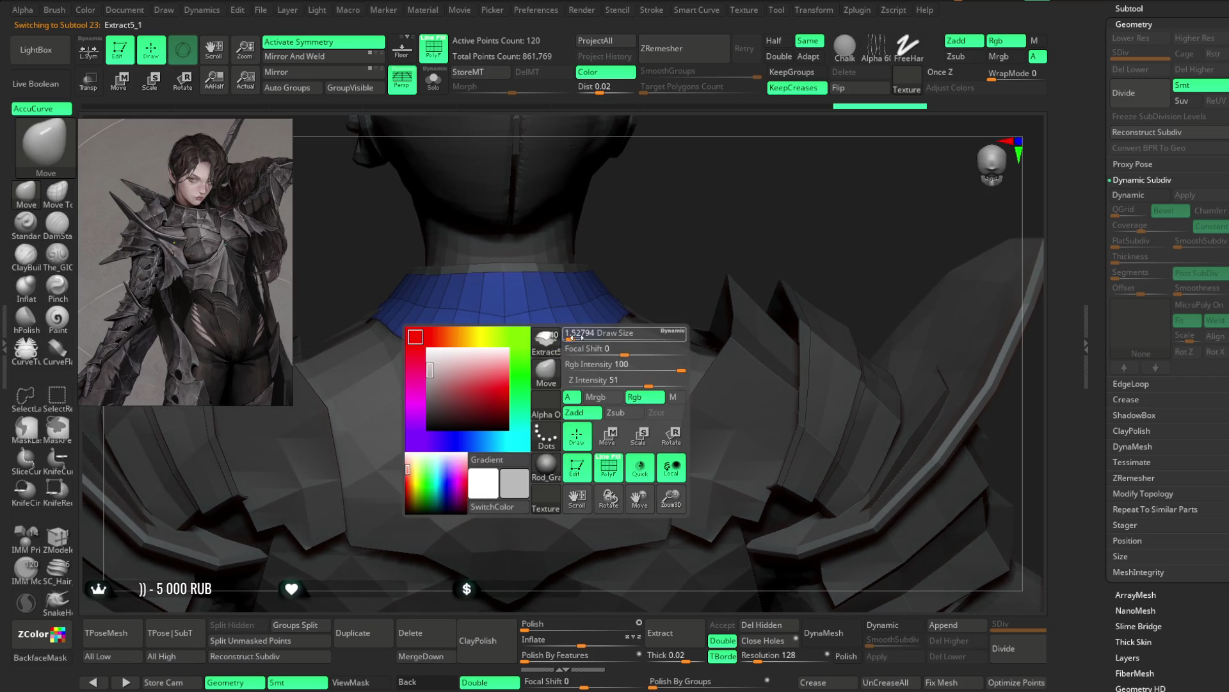
{"action": "left_click_drag", "start_coordinate": [579, 333], "coordinate": [541, 355]}
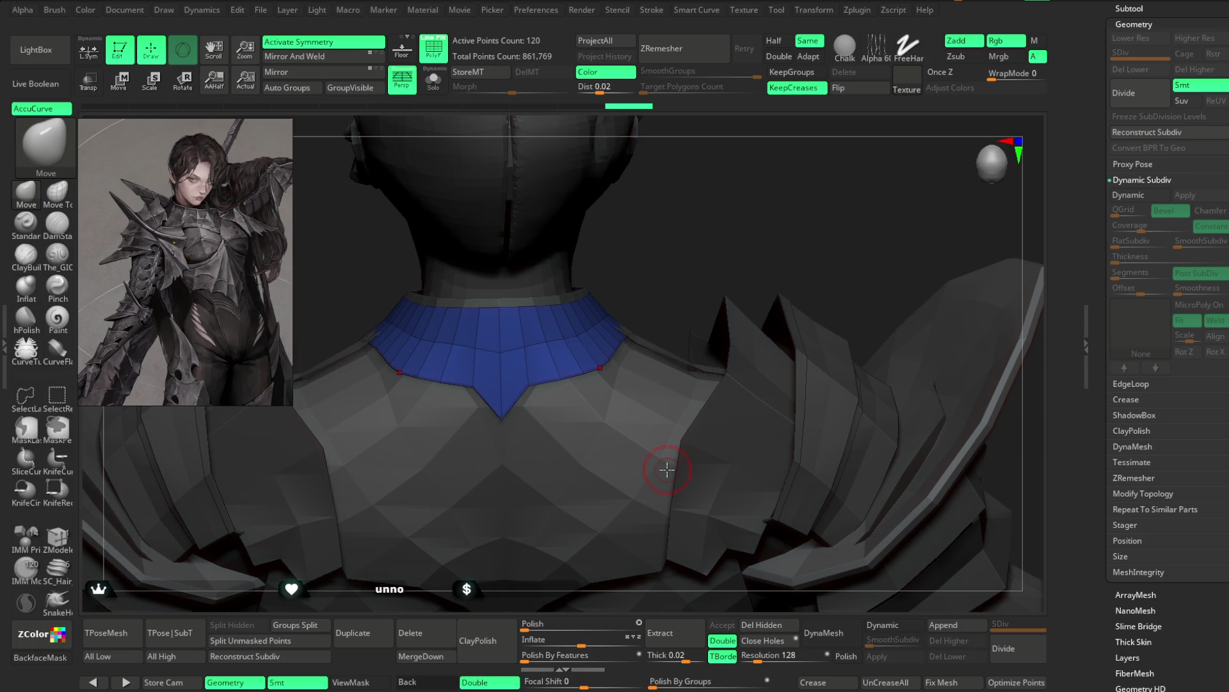
{"action": "left_click_drag", "start_coordinate": [679, 239], "coordinate": [600, 371]}
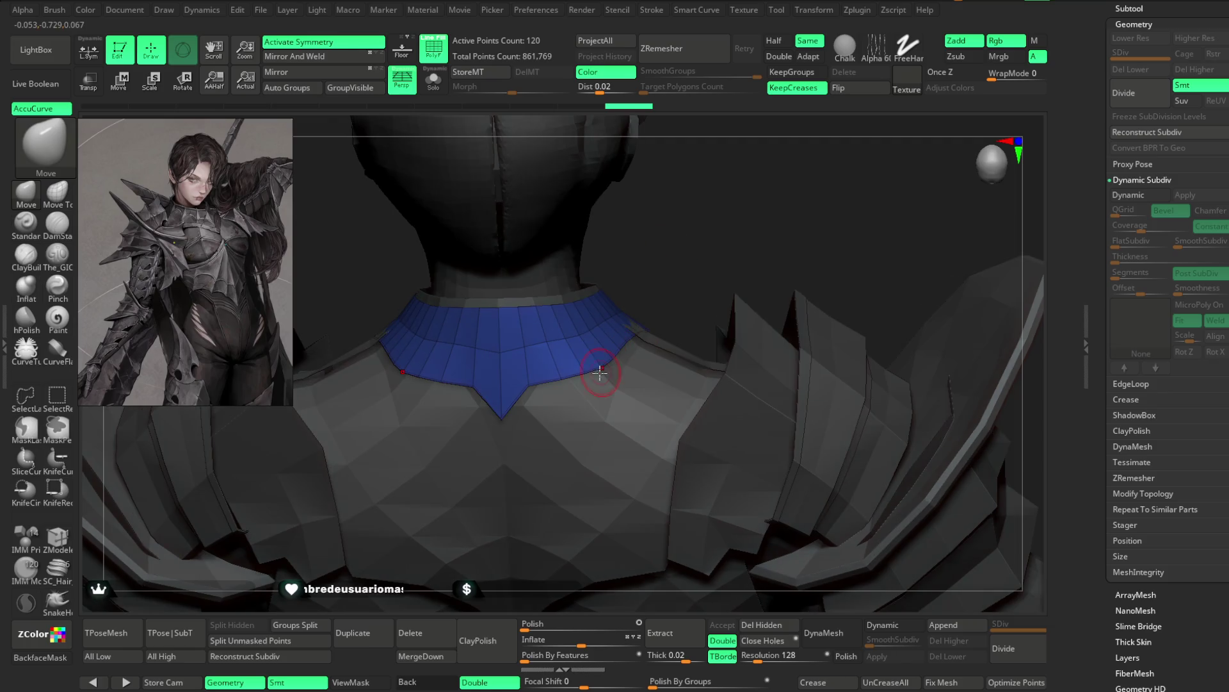
{"action": "left_click_drag", "start_coordinate": [677, 252], "coordinate": [662, 255]}
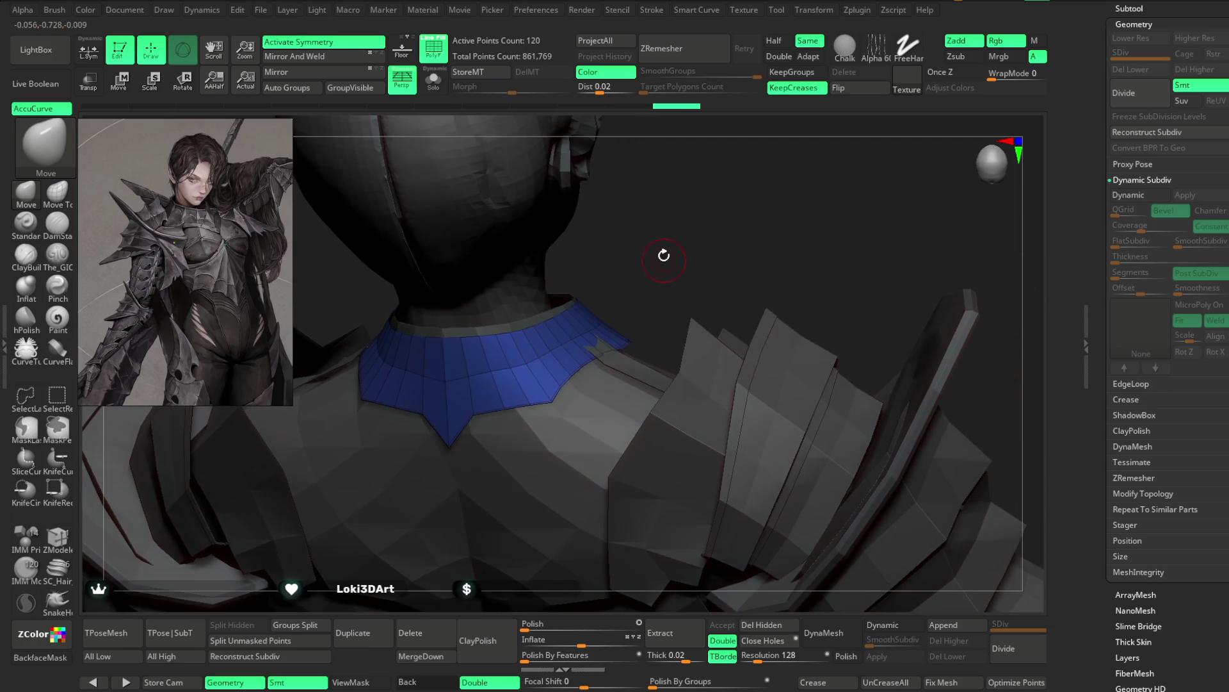
Step: Make Extract5_2 the active subtool and review the collar and shoulder plates around it
{"action": "key", "text": "space"}
{"action": "left_click", "coordinate": [675, 277], "text": "alt"}
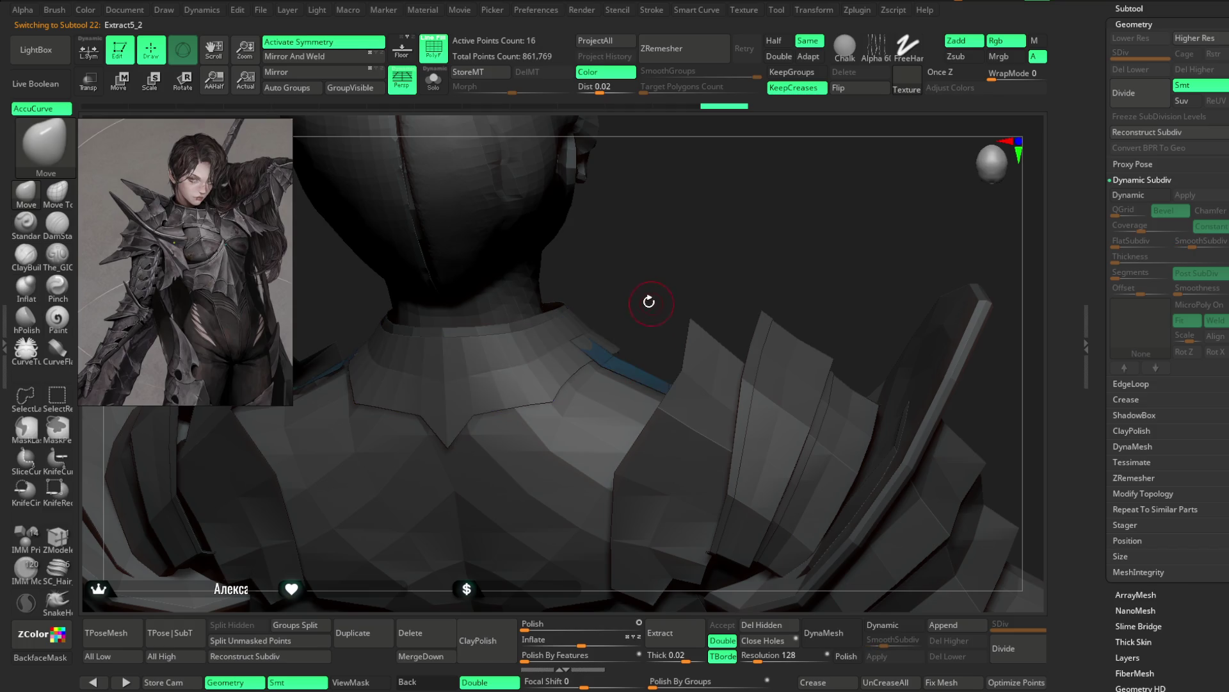
{"action": "key", "text": "space"}
{"action": "left_click_drag", "start_coordinate": [679, 279], "coordinate": [608, 360]}
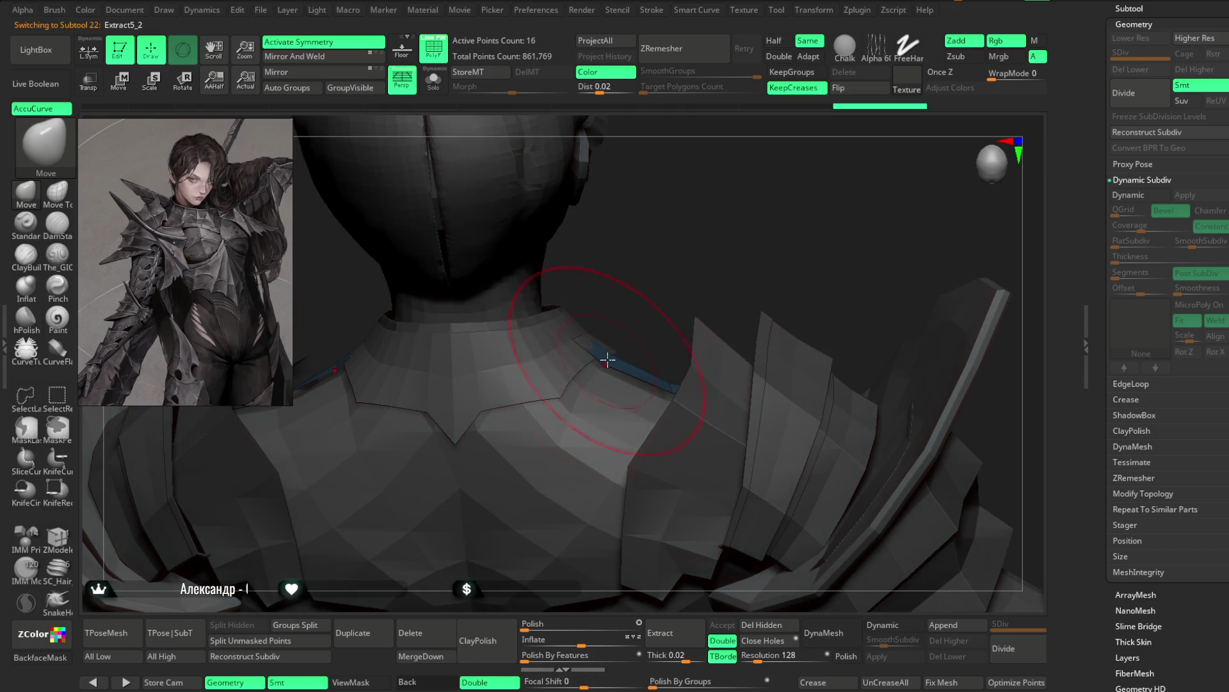
{"action": "mouse_move", "coordinate": [670, 387]}
{"action": "left_mouse_down"}
{"action": "mouse_move", "coordinate": [683, 345]}
{"action": "mouse_move", "coordinate": [651, 352]}
{"action": "left_mouse_up"}
{"action": "key", "text": "space"}
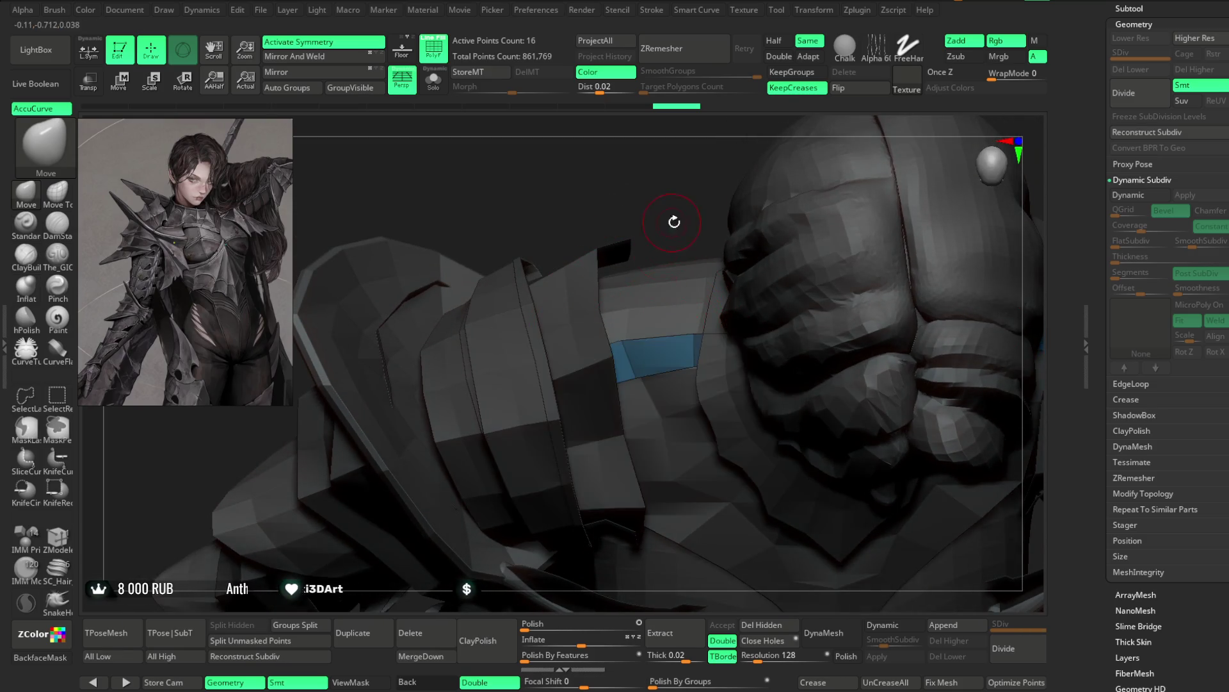
{"action": "left_click_drag", "start_coordinate": [672, 220], "coordinate": [693, 336]}
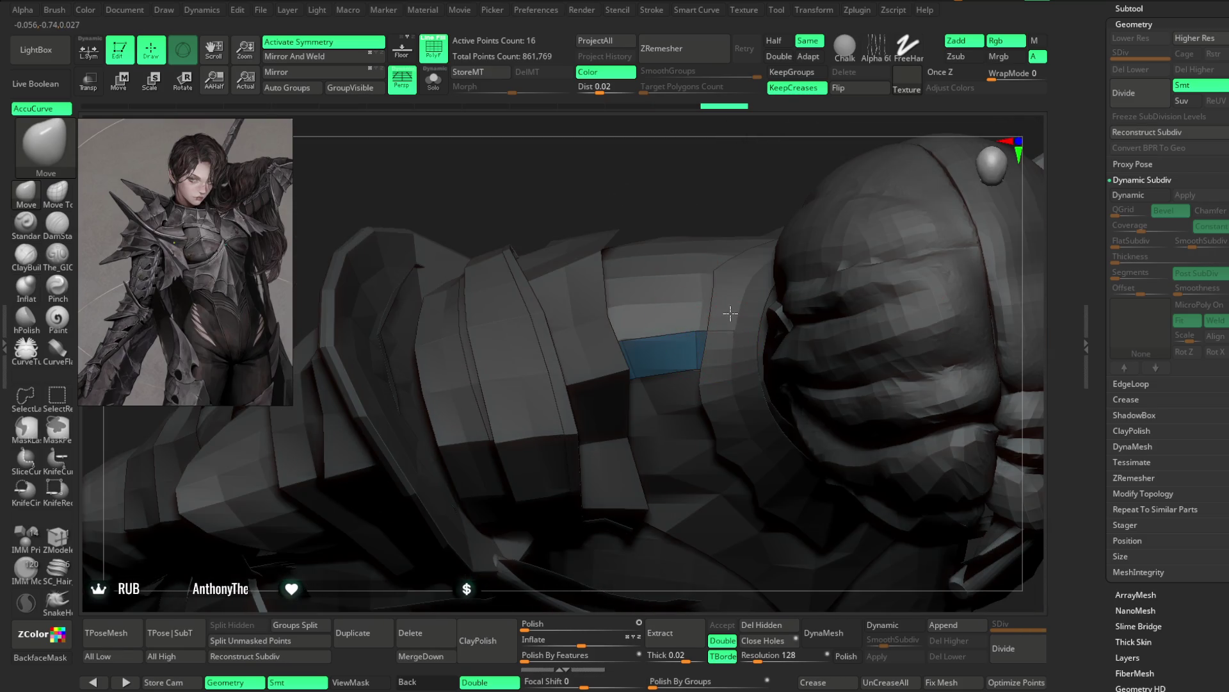
{"action": "mouse_move", "coordinate": [728, 275]}
{"action": "left_mouse_down"}
{"action": "mouse_move", "coordinate": [698, 182]}
{"action": "mouse_move", "coordinate": [628, 344]}
{"action": "mouse_move", "coordinate": [675, 253]}
{"action": "mouse_move", "coordinate": [670, 263]}
{"action": "mouse_move", "coordinate": [693, 276]}
{"action": "mouse_move", "coordinate": [837, 275]}
{"action": "mouse_move", "coordinate": [824, 266]}
{"action": "mouse_move", "coordinate": [845, 255]}
{"action": "mouse_move", "coordinate": [835, 231]}
{"action": "mouse_move", "coordinate": [867, 209]}
{"action": "mouse_move", "coordinate": [857, 209]}
{"action": "mouse_move", "coordinate": [873, 228]}
{"action": "mouse_move", "coordinate": [835, 234]}
{"action": "mouse_move", "coordinate": [852, 243]}
{"action": "mouse_move", "coordinate": [842, 265]}
{"action": "mouse_move", "coordinate": [829, 256]}
{"action": "left_mouse_up"}
Step: Solo and frame the chest-plate collar piece with polyframe on, inspecting its front and underside
{"action": "left_click", "coordinate": [629, 299], "text": "alt"}
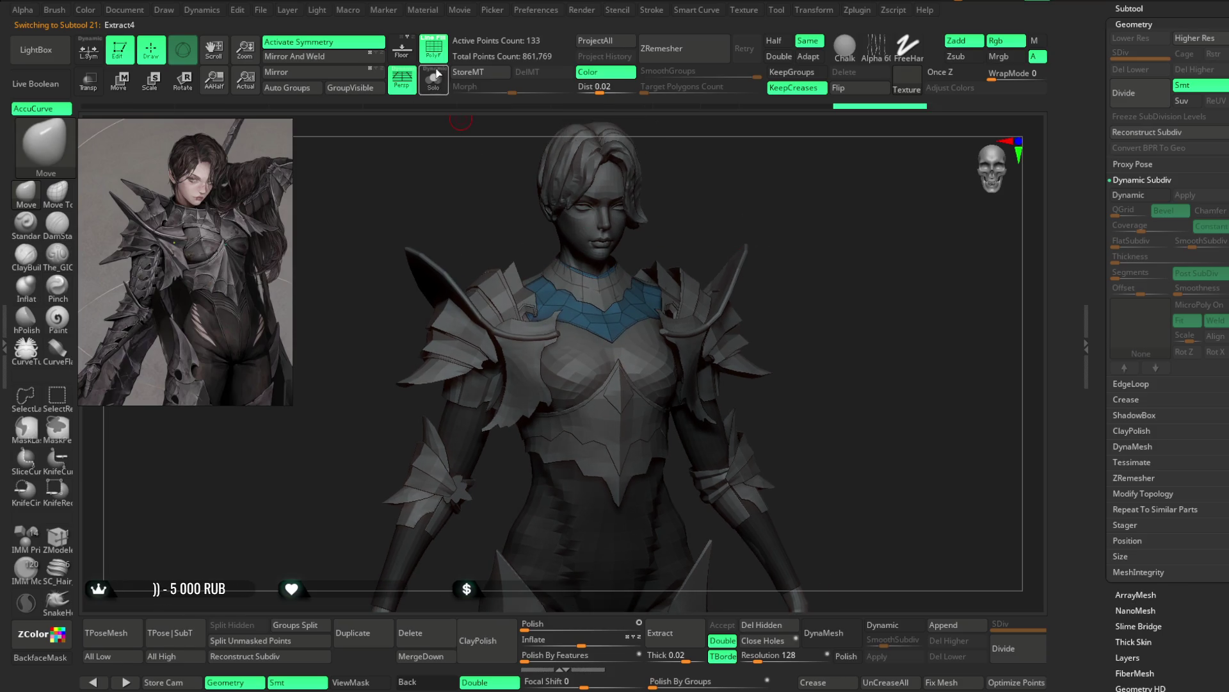
{"action": "key", "text": "alt+s"}
{"action": "key", "text": "f"}
{"action": "key", "text": "shift+f"}
{"action": "mouse_move", "coordinate": [713, 178]}
{"action": "left_mouse_down"}
{"action": "mouse_move", "coordinate": [717, 193]}
{"action": "mouse_move", "coordinate": [756, 182]}
{"action": "mouse_move", "coordinate": [701, 470]}
{"action": "mouse_move", "coordinate": [678, 433]}
{"action": "left_mouse_up"}
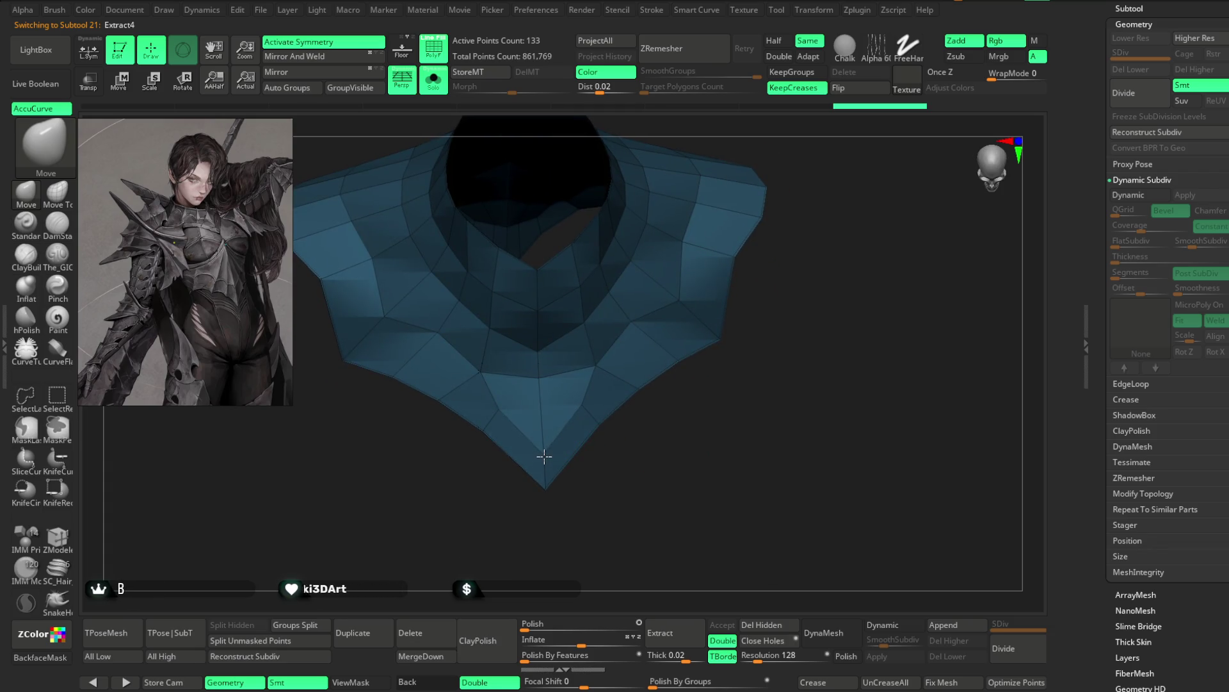
{"action": "mouse_move", "coordinate": [585, 372]}
{"action": "left_mouse_down"}
{"action": "mouse_move", "coordinate": [618, 448]}
{"action": "mouse_move", "coordinate": [606, 404]}
{"action": "mouse_move", "coordinate": [612, 467]}
{"action": "mouse_move", "coordinate": [616, 315]}
{"action": "mouse_move", "coordinate": [541, 358]}
{"action": "left_mouse_up"}
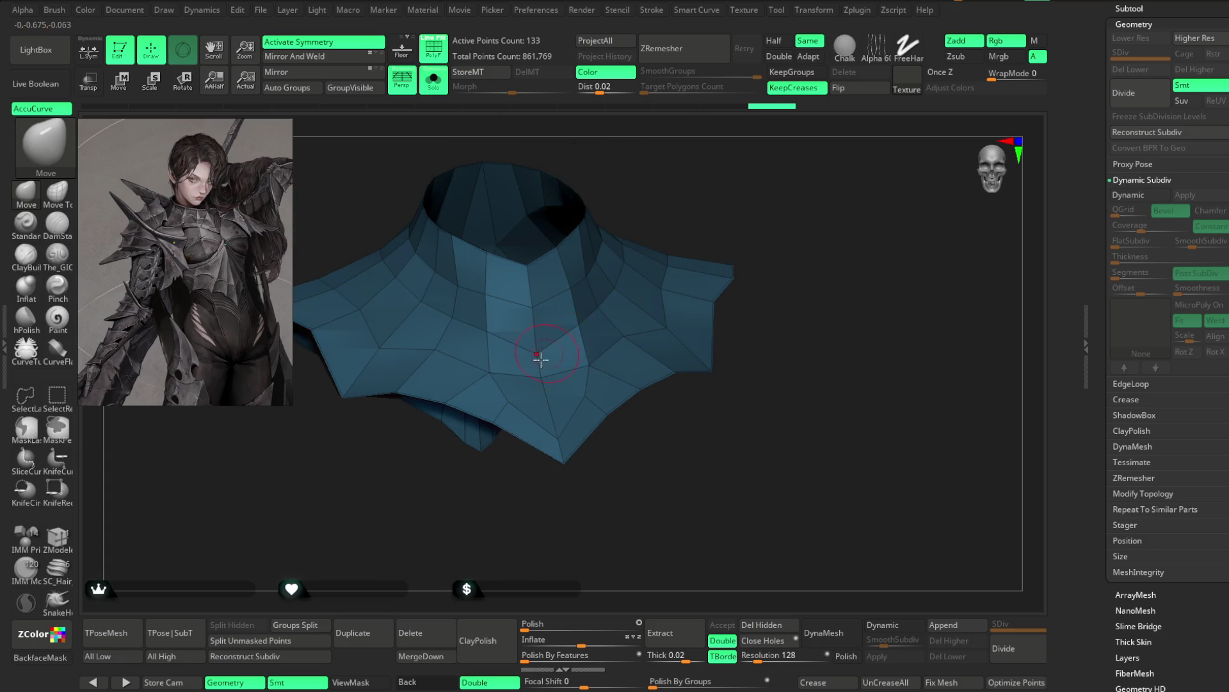
{"action": "left_click_drag", "start_coordinate": [662, 190], "coordinate": [637, 251]}
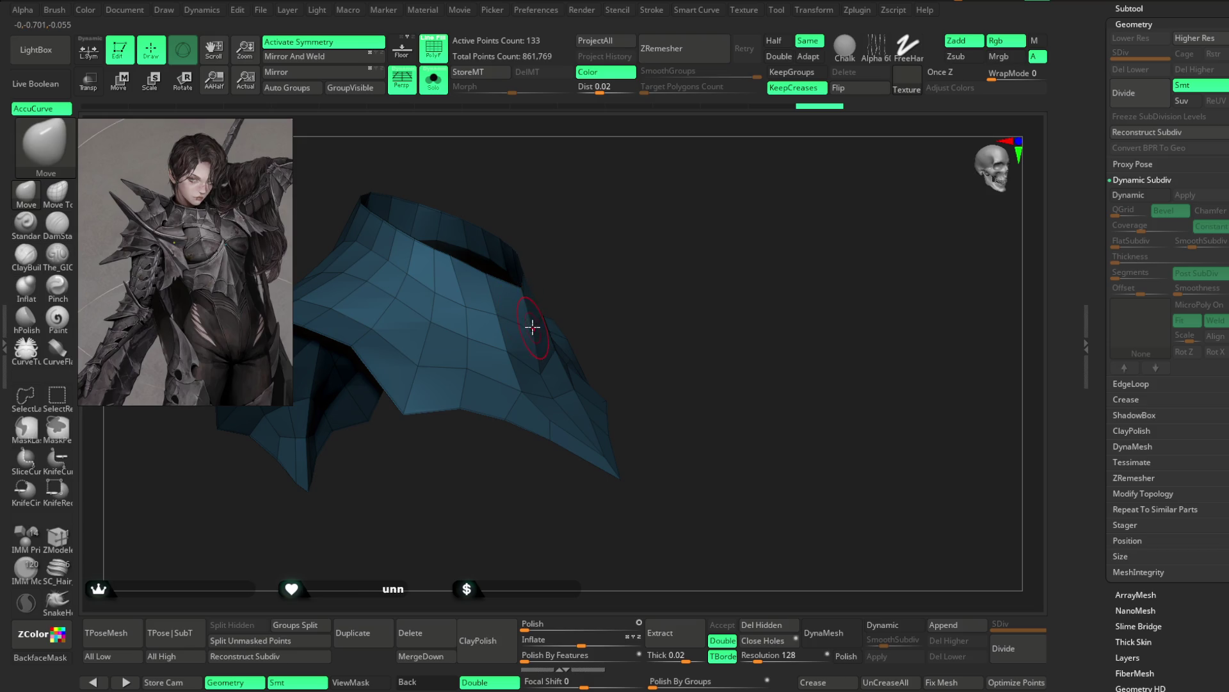
{"action": "mouse_move", "coordinate": [526, 325]}
{"action": "left_mouse_down"}
{"action": "mouse_move", "coordinate": [599, 234]}
{"action": "mouse_move", "coordinate": [490, 278]}
{"action": "left_mouse_up"}
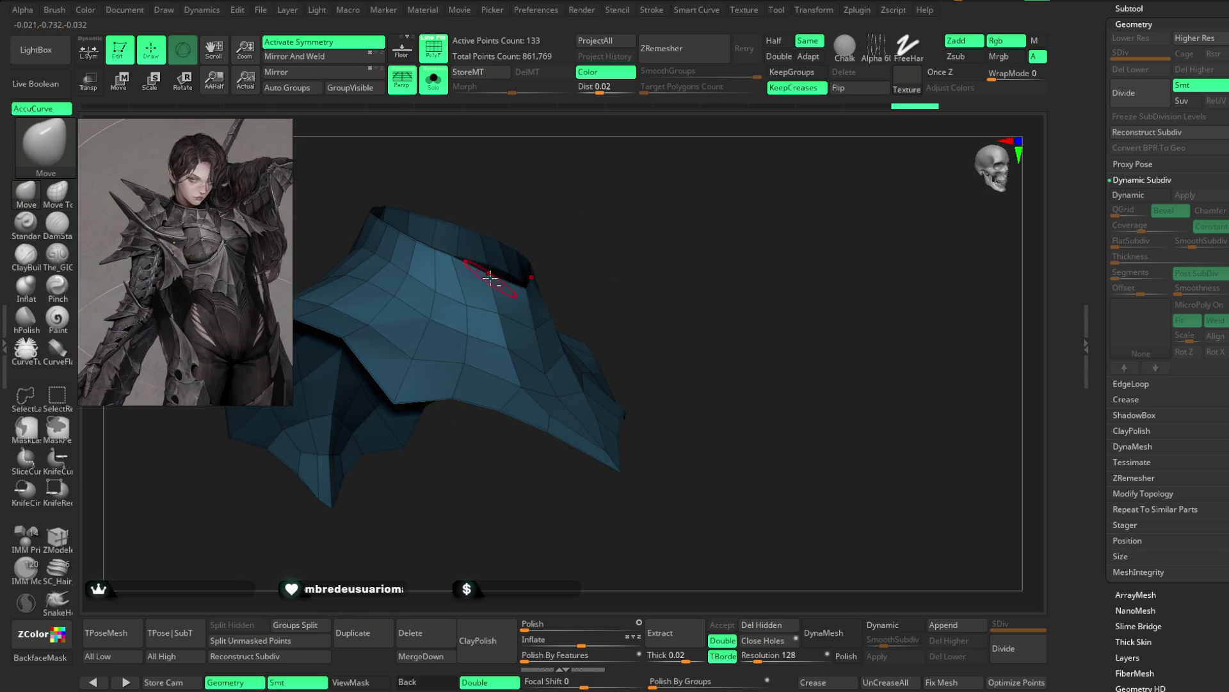
{"action": "mouse_move", "coordinate": [590, 215]}
{"action": "left_mouse_down"}
{"action": "mouse_move", "coordinate": [522, 198]}
{"action": "mouse_move", "coordinate": [570, 182]}
{"action": "left_mouse_up"}
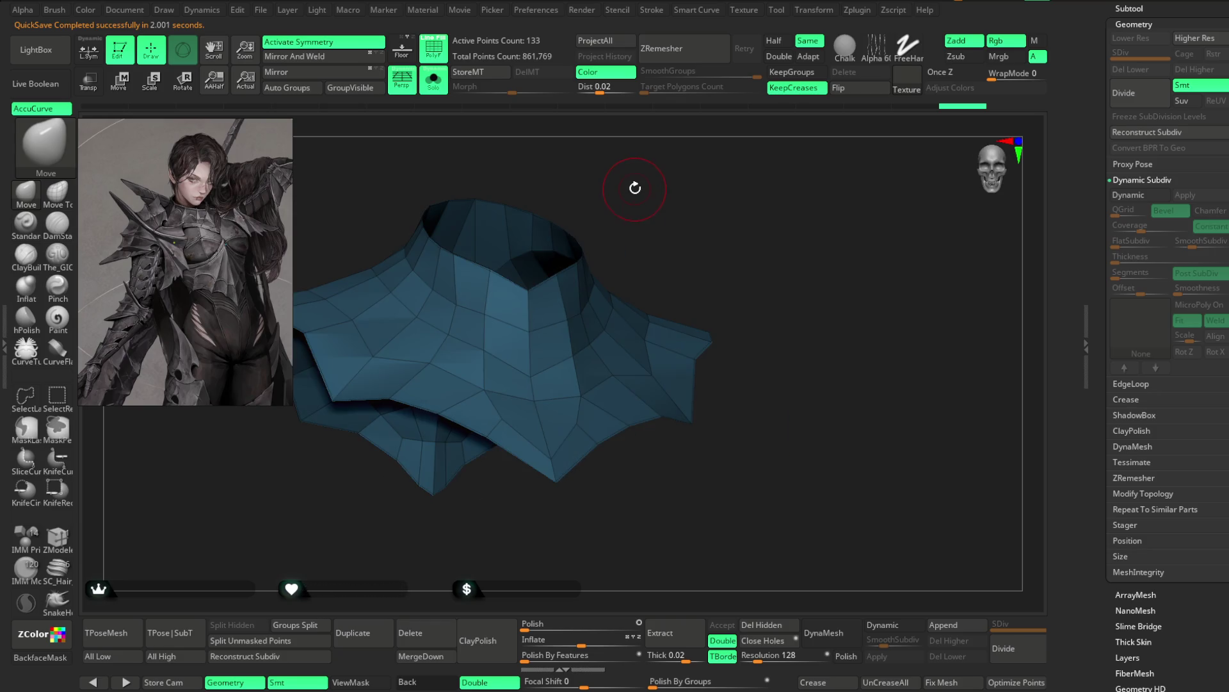
{"action": "mouse_move", "coordinate": [633, 187]}
{"action": "left_mouse_down"}
{"action": "mouse_move", "coordinate": [653, 181]}
{"action": "mouse_move", "coordinate": [565, 278]}
{"action": "left_mouse_up"}
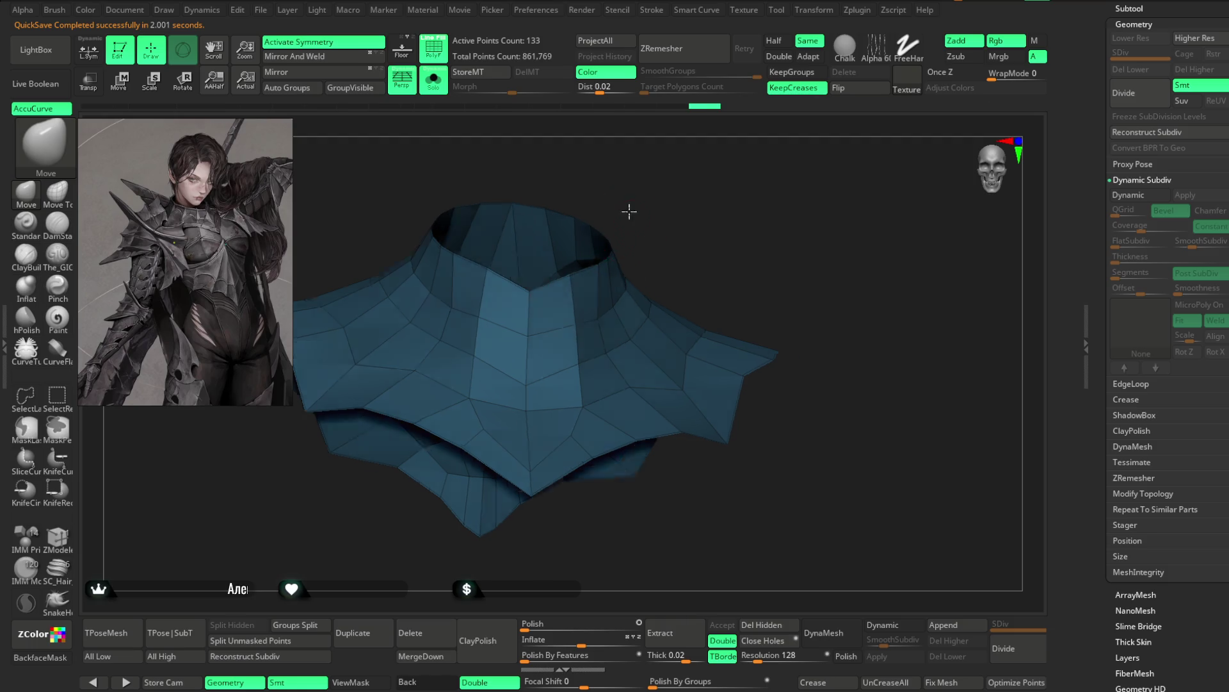
Step: Check the collar's opening, top surface and flared lower edge, then turn Solo off again
{"action": "left_click_drag", "start_coordinate": [629, 209], "coordinate": [574, 285]}
{"action": "left_click_drag", "start_coordinate": [667, 202], "coordinate": [706, 208]}
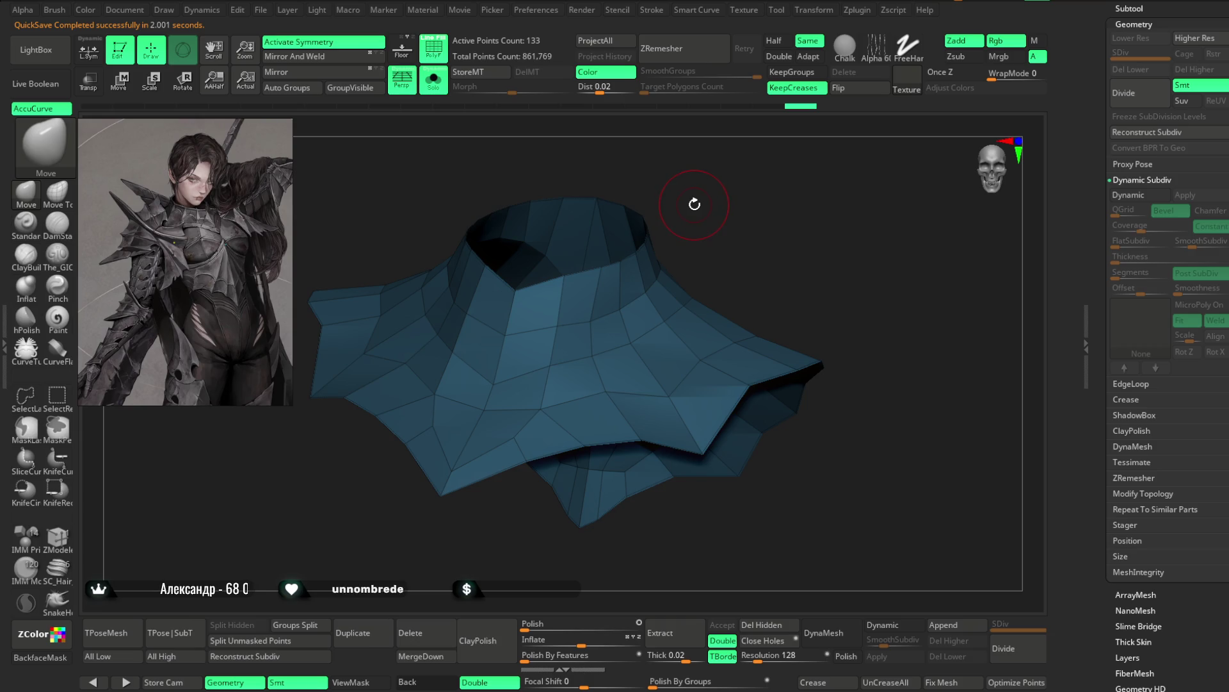
{"action": "left_click_drag", "start_coordinate": [723, 190], "coordinate": [755, 247]}
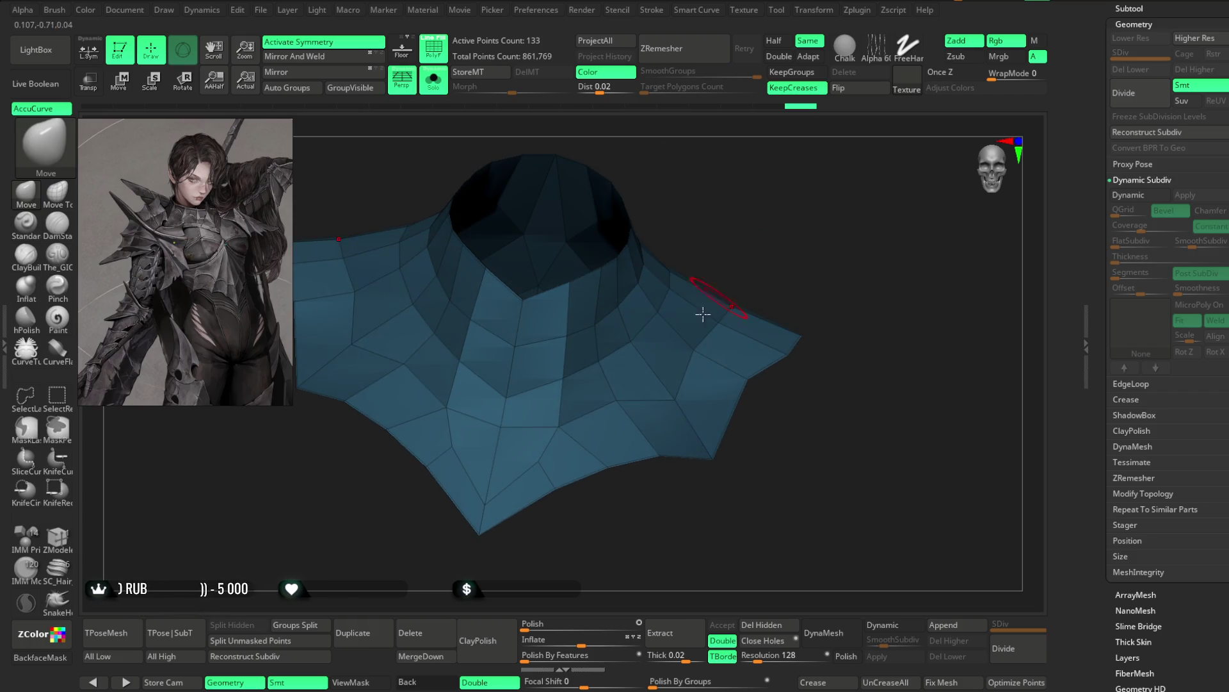
{"action": "mouse_move", "coordinate": [737, 238]}
{"action": "left_mouse_down"}
{"action": "mouse_move", "coordinate": [502, 422]}
{"action": "mouse_move", "coordinate": [744, 196]}
{"action": "mouse_move", "coordinate": [502, 387]}
{"action": "mouse_move", "coordinate": [582, 315]}
{"action": "mouse_move", "coordinate": [513, 354]}
{"action": "mouse_move", "coordinate": [513, 317]}
{"action": "left_mouse_up"}
{"action": "mouse_move", "coordinate": [618, 310]}
{"action": "left_mouse_down"}
{"action": "mouse_move", "coordinate": [609, 296]}
{"action": "mouse_move", "coordinate": [726, 263]}
{"action": "mouse_move", "coordinate": [530, 426]}
{"action": "left_mouse_up"}
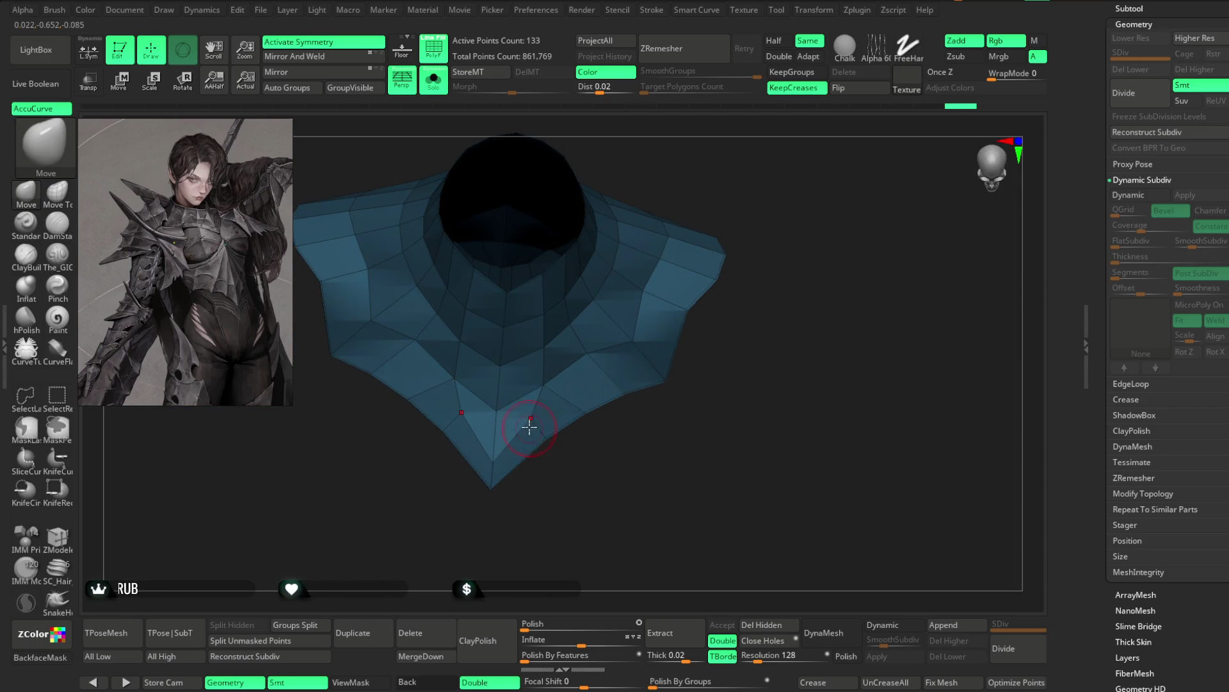
{"action": "mouse_move", "coordinate": [771, 269]}
{"action": "left_mouse_down"}
{"action": "mouse_move", "coordinate": [763, 239]}
{"action": "mouse_move", "coordinate": [736, 260]}
{"action": "mouse_move", "coordinate": [845, 261]}
{"action": "mouse_move", "coordinate": [687, 264]}
{"action": "mouse_move", "coordinate": [711, 233]}
{"action": "mouse_move", "coordinate": [646, 231]}
{"action": "left_mouse_up"}
{"action": "mouse_move", "coordinate": [503, 290]}
{"action": "left_mouse_down"}
{"action": "mouse_move", "coordinate": [631, 184]}
{"action": "mouse_move", "coordinate": [513, 304]}
{"action": "left_mouse_up"}
{"action": "left_click_drag", "start_coordinate": [617, 221], "coordinate": [511, 330]}
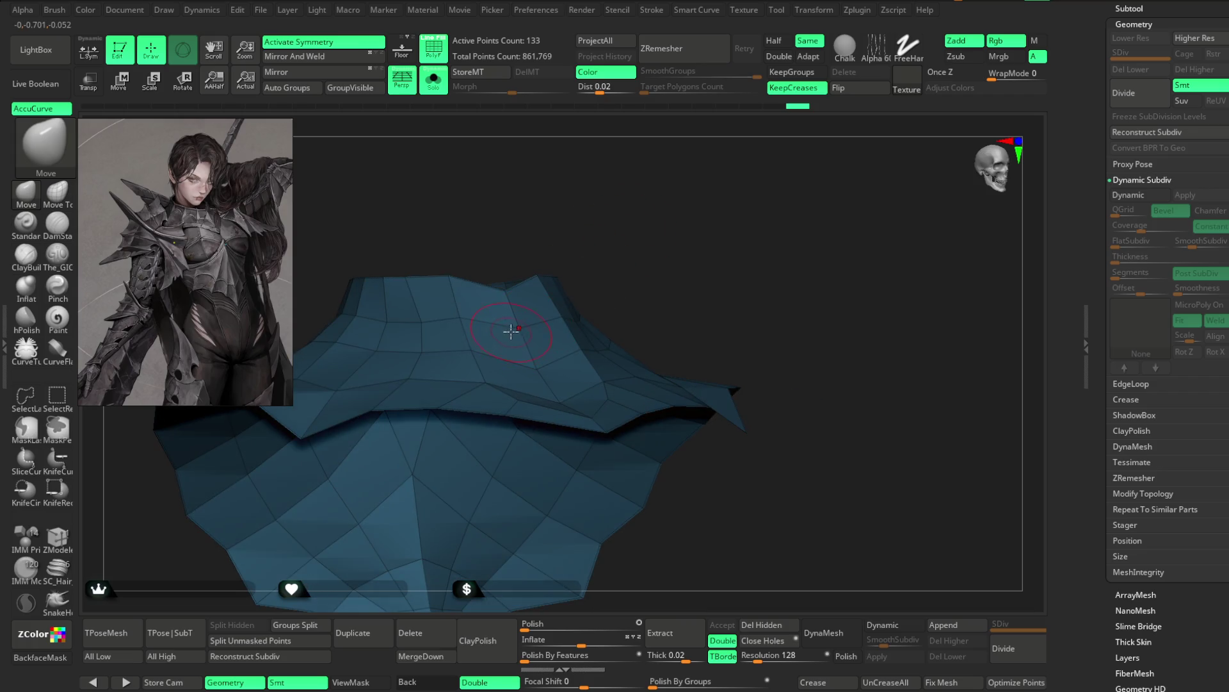
{"action": "left_click_drag", "start_coordinate": [572, 282], "coordinate": [518, 333]}
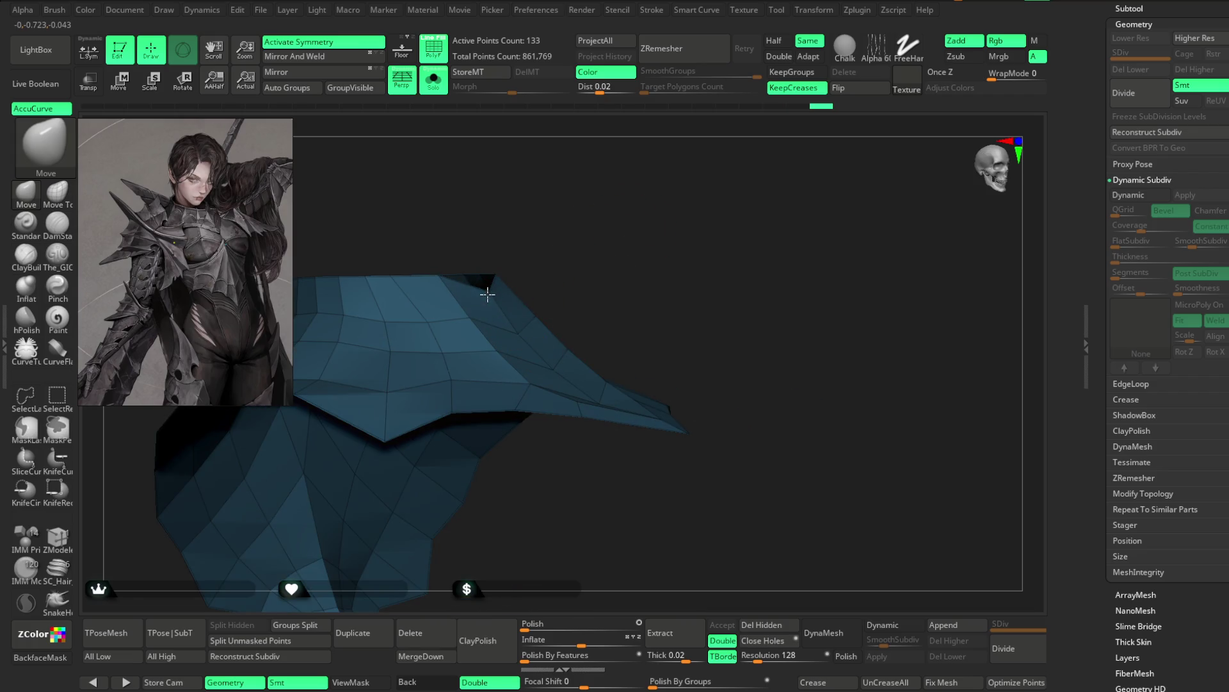
{"action": "mouse_move", "coordinate": [634, 244]}
{"action": "left_mouse_down"}
{"action": "mouse_move", "coordinate": [708, 216]}
{"action": "mouse_move", "coordinate": [509, 212]}
{"action": "left_mouse_up"}
{"action": "left_click", "coordinate": [434, 80]}
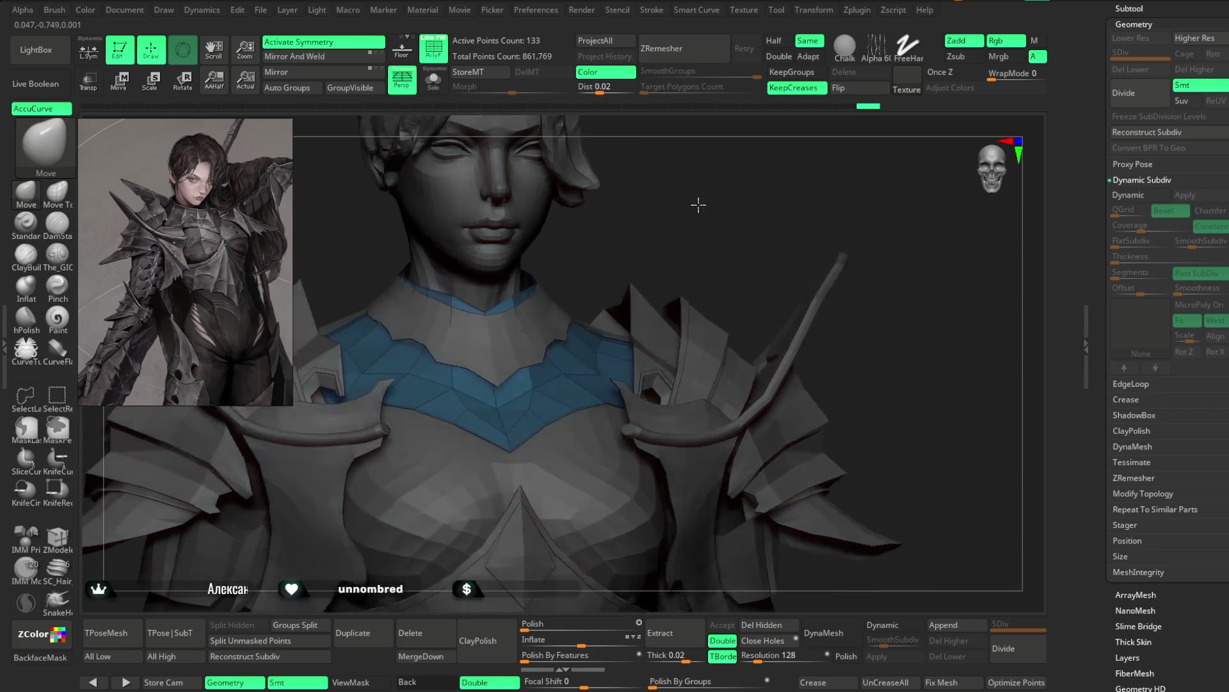
Step: Select the Extract5_1 collar and pull its end down onto the shoulder with the Move brush
{"action": "left_click_drag", "start_coordinate": [698, 205], "coordinate": [694, 205]}
{"action": "left_click", "coordinate": [585, 250], "text": "alt"}
{"action": "key", "text": "space"}
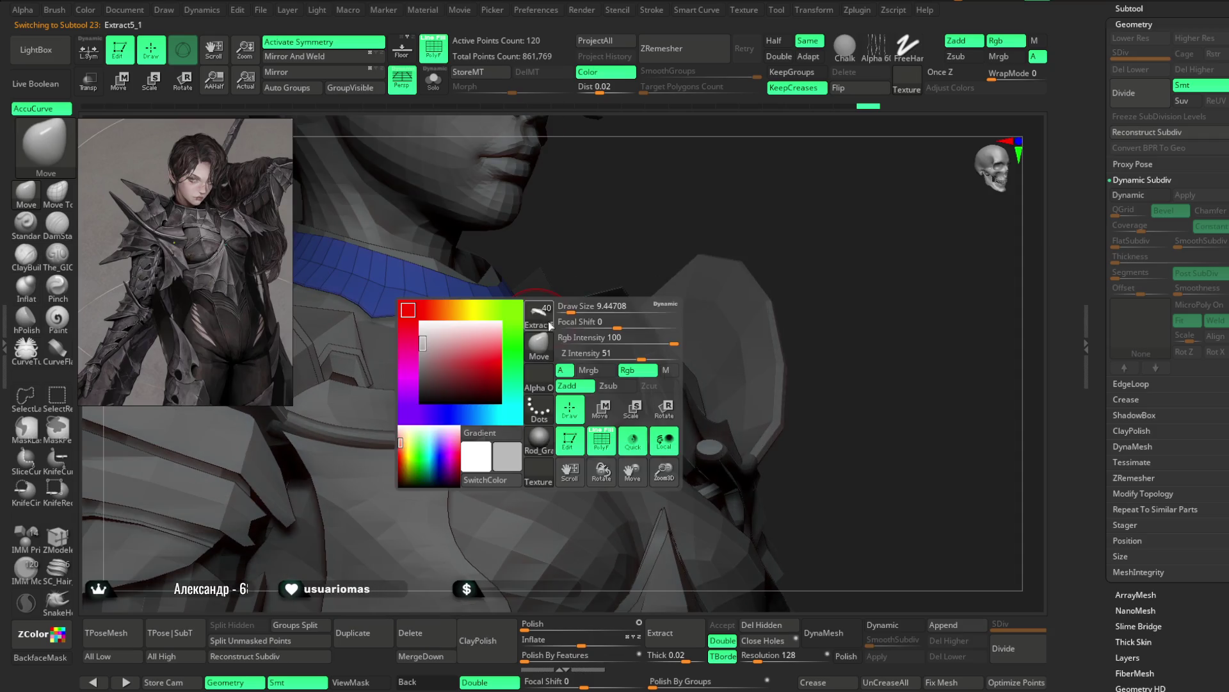
{"action": "left_click_drag", "start_coordinate": [568, 310], "coordinate": [519, 356]}
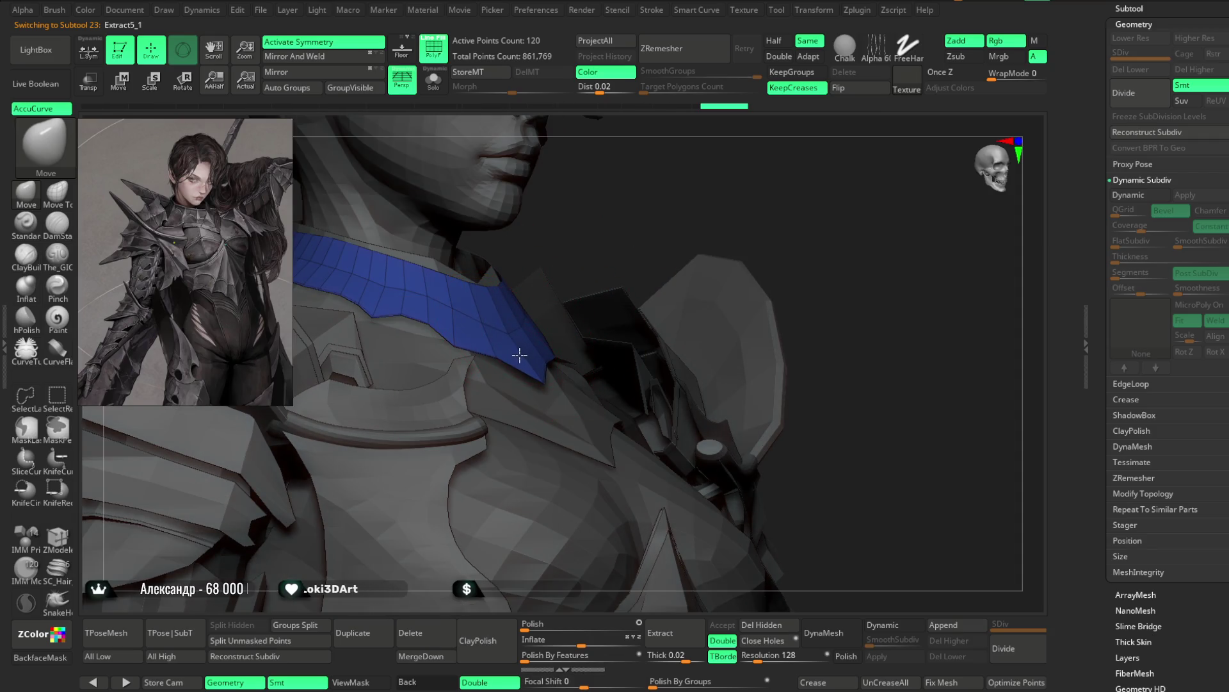
{"action": "mouse_move", "coordinate": [527, 381]}
{"action": "right_mouse_down"}
{"action": "mouse_move", "coordinate": [515, 249]}
{"action": "mouse_move", "coordinate": [526, 304]}
{"action": "mouse_move", "coordinate": [606, 251]}
{"action": "mouse_move", "coordinate": [598, 291]}
{"action": "right_mouse_up"}
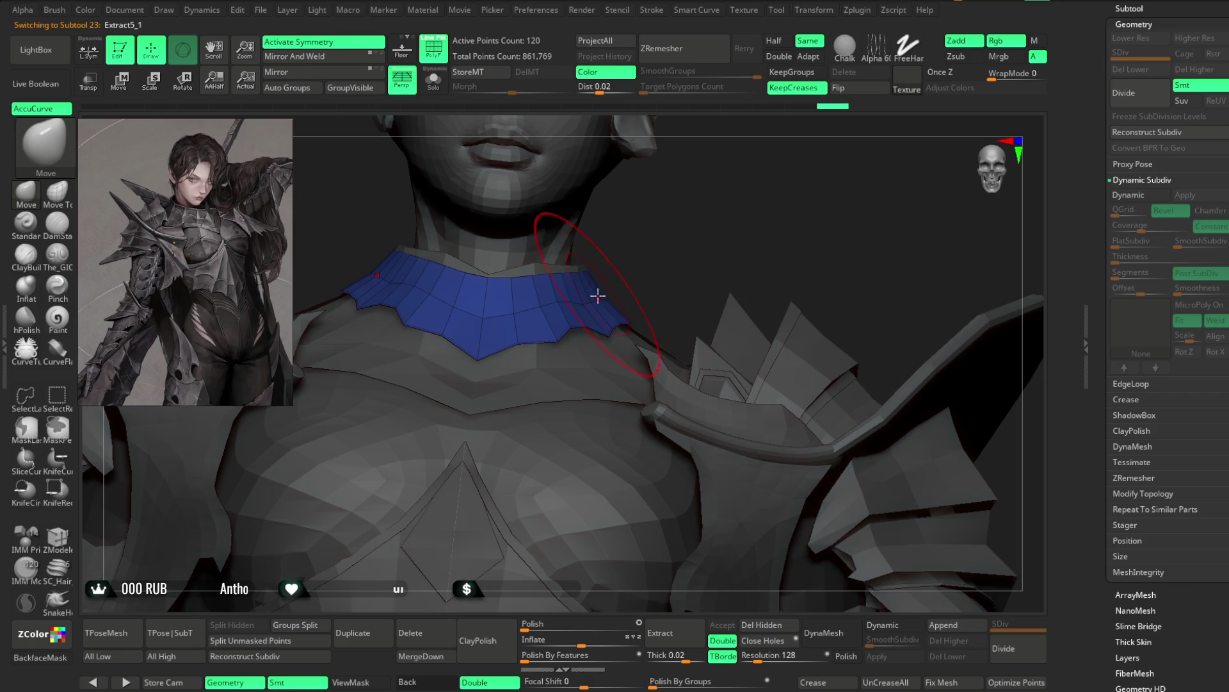
{"action": "key", "text": "space"}
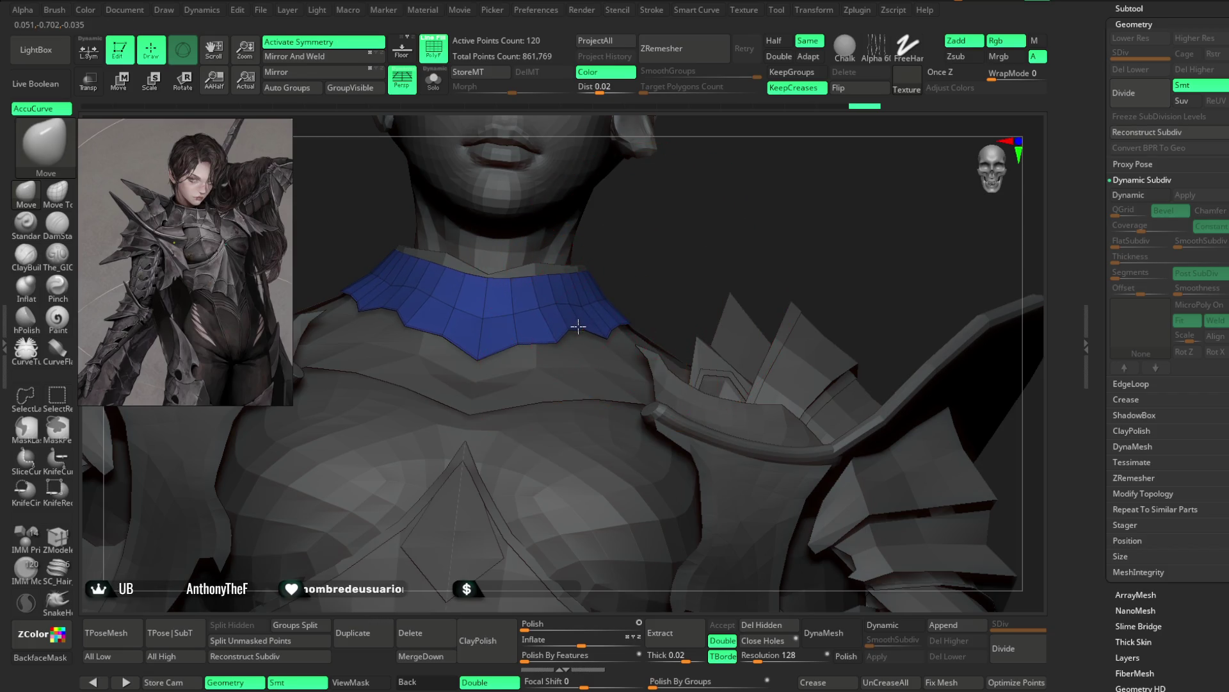
{"action": "mouse_move", "coordinate": [648, 229]}
{"action": "left_mouse_down"}
{"action": "mouse_move", "coordinate": [628, 196]}
{"action": "mouse_move", "coordinate": [595, 306]}
{"action": "mouse_move", "coordinate": [483, 332]}
{"action": "left_mouse_up"}
Step: Look the collar over once more, then make the Extract4 chest piece active
{"action": "key", "text": "space"}
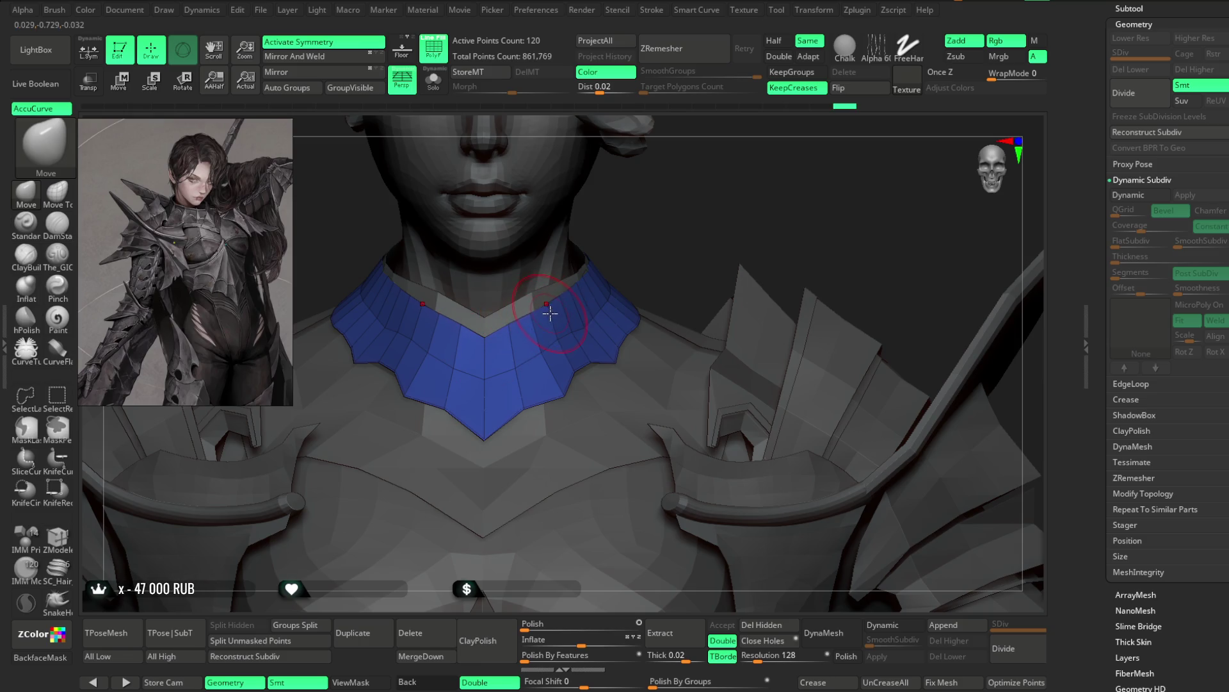
{"action": "right_click_drag", "start_coordinate": [550, 313], "coordinate": [530, 319]}
{"action": "key", "text": "space"}
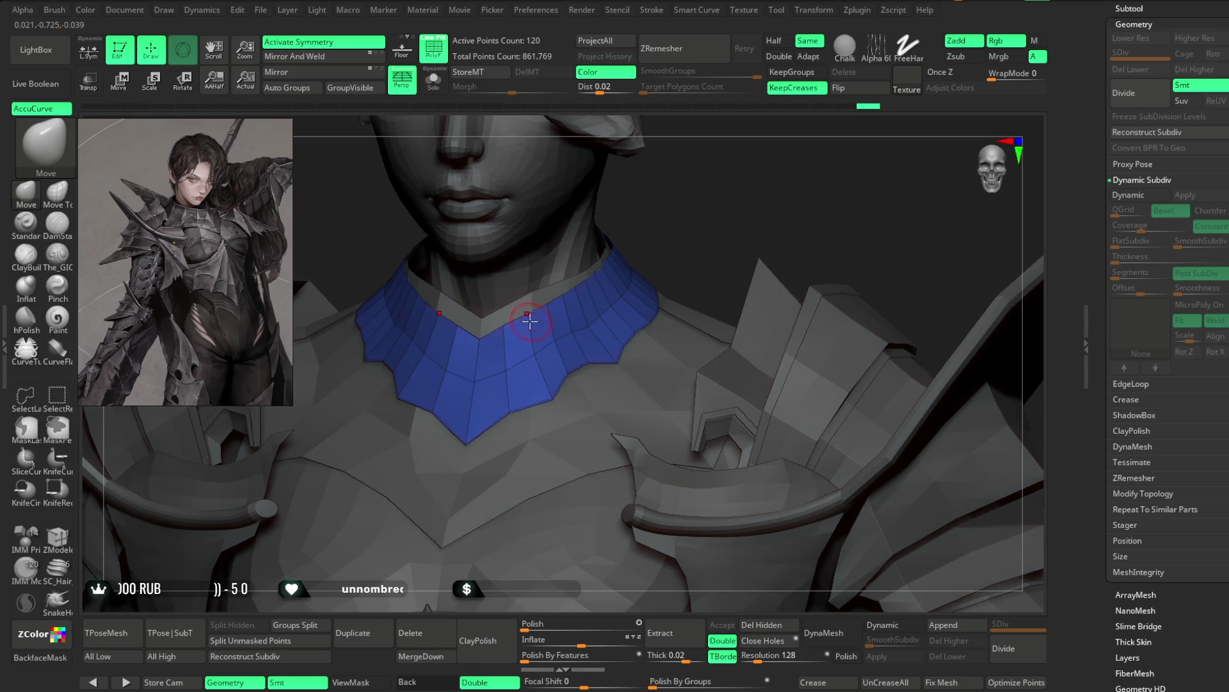
{"action": "left_click", "coordinate": [563, 264], "text": "alt"}
{"action": "key", "text": "space"}
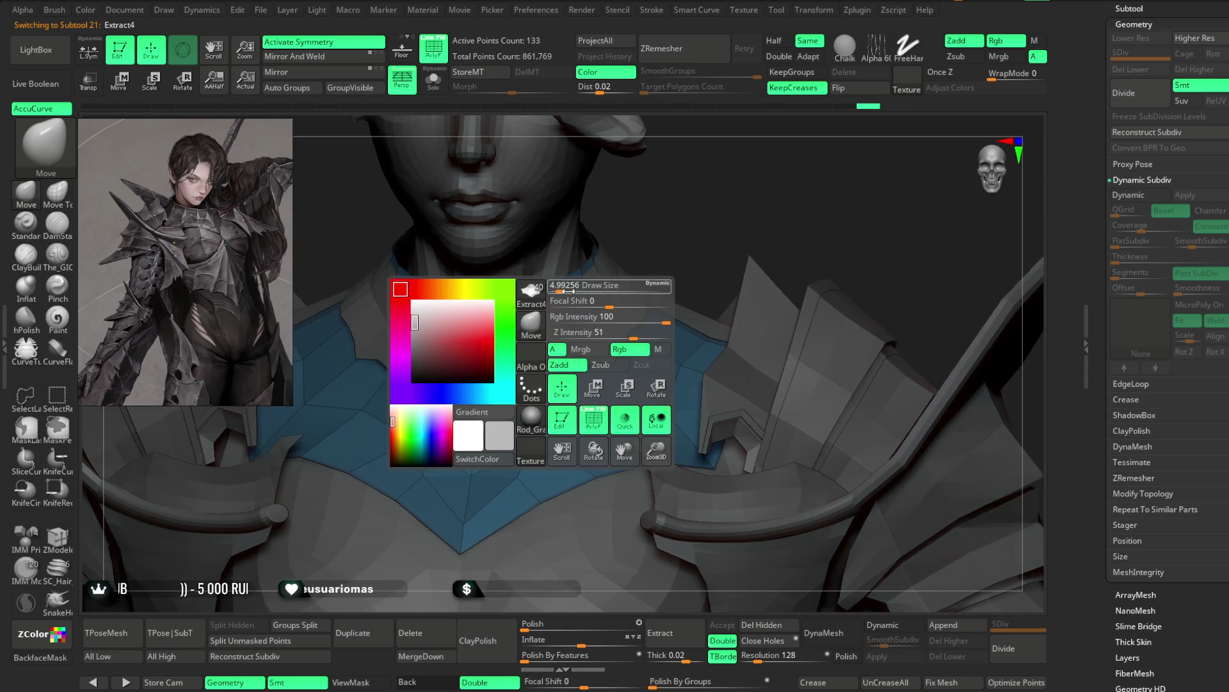
{"action": "mouse_move", "coordinate": [628, 212]}
{"action": "right_mouse_down"}
{"action": "mouse_move", "coordinate": [561, 282]}
{"action": "mouse_move", "coordinate": [569, 307]}
{"action": "right_mouse_up"}
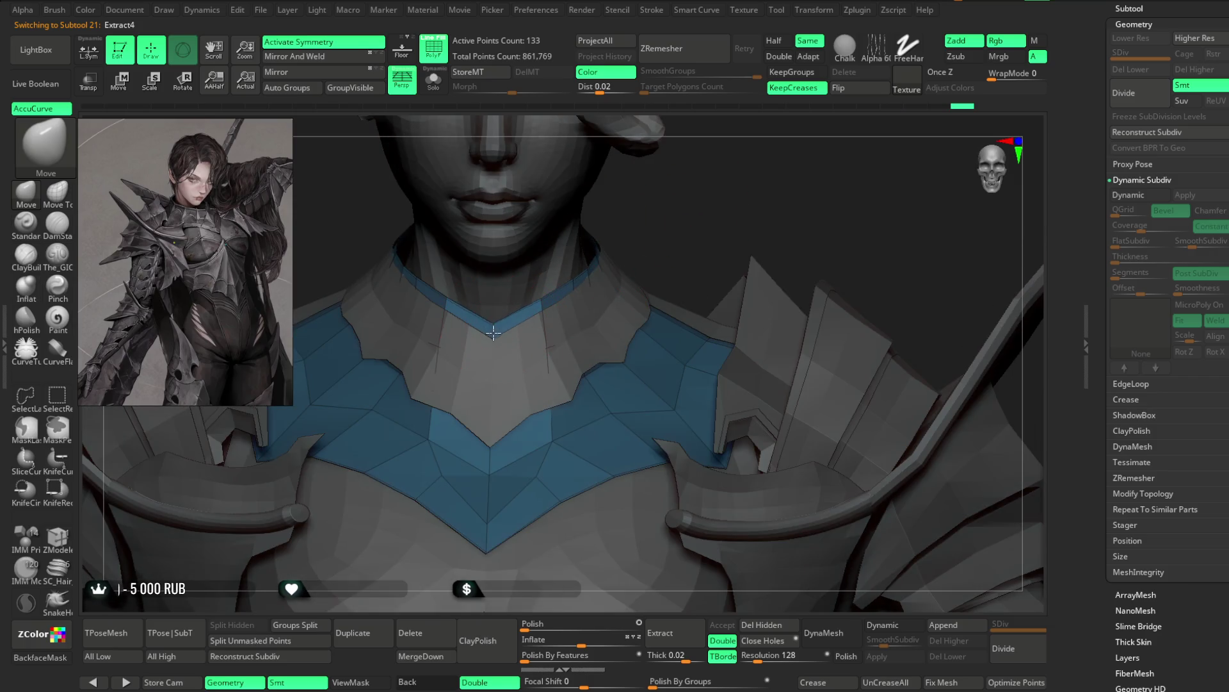
{"action": "right_click_drag", "start_coordinate": [708, 227], "coordinate": [696, 202]}
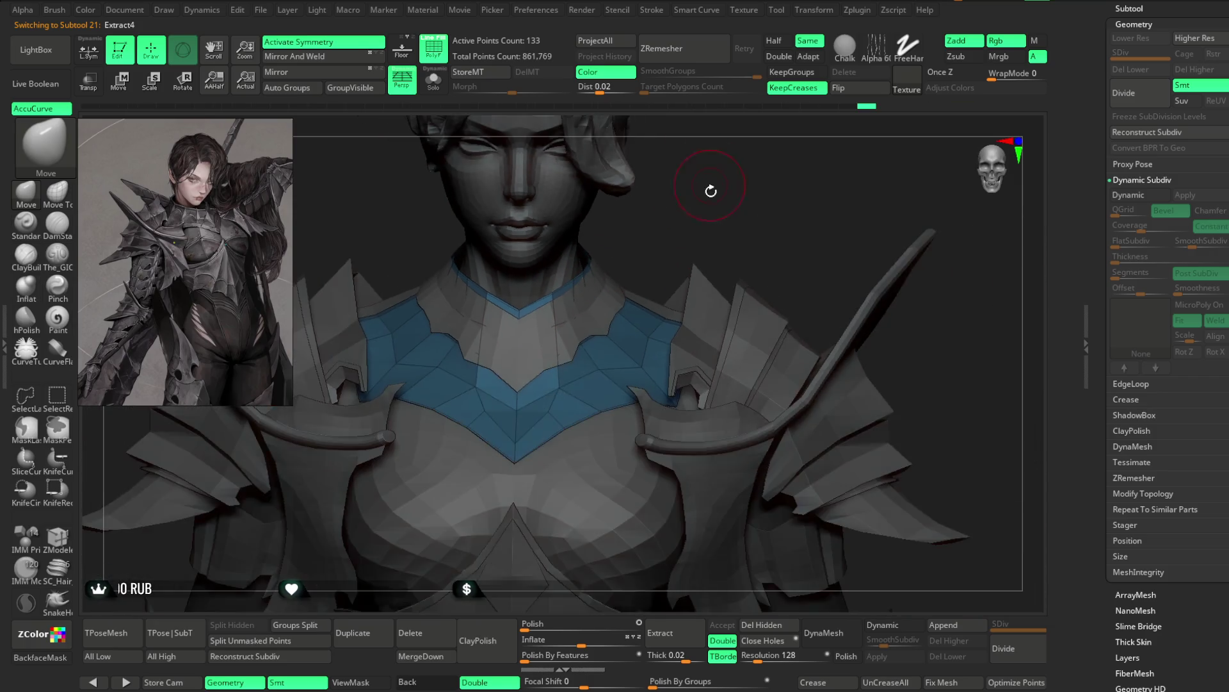
{"action": "mouse_move", "coordinate": [752, 234]}
{"action": "right_mouse_down", "text": "alt"}
{"action": "mouse_move", "coordinate": [741, 198]}
{"action": "mouse_move", "coordinate": [752, 198]}
{"action": "mouse_move", "coordinate": [740, 193]}
{"action": "mouse_move", "coordinate": [721, 214]}
{"action": "mouse_move", "coordinate": [746, 217]}
{"action": "mouse_move", "coordinate": [738, 233]}
{"action": "mouse_move", "coordinate": [750, 224]}
{"action": "mouse_move", "coordinate": [738, 215]}
{"action": "mouse_move", "coordinate": [751, 217]}
{"action": "mouse_move", "coordinate": [750, 231]}
{"action": "mouse_move", "coordinate": [755, 203]}
{"action": "mouse_move", "coordinate": [737, 207]}
{"action": "mouse_move", "coordinate": [763, 198]}
{"action": "mouse_move", "coordinate": [758, 222]}
{"action": "mouse_move", "coordinate": [782, 200]}
{"action": "mouse_move", "coordinate": [776, 219]}
{"action": "mouse_move", "coordinate": [776, 192]}
{"action": "mouse_move", "coordinate": [775, 220]}
{"action": "mouse_move", "coordinate": [790, 225]}
{"action": "mouse_move", "coordinate": [779, 218]}
{"action": "mouse_move", "coordinate": [772, 260]}
{"action": "mouse_move", "coordinate": [771, 217]}
{"action": "mouse_move", "coordinate": [788, 225]}
{"action": "mouse_move", "coordinate": [746, 219]}
{"action": "mouse_move", "coordinate": [761, 255]}
{"action": "mouse_move", "coordinate": [785, 206]}
{"action": "mouse_move", "coordinate": [730, 277]}
{"action": "right_mouse_up", "text": "alt"}
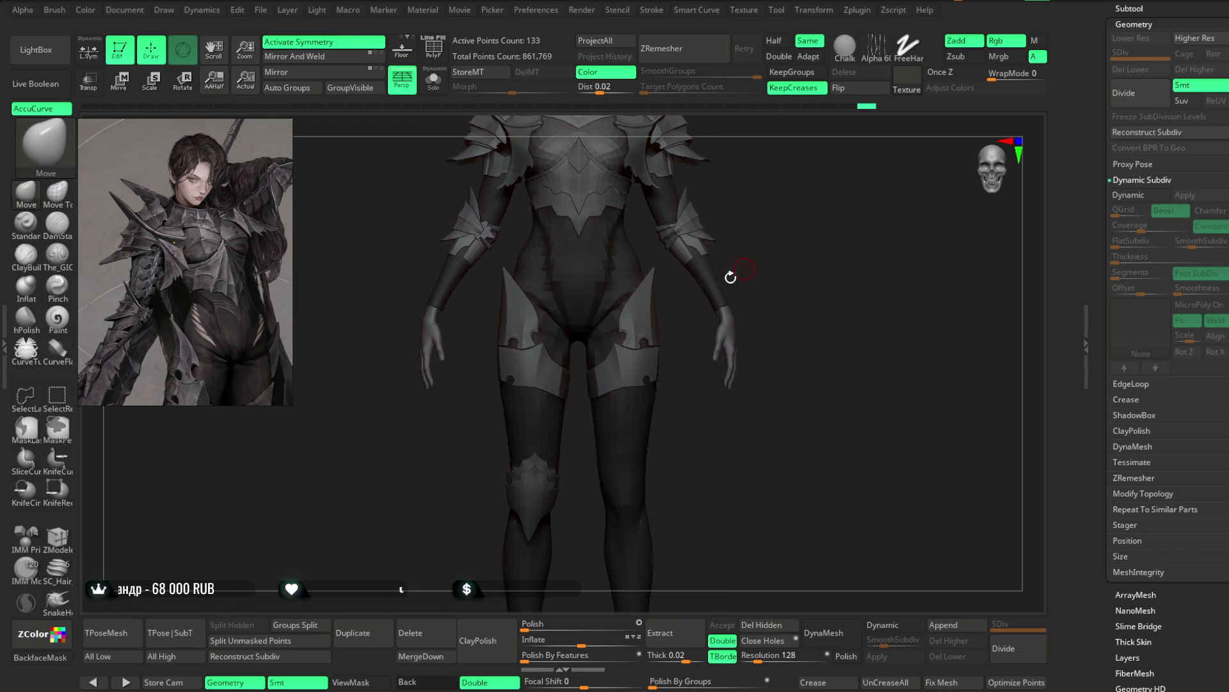
Step: Select Extract1 and blend it between its stored stages with the Stager Interpolate slider
{"action": "left_click", "coordinate": [521, 432], "text": "alt"}
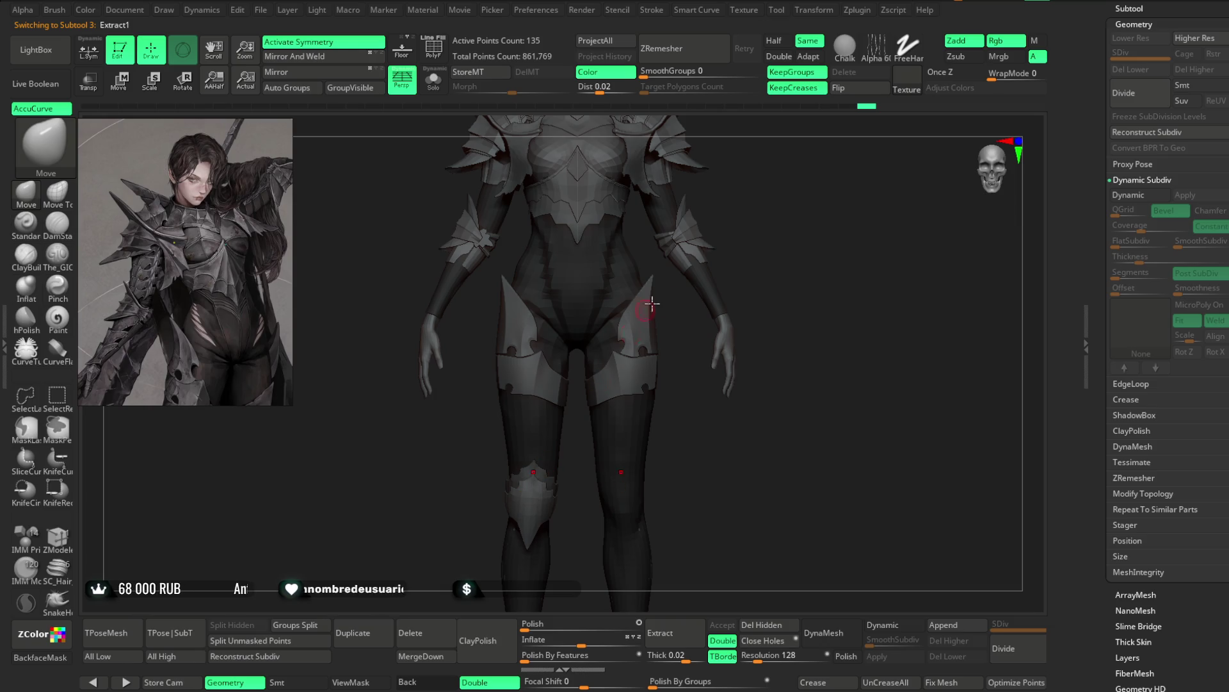
{"action": "scroll", "coordinate": [1165, 329], "scroll_direction": "down", "scroll_amount": 5}
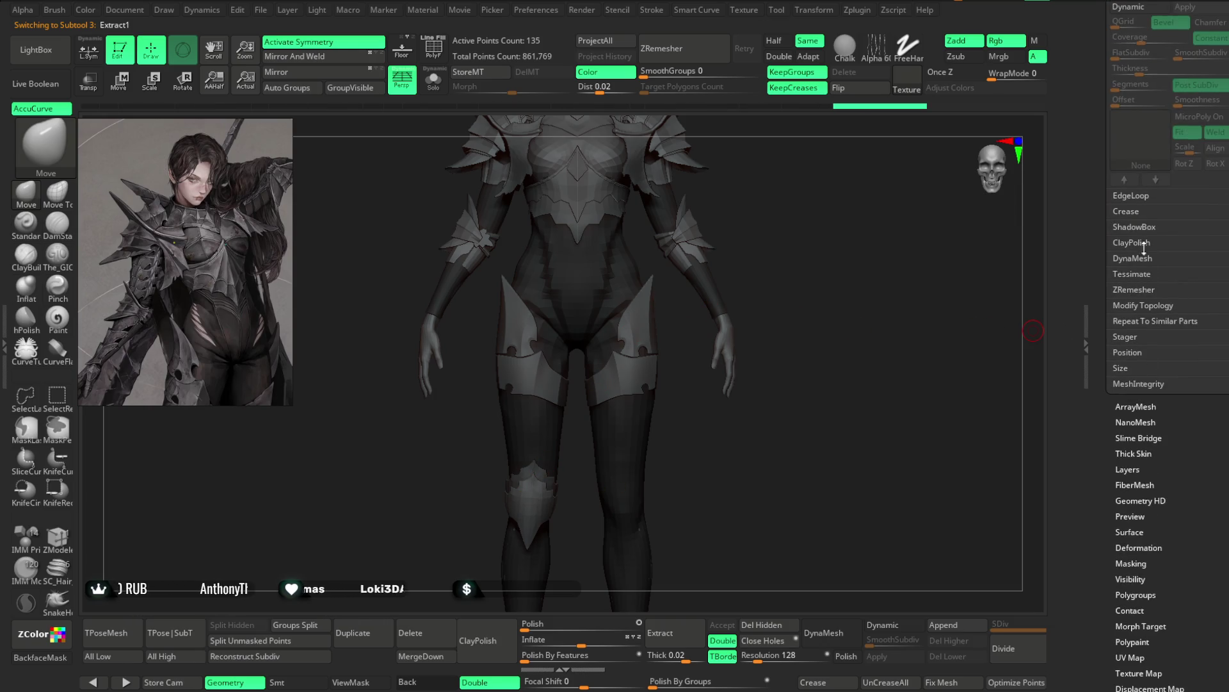
{"action": "left_click", "coordinate": [1130, 336]}
{"action": "scroll", "coordinate": [1175, 242], "scroll_direction": "down", "scroll_amount": 5}
{"action": "left_click_drag", "start_coordinate": [1152, 195], "coordinate": [1137, 199]}
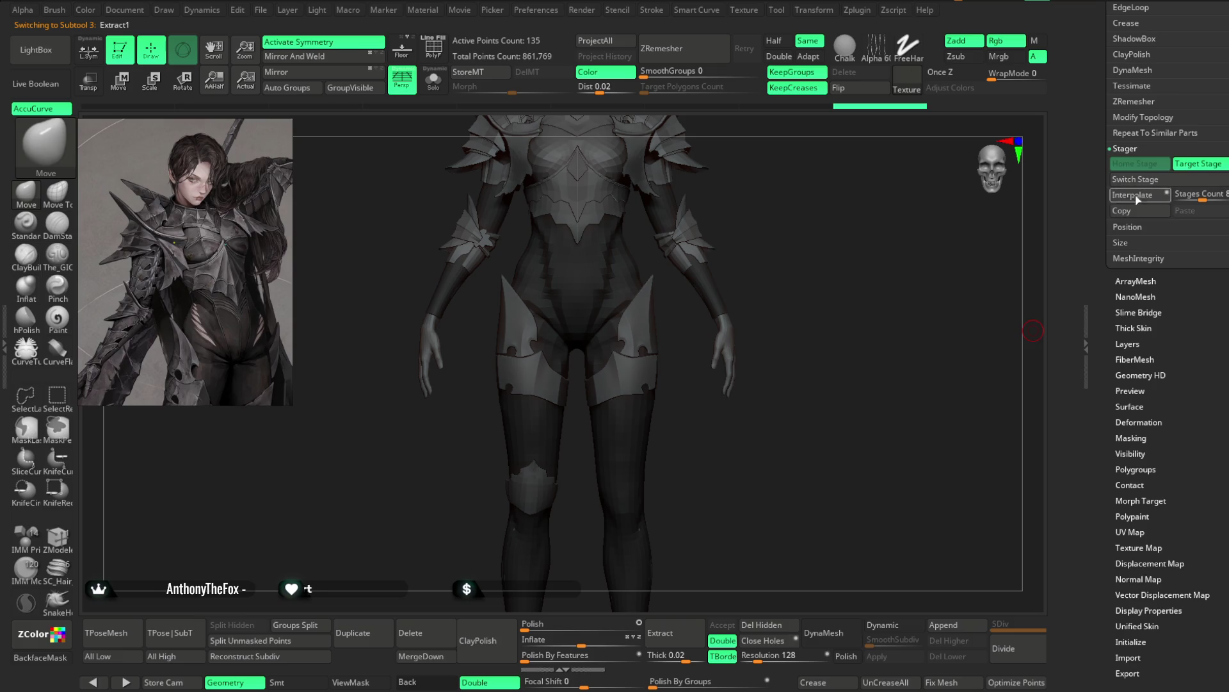
Step: Switch to Extract2_3, view the bust and right shoulder, then pick the collar tube
{"action": "left_click", "coordinate": [536, 491], "text": "alt"}
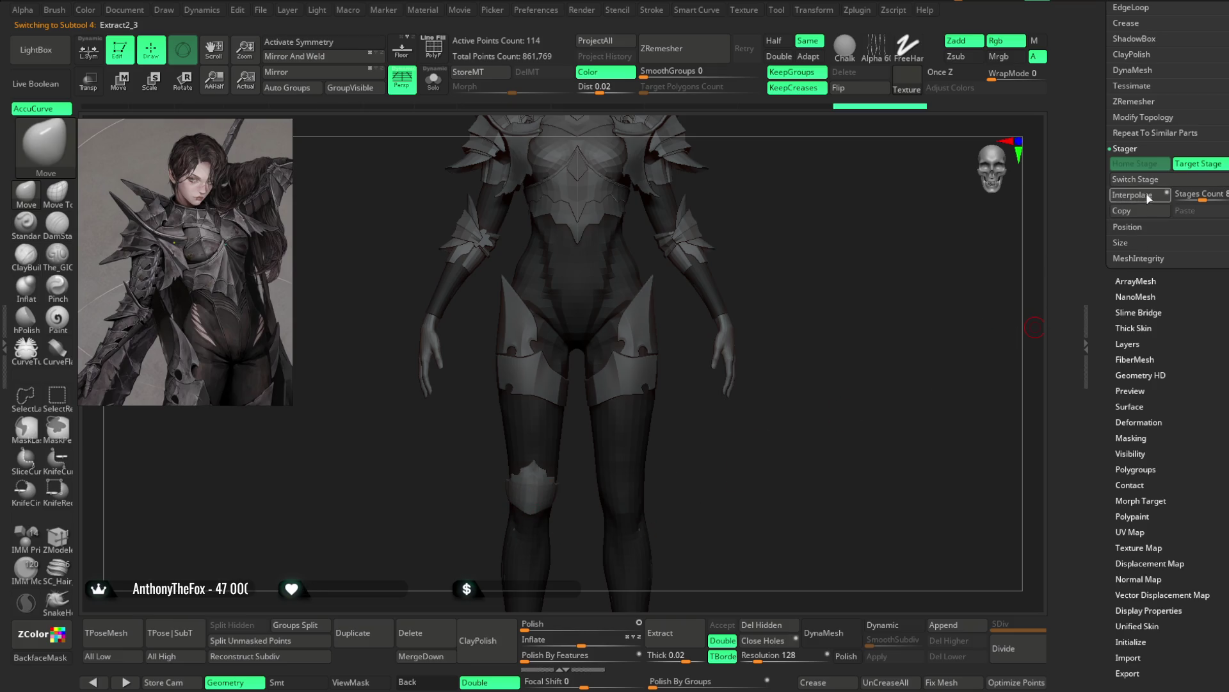
{"action": "mouse_move", "coordinate": [812, 222]}
{"action": "left_mouse_down", "text": "alt"}
{"action": "mouse_move", "coordinate": [810, 276]}
{"action": "mouse_move", "coordinate": [776, 315]}
{"action": "mouse_move", "coordinate": [789, 317]}
{"action": "left_mouse_up", "text": "alt"}
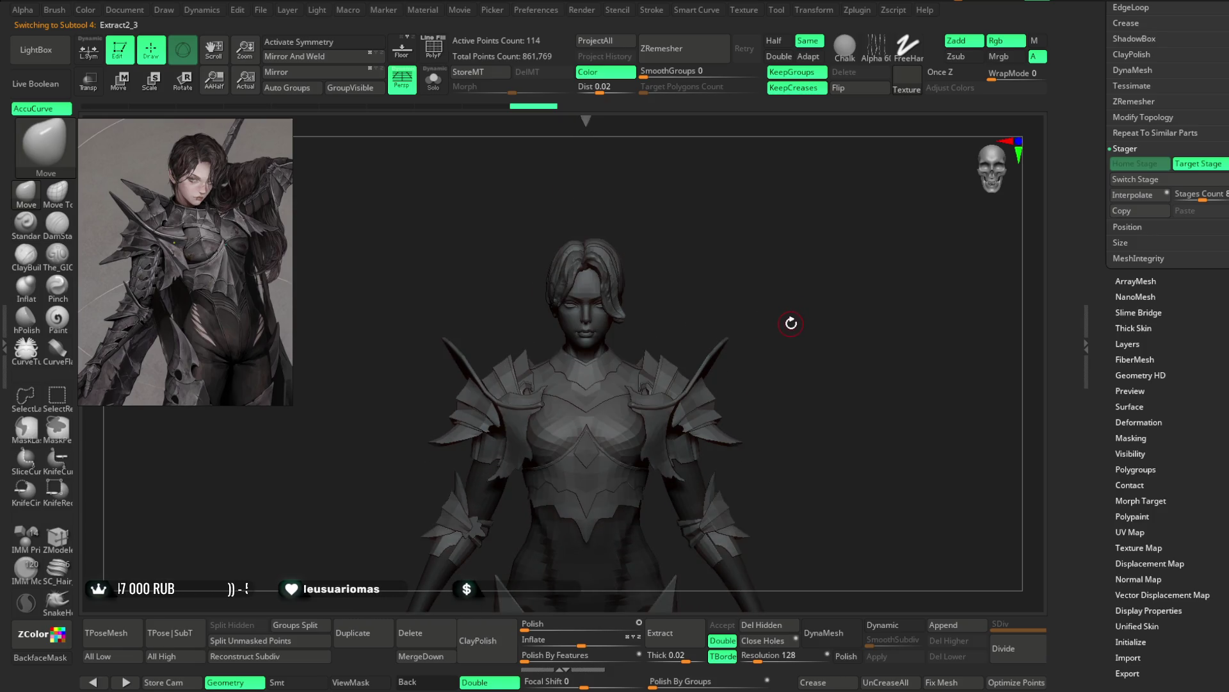
{"action": "mouse_move", "coordinate": [735, 268]}
{"action": "left_mouse_down"}
{"action": "mouse_move", "coordinate": [748, 273]}
{"action": "mouse_move", "coordinate": [728, 270]}
{"action": "mouse_move", "coordinate": [743, 254]}
{"action": "left_mouse_up"}
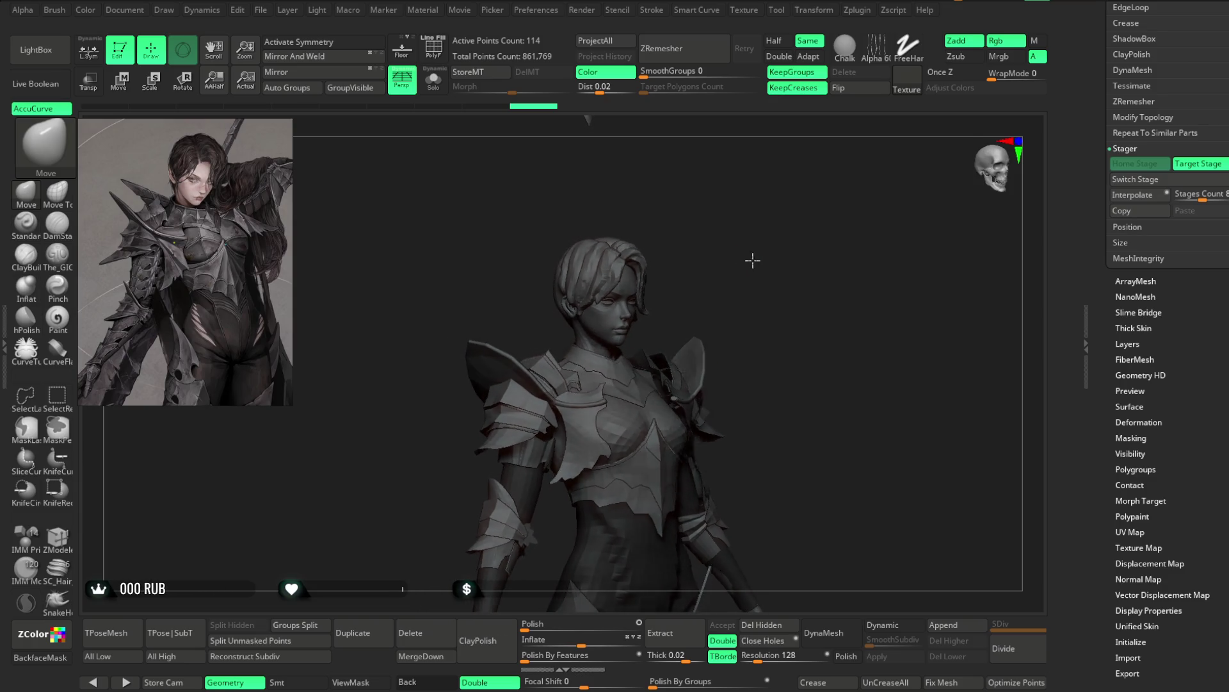
{"action": "mouse_move", "coordinate": [743, 253]}
{"action": "left_mouse_down"}
{"action": "mouse_move", "coordinate": [703, 299]}
{"action": "mouse_move", "coordinate": [774, 194]}
{"action": "mouse_move", "coordinate": [759, 226]}
{"action": "mouse_move", "coordinate": [817, 287]}
{"action": "mouse_move", "coordinate": [673, 333]}
{"action": "left_mouse_up"}
{"action": "left_click", "coordinate": [673, 240], "text": "alt"}
Step: With extract1_copy1 active, orbit around the head to study the collar tube
{"action": "mouse_move", "coordinate": [612, 397]}
{"action": "left_mouse_down"}
{"action": "mouse_move", "coordinate": [761, 252]}
{"action": "mouse_move", "coordinate": [540, 384]}
{"action": "mouse_move", "coordinate": [634, 220]}
{"action": "mouse_move", "coordinate": [545, 383]}
{"action": "mouse_move", "coordinate": [678, 385]}
{"action": "mouse_move", "coordinate": [548, 377]}
{"action": "left_mouse_up"}
{"action": "key", "text": "space"}
{"action": "left_click_drag", "start_coordinate": [576, 339], "coordinate": [584, 306]}
{"action": "key", "text": "space"}
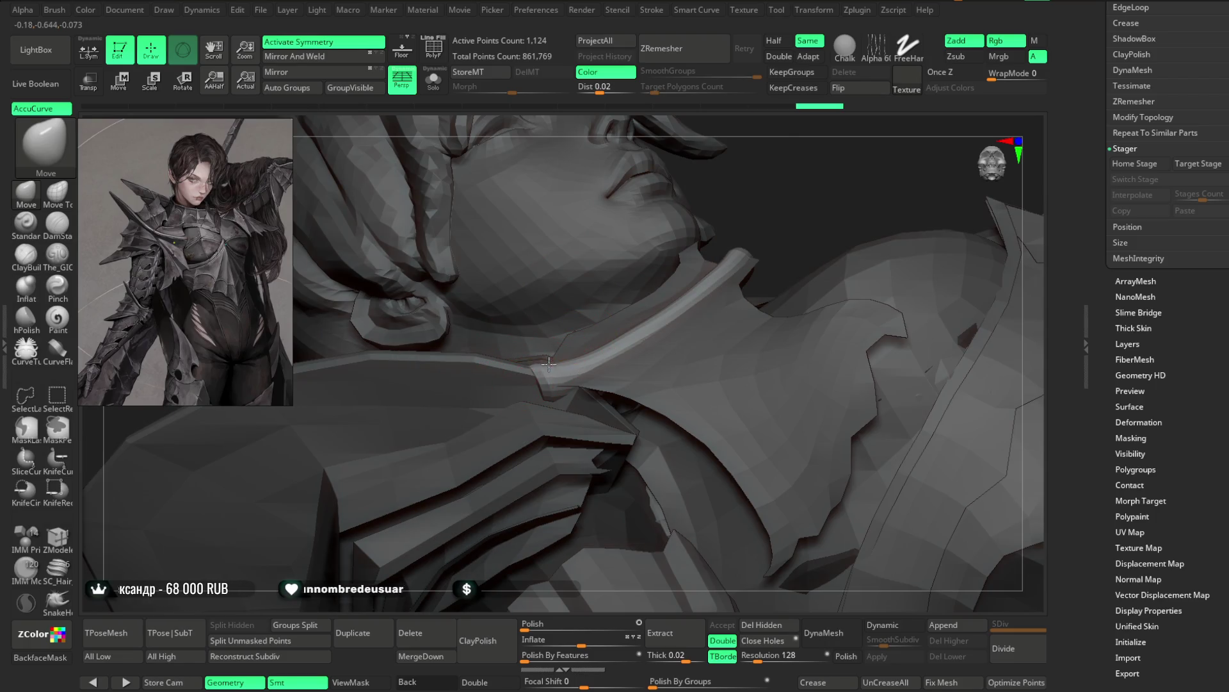
{"action": "mouse_move", "coordinate": [653, 284]}
{"action": "right_mouse_down"}
{"action": "mouse_move", "coordinate": [783, 187]}
{"action": "mouse_move", "coordinate": [563, 375]}
{"action": "right_mouse_up"}
{"action": "mouse_move", "coordinate": [725, 252]}
{"action": "right_mouse_down"}
{"action": "mouse_move", "coordinate": [823, 207]}
{"action": "mouse_move", "coordinate": [615, 206]}
{"action": "mouse_move", "coordinate": [638, 230]}
{"action": "right_mouse_up"}
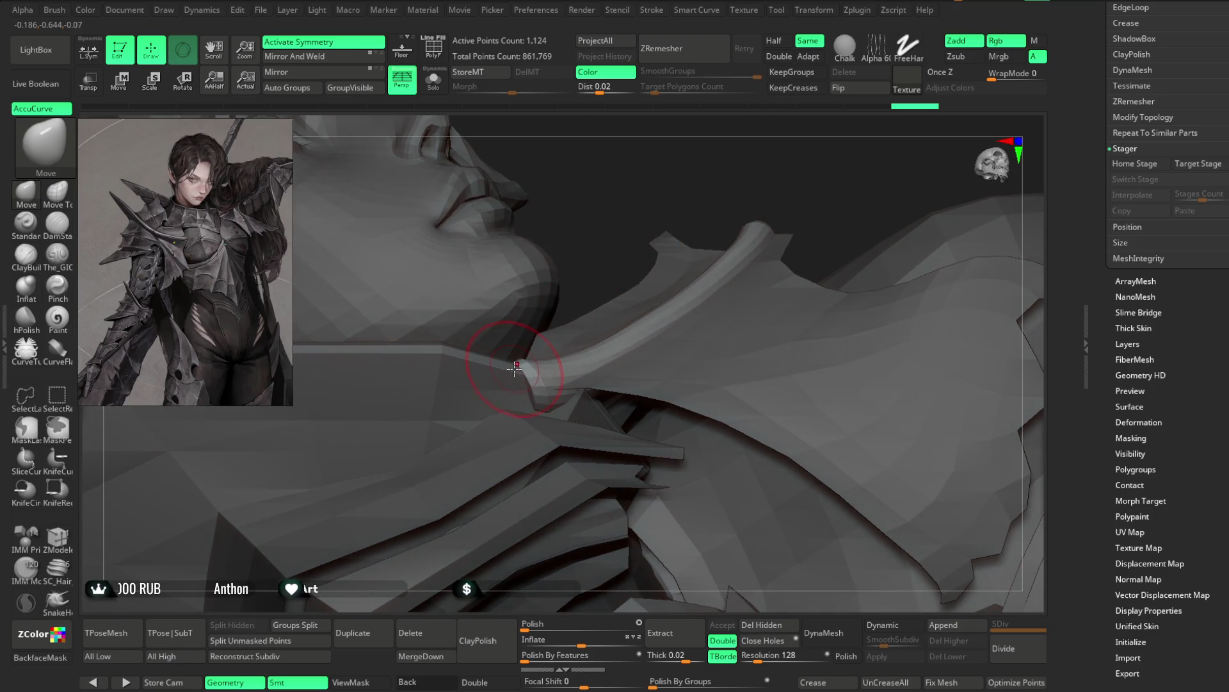
{"action": "mouse_move", "coordinate": [514, 356]}
{"action": "right_mouse_down"}
{"action": "mouse_move", "coordinate": [596, 270]}
{"action": "mouse_move", "coordinate": [636, 316]}
{"action": "mouse_move", "coordinate": [484, 368]}
{"action": "mouse_move", "coordinate": [647, 225]}
{"action": "mouse_move", "coordinate": [475, 395]}
{"action": "mouse_move", "coordinate": [511, 353]}
{"action": "right_mouse_up"}
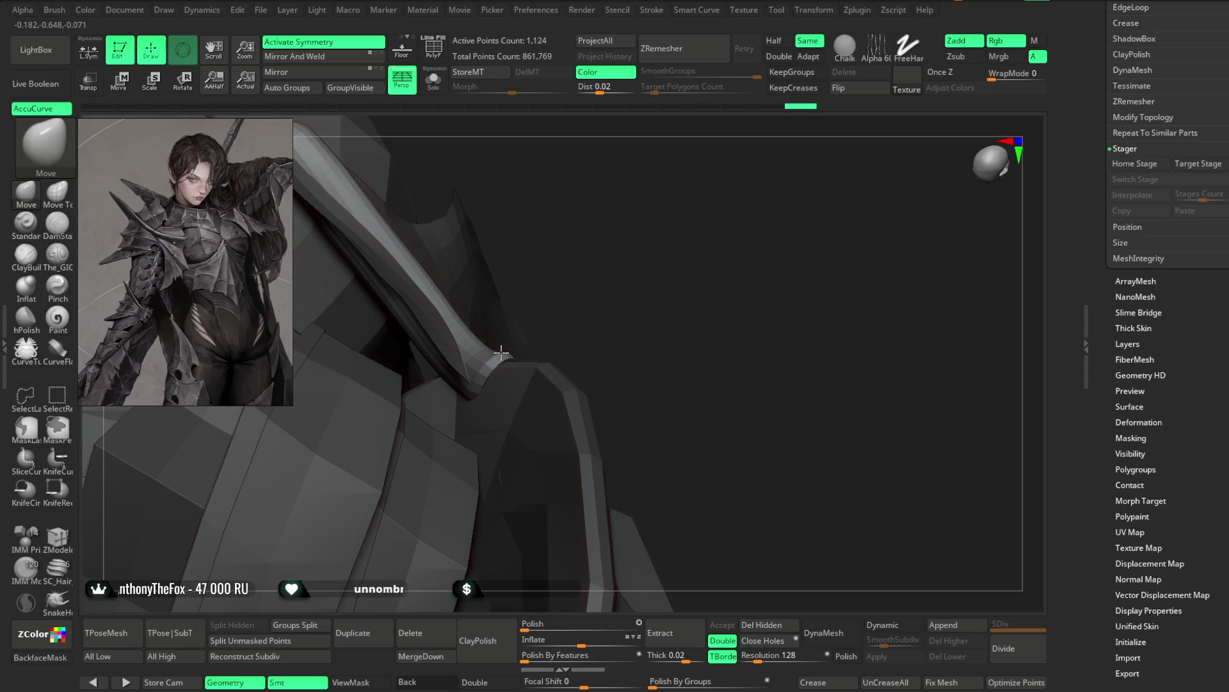
Step: Inspect where the tube ends meet the shoulder armour, finishing on a front view of the bust
{"action": "mouse_move", "coordinate": [616, 273]}
{"action": "right_mouse_down"}
{"action": "mouse_move", "coordinate": [555, 275]}
{"action": "mouse_move", "coordinate": [521, 385]}
{"action": "right_mouse_up"}
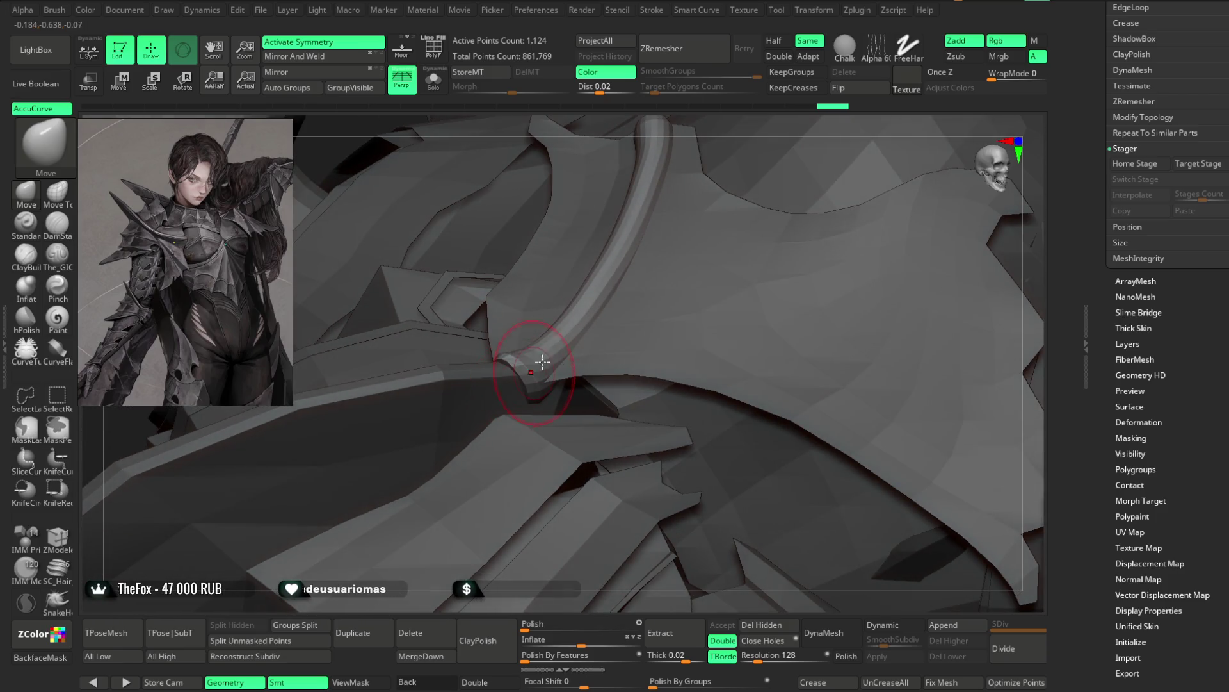
{"action": "right_click_drag", "start_coordinate": [681, 132], "coordinate": [706, 131]}
{"action": "mouse_move", "coordinate": [619, 169]}
{"action": "right_mouse_down"}
{"action": "mouse_move", "coordinate": [640, 124]}
{"action": "mouse_move", "coordinate": [492, 369]}
{"action": "right_mouse_up"}
{"action": "right_click_drag", "start_coordinate": [737, 210], "coordinate": [494, 359]}
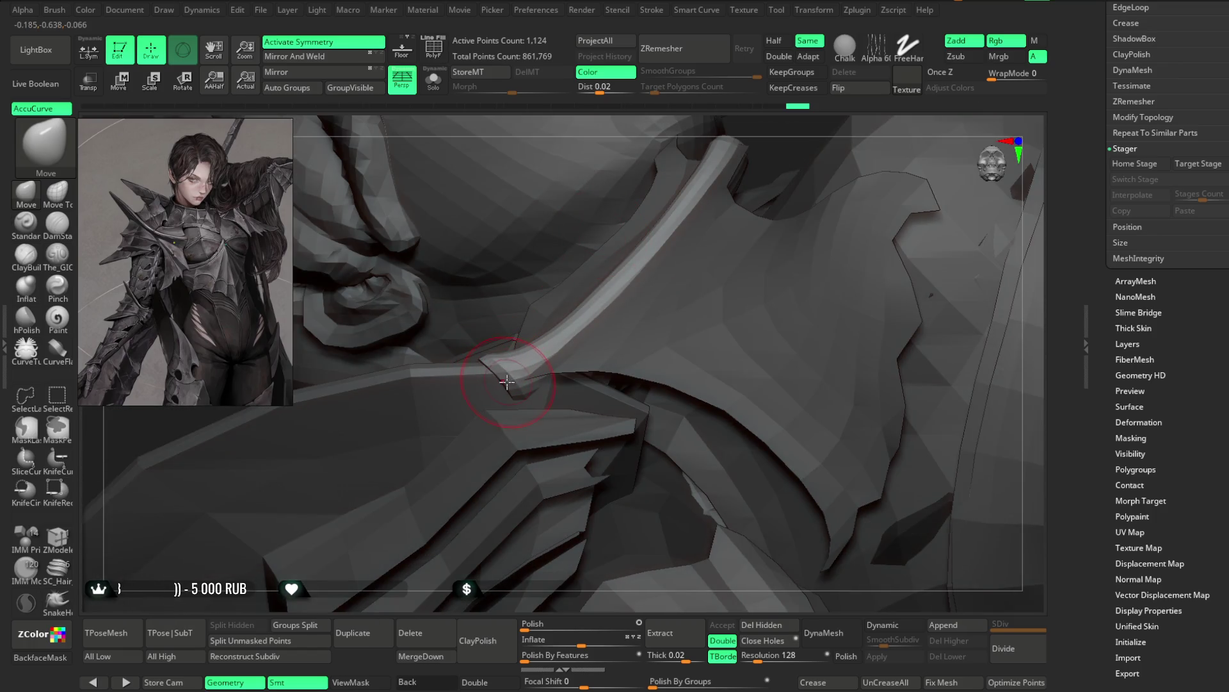
{"action": "mouse_move", "coordinate": [512, 426]}
{"action": "right_mouse_down"}
{"action": "mouse_move", "coordinate": [735, 248]}
{"action": "mouse_move", "coordinate": [935, 212]}
{"action": "mouse_move", "coordinate": [640, 212]}
{"action": "mouse_move", "coordinate": [589, 232]}
{"action": "mouse_move", "coordinate": [593, 220]}
{"action": "right_mouse_up"}
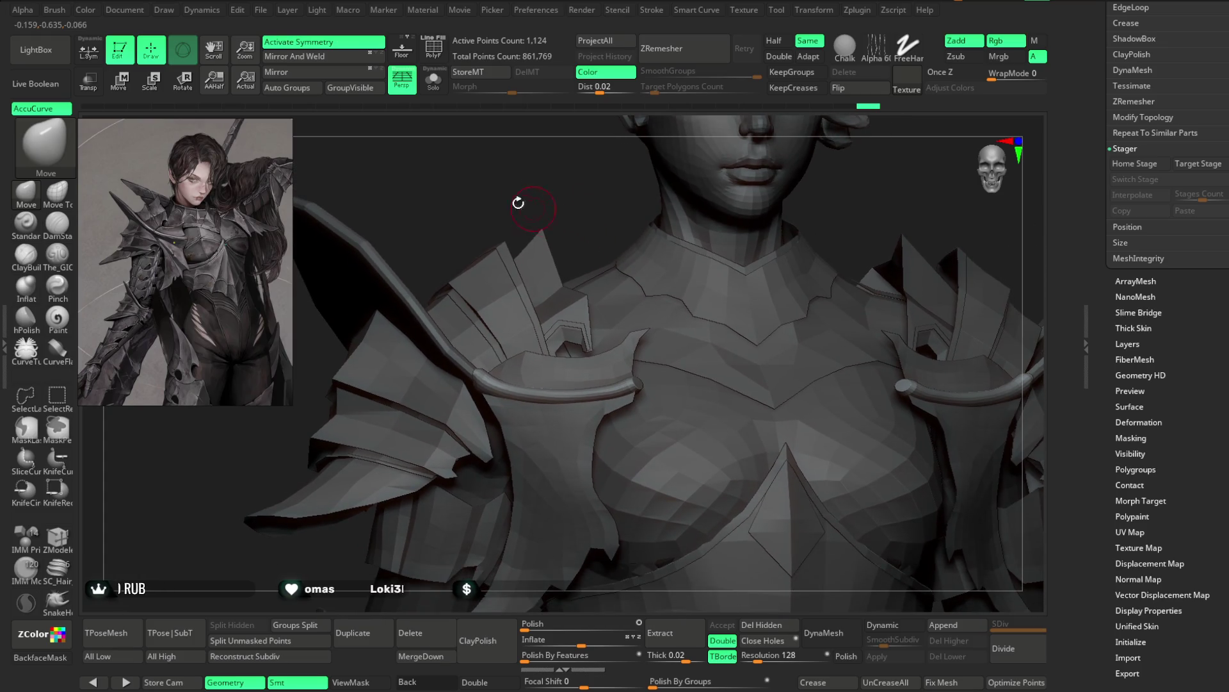
Step: Solo the collar tubes and taper the tube's end with the Pinch brush
{"action": "left_click", "coordinate": [433, 80]}
{"action": "mouse_move", "coordinate": [672, 327]}
{"action": "right_mouse_down"}
{"action": "mouse_move", "coordinate": [702, 341]}
{"action": "mouse_move", "coordinate": [708, 297]}
{"action": "mouse_move", "coordinate": [713, 318]}
{"action": "mouse_move", "coordinate": [631, 365]}
{"action": "mouse_move", "coordinate": [612, 393]}
{"action": "right_mouse_up"}
{"action": "right_click", "coordinate": [634, 361]}
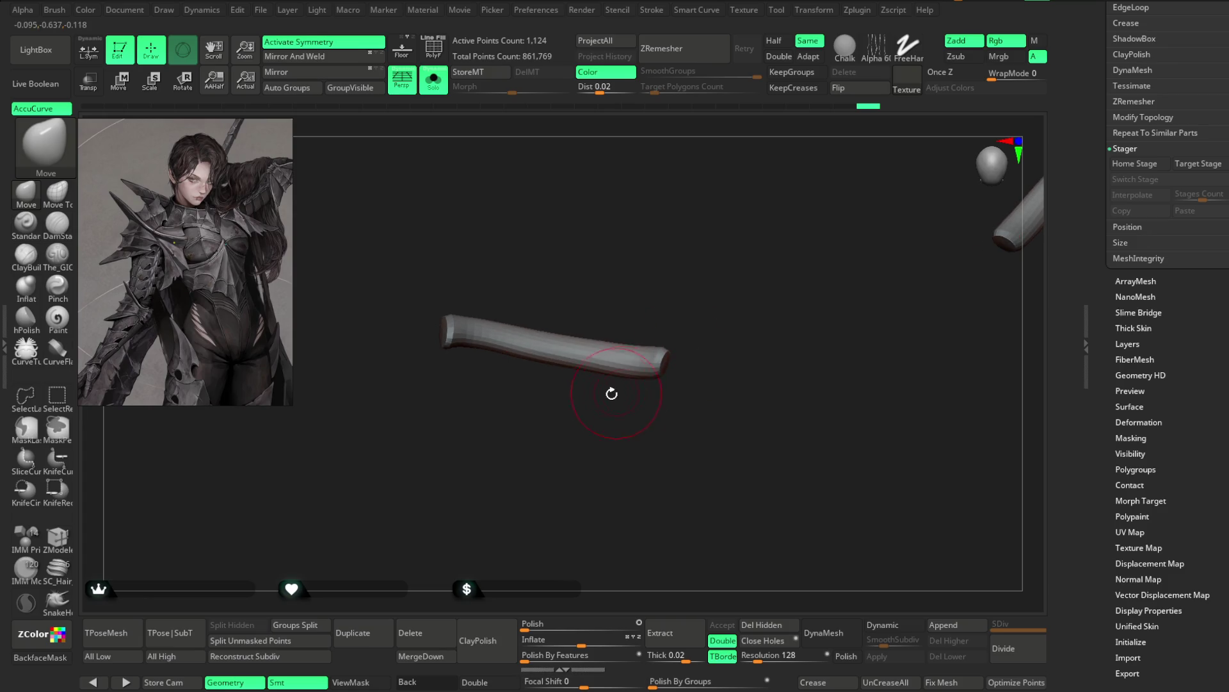
{"action": "left_click", "coordinate": [56, 286]}
{"action": "right_click", "coordinate": [634, 355]}
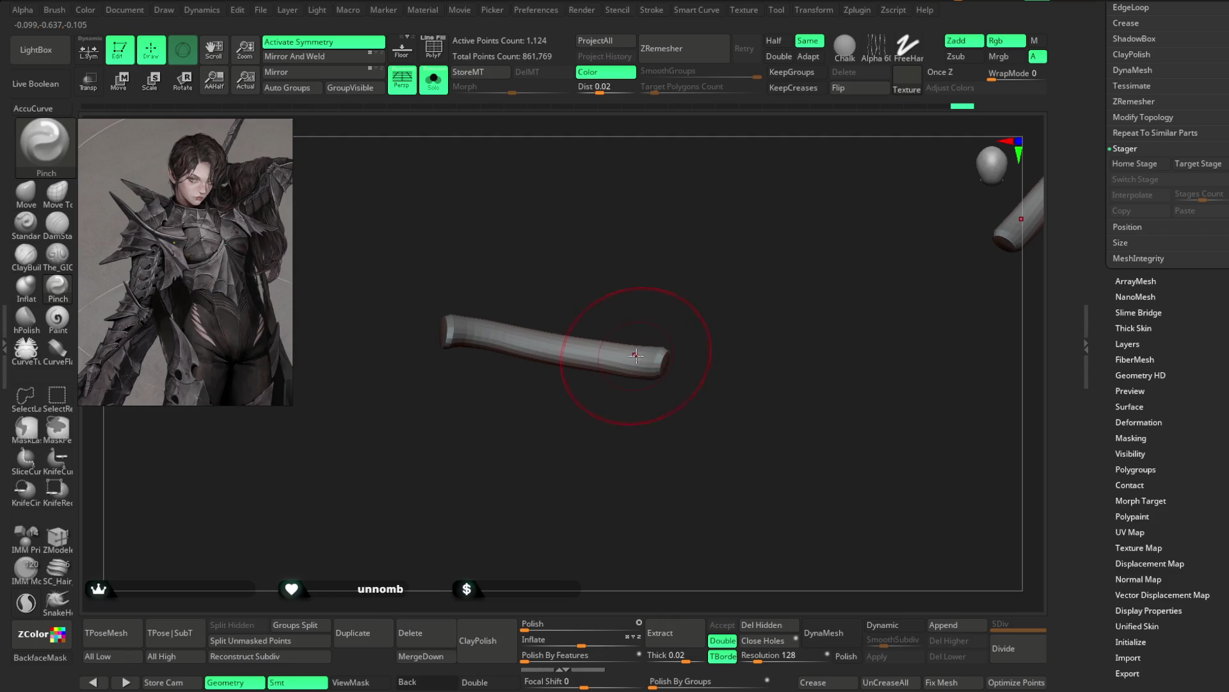
{"action": "right_click", "coordinate": [666, 336]}
{"action": "type", "text": "6"}
{"action": "key", "text": "Return"}
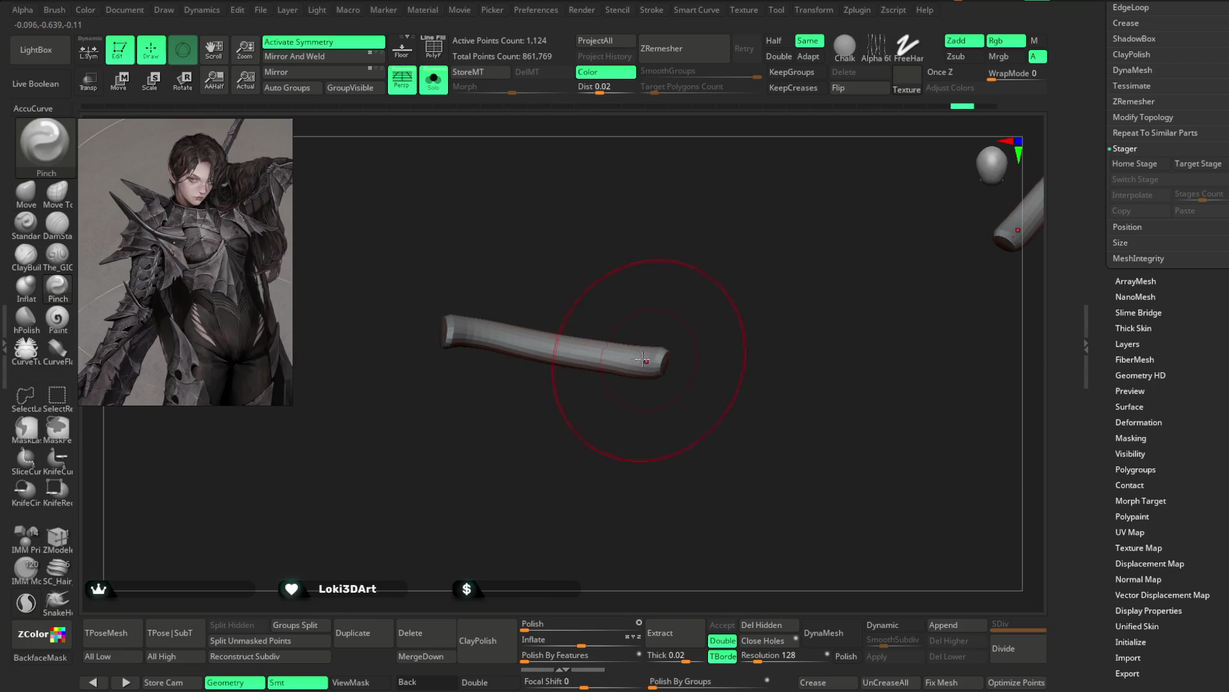
{"action": "mouse_move", "coordinate": [659, 357]}
{"action": "left_mouse_down"}
{"action": "mouse_move", "coordinate": [584, 348]}
{"action": "mouse_move", "coordinate": [673, 371]}
{"action": "mouse_move", "coordinate": [521, 245]}
{"action": "left_mouse_up"}
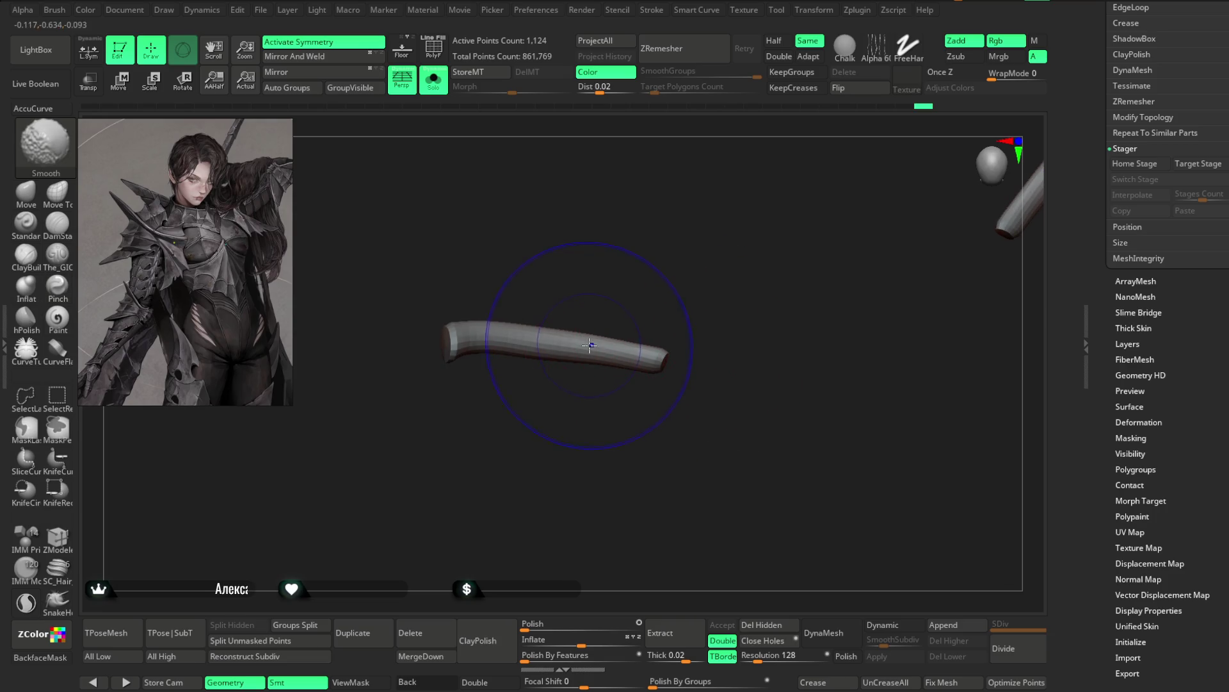
Step: Smooth the tube at Z Intensity 10, re-sharpen its end, then turn Solo off to show the character
{"action": "key", "text": "shift+space"}
{"action": "left_click", "coordinate": [649, 378]}
{"action": "type", "text": "10"}
{"action": "key", "text": "Return"}
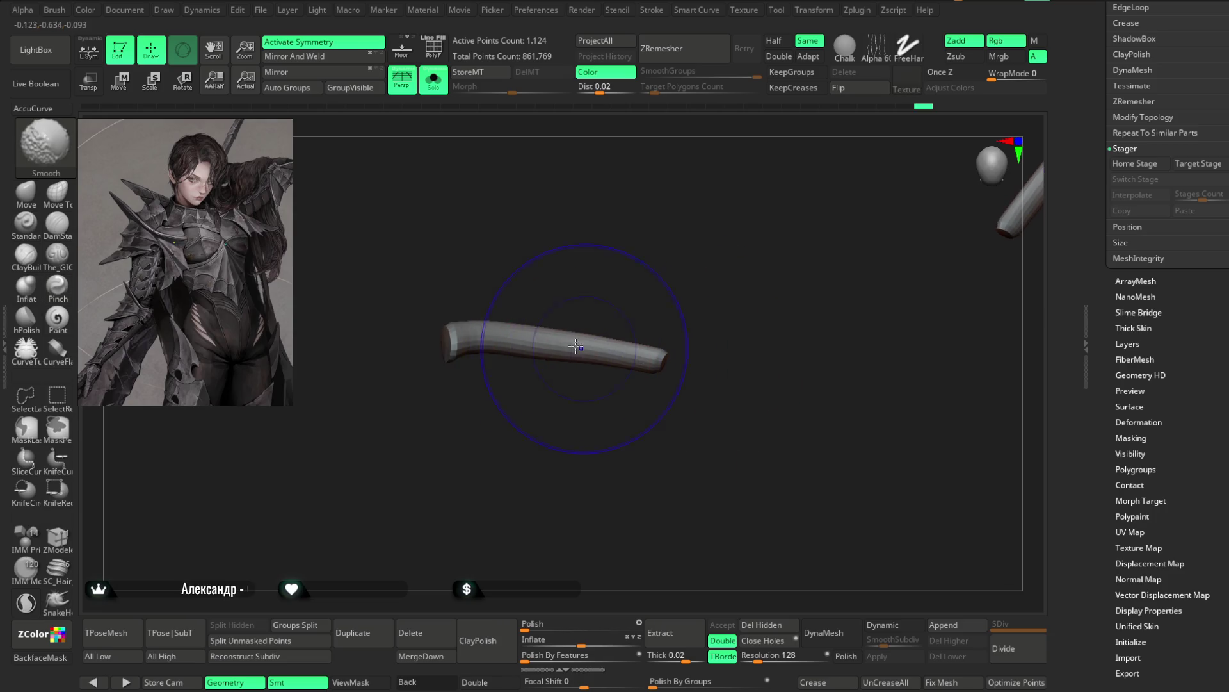
{"action": "left_click_drag", "start_coordinate": [649, 360], "coordinate": [540, 344]}
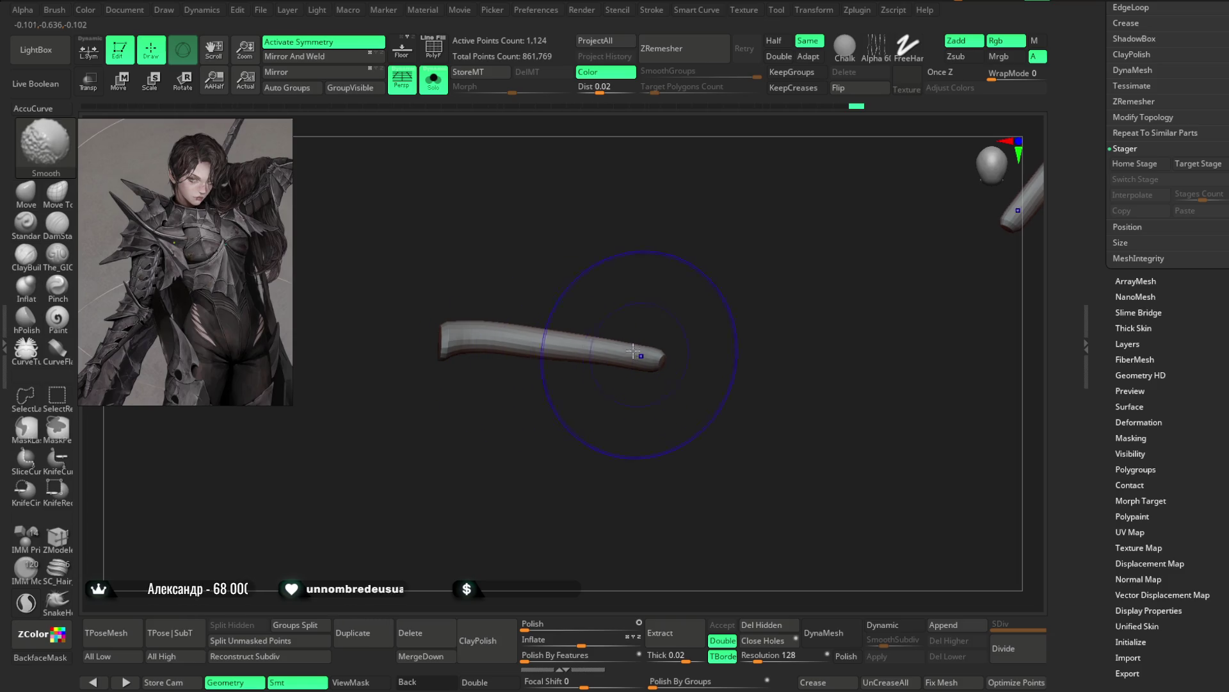
{"action": "left_click_drag", "start_coordinate": [660, 363], "coordinate": [614, 348], "text": "shift"}
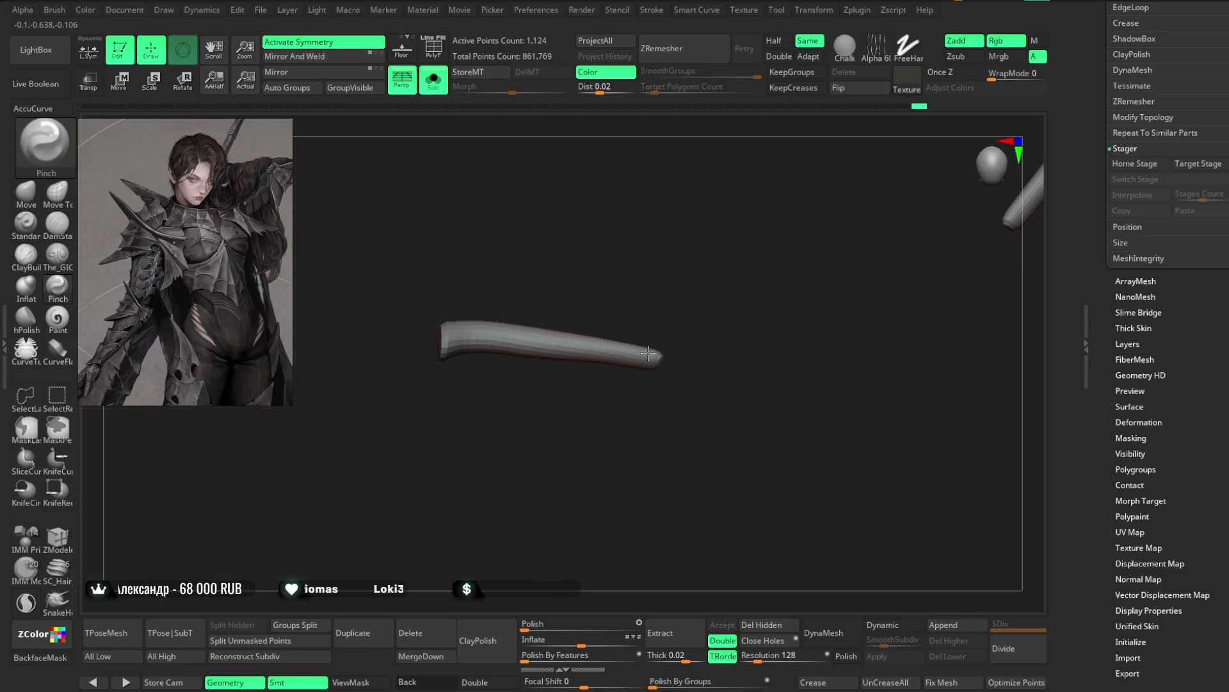
{"action": "mouse_move", "coordinate": [686, 367]}
{"action": "left_mouse_down"}
{"action": "mouse_move", "coordinate": [568, 344]}
{"action": "mouse_move", "coordinate": [655, 361]}
{"action": "mouse_move", "coordinate": [582, 347]}
{"action": "mouse_move", "coordinate": [651, 358]}
{"action": "mouse_move", "coordinate": [679, 224]}
{"action": "left_mouse_up"}
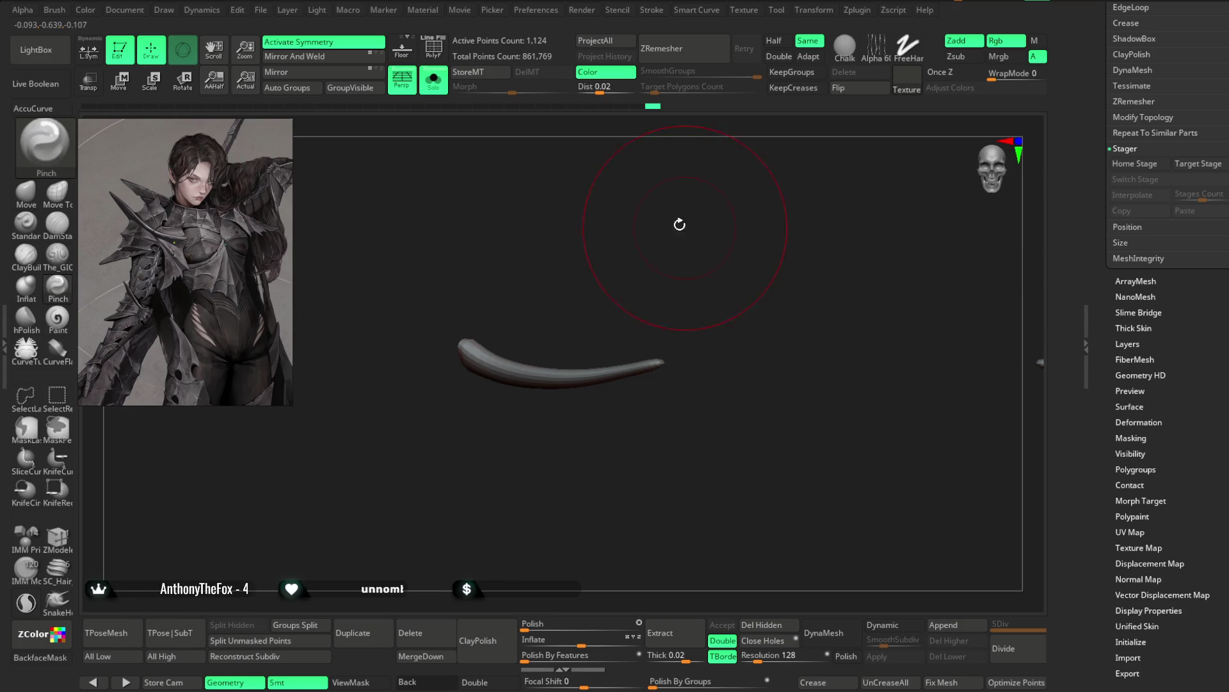
{"action": "left_click", "coordinate": [433, 81]}
{"action": "left_click_drag", "start_coordinate": [646, 182], "coordinate": [623, 212]}
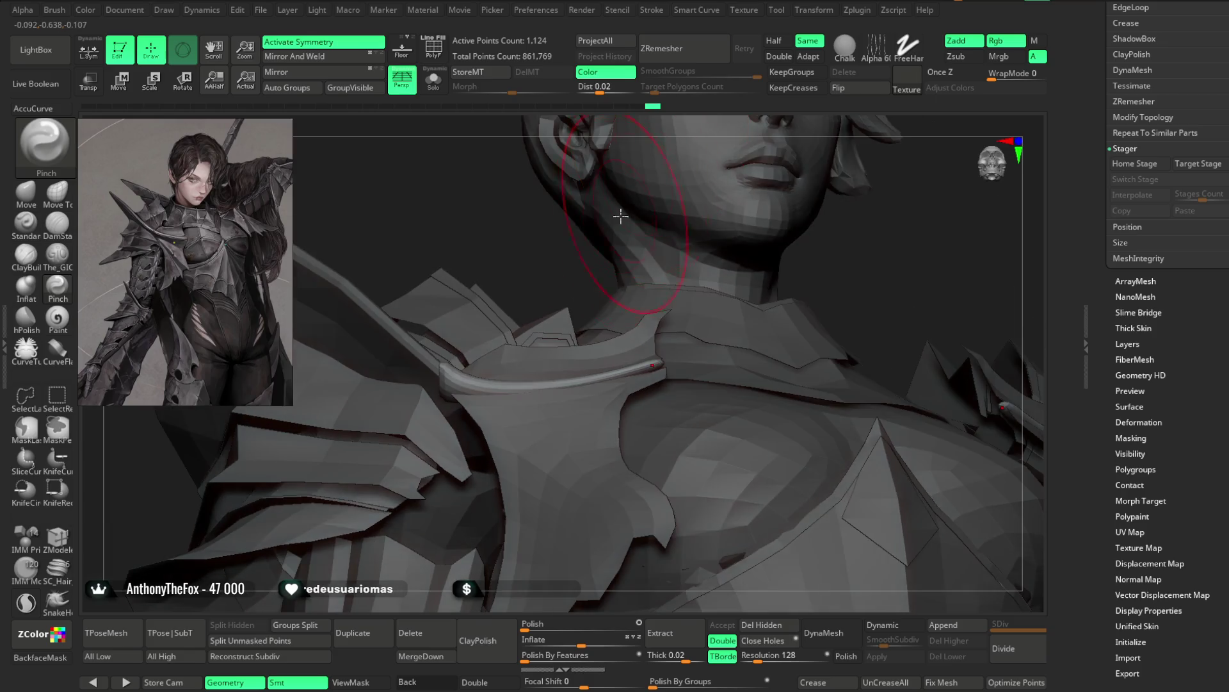
Step: Pick the Move brush and check how the collar tube sits over the shoulder armour
{"action": "left_click_drag", "start_coordinate": [563, 256], "coordinate": [340, 333]}
{"action": "left_click", "coordinate": [31, 197]}
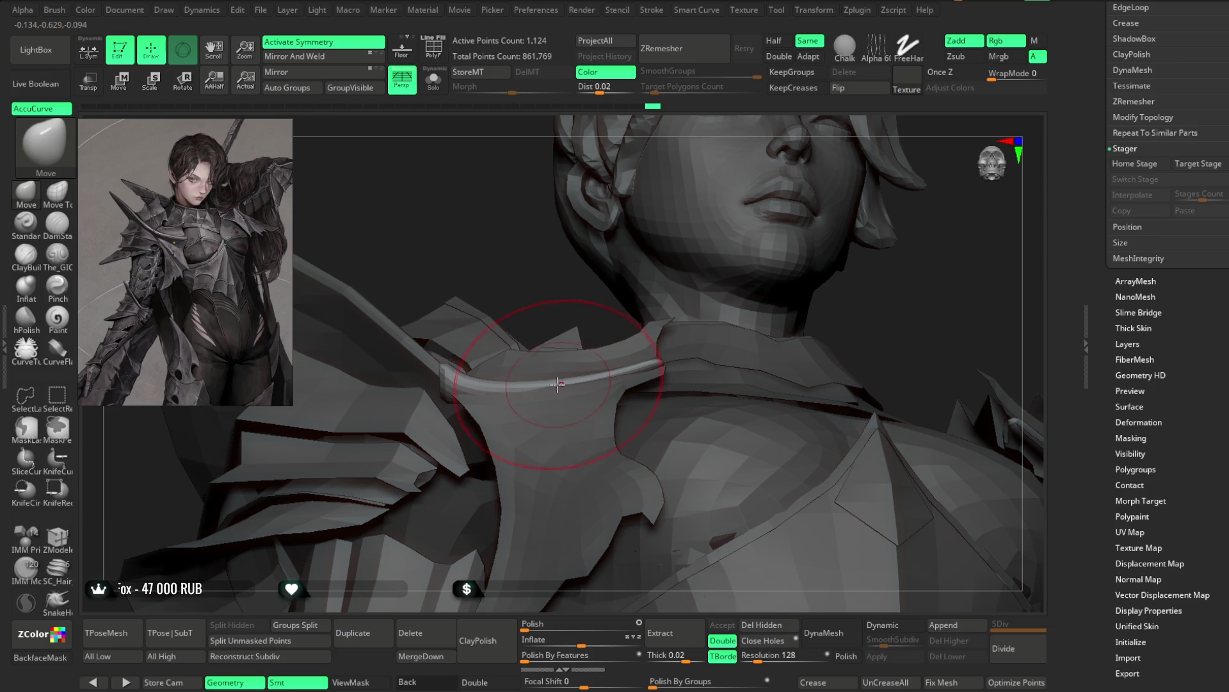
{"action": "mouse_move", "coordinate": [516, 282]}
{"action": "left_mouse_down"}
{"action": "mouse_move", "coordinate": [590, 371]}
{"action": "mouse_move", "coordinate": [585, 381]}
{"action": "left_mouse_up"}
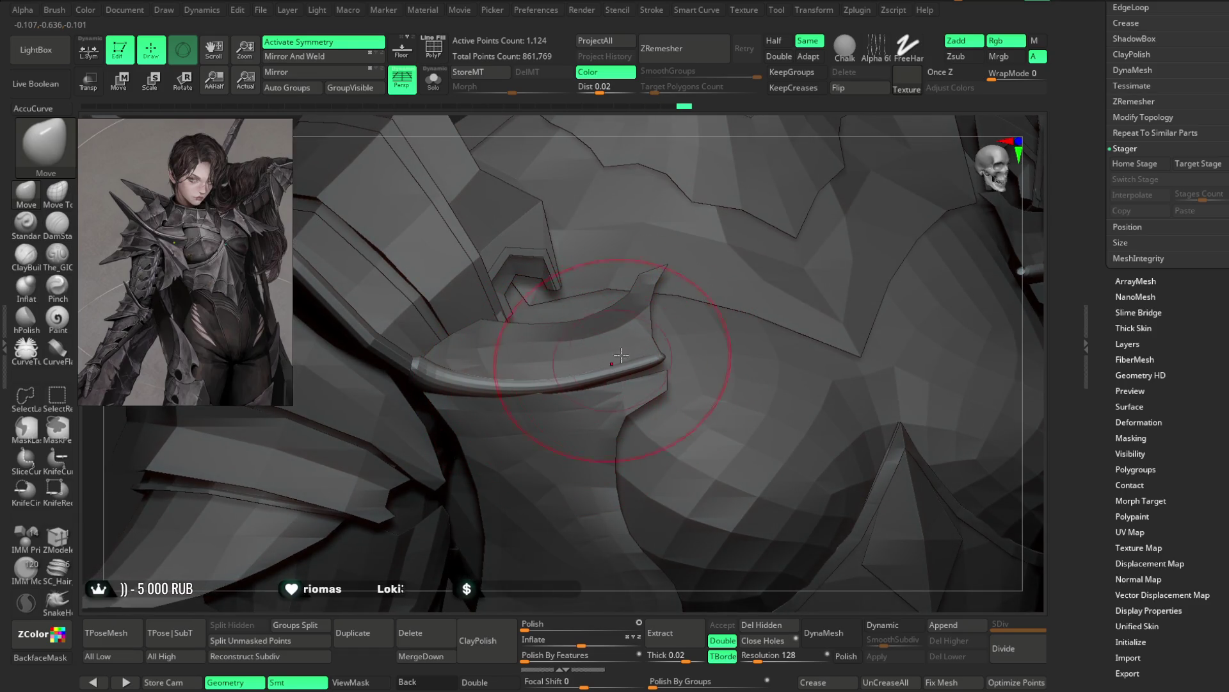
{"action": "key", "text": "space"}
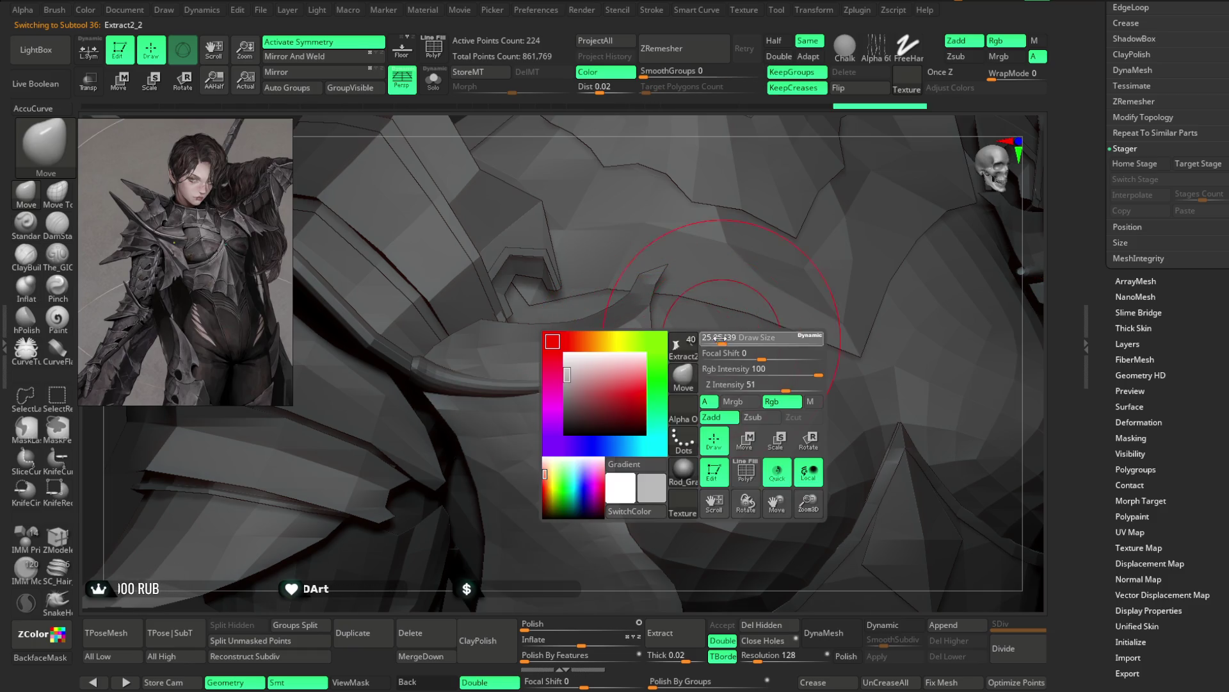
Step: Make Extract2_2 active and review the collar, shoulders and chest armour on the framed upper body
{"action": "left_click", "coordinate": [793, 134], "text": "alt"}
{"action": "key", "text": "space"}
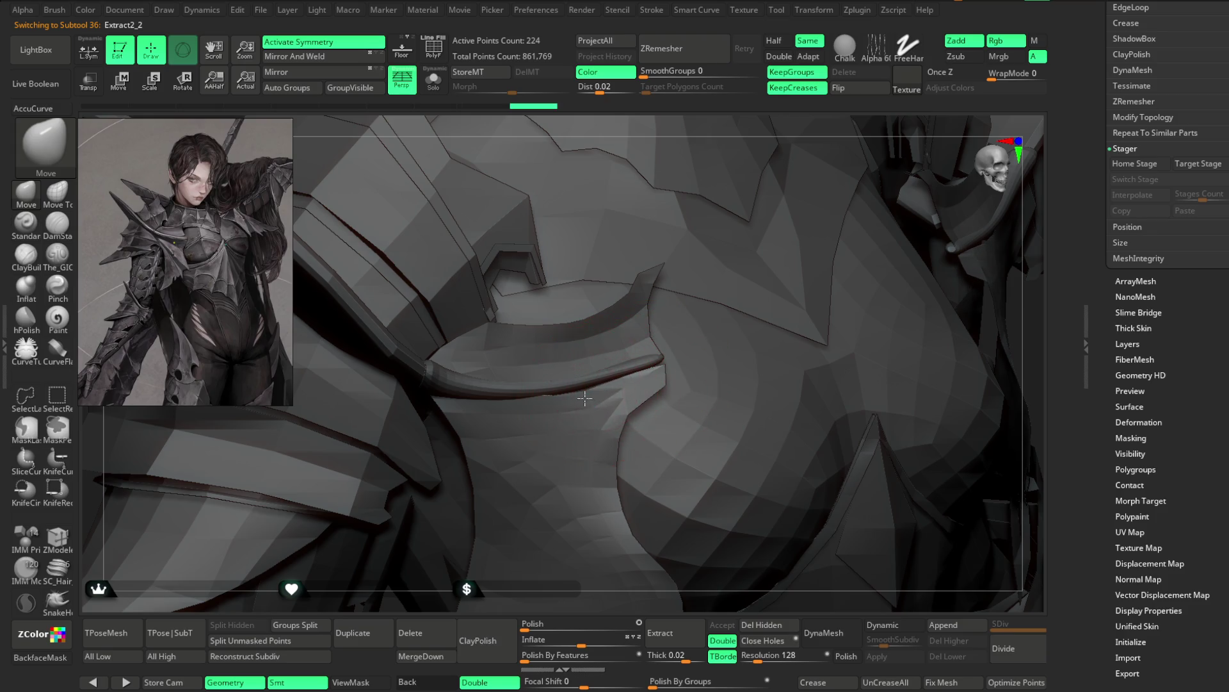
{"action": "left_click_drag", "start_coordinate": [634, 364], "coordinate": [587, 440], "text": "alt"}
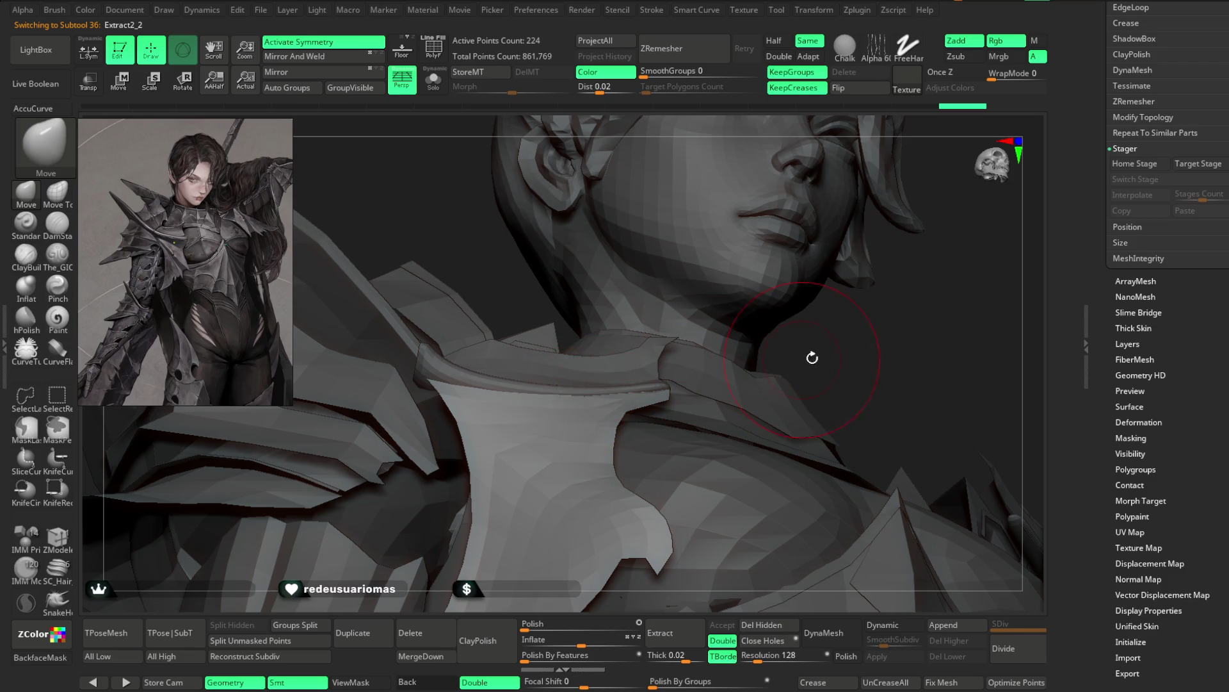
{"action": "right_click_drag", "start_coordinate": [812, 357], "coordinate": [568, 396]}
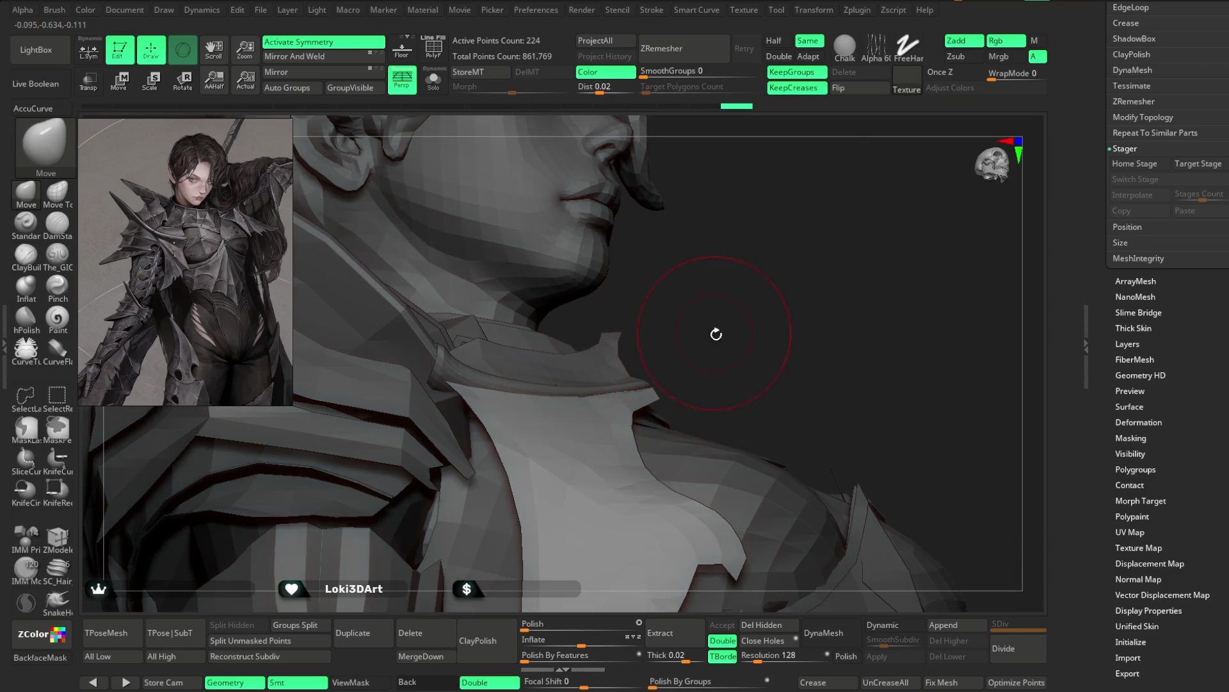
{"action": "right_click_drag", "start_coordinate": [716, 333], "coordinate": [647, 363]}
{"action": "key", "text": "f"}
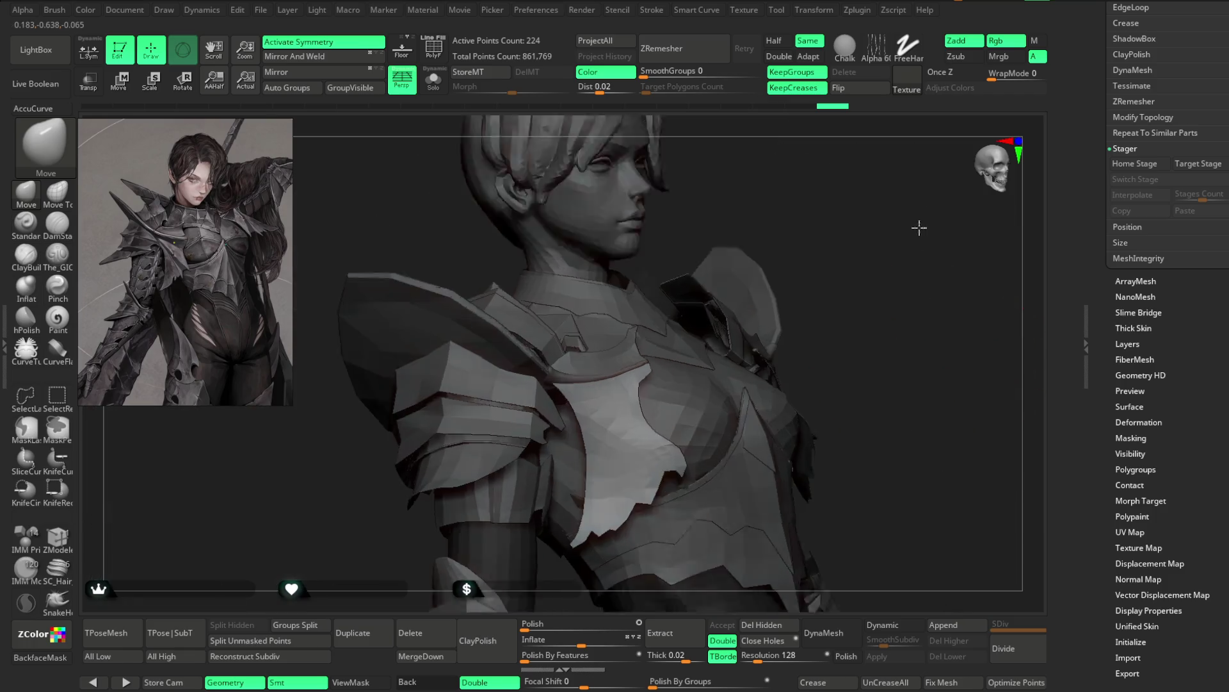
{"action": "mouse_move", "coordinate": [824, 275]}
{"action": "right_mouse_down"}
{"action": "mouse_move", "coordinate": [785, 279]}
{"action": "mouse_move", "coordinate": [774, 253]}
{"action": "mouse_move", "coordinate": [812, 247]}
{"action": "mouse_move", "coordinate": [801, 255]}
{"action": "mouse_move", "coordinate": [813, 261]}
{"action": "mouse_move", "coordinate": [783, 275]}
{"action": "mouse_move", "coordinate": [790, 391]}
{"action": "mouse_move", "coordinate": [577, 330]}
{"action": "right_mouse_up"}
{"action": "key", "text": "space"}
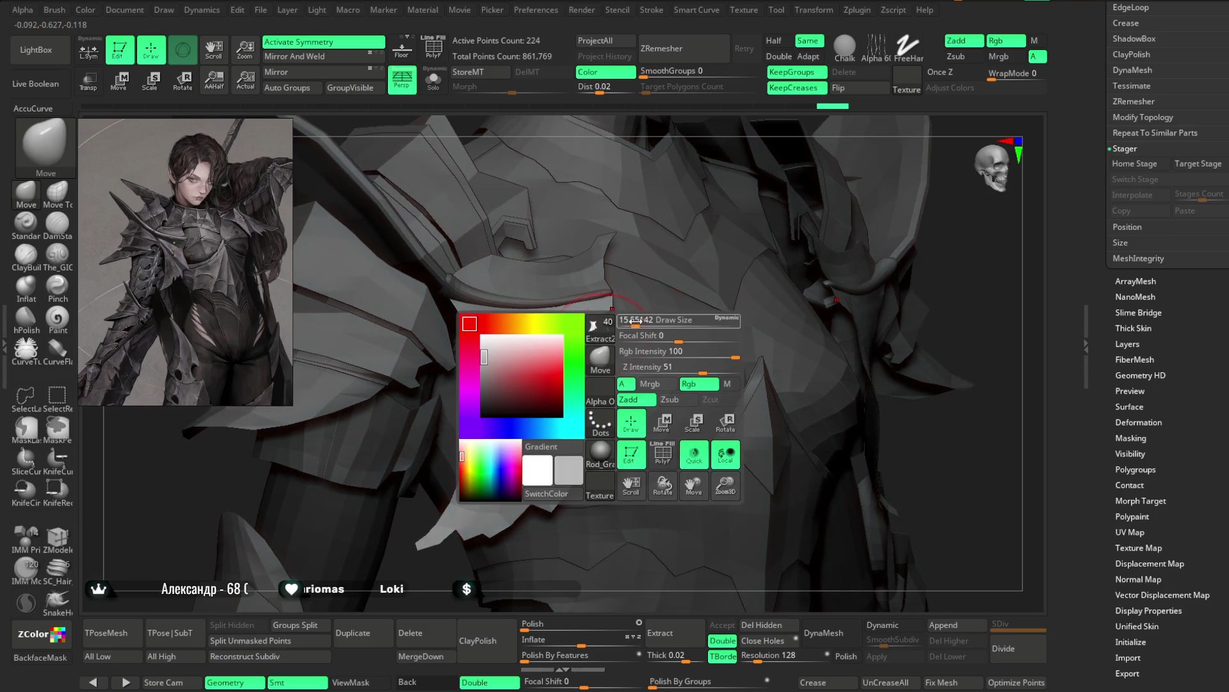
{"action": "right_click_drag", "start_coordinate": [730, 123], "coordinate": [605, 300]}
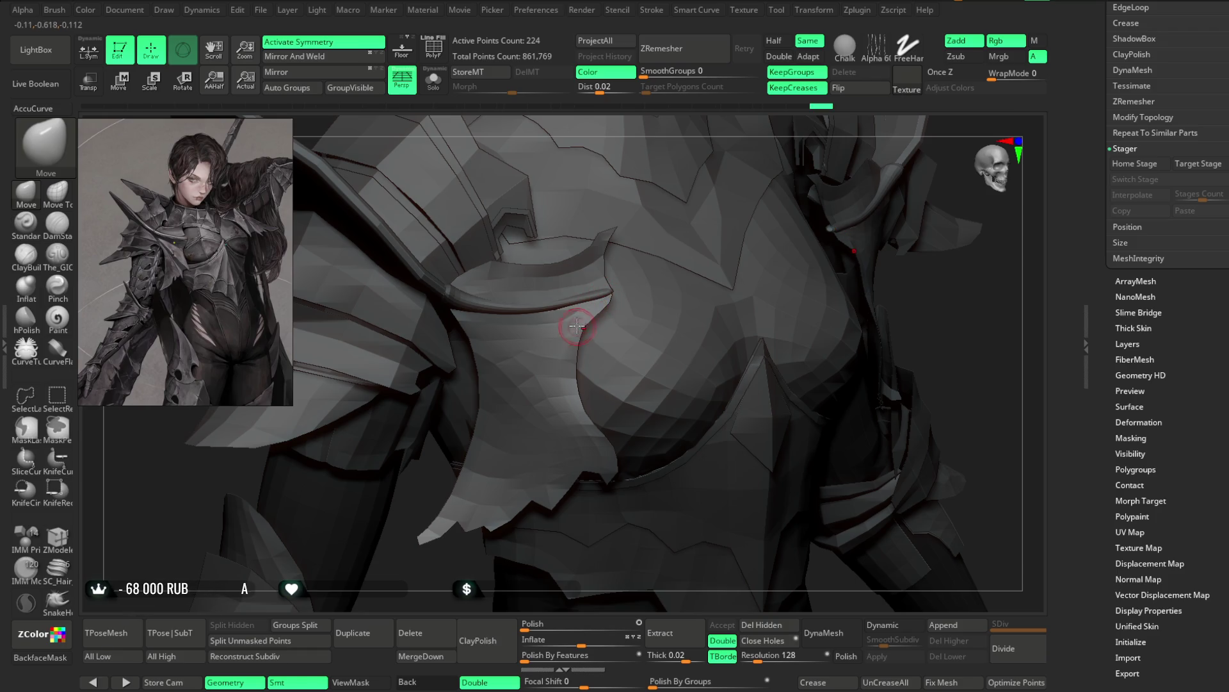
{"action": "right_click_drag", "start_coordinate": [650, 287], "coordinate": [566, 316]}
{"action": "key", "text": "space"}
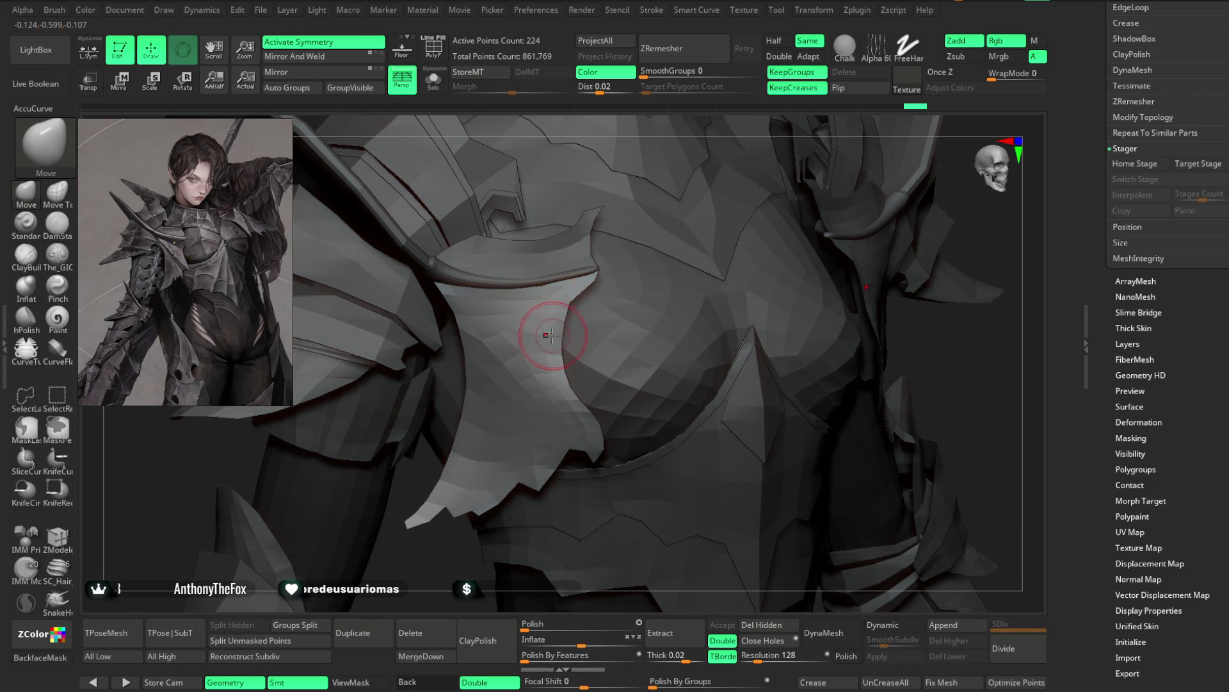
{"action": "right_click_drag", "start_coordinate": [684, 131], "coordinate": [557, 325]}
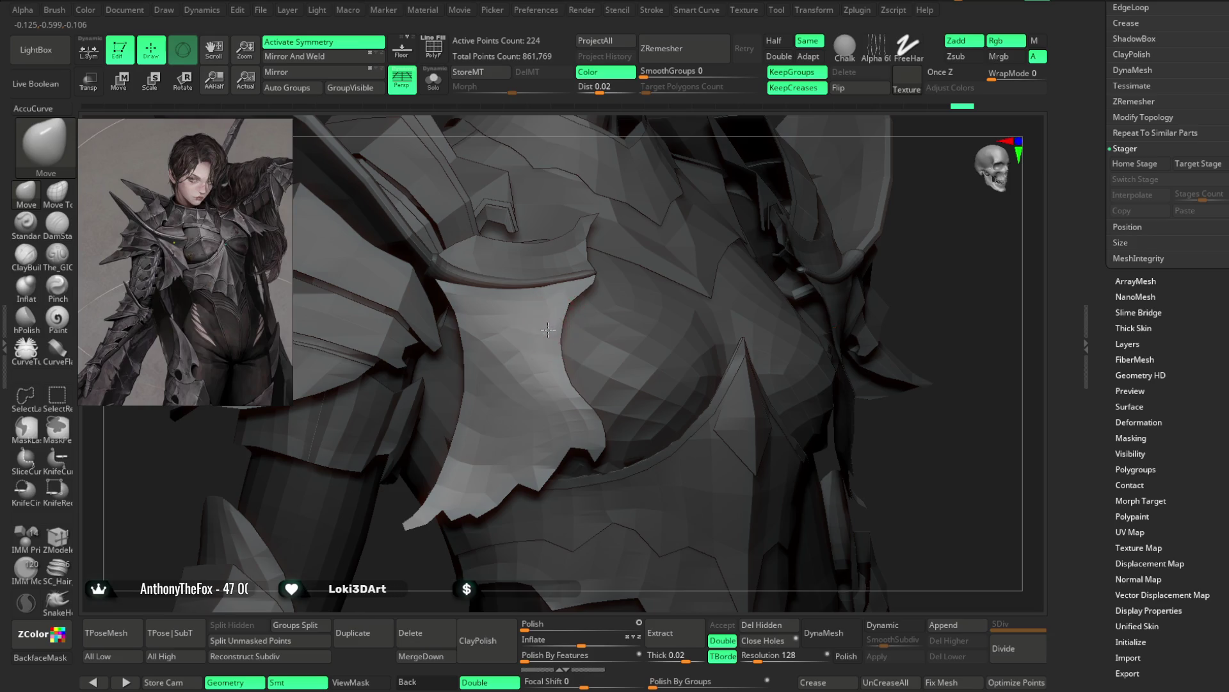
{"action": "right_click_drag", "start_coordinate": [927, 266], "coordinate": [577, 304]}
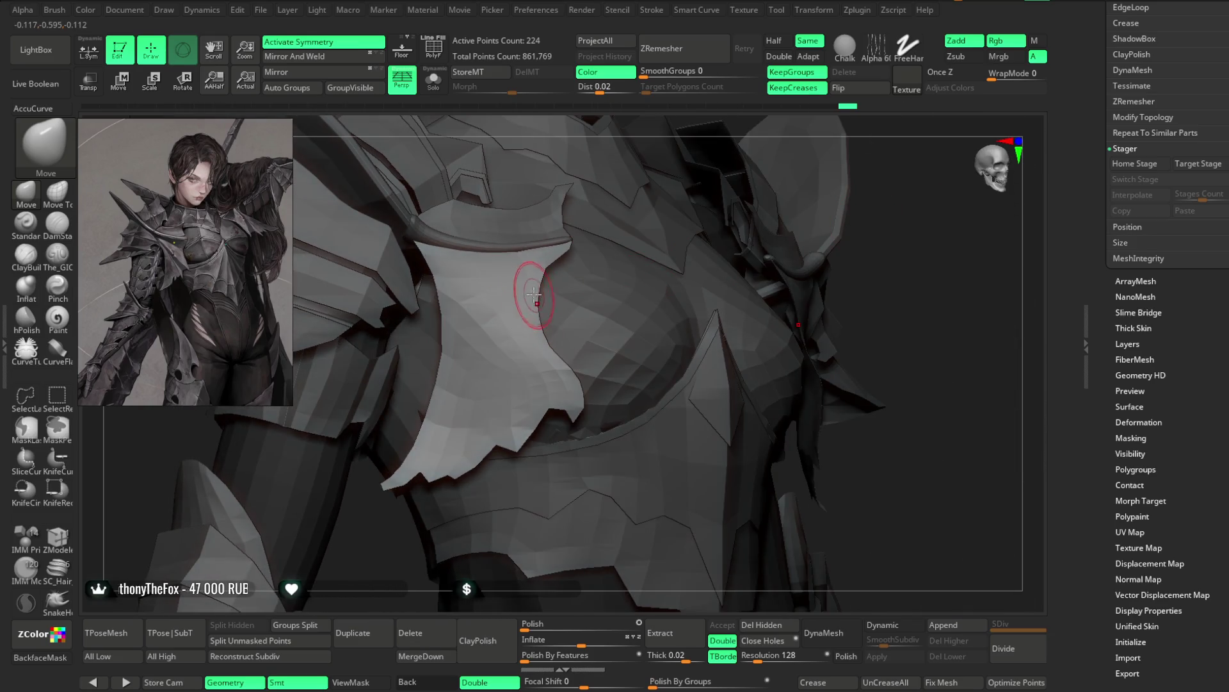
Step: Examine the chest plate's lower edge and shoulder plates, then choose the Move Topological brush
{"action": "key", "text": "space"}
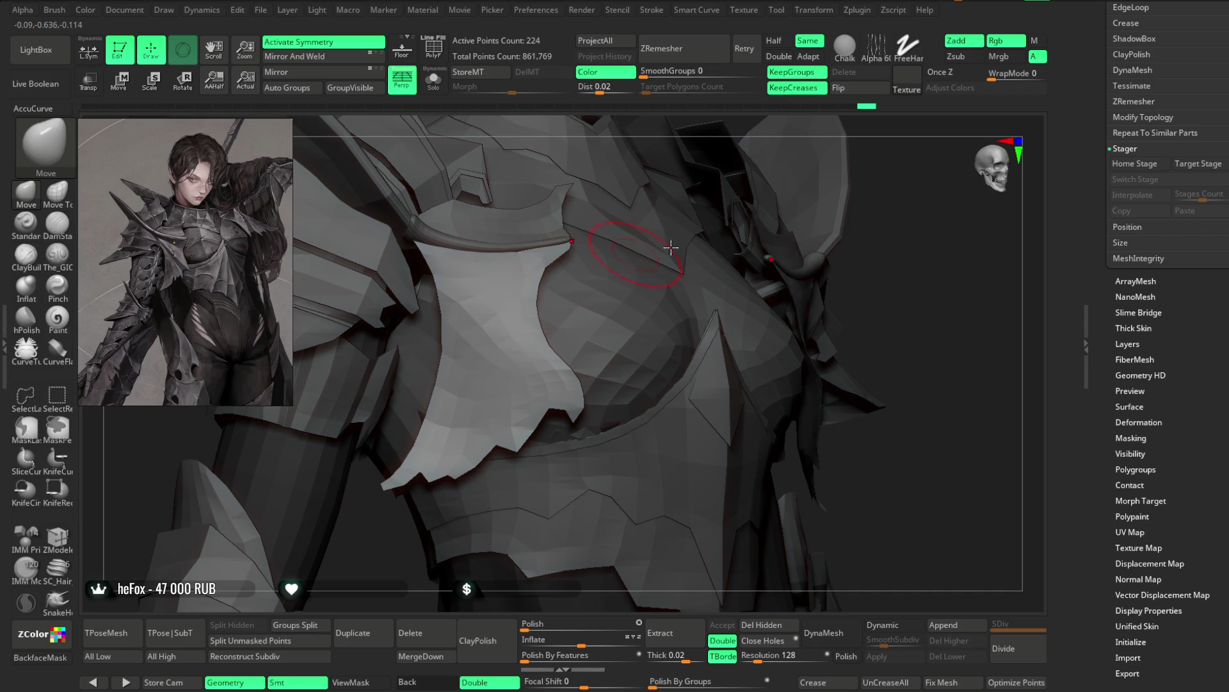
{"action": "right_click_drag", "start_coordinate": [906, 221], "coordinate": [703, 267]}
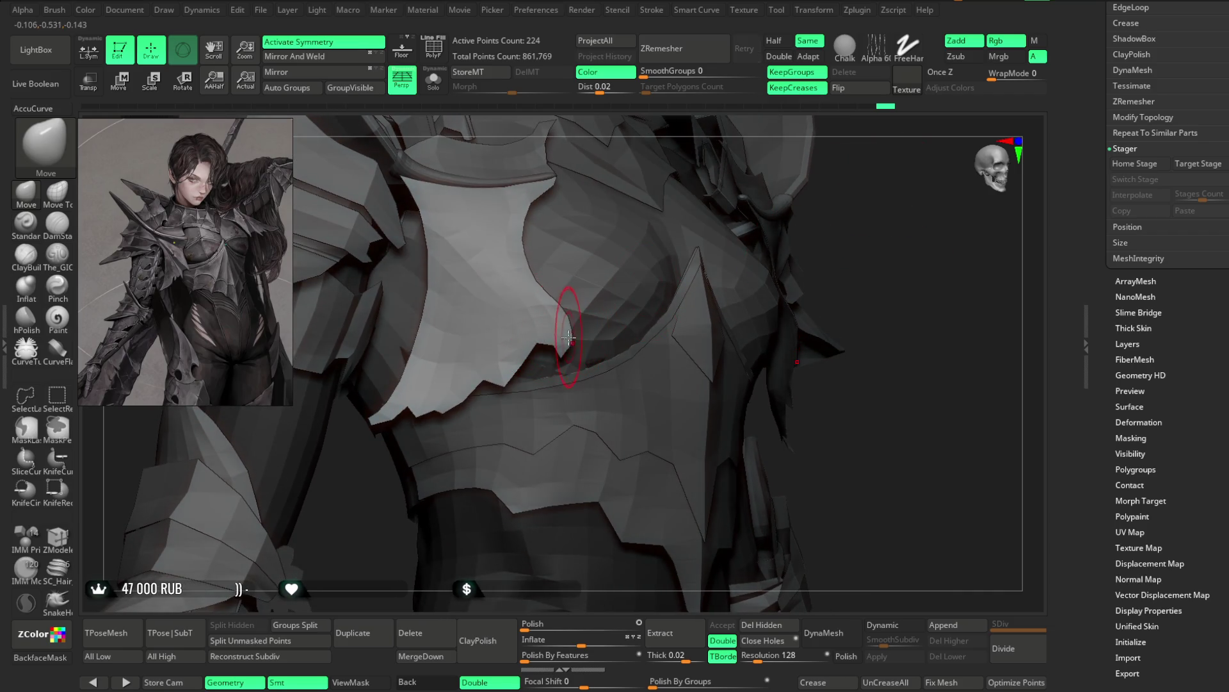
{"action": "key", "text": "space"}
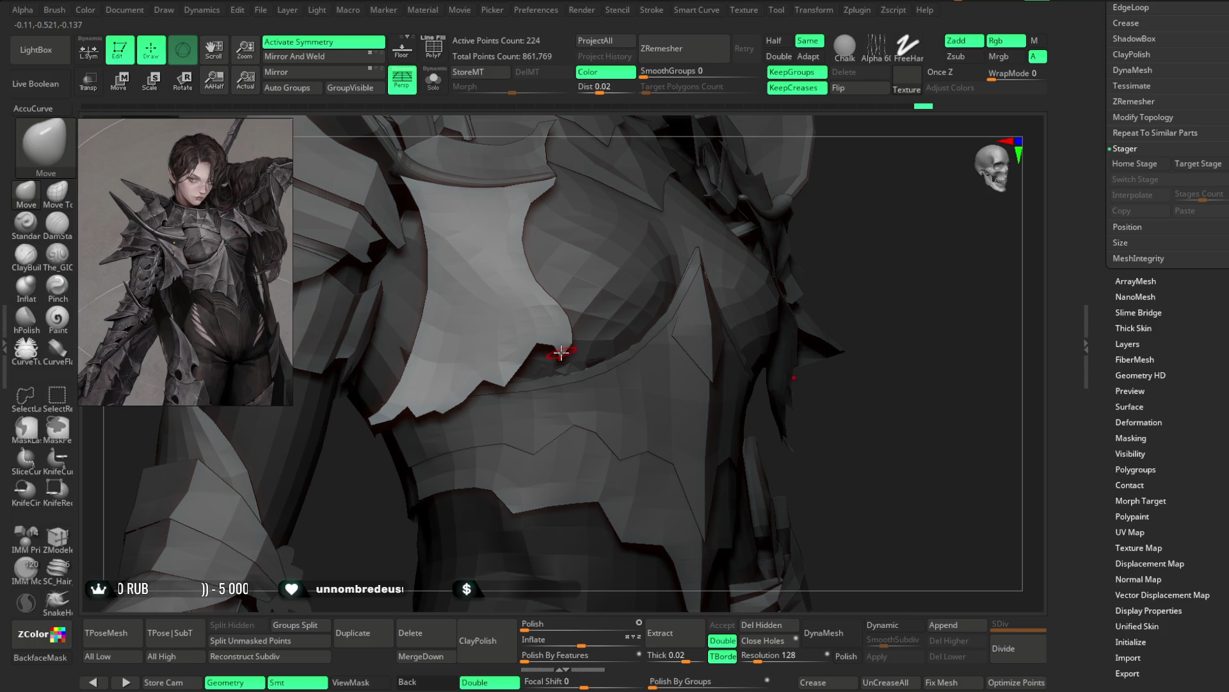
{"action": "left_click_drag", "start_coordinate": [853, 218], "coordinate": [651, 288]}
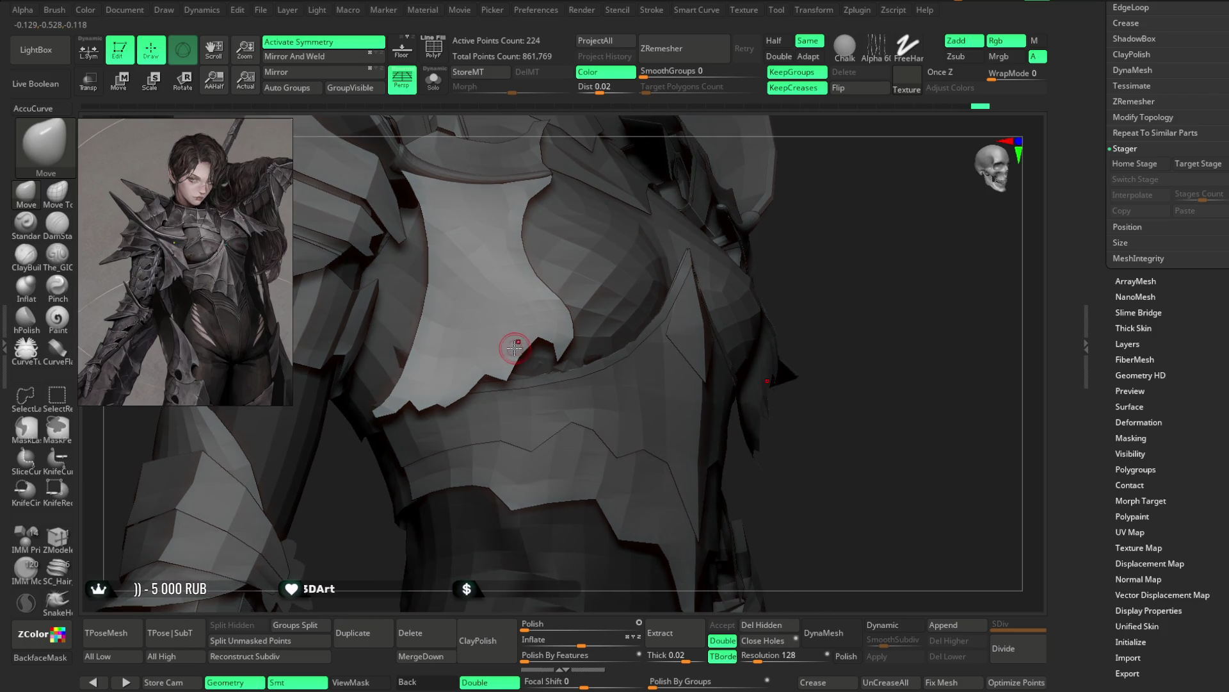
{"action": "mouse_move", "coordinate": [1014, 220]}
{"action": "left_mouse_down"}
{"action": "mouse_move", "coordinate": [838, 194]}
{"action": "mouse_move", "coordinate": [515, 340]}
{"action": "left_mouse_up"}
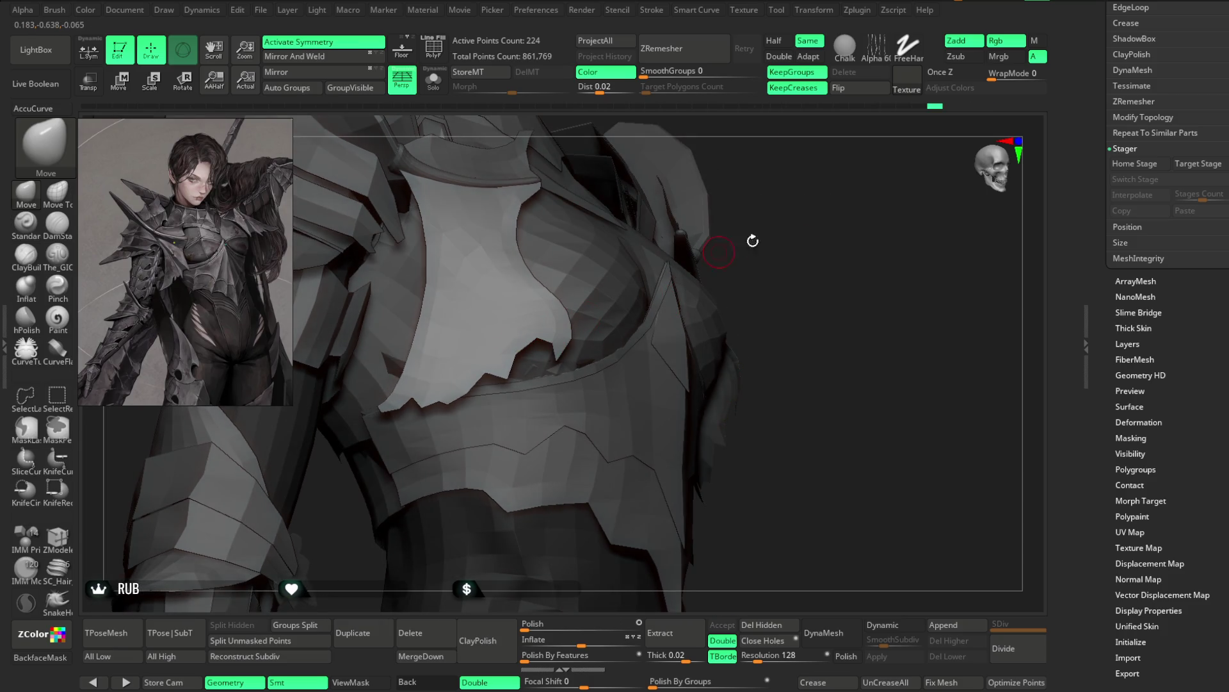
{"action": "left_click_drag", "start_coordinate": [751, 240], "coordinate": [790, 256]}
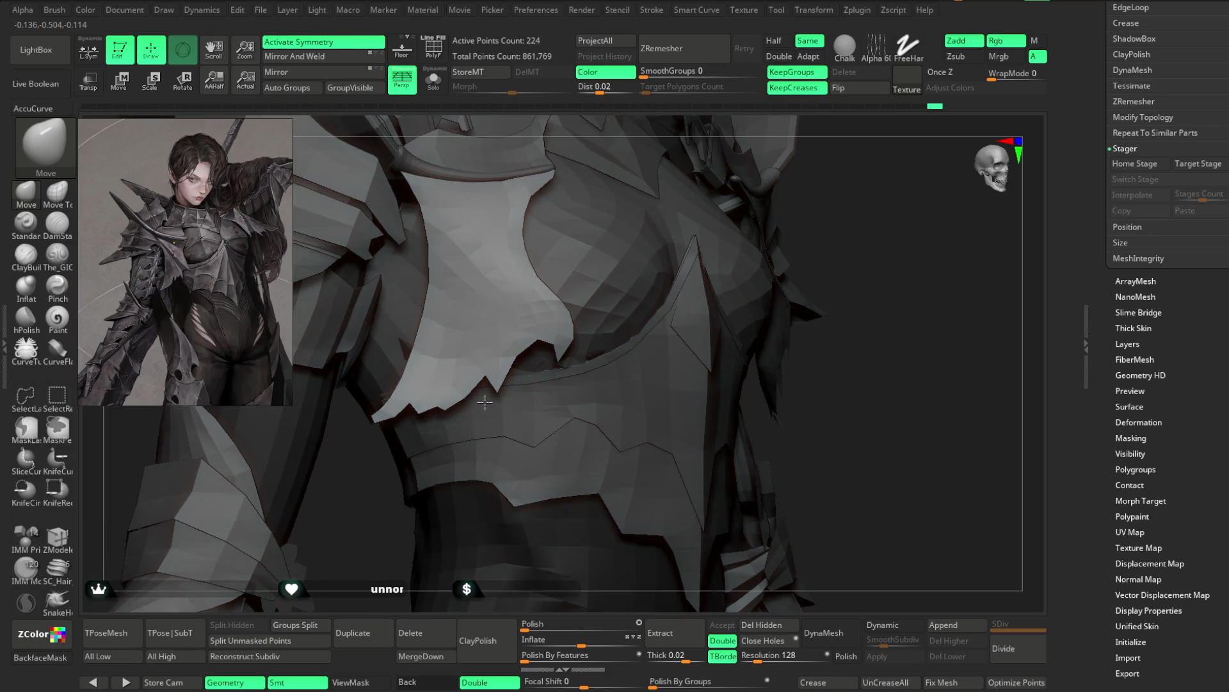
{"action": "left_click_drag", "start_coordinate": [888, 197], "coordinate": [872, 200]}
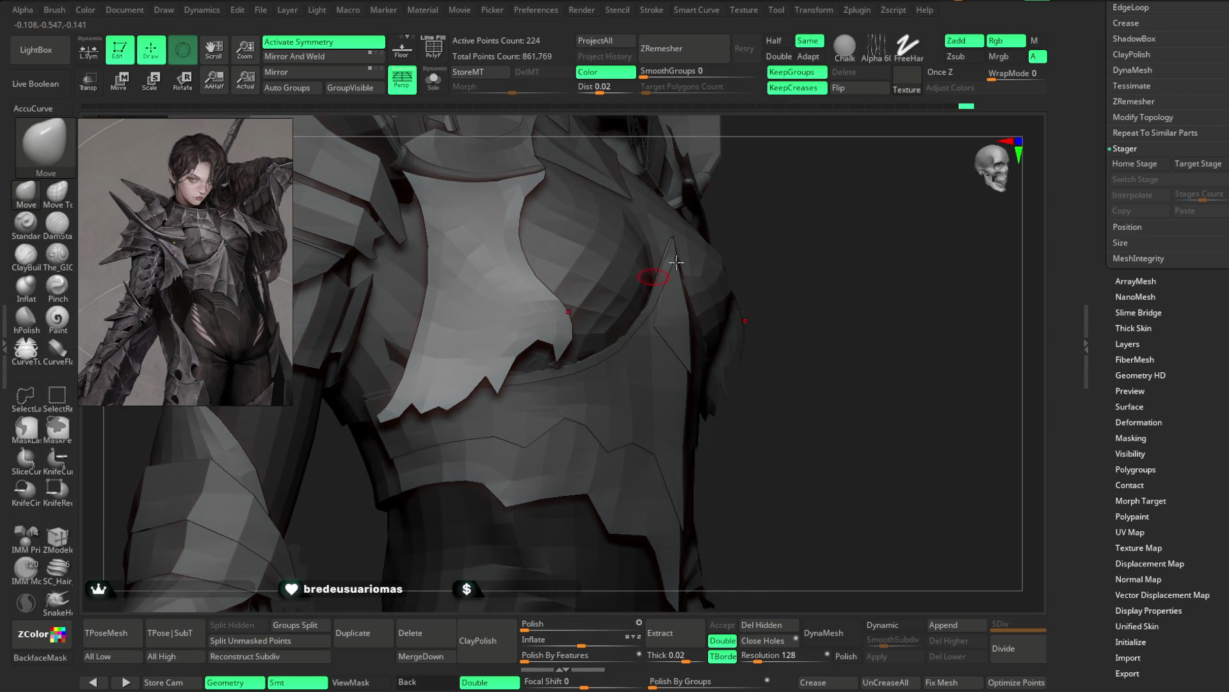
{"action": "left_click_drag", "start_coordinate": [676, 263], "coordinate": [707, 290]}
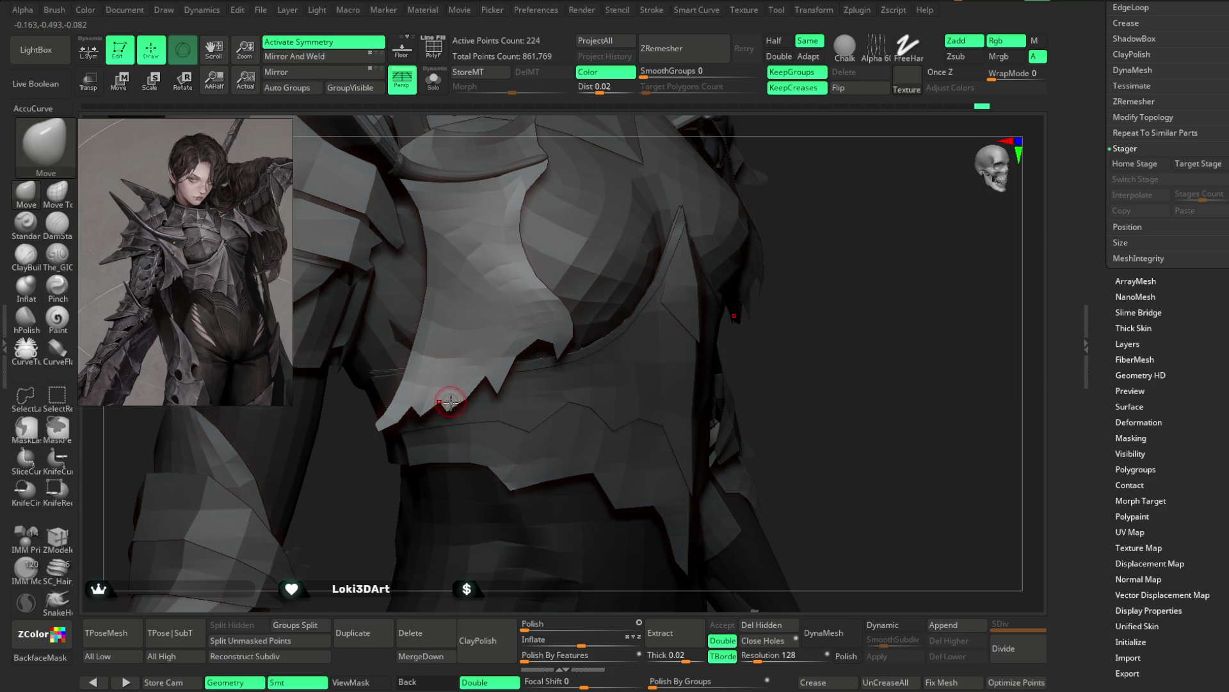
{"action": "mouse_move", "coordinate": [955, 157]}
{"action": "left_mouse_down"}
{"action": "mouse_move", "coordinate": [381, 451]}
{"action": "mouse_move", "coordinate": [343, 516]}
{"action": "mouse_move", "coordinate": [596, 183]}
{"action": "mouse_move", "coordinate": [493, 324]}
{"action": "left_mouse_up"}
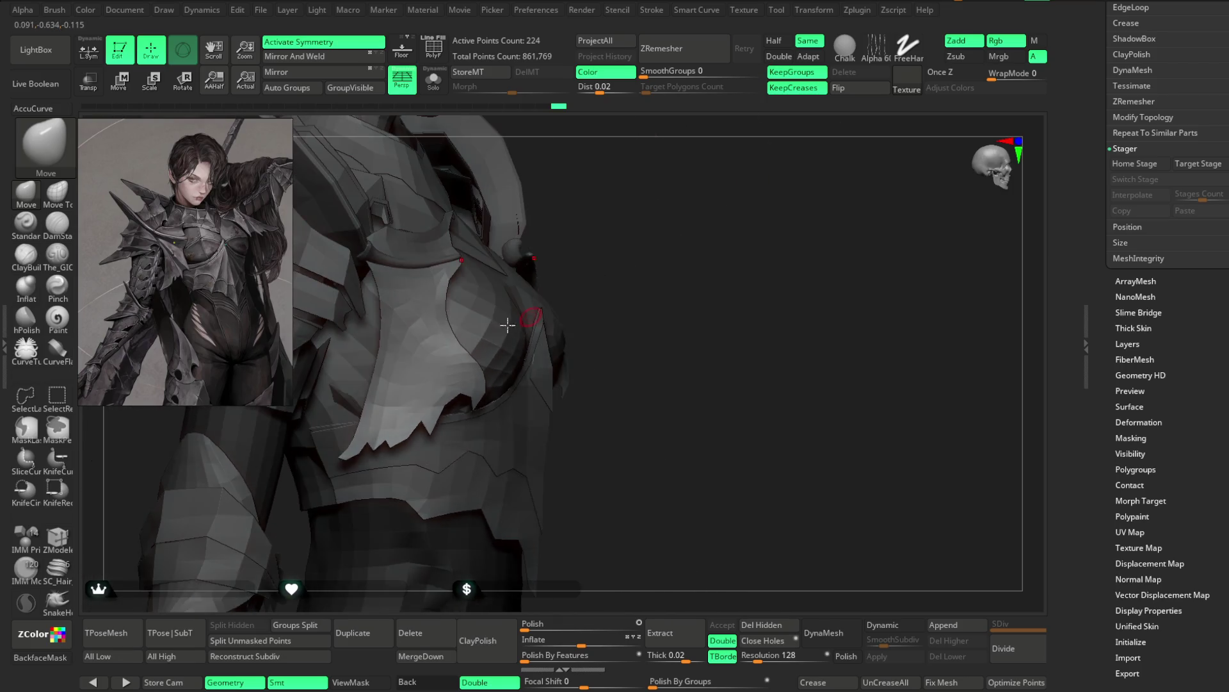
{"action": "key", "text": "space"}
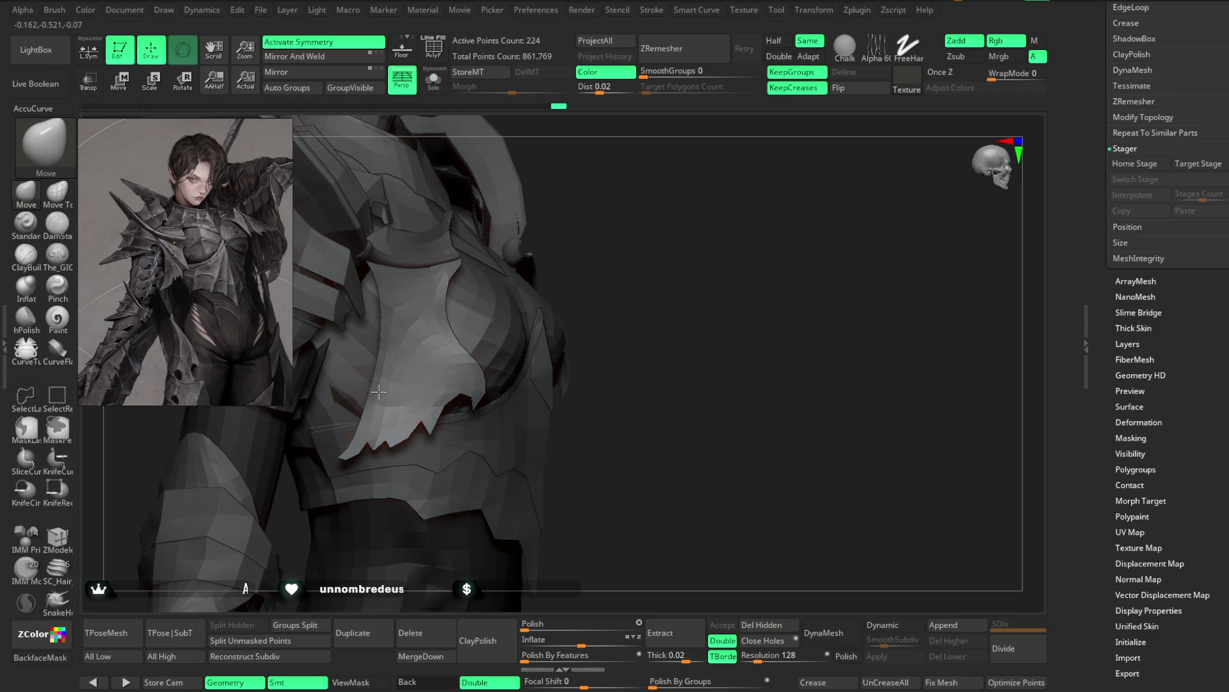
{"action": "left_click_drag", "start_coordinate": [586, 228], "coordinate": [379, 376]}
{"action": "left_click_drag", "start_coordinate": [587, 219], "coordinate": [373, 360]}
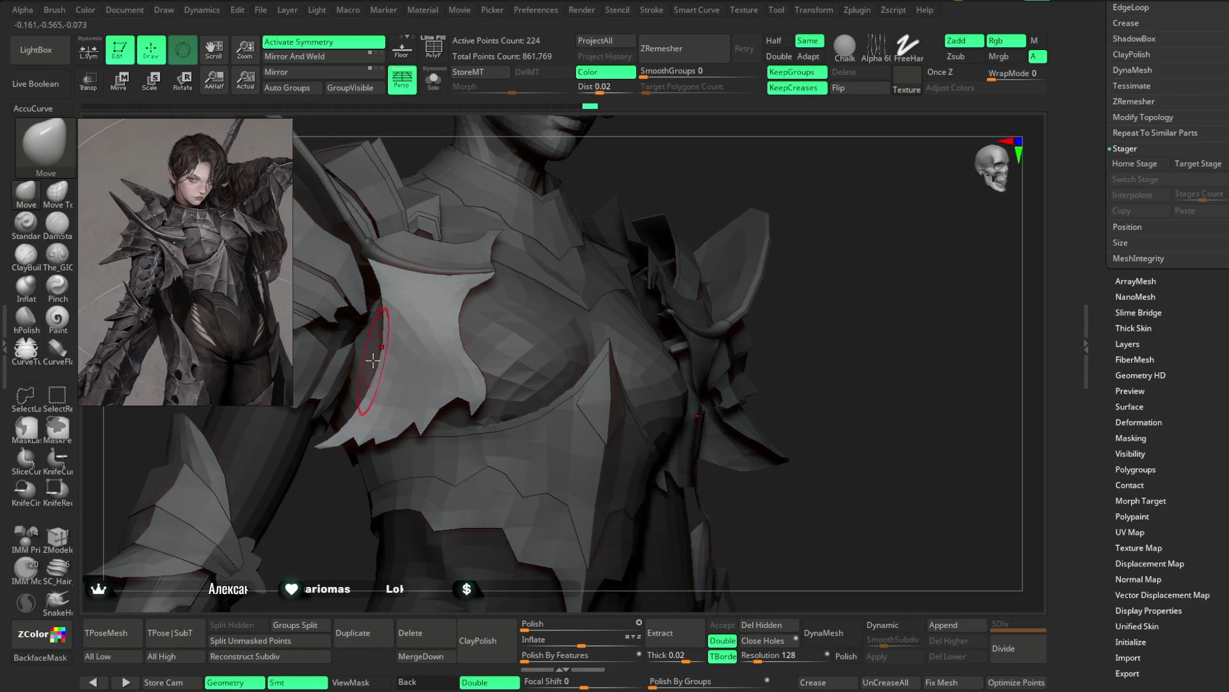
{"action": "mouse_move", "coordinate": [695, 172]}
{"action": "left_mouse_down"}
{"action": "mouse_move", "coordinate": [405, 346]}
{"action": "mouse_move", "coordinate": [786, 190]}
{"action": "mouse_move", "coordinate": [725, 249]}
{"action": "mouse_move", "coordinate": [734, 231]}
{"action": "mouse_move", "coordinate": [719, 224]}
{"action": "mouse_move", "coordinate": [699, 246]}
{"action": "left_mouse_up"}
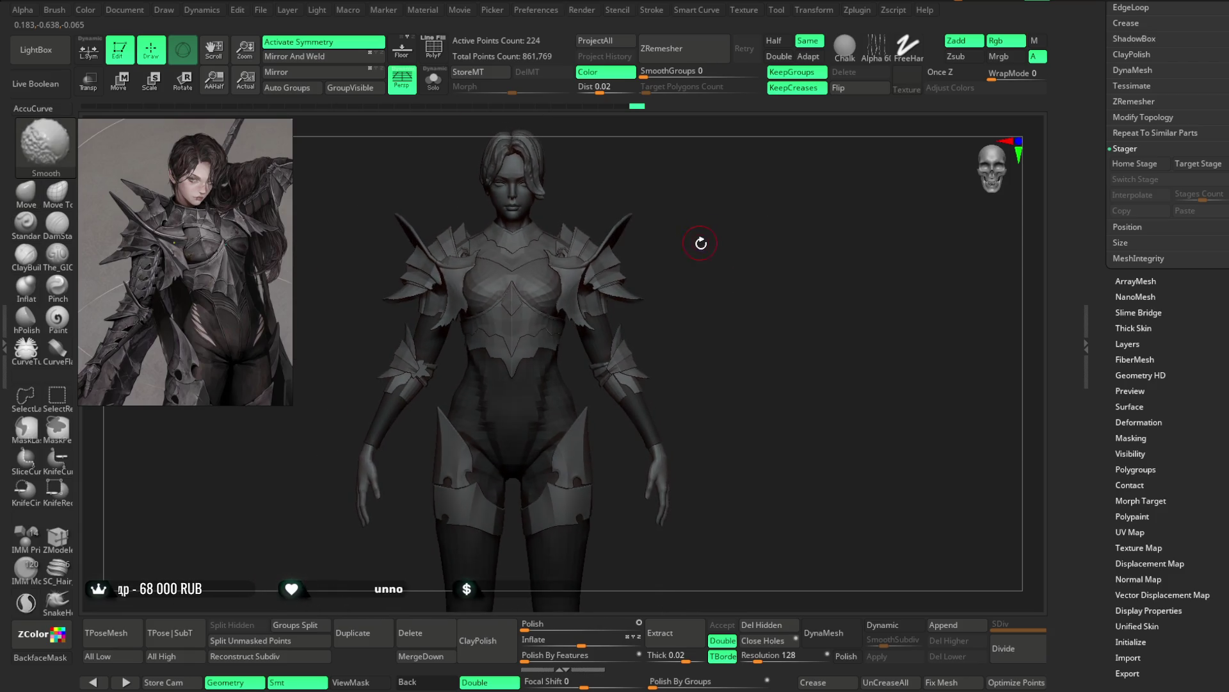
{"action": "mouse_move", "coordinate": [865, 220]}
{"action": "left_mouse_down"}
{"action": "mouse_move", "coordinate": [724, 239]}
{"action": "mouse_move", "coordinate": [270, 392]}
{"action": "left_mouse_up"}
{"action": "left_click", "coordinate": [58, 192]}
{"action": "key", "text": "space"}
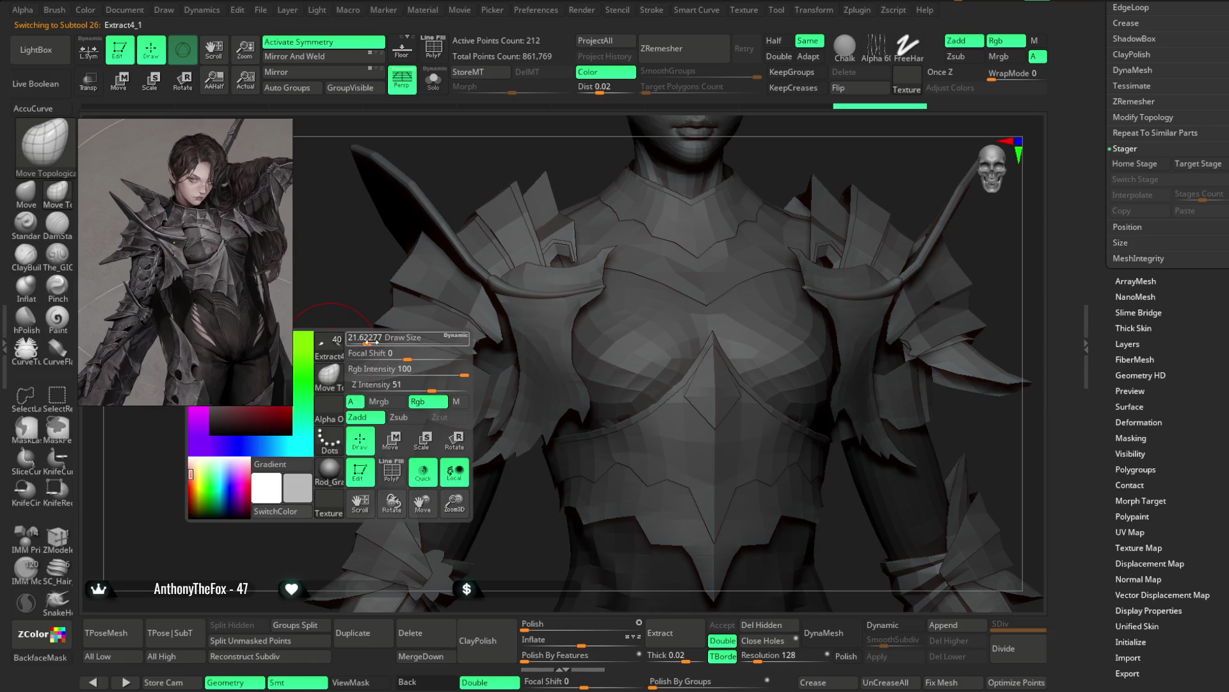
{"action": "left_click_drag", "start_coordinate": [368, 338], "coordinate": [391, 365]}
{"action": "right_click_drag", "start_coordinate": [387, 358], "coordinate": [444, 314]}
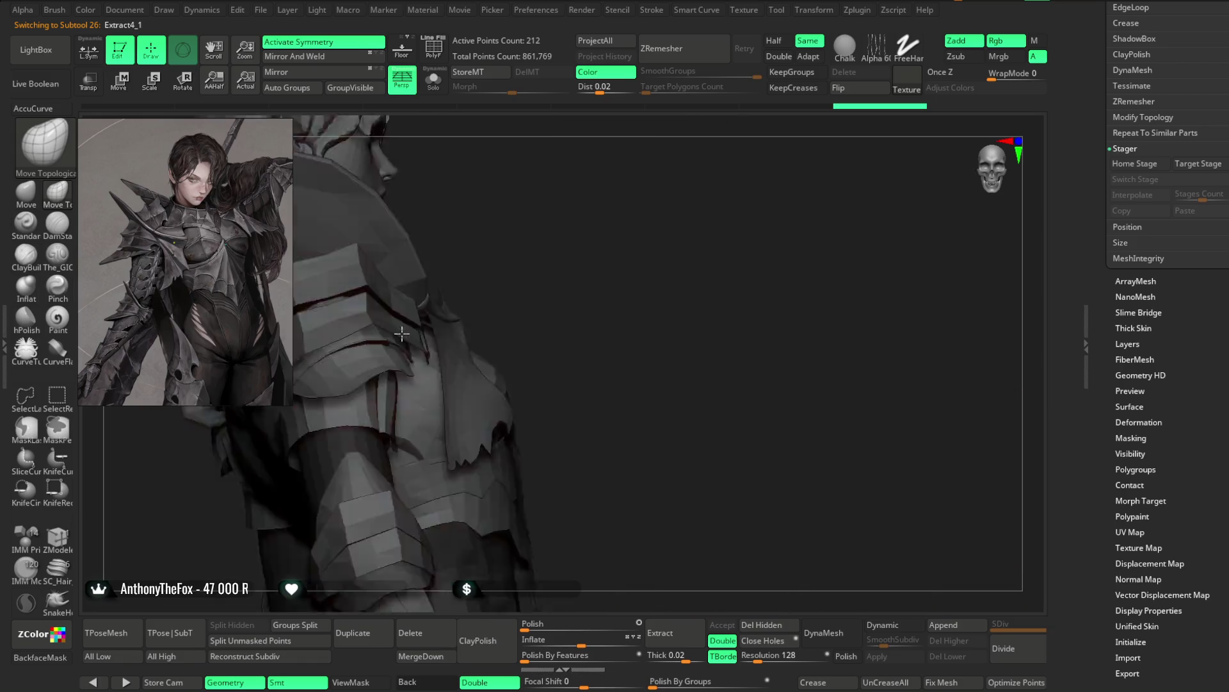
{"action": "mouse_move", "coordinate": [427, 359]}
{"action": "right_mouse_down"}
{"action": "mouse_move", "coordinate": [371, 364]}
{"action": "mouse_move", "coordinate": [349, 381]}
{"action": "mouse_move", "coordinate": [344, 417]}
{"action": "mouse_move", "coordinate": [355, 415]}
{"action": "right_mouse_up"}
{"action": "mouse_move", "coordinate": [485, 338]}
{"action": "right_mouse_down"}
{"action": "mouse_move", "coordinate": [376, 365]}
{"action": "mouse_move", "coordinate": [466, 344]}
{"action": "right_mouse_up"}
{"action": "right_click", "coordinate": [481, 314]}
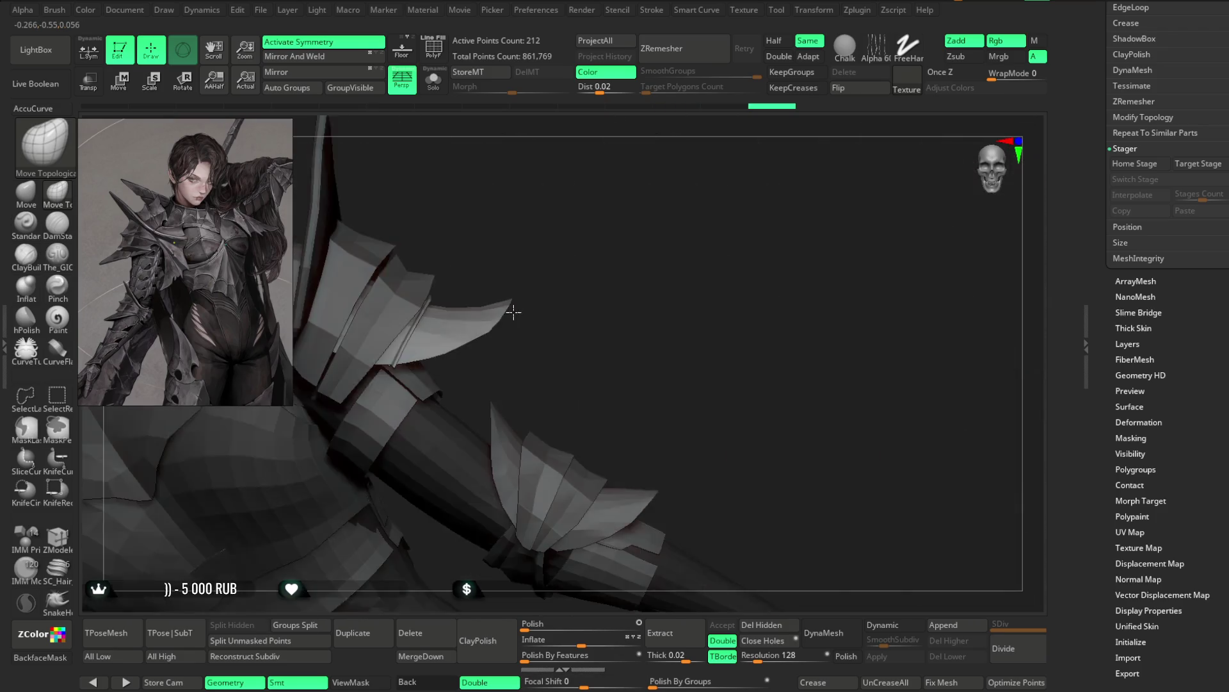
{"action": "right_click", "coordinate": [459, 344]}
{"action": "mouse_move", "coordinate": [522, 297]}
{"action": "right_mouse_down"}
{"action": "mouse_move", "coordinate": [461, 367]}
{"action": "mouse_move", "coordinate": [407, 361]}
{"action": "mouse_move", "coordinate": [516, 336]}
{"action": "right_mouse_up"}
{"action": "mouse_move", "coordinate": [458, 406]}
{"action": "right_mouse_down"}
{"action": "mouse_move", "coordinate": [397, 403]}
{"action": "mouse_move", "coordinate": [382, 417]}
{"action": "mouse_move", "coordinate": [427, 340]}
{"action": "right_mouse_up"}
{"action": "mouse_move", "coordinate": [385, 397]}
{"action": "right_mouse_down"}
{"action": "mouse_move", "coordinate": [376, 426]}
{"action": "mouse_move", "coordinate": [483, 387]}
{"action": "mouse_move", "coordinate": [447, 320]}
{"action": "mouse_move", "coordinate": [467, 247]}
{"action": "mouse_move", "coordinate": [389, 325]}
{"action": "mouse_move", "coordinate": [475, 239]}
{"action": "mouse_move", "coordinate": [276, 437]}
{"action": "mouse_move", "coordinate": [403, 128]}
{"action": "right_mouse_up"}
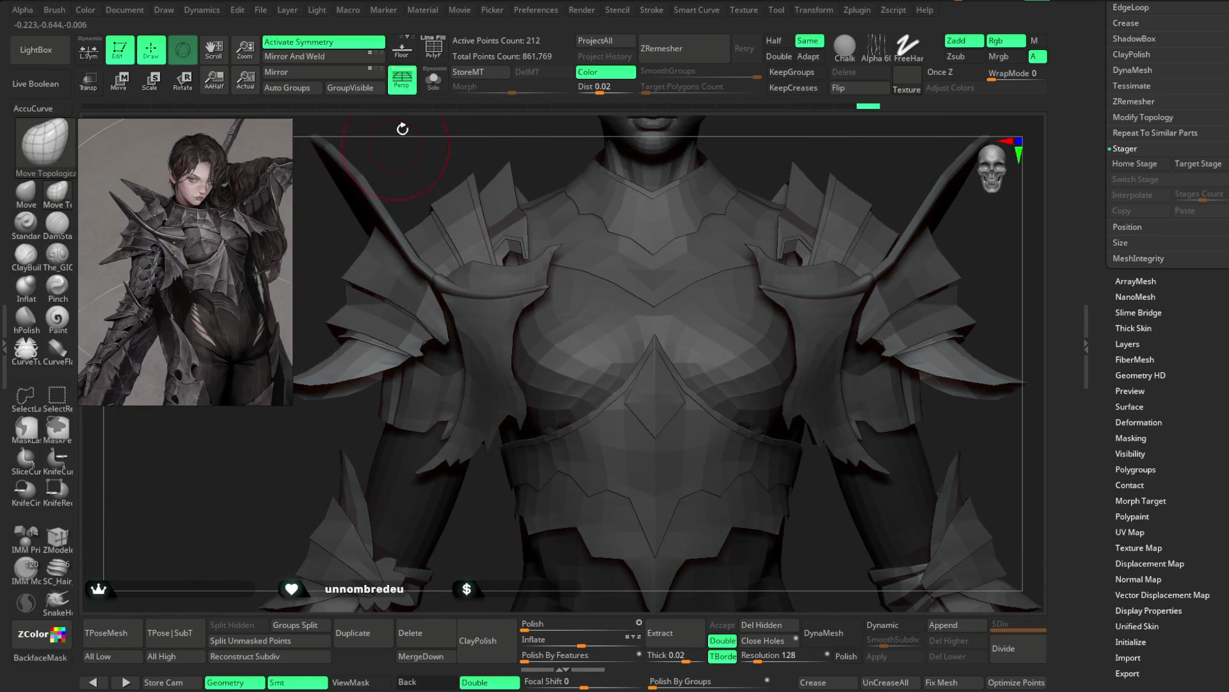
{"action": "left_click", "coordinate": [433, 82]}
{"action": "mouse_move", "coordinate": [400, 195]}
{"action": "right_mouse_down"}
{"action": "mouse_move", "coordinate": [433, 206]}
{"action": "mouse_move", "coordinate": [345, 379]}
{"action": "right_mouse_up"}
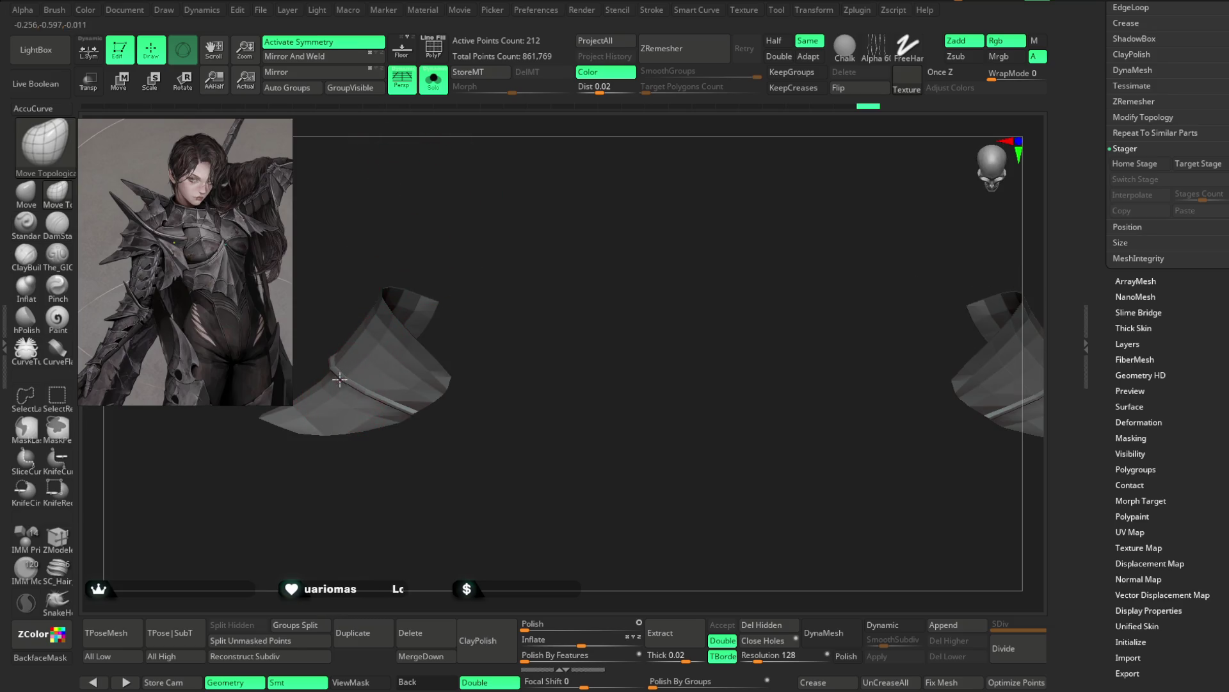
{"action": "mouse_move", "coordinate": [417, 284]}
{"action": "right_mouse_down"}
{"action": "mouse_move", "coordinate": [467, 257]}
{"action": "mouse_move", "coordinate": [461, 321]}
{"action": "mouse_move", "coordinate": [323, 392]}
{"action": "mouse_move", "coordinate": [383, 359]}
{"action": "mouse_move", "coordinate": [407, 337]}
{"action": "mouse_move", "coordinate": [395, 328]}
{"action": "mouse_move", "coordinate": [508, 248]}
{"action": "right_mouse_up"}
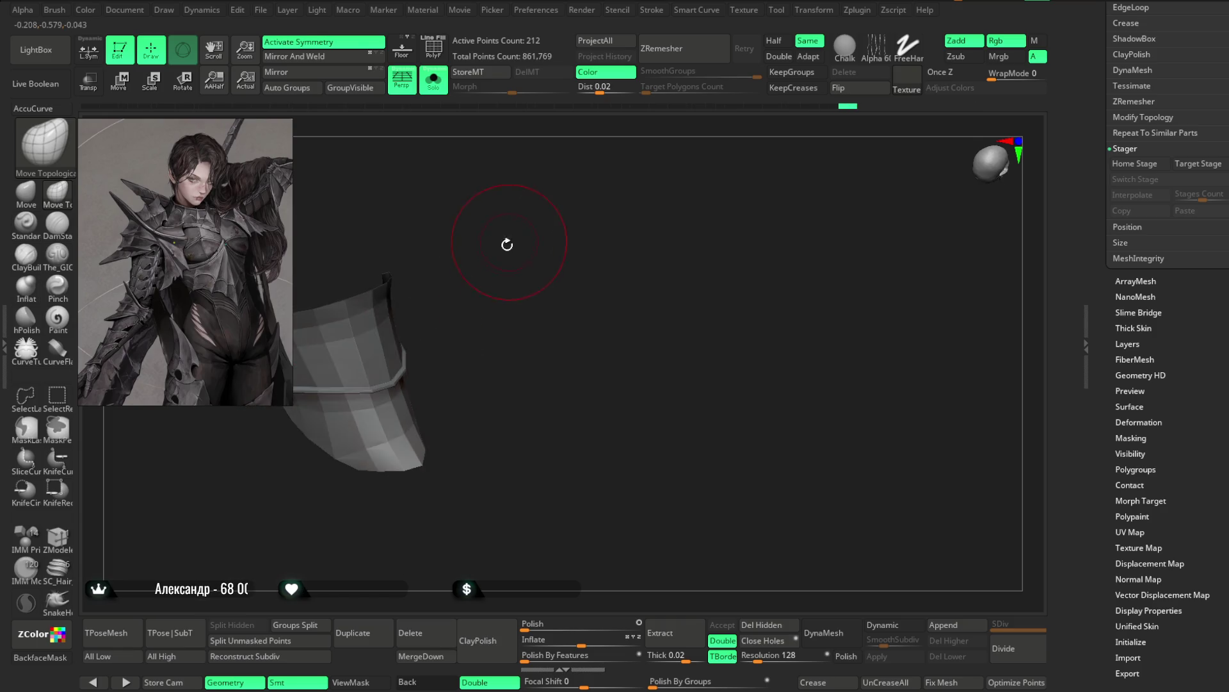
{"action": "right_click_drag", "start_coordinate": [472, 328], "coordinate": [483, 286]}
{"action": "mouse_move", "coordinate": [369, 374]}
{"action": "right_mouse_down"}
{"action": "mouse_move", "coordinate": [571, 221]}
{"action": "mouse_move", "coordinate": [537, 161]}
{"action": "mouse_move", "coordinate": [509, 206]}
{"action": "mouse_move", "coordinate": [537, 174]}
{"action": "mouse_move", "coordinate": [518, 285]}
{"action": "right_mouse_up"}
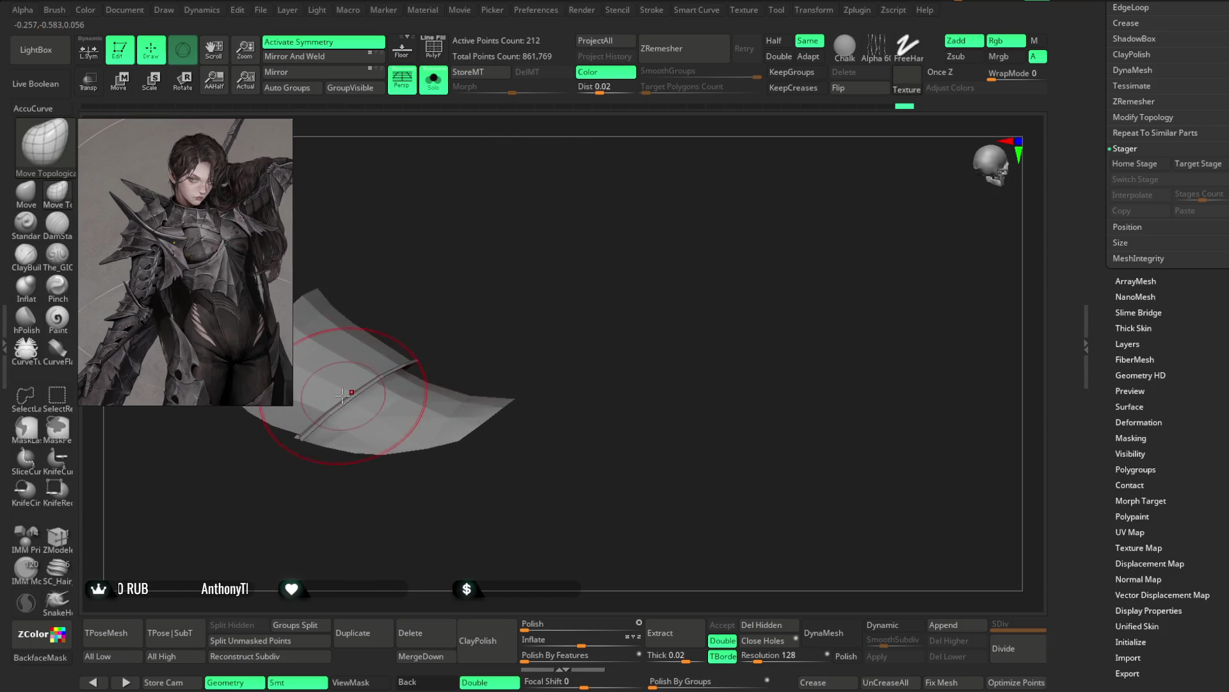
{"action": "right_click_drag", "start_coordinate": [442, 293], "coordinate": [356, 337]}
{"action": "mouse_move", "coordinate": [405, 370]}
{"action": "right_mouse_down"}
{"action": "mouse_move", "coordinate": [453, 252]}
{"action": "mouse_move", "coordinate": [371, 374]}
{"action": "right_mouse_up"}
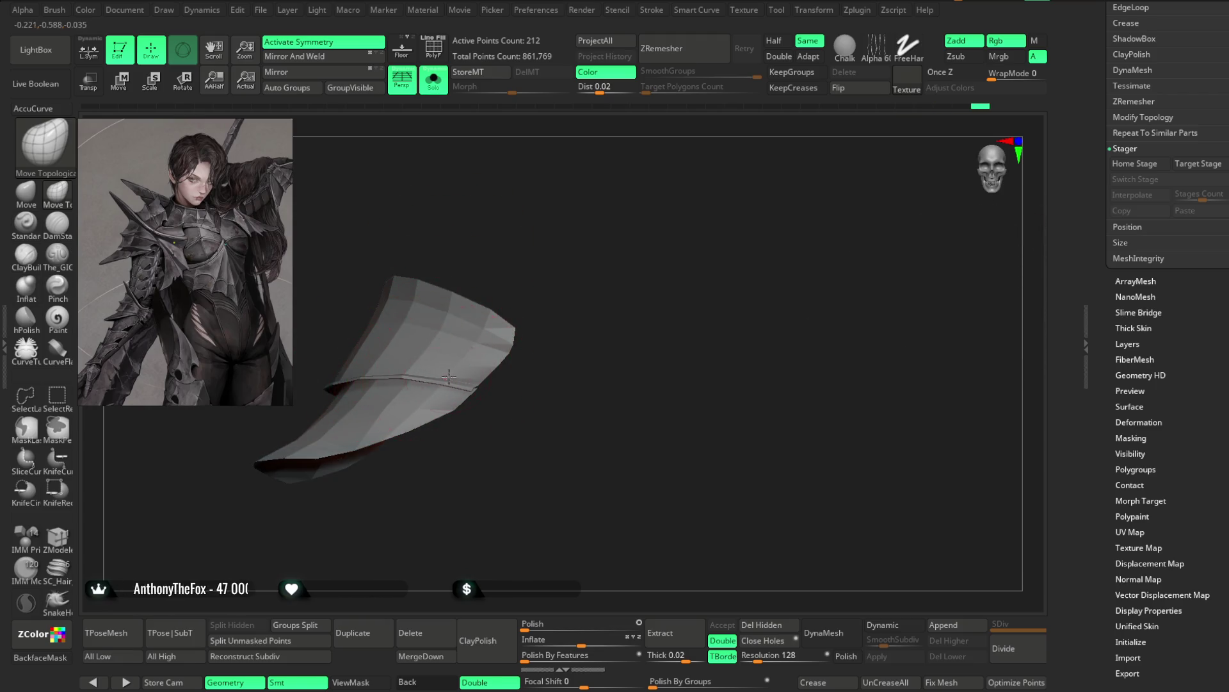
{"action": "mouse_move", "coordinate": [541, 329]}
{"action": "right_mouse_down"}
{"action": "mouse_move", "coordinate": [510, 285]}
{"action": "mouse_move", "coordinate": [516, 321]}
{"action": "mouse_move", "coordinate": [480, 385]}
{"action": "right_mouse_up"}
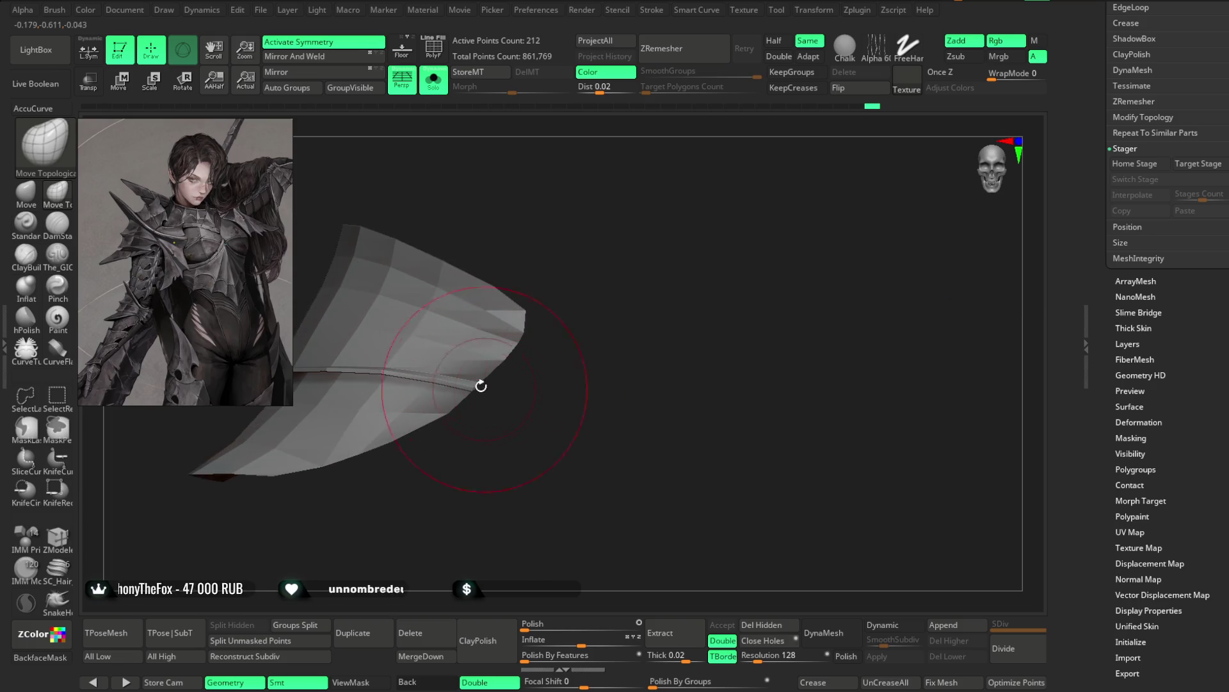
{"action": "mouse_move", "coordinate": [505, 309]}
{"action": "right_mouse_down"}
{"action": "mouse_move", "coordinate": [590, 206]}
{"action": "mouse_move", "coordinate": [413, 384]}
{"action": "right_mouse_up"}
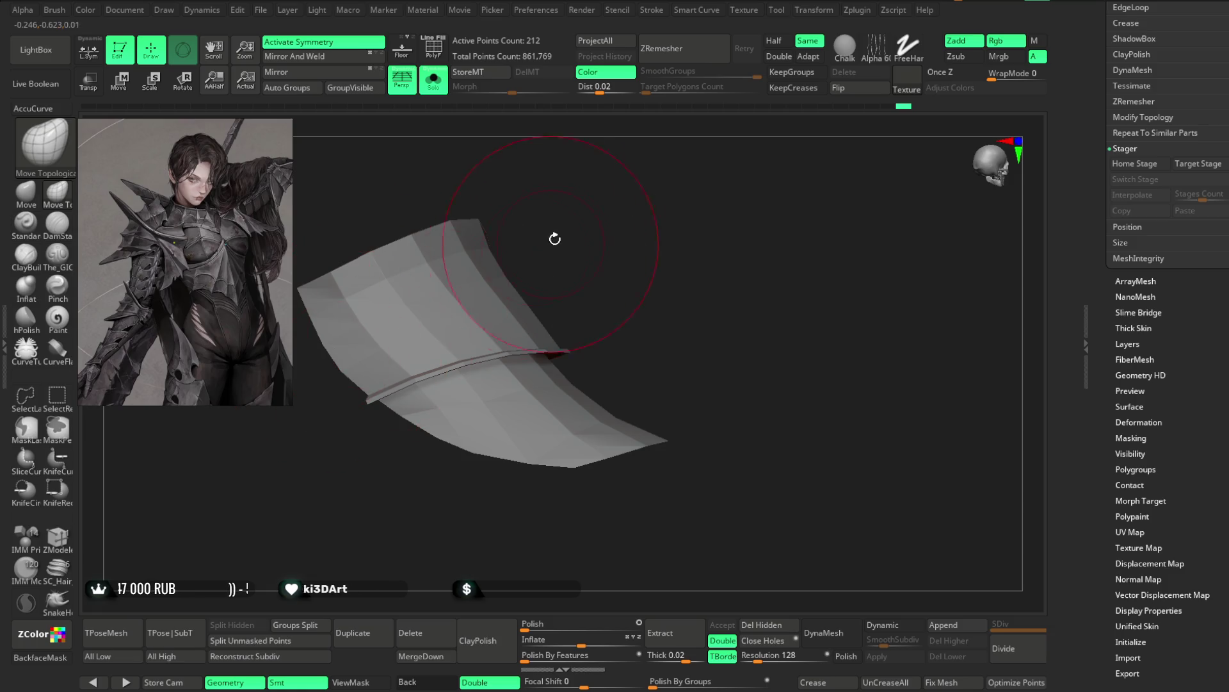
{"action": "right_click_drag", "start_coordinate": [555, 238], "coordinate": [368, 387]}
{"action": "mouse_move", "coordinate": [487, 293]}
{"action": "right_mouse_down"}
{"action": "mouse_move", "coordinate": [455, 253]}
{"action": "mouse_move", "coordinate": [458, 237]}
{"action": "mouse_move", "coordinate": [453, 343]}
{"action": "right_mouse_up"}
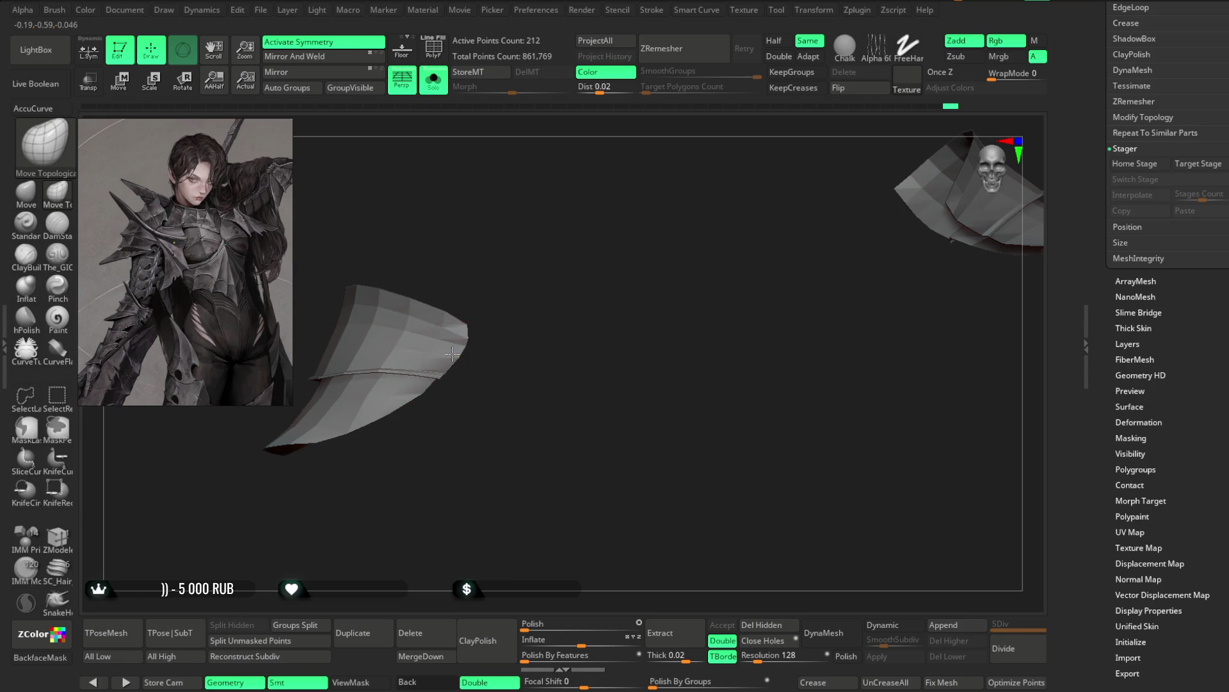
{"action": "left_click", "coordinate": [433, 81]}
{"action": "mouse_move", "coordinate": [305, 519]}
{"action": "right_mouse_down"}
{"action": "mouse_move", "coordinate": [282, 497]}
{"action": "mouse_move", "coordinate": [340, 393]}
{"action": "mouse_move", "coordinate": [420, 373]}
{"action": "right_mouse_up"}
{"action": "right_click", "coordinate": [340, 392]}
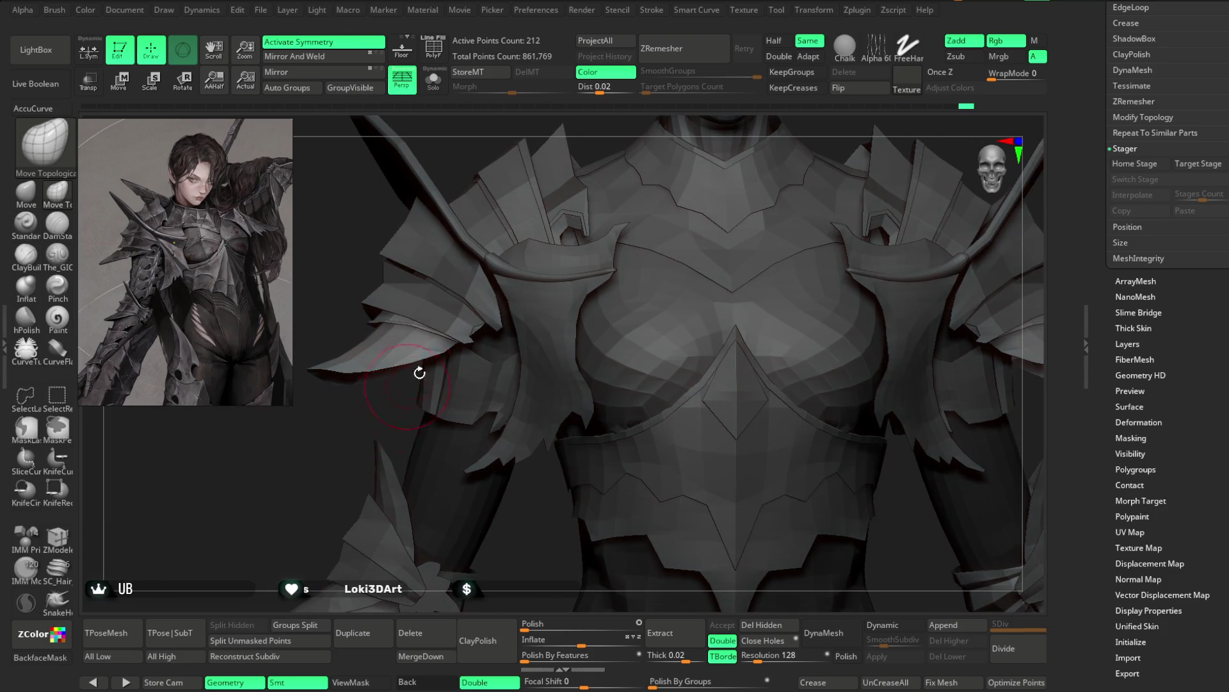
{"action": "left_click", "coordinate": [433, 80]}
{"action": "mouse_move", "coordinate": [516, 187]}
{"action": "right_mouse_down"}
{"action": "mouse_move", "coordinate": [538, 213]}
{"action": "mouse_move", "coordinate": [529, 228]}
{"action": "right_mouse_up"}
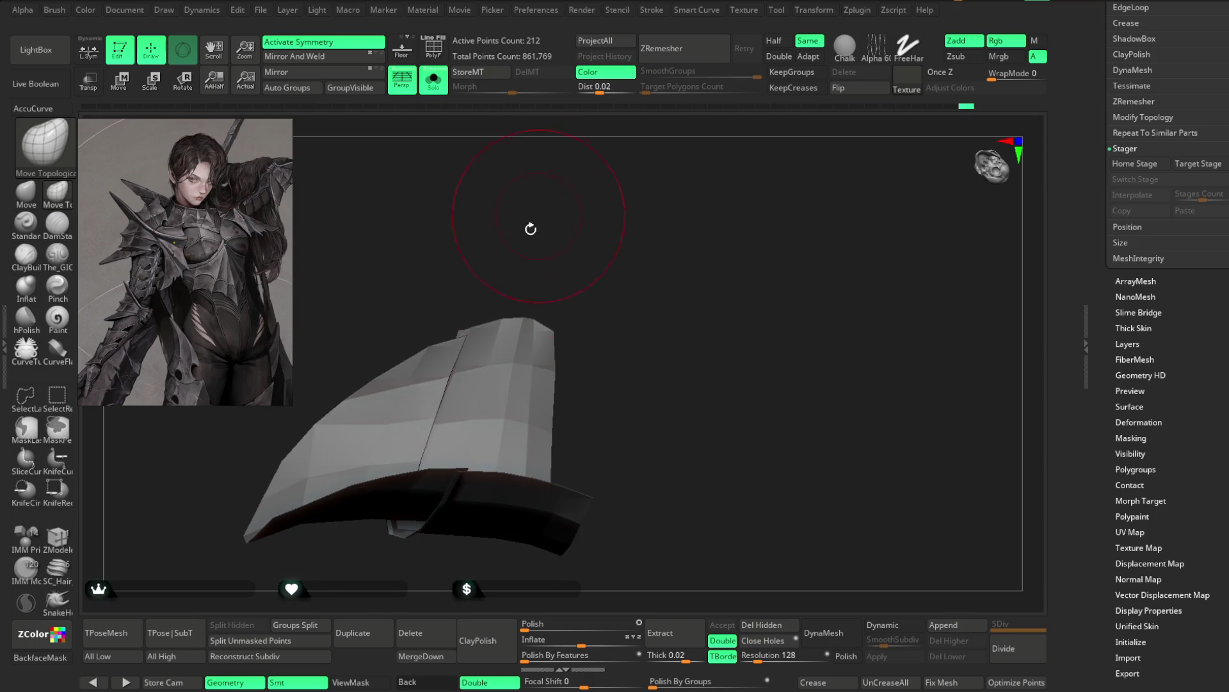
{"action": "key", "text": "space"}
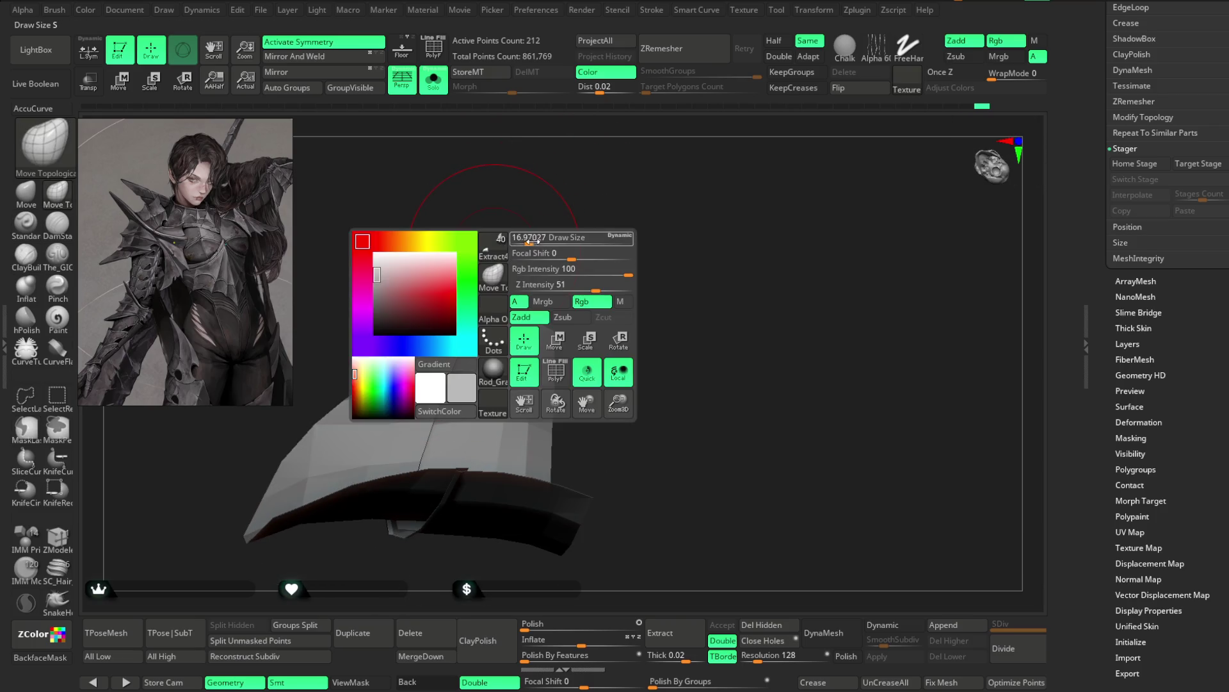
{"action": "mouse_move", "coordinate": [480, 206]}
{"action": "right_mouse_down"}
{"action": "mouse_move", "coordinate": [451, 344]}
{"action": "mouse_move", "coordinate": [506, 182]}
{"action": "mouse_move", "coordinate": [548, 285]}
{"action": "mouse_move", "coordinate": [582, 236]}
{"action": "mouse_move", "coordinate": [562, 192]}
{"action": "right_mouse_up"}
{"action": "left_click", "coordinate": [433, 81]}
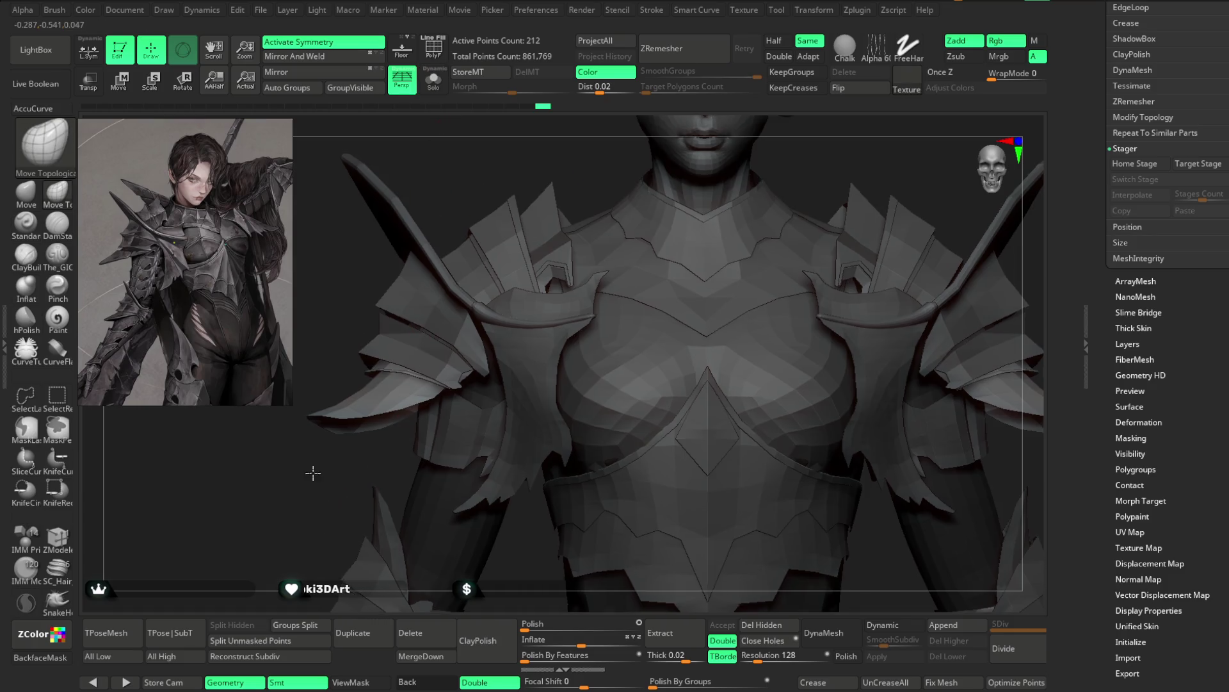
Step: Glance at the File menu while turning the character back to a front view
{"action": "mouse_move", "coordinate": [658, 244]}
{"action": "right_mouse_down"}
{"action": "mouse_move", "coordinate": [682, 187]}
{"action": "mouse_move", "coordinate": [685, 222]}
{"action": "mouse_move", "coordinate": [698, 227]}
{"action": "mouse_move", "coordinate": [682, 230]}
{"action": "mouse_move", "coordinate": [686, 206]}
{"action": "mouse_move", "coordinate": [676, 206]}
{"action": "mouse_move", "coordinate": [691, 227]}
{"action": "right_mouse_up"}
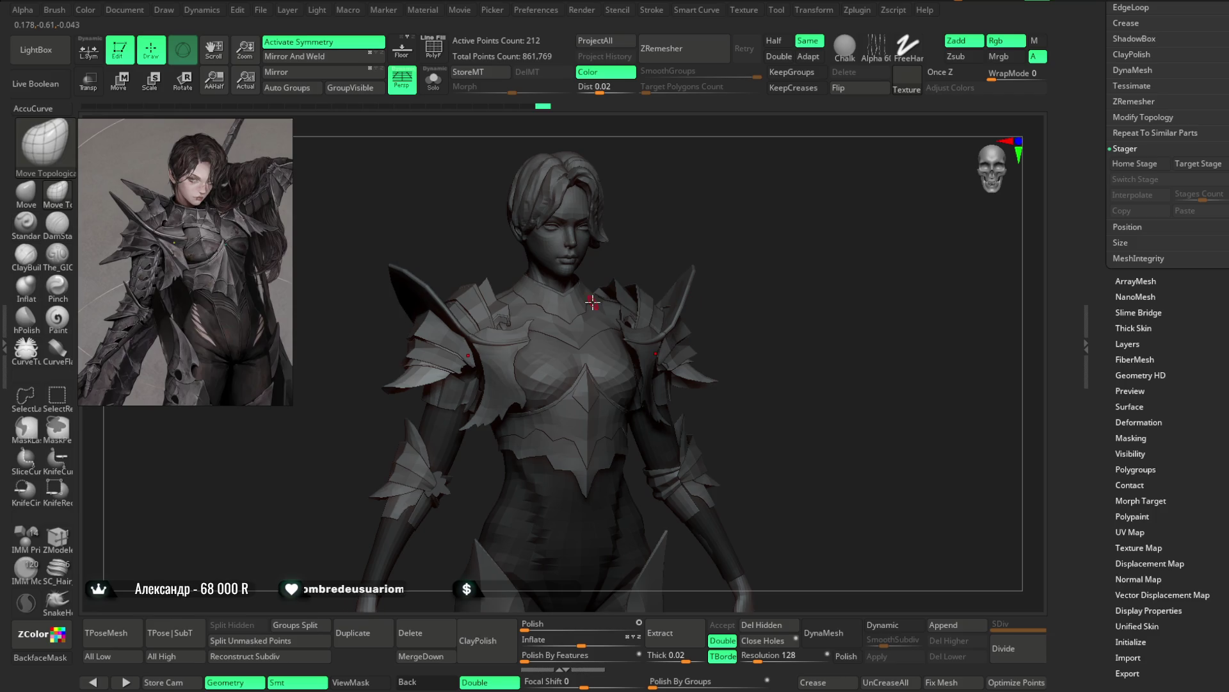
{"action": "left_click", "coordinate": [260, 10]}
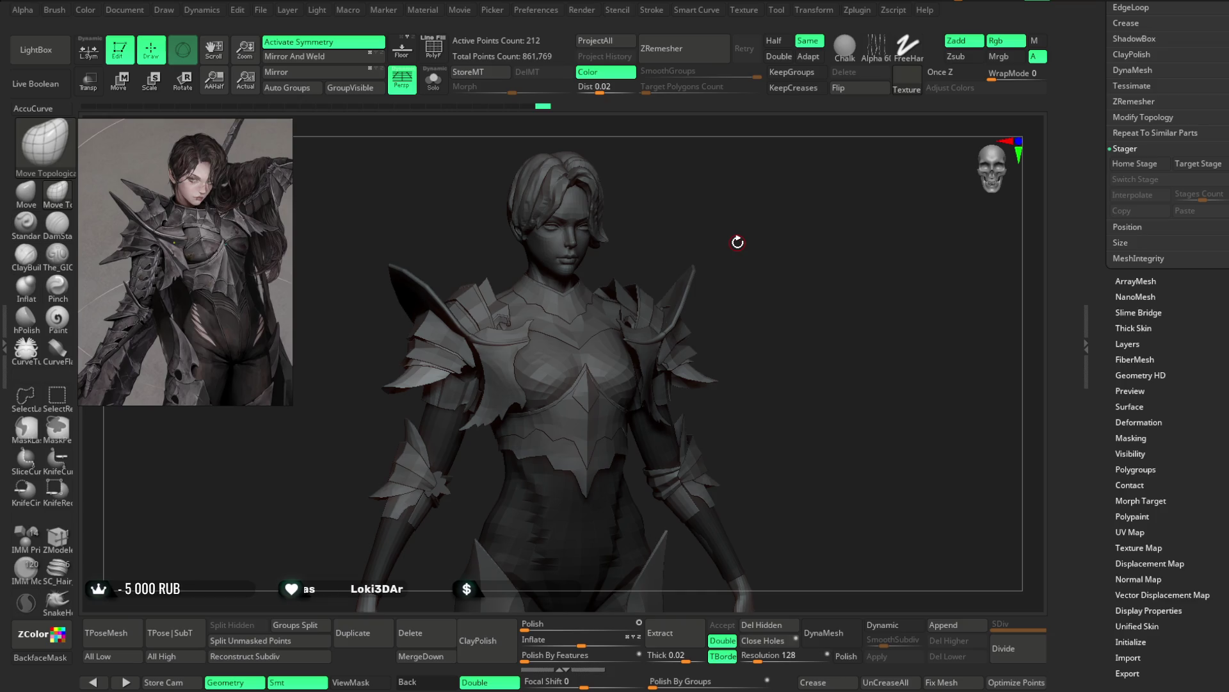
{"action": "mouse_move", "coordinate": [789, 283]}
{"action": "left_mouse_down"}
{"action": "mouse_move", "coordinate": [782, 269]}
{"action": "mouse_move", "coordinate": [781, 308]}
{"action": "mouse_move", "coordinate": [817, 256]}
{"action": "mouse_move", "coordinate": [820, 271]}
{"action": "mouse_move", "coordinate": [835, 260]}
{"action": "mouse_move", "coordinate": [837, 238]}
{"action": "left_mouse_up"}
{"action": "mouse_move", "coordinate": [776, 287]}
{"action": "left_mouse_down"}
{"action": "mouse_move", "coordinate": [824, 269]}
{"action": "mouse_move", "coordinate": [827, 234]}
{"action": "mouse_move", "coordinate": [842, 233]}
{"action": "mouse_move", "coordinate": [813, 294]}
{"action": "mouse_move", "coordinate": [817, 231]}
{"action": "mouse_move", "coordinate": [821, 266]}
{"action": "mouse_move", "coordinate": [836, 247]}
{"action": "mouse_move", "coordinate": [834, 277]}
{"action": "mouse_move", "coordinate": [865, 210]}
{"action": "mouse_move", "coordinate": [858, 256]}
{"action": "mouse_move", "coordinate": [826, 288]}
{"action": "mouse_move", "coordinate": [673, 357]}
{"action": "left_mouse_up"}
Step: Make Extract3 the active armour piece and zoom in on the torso
{"action": "left_click", "coordinate": [767, 275], "text": "alt"}
{"action": "mouse_move", "coordinate": [766, 275]}
{"action": "left_mouse_down"}
{"action": "mouse_move", "coordinate": [822, 239]}
{"action": "mouse_move", "coordinate": [837, 260]}
{"action": "mouse_move", "coordinate": [851, 241]}
{"action": "mouse_move", "coordinate": [759, 246]}
{"action": "mouse_move", "coordinate": [820, 216]}
{"action": "mouse_move", "coordinate": [779, 253]}
{"action": "mouse_move", "coordinate": [848, 243]}
{"action": "mouse_move", "coordinate": [568, 364]}
{"action": "left_mouse_up"}
{"action": "key", "text": "space"}
{"action": "key", "text": "space"}
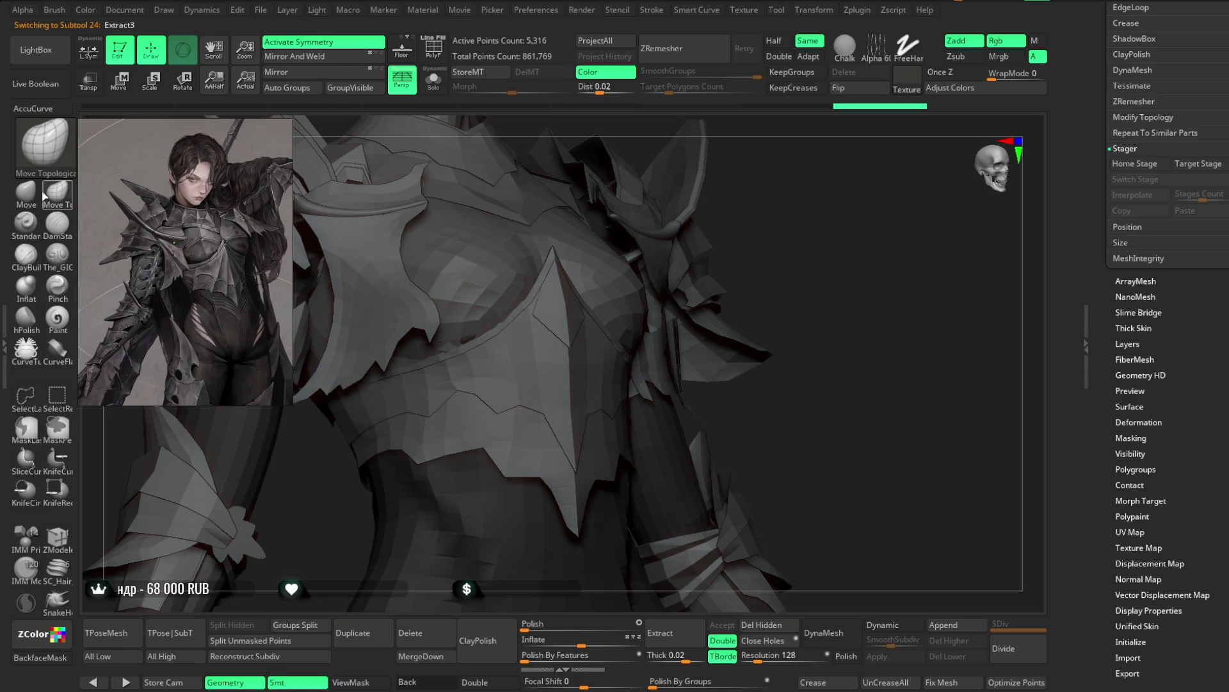
Step: With the Move brush, select the base body and orbit round to the left shoulder armour
{"action": "left_click", "coordinate": [41, 196]}
{"action": "left_click", "coordinate": [450, 350], "text": "alt"}
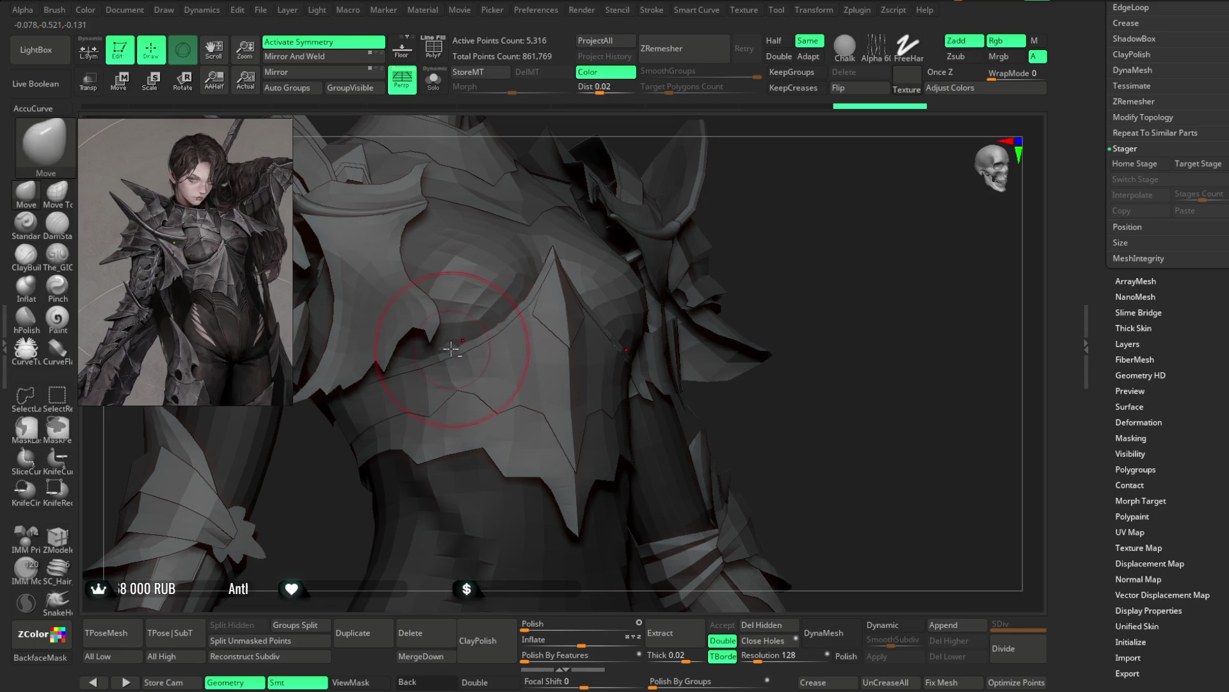
{"action": "left_click", "coordinate": [434, 81]}
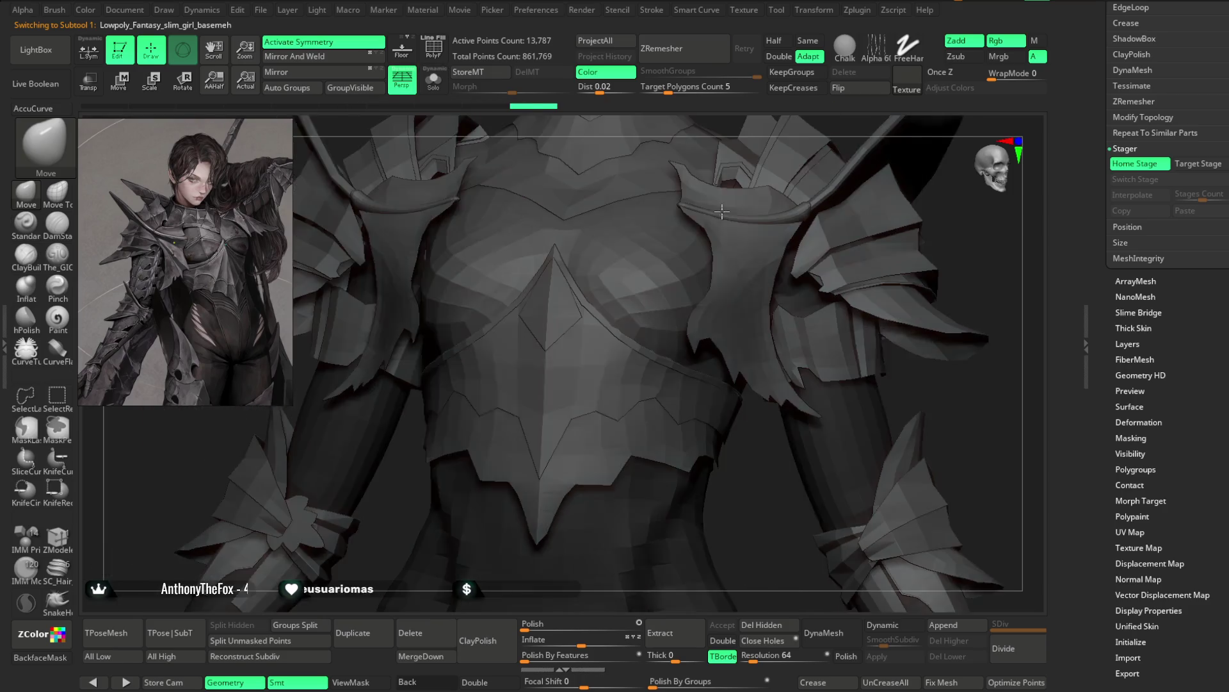
{"action": "left_click_drag", "start_coordinate": [444, 352], "coordinate": [658, 357]}
{"action": "left_click_drag", "start_coordinate": [698, 445], "coordinate": [721, 422]}
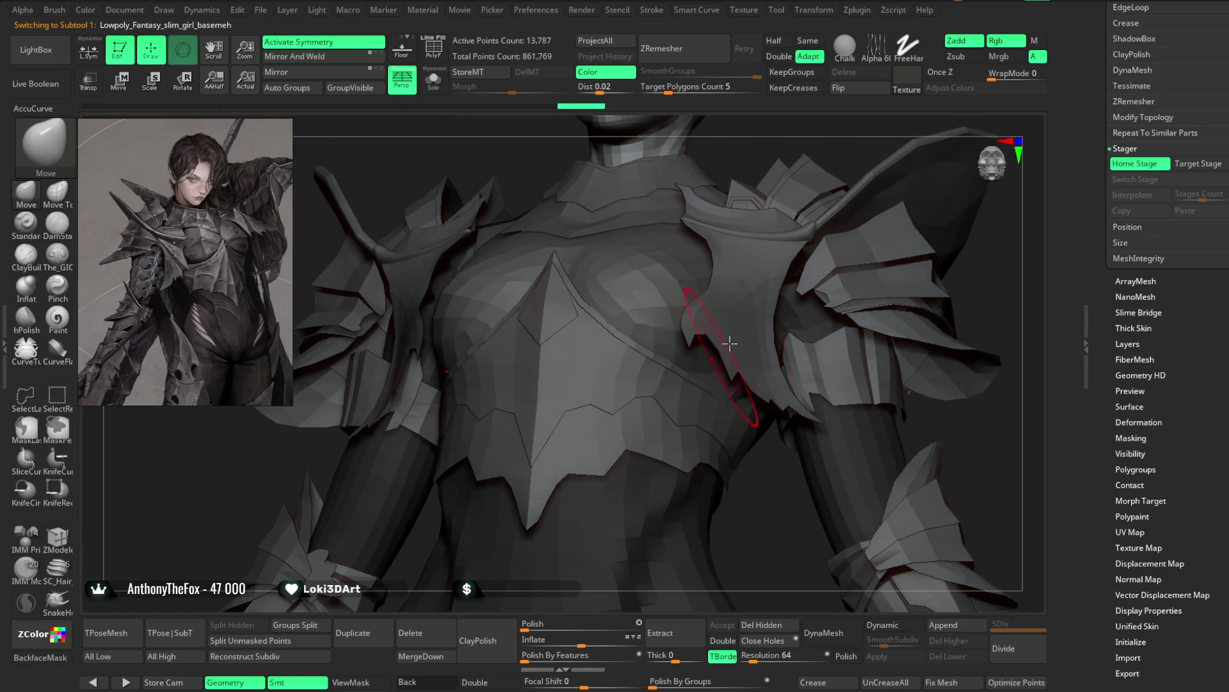
{"action": "mouse_move", "coordinate": [730, 343]}
{"action": "left_mouse_down"}
{"action": "mouse_move", "coordinate": [727, 315]}
{"action": "mouse_move", "coordinate": [568, 325]}
{"action": "left_mouse_up"}
Step: Make the Extract5 chest piece active alone and pull its right tip outward, reshaping the surface
{"action": "left_click", "coordinate": [727, 297], "text": "alt"}
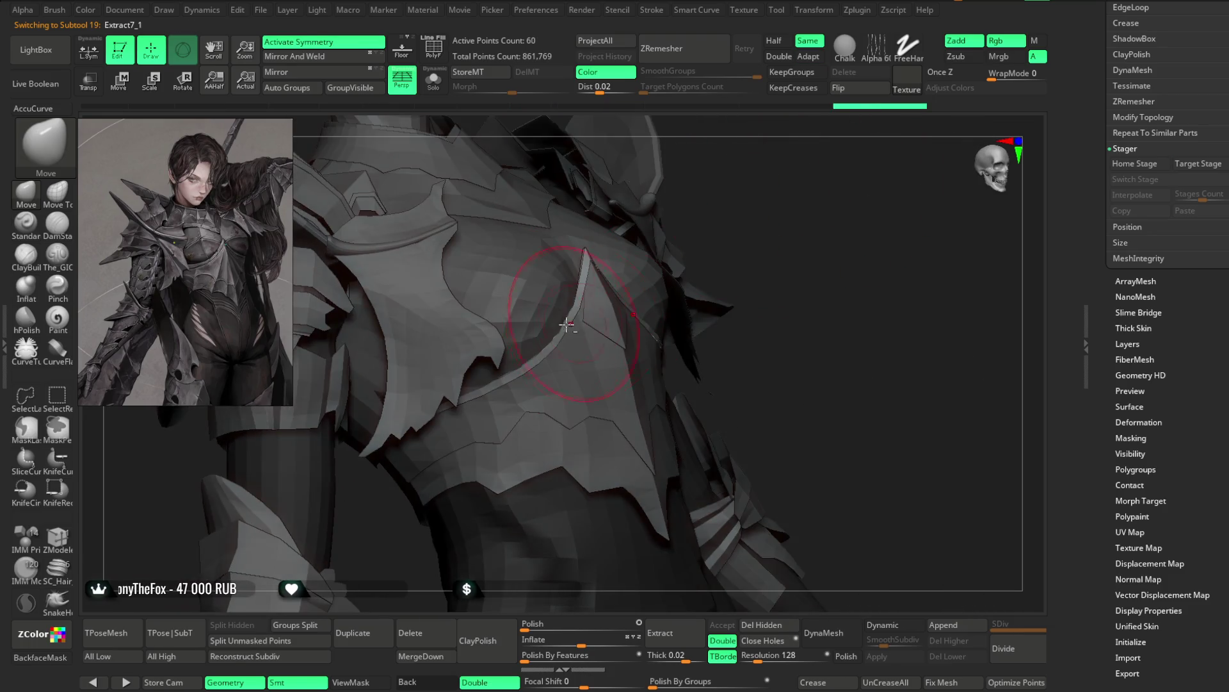
{"action": "left_click", "coordinate": [552, 326], "text": "alt"}
{"action": "left_click", "coordinate": [543, 347], "text": "alt"}
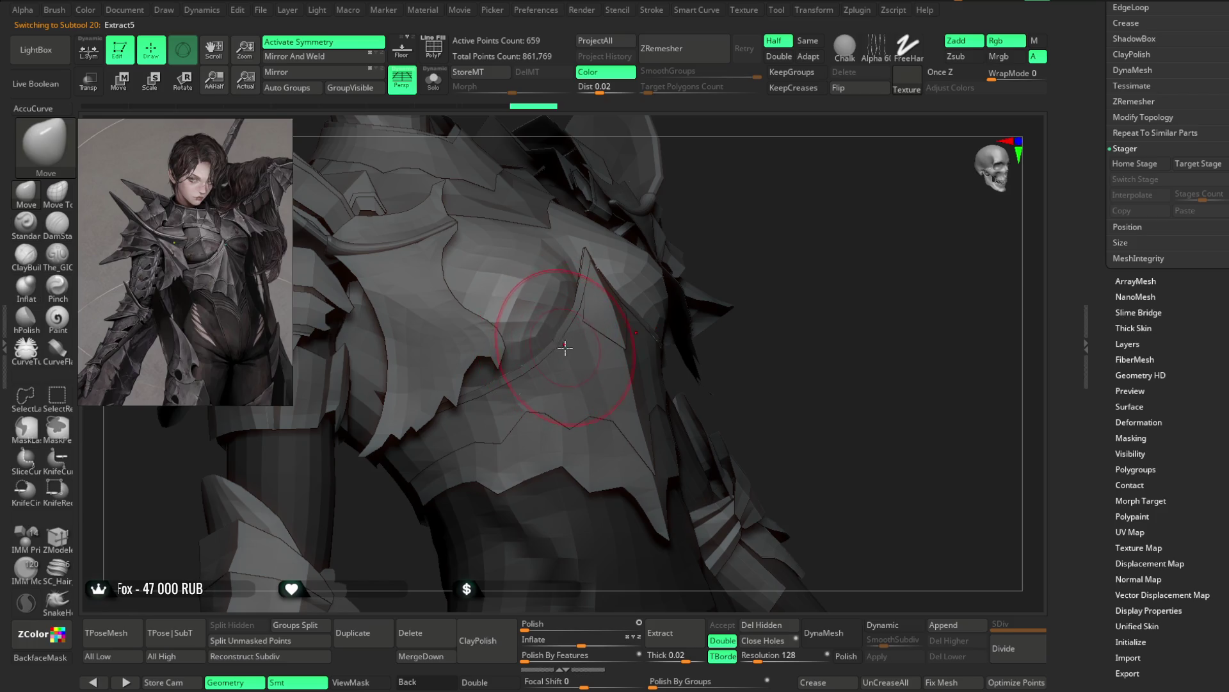
{"action": "left_click", "coordinate": [437, 85]}
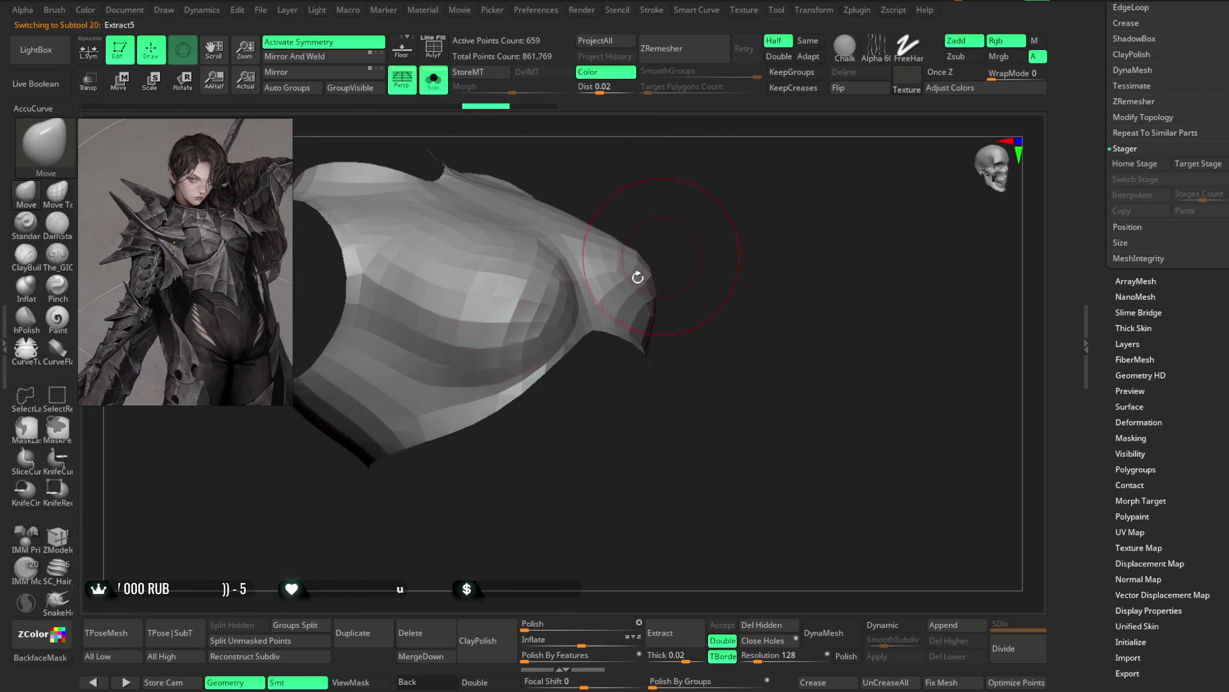
{"action": "left_click_drag", "start_coordinate": [496, 379], "coordinate": [525, 384]}
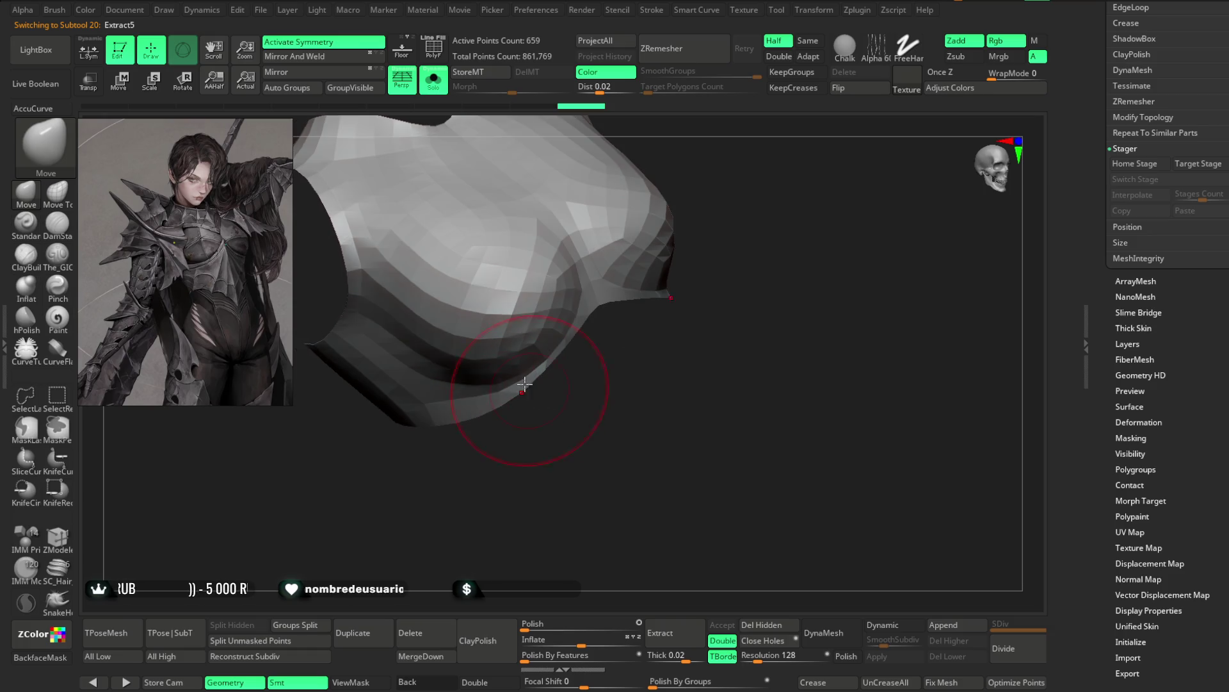
{"action": "mouse_move", "coordinate": [571, 298]}
{"action": "left_mouse_down"}
{"action": "mouse_move", "coordinate": [592, 360]}
{"action": "mouse_move", "coordinate": [746, 197]}
{"action": "mouse_move", "coordinate": [736, 160]}
{"action": "mouse_move", "coordinate": [563, 357]}
{"action": "left_mouse_up"}
Step: Pinch the surface at the centre of the chest plate and turn it to review the shape
{"action": "mouse_move", "coordinate": [719, 250]}
{"action": "left_mouse_down"}
{"action": "mouse_move", "coordinate": [747, 229]}
{"action": "mouse_move", "coordinate": [443, 320]}
{"action": "left_mouse_up"}
{"action": "left_click", "coordinate": [59, 293]}
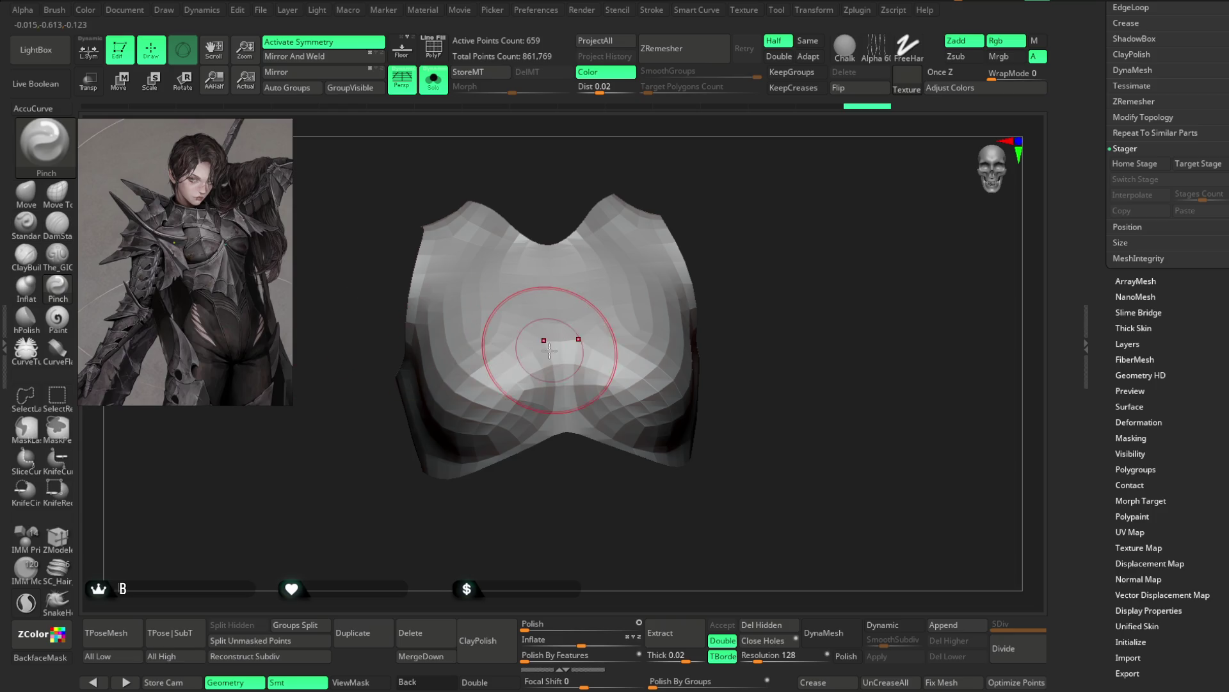
{"action": "key", "text": "space"}
{"action": "left_click_drag", "start_coordinate": [561, 338], "coordinate": [563, 404]}
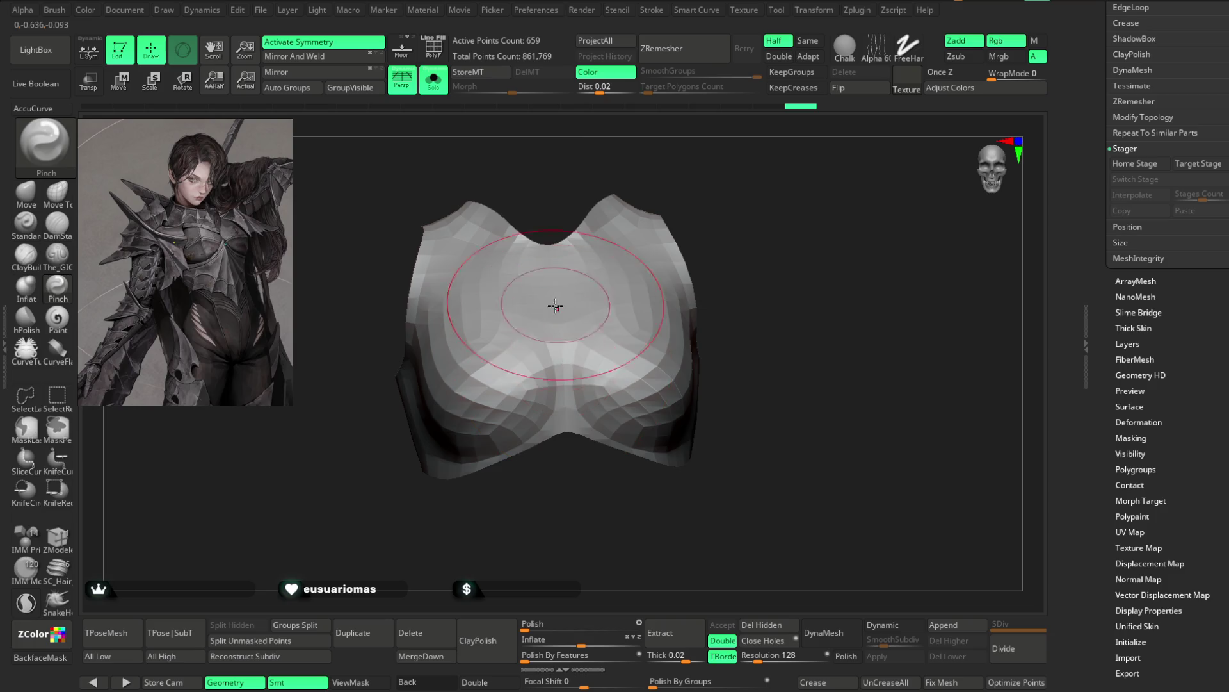
{"action": "left_click_drag", "start_coordinate": [537, 317], "coordinate": [590, 288]}
{"action": "left_click_drag", "start_coordinate": [746, 203], "coordinate": [616, 334]}
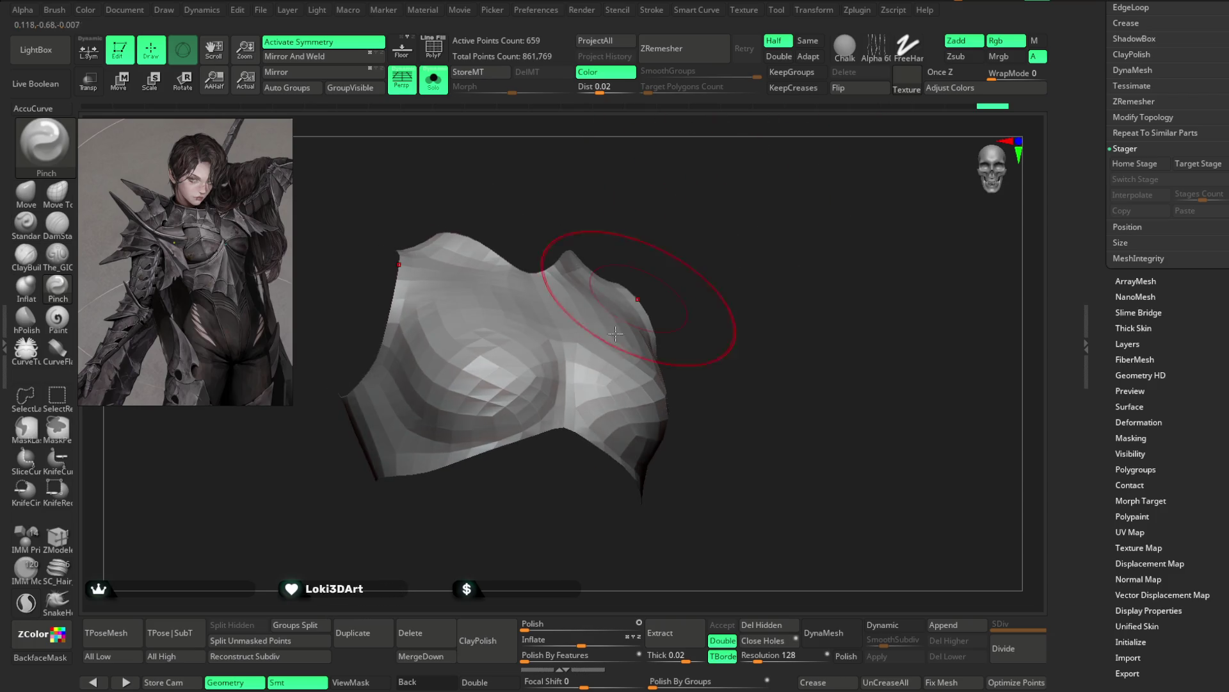
{"action": "mouse_move", "coordinate": [681, 260]}
{"action": "left_mouse_down"}
{"action": "mouse_move", "coordinate": [703, 248]}
{"action": "mouse_move", "coordinate": [560, 303]}
{"action": "left_mouse_up"}
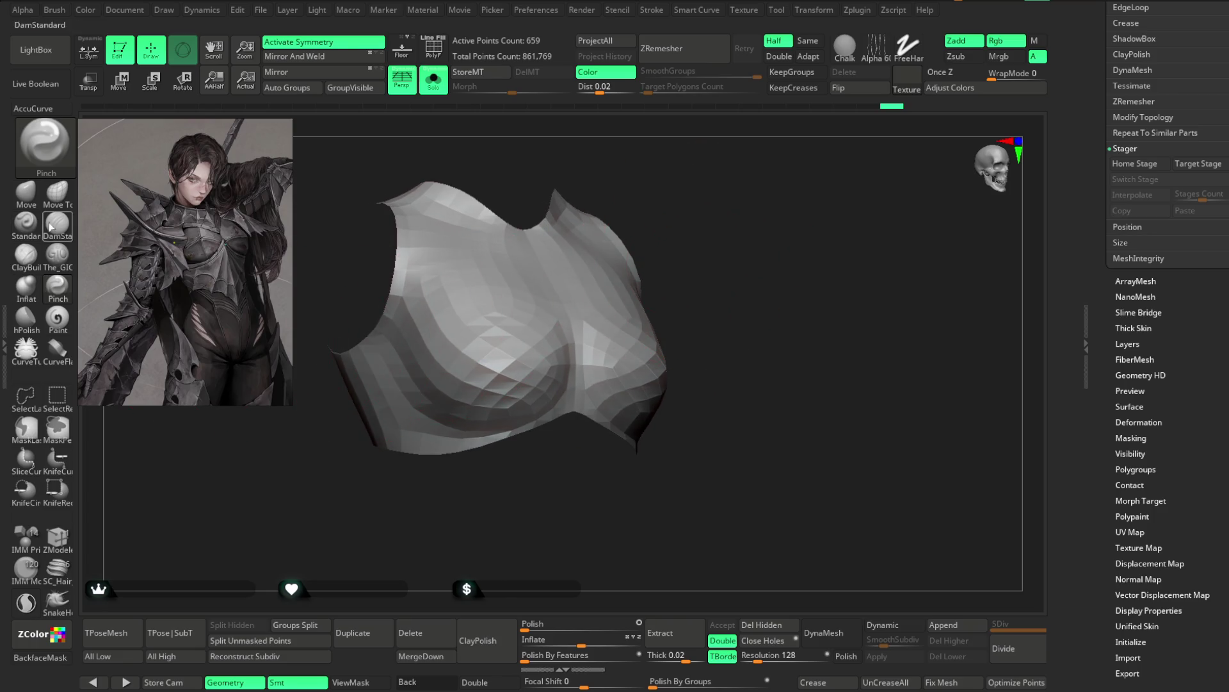
Step: Switch back to the Move brush and rotate the chest plate through tilted and frontal views
{"action": "left_click", "coordinate": [26, 192]}
{"action": "left_click_drag", "start_coordinate": [412, 497], "coordinate": [452, 418]}
{"action": "right_click_drag", "start_coordinate": [451, 411], "coordinate": [522, 449]}
{"action": "mouse_move", "coordinate": [562, 388]}
{"action": "right_mouse_down"}
{"action": "mouse_move", "coordinate": [528, 461]}
{"action": "mouse_move", "coordinate": [757, 256]}
{"action": "mouse_move", "coordinate": [779, 211]}
{"action": "mouse_move", "coordinate": [449, 130]}
{"action": "right_mouse_up"}
{"action": "right_click", "coordinate": [552, 404]}
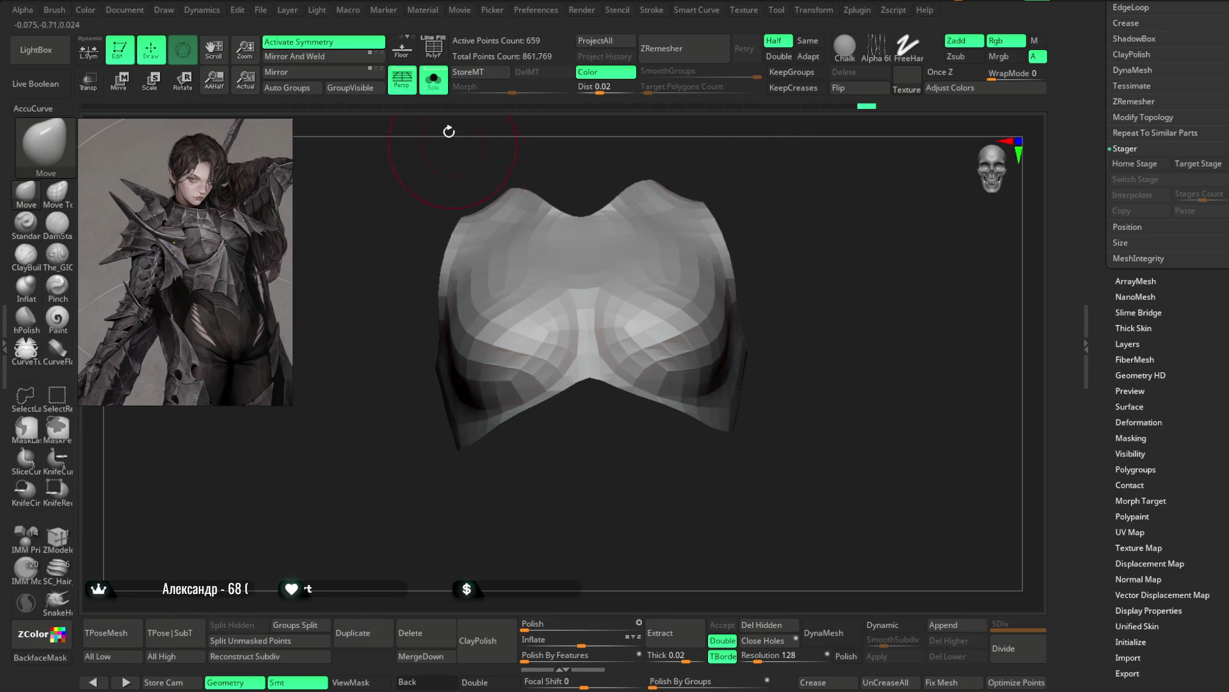
Step: Turn Solo off and pull back to see the chest plate on the full torso and arms
{"action": "left_click", "coordinate": [433, 81]}
{"action": "mouse_move", "coordinate": [953, 243]}
{"action": "right_mouse_down"}
{"action": "mouse_move", "coordinate": [467, 413]}
{"action": "mouse_move", "coordinate": [563, 372]}
{"action": "mouse_move", "coordinate": [546, 389]}
{"action": "right_mouse_up"}
{"action": "mouse_move", "coordinate": [749, 255]}
{"action": "right_mouse_down"}
{"action": "mouse_move", "coordinate": [823, 240]}
{"action": "mouse_move", "coordinate": [813, 324]}
{"action": "mouse_move", "coordinate": [807, 285]}
{"action": "mouse_move", "coordinate": [822, 256]}
{"action": "mouse_move", "coordinate": [834, 315]}
{"action": "right_mouse_up"}
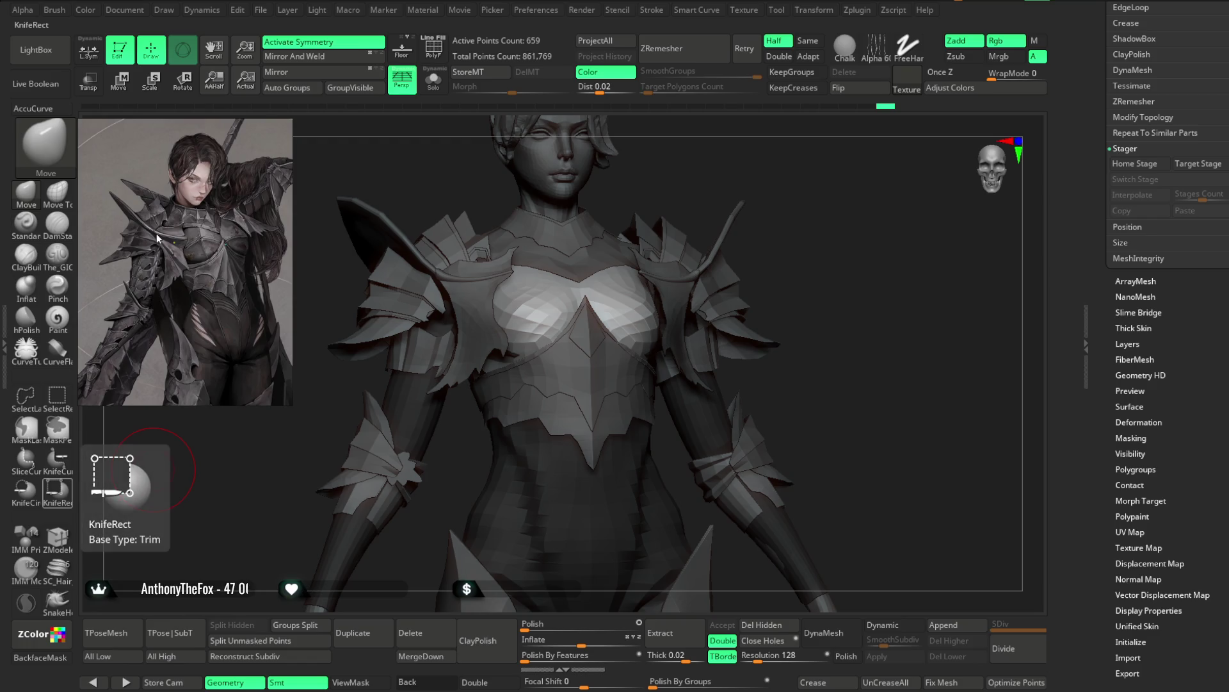
{"action": "scroll", "coordinate": [156, 234], "scroll_direction": "up", "scroll_amount": 2}
{"action": "scroll", "coordinate": [195, 241], "scroll_direction": "up", "scroll_amount": 2}
{"action": "scroll", "coordinate": [189, 266], "scroll_direction": "up", "scroll_amount": 2}
{"action": "scroll", "coordinate": [179, 270], "scroll_direction": "down", "scroll_amount": 2}
{"action": "scroll", "coordinate": [195, 275], "scroll_direction": "down", "scroll_amount": 2}
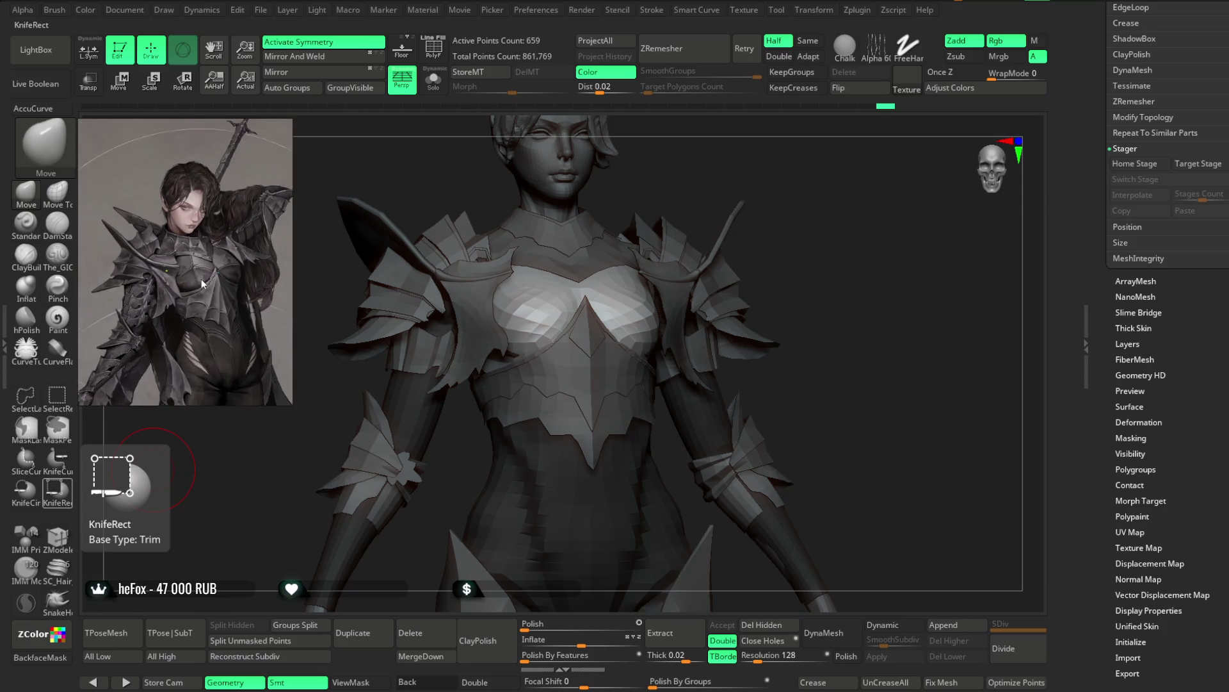
{"action": "scroll", "coordinate": [194, 284], "scroll_direction": "down", "scroll_amount": 2}
{"action": "scroll", "coordinate": [195, 285], "scroll_direction": "down", "scroll_amount": 2}
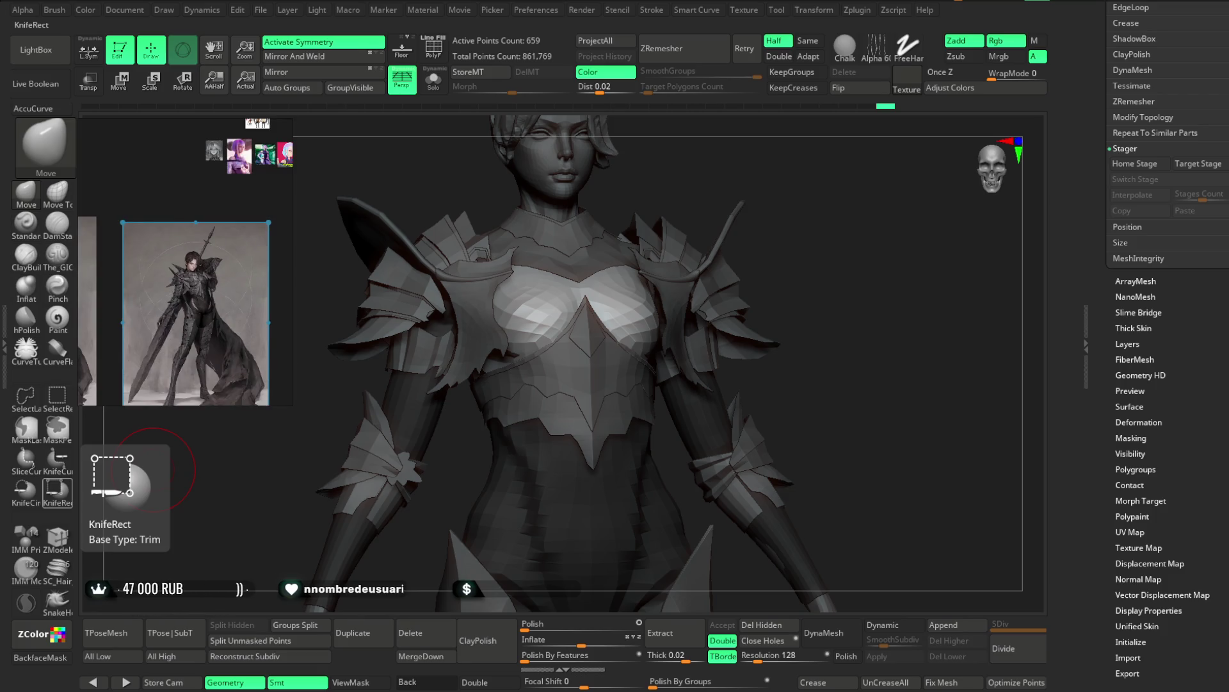
{"action": "scroll", "coordinate": [164, 364], "scroll_direction": "up", "scroll_amount": 2}
{"action": "scroll", "coordinate": [165, 364], "scroll_direction": "up", "scroll_amount": 3}
{"action": "scroll", "coordinate": [134, 378], "scroll_direction": "down", "scroll_amount": 2}
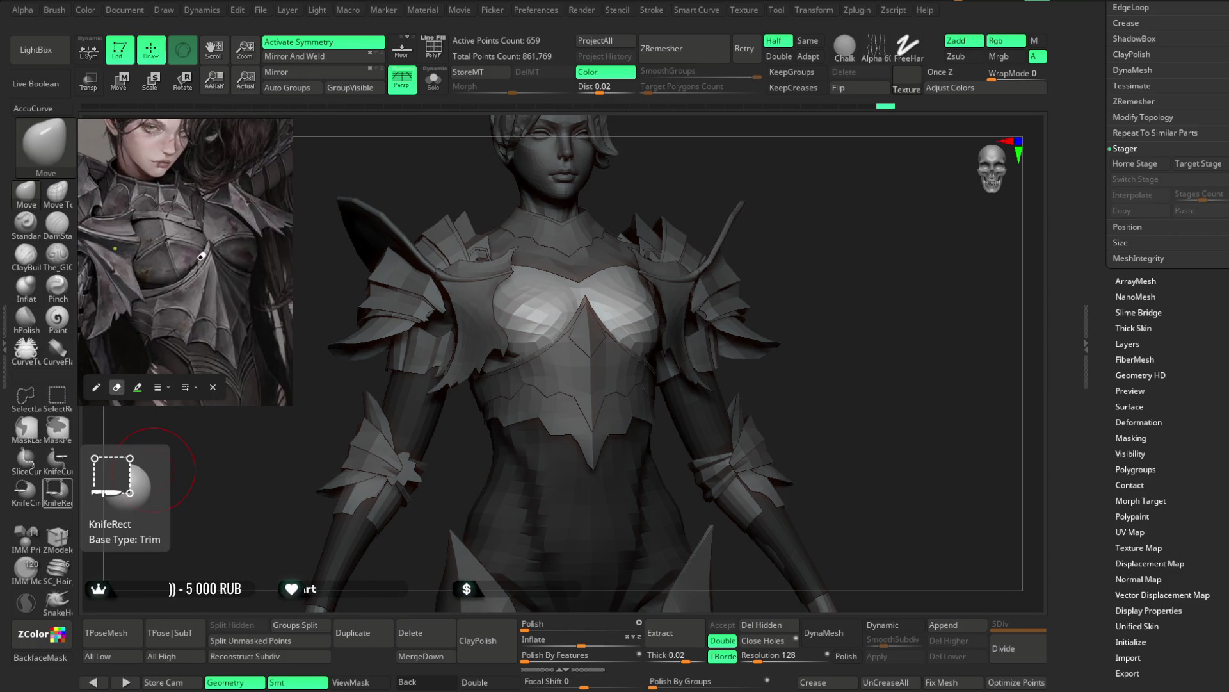
{"action": "scroll", "coordinate": [173, 341], "scroll_direction": "down", "scroll_amount": 2}
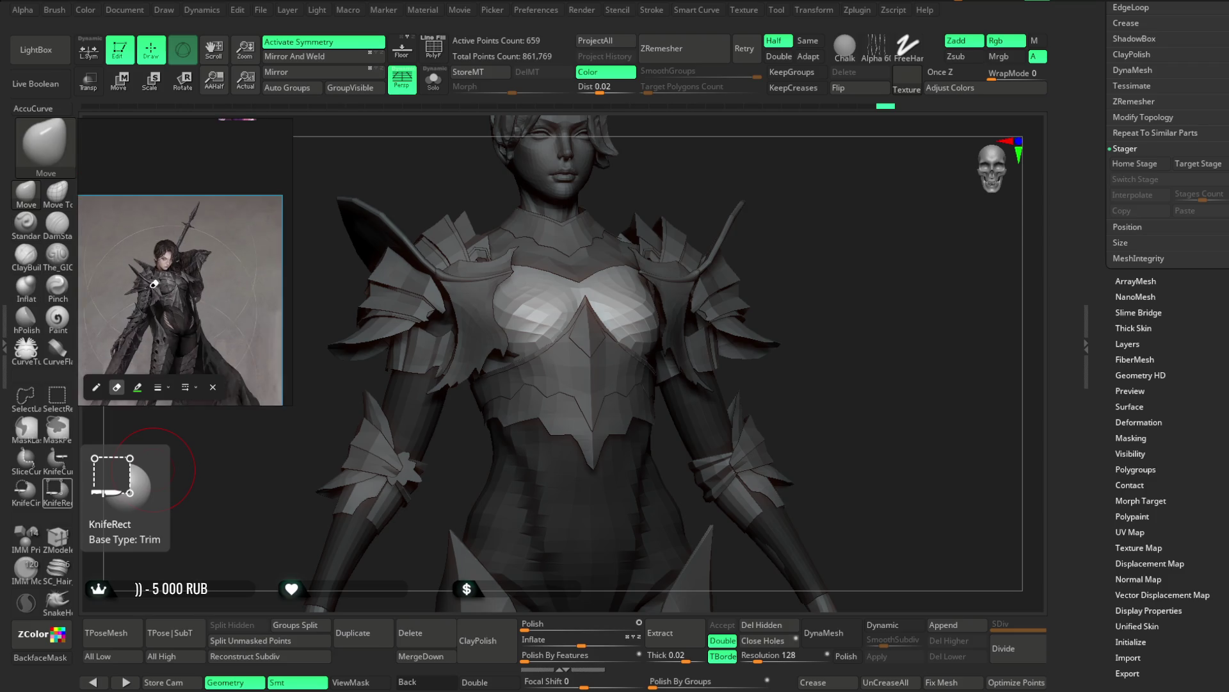
Step: Switch the reference panel to the annotated image with the red chest-armour guide lines
{"action": "key", "text": "Right"}
{"action": "scroll", "coordinate": [178, 206], "scroll_direction": "up", "scroll_amount": 3}
{"action": "scroll", "coordinate": [178, 207], "scroll_direction": "up", "scroll_amount": 2}
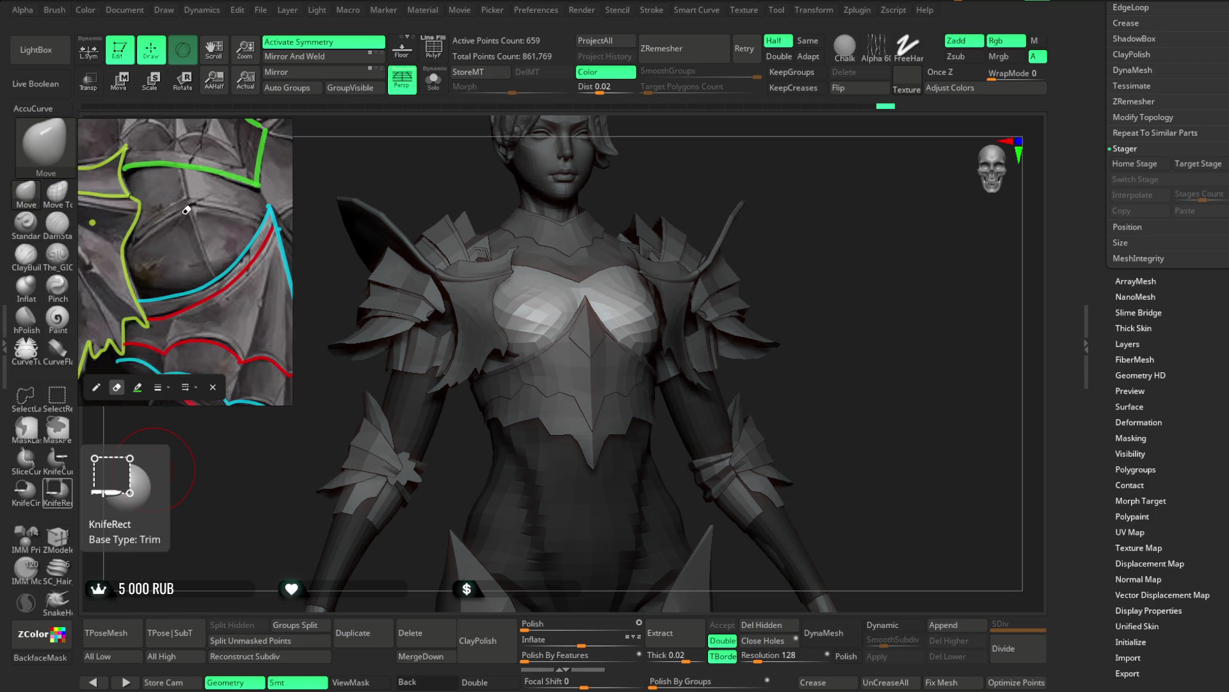
{"action": "scroll", "coordinate": [161, 240], "scroll_direction": "up", "scroll_amount": 2}
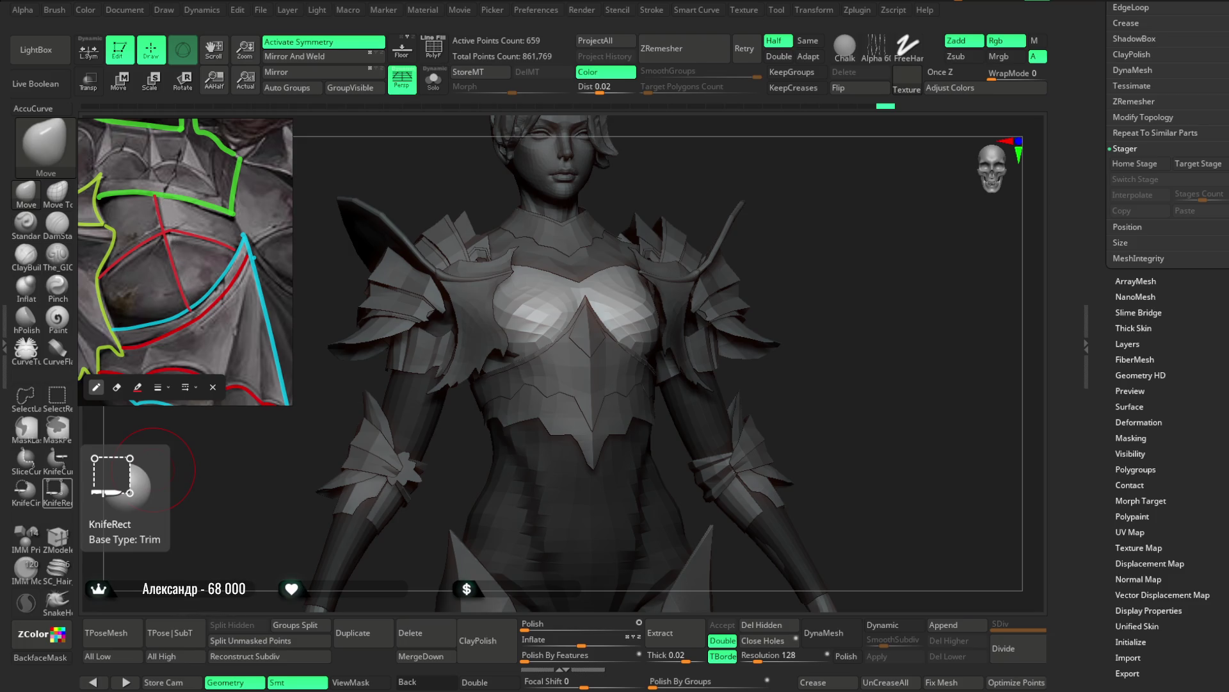
{"action": "scroll", "coordinate": [244, 255], "scroll_direction": "down", "scroll_amount": 3}
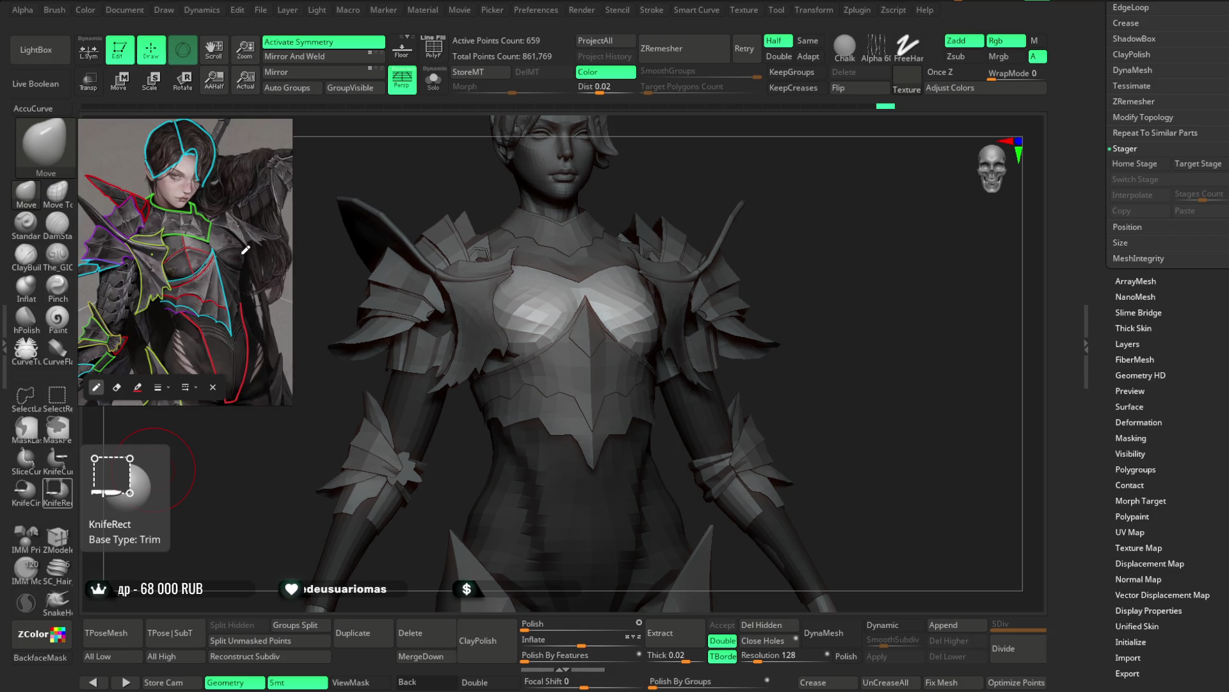
Step: Show PolyFrame, make Extract5 the active subtool and expand the Orig_Armor folder
{"action": "key", "text": "shift+f"}
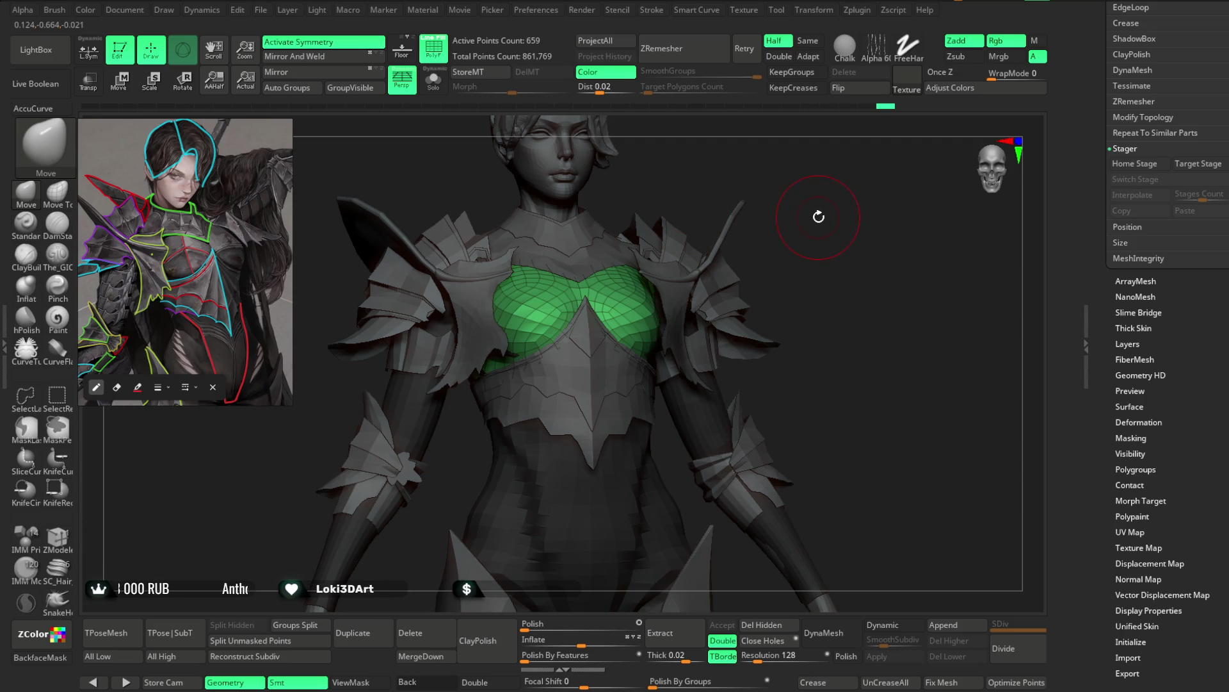
{"action": "scroll", "coordinate": [1096, 297], "scroll_direction": "up", "scroll_amount": 5}
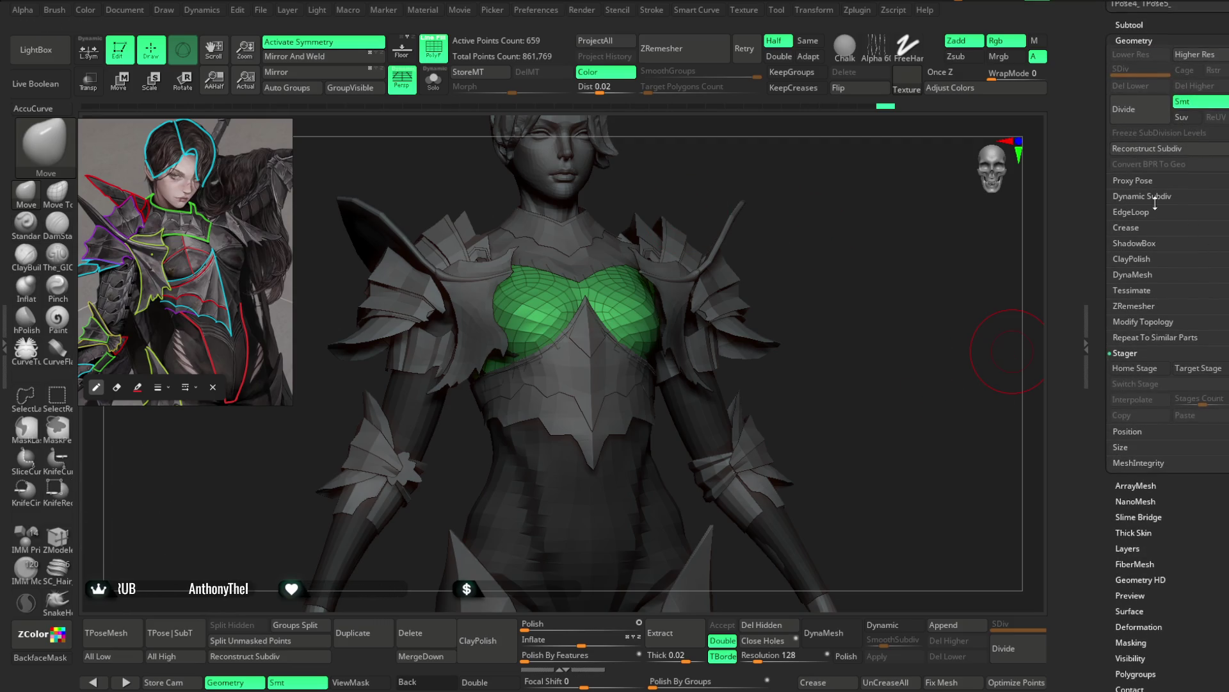
{"action": "left_click", "coordinate": [1129, 118]}
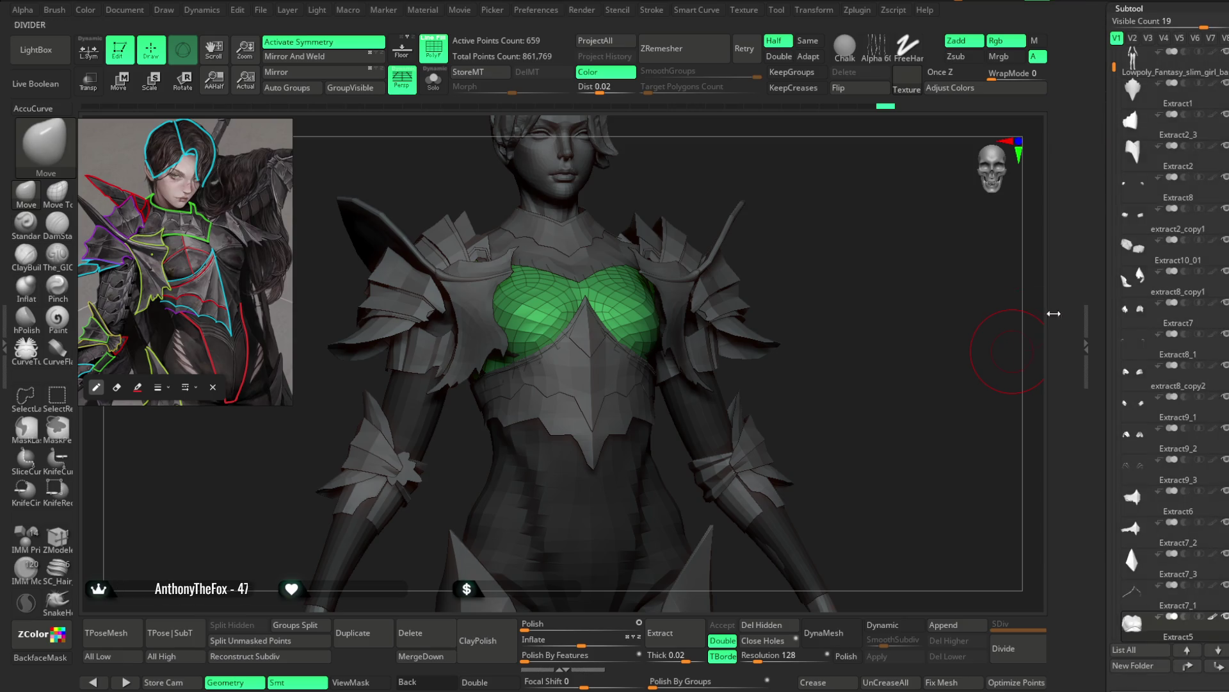
{"action": "left_click", "coordinate": [1133, 591]}
{"action": "scroll", "coordinate": [1213, 448], "scroll_direction": "down", "scroll_amount": 2}
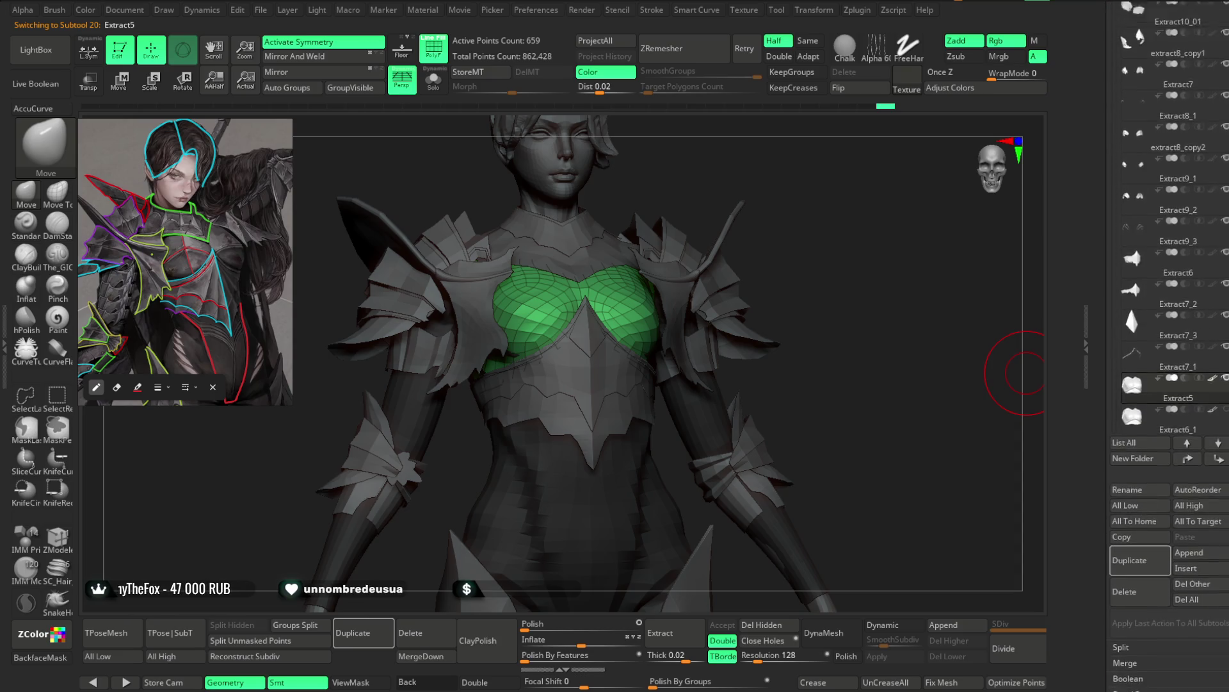
{"action": "scroll", "coordinate": [1131, 471], "scroll_direction": "down", "scroll_amount": 2}
{"action": "scroll", "coordinate": [1162, 602], "scroll_direction": "down", "scroll_amount": 3}
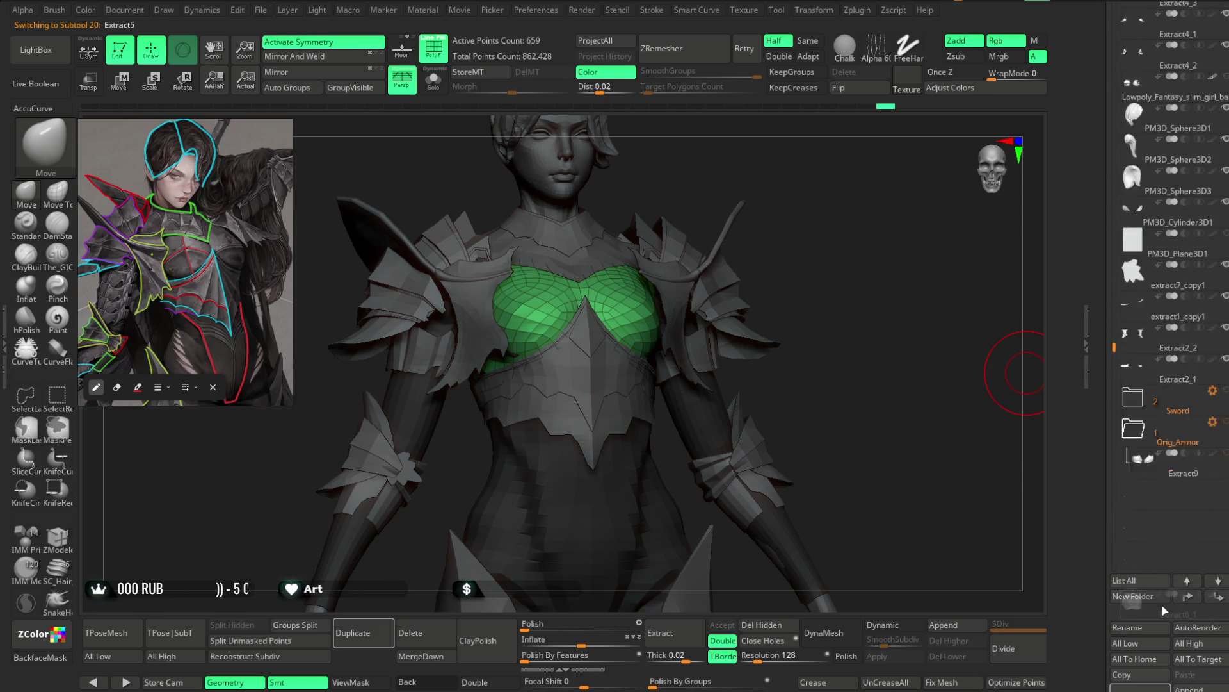
{"action": "scroll", "coordinate": [1162, 606], "scroll_direction": "down", "scroll_amount": 5}
{"action": "left_click", "coordinate": [1172, 353]}
{"action": "left_click_drag", "start_coordinate": [823, 246], "coordinate": [871, 208]}
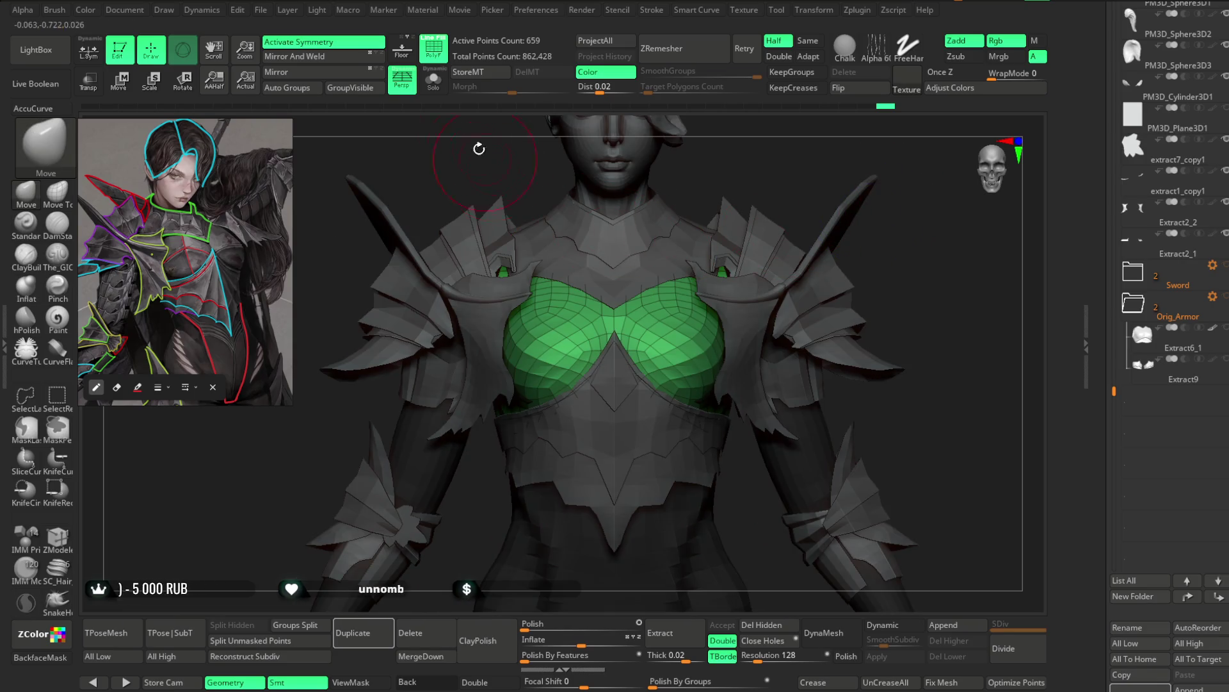
Step: Solo the green chest plate and unweld one of its edge loops with ZModeler Edge Unweld
{"action": "left_click", "coordinate": [433, 82]}
{"action": "mouse_move", "coordinate": [521, 118]}
{"action": "left_mouse_down"}
{"action": "mouse_move", "coordinate": [757, 194]}
{"action": "mouse_move", "coordinate": [592, 497]}
{"action": "mouse_move", "coordinate": [570, 481]}
{"action": "left_mouse_up"}
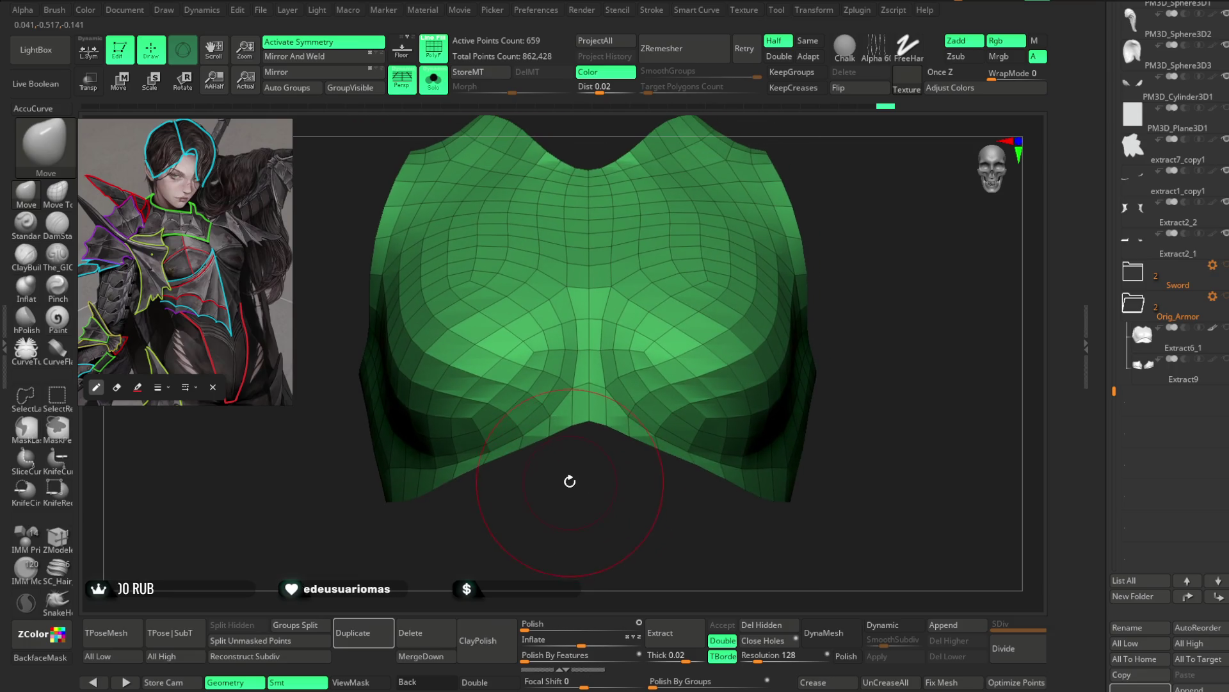
{"action": "left_click", "coordinate": [59, 538]}
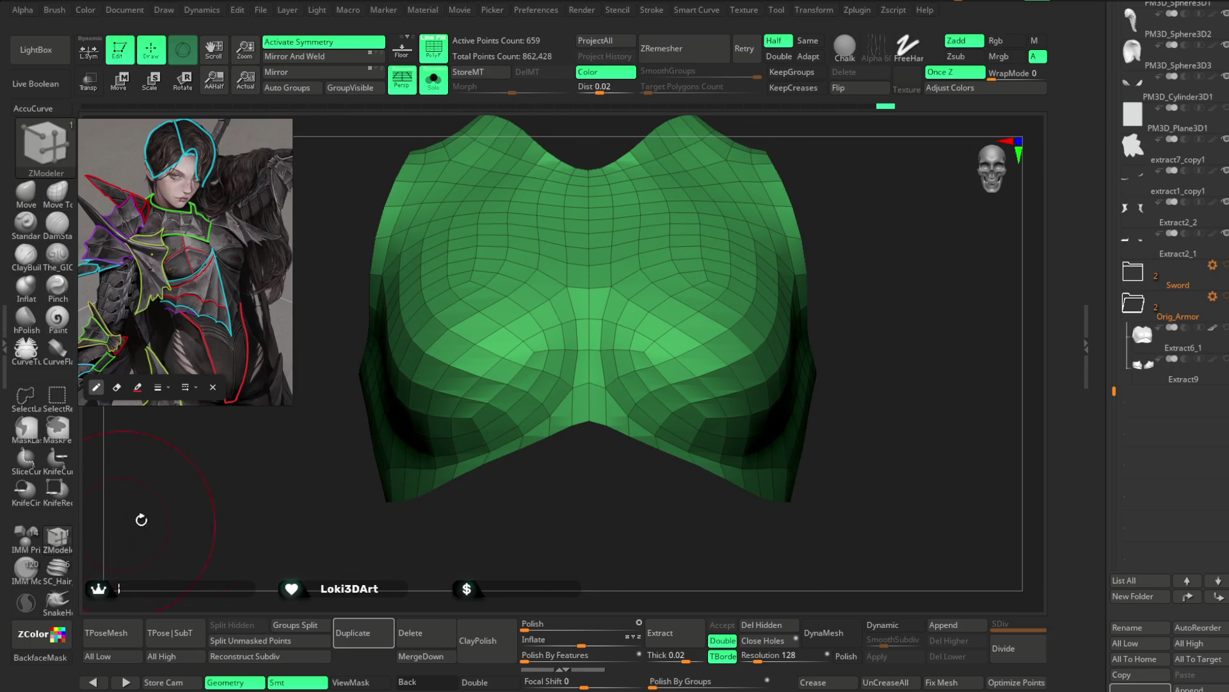
{"action": "key", "text": "space"}
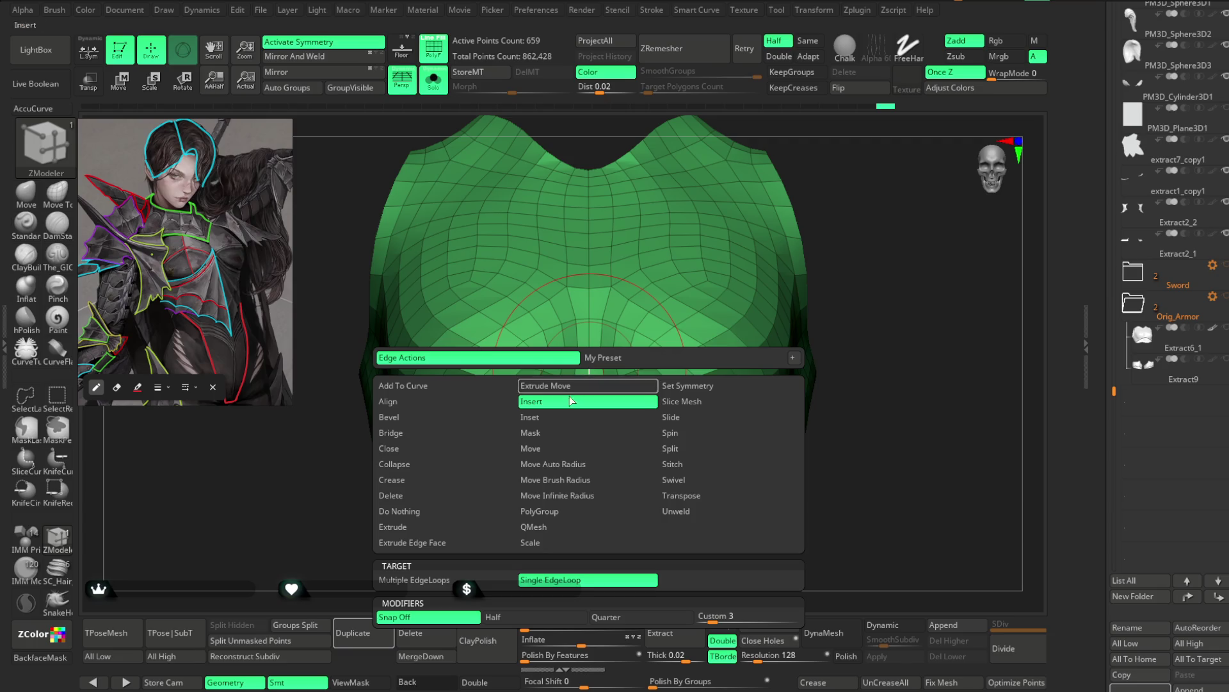
{"action": "left_click", "coordinate": [691, 511]}
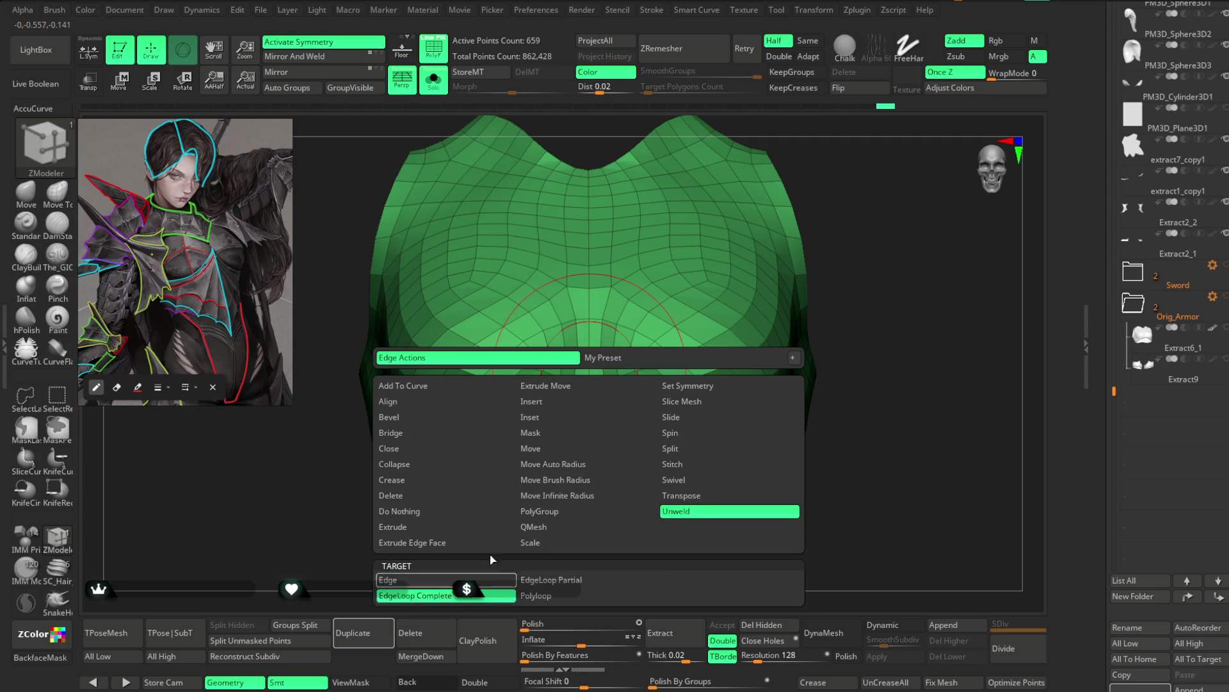
{"action": "left_click", "coordinate": [586, 447]}
{"action": "left_click_drag", "start_coordinate": [587, 475], "coordinate": [584, 536], "text": "alt"}
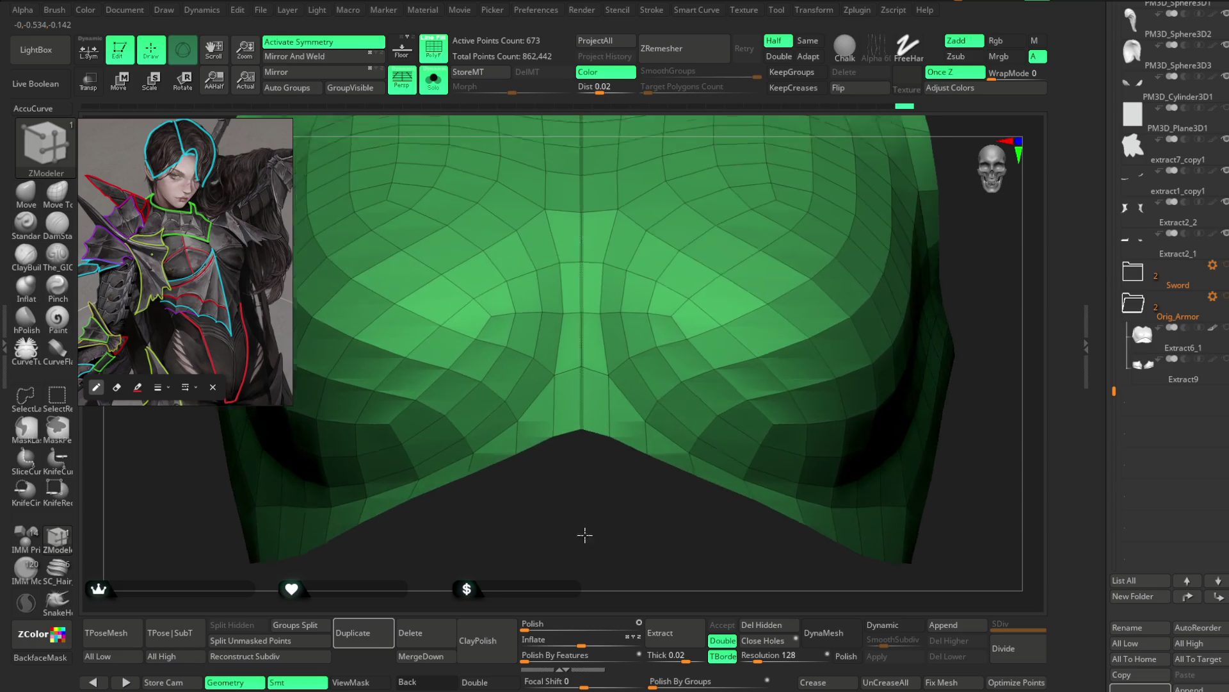
Step: Insert a vertical edge loop down the plate's centre with Edge Insert, retrying until it sits right
{"action": "key", "text": "space"}
{"action": "left_click", "coordinate": [567, 390]}
{"action": "left_click", "coordinate": [583, 370]}
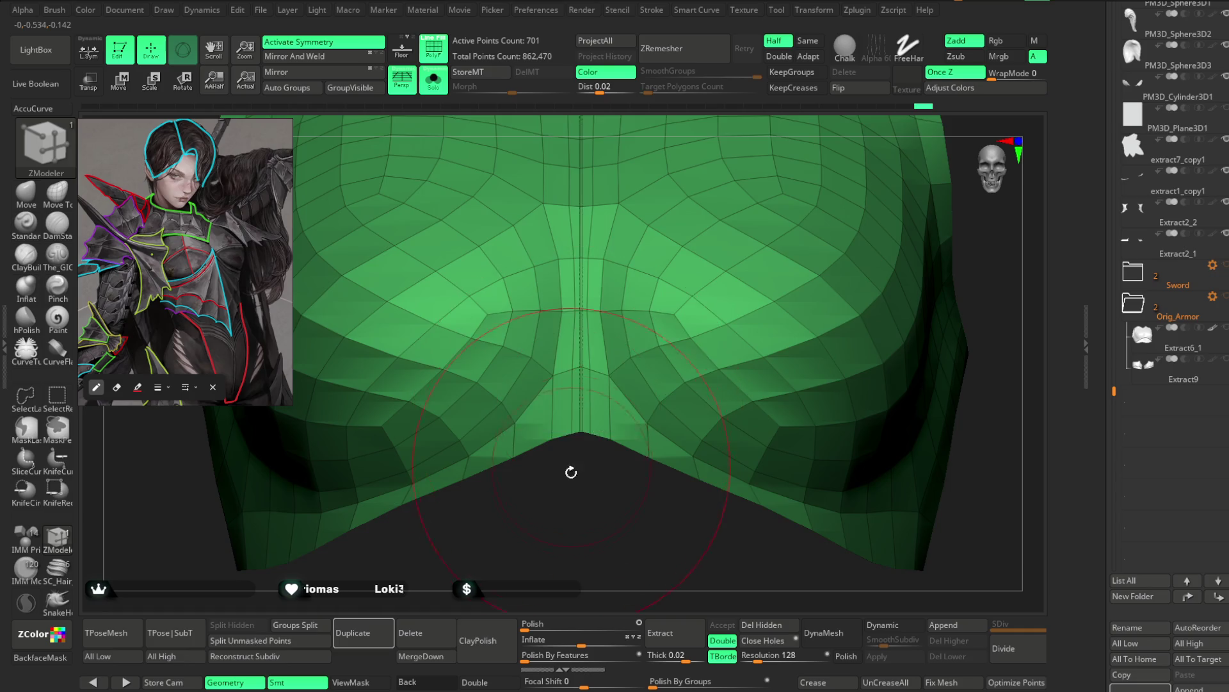
{"action": "key", "text": "ctrl+z"}
{"action": "left_click_drag", "start_coordinate": [862, 159], "coordinate": [796, 192], "text": "alt"}
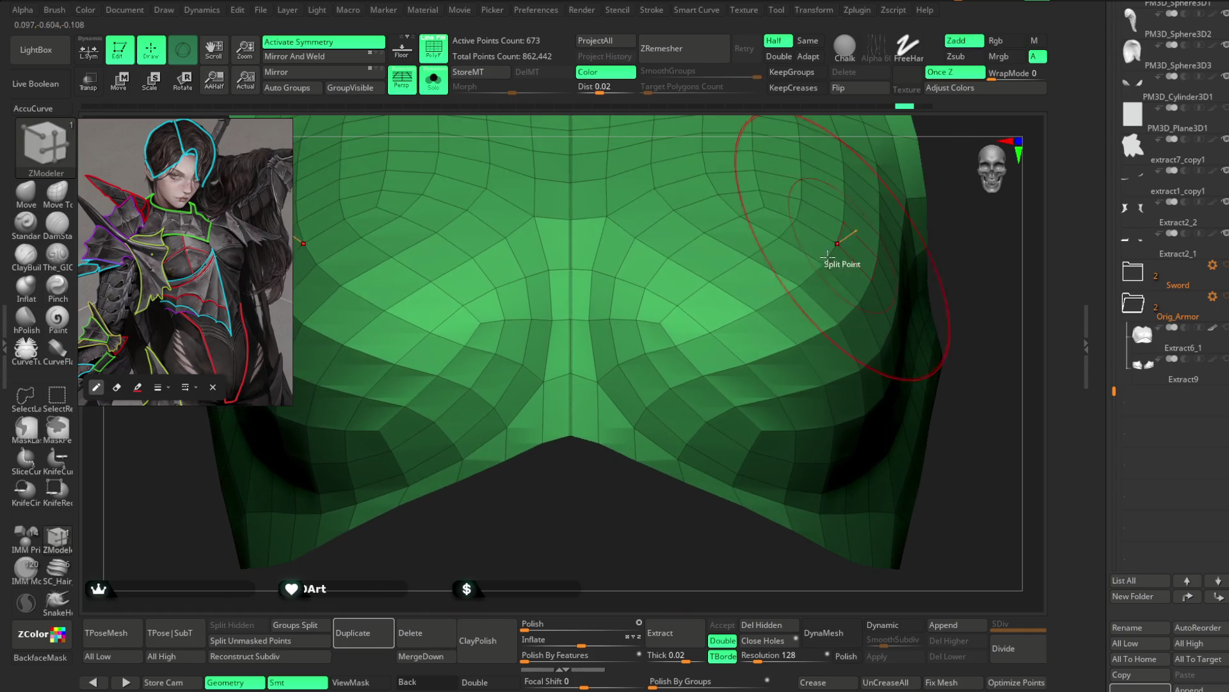
{"action": "key", "text": "space"}
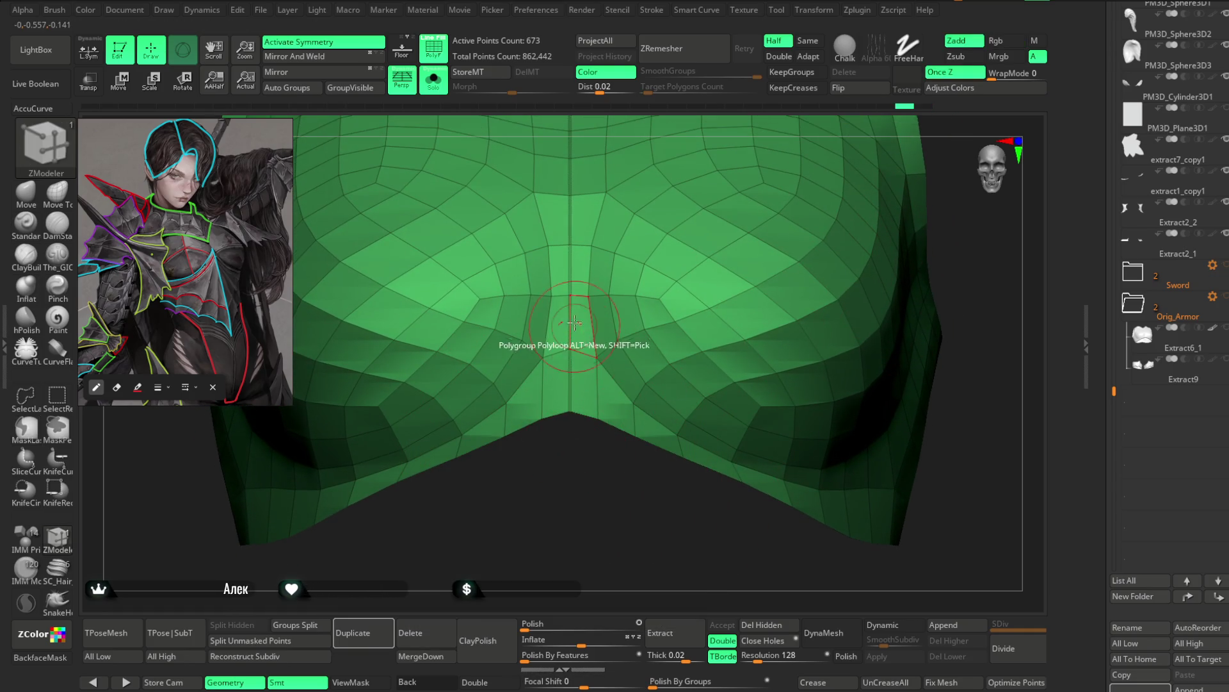
{"action": "left_click", "coordinate": [575, 298]}
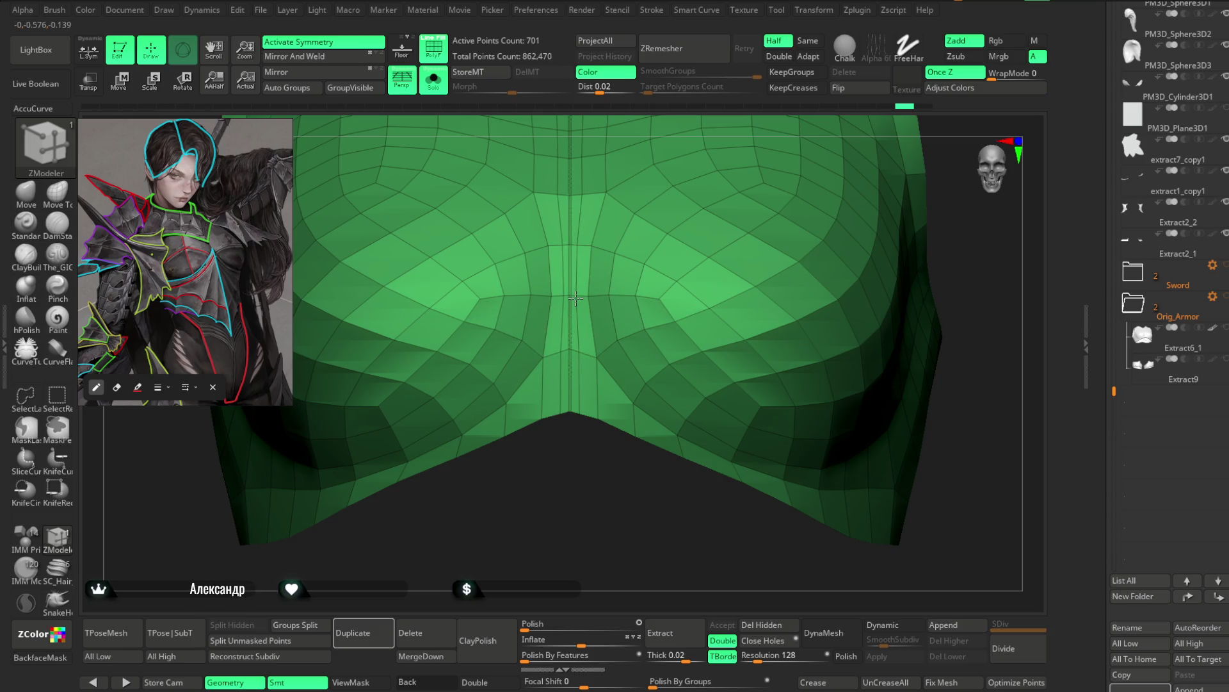
{"action": "mouse_move", "coordinate": [566, 506]}
{"action": "left_mouse_down", "text": "alt"}
{"action": "mouse_move", "coordinate": [568, 558]}
{"action": "mouse_move", "coordinate": [557, 440]}
{"action": "mouse_move", "coordinate": [814, 189]}
{"action": "mouse_move", "coordinate": [561, 404]}
{"action": "left_mouse_up", "text": "alt"}
{"action": "key", "text": "ctrl+z"}
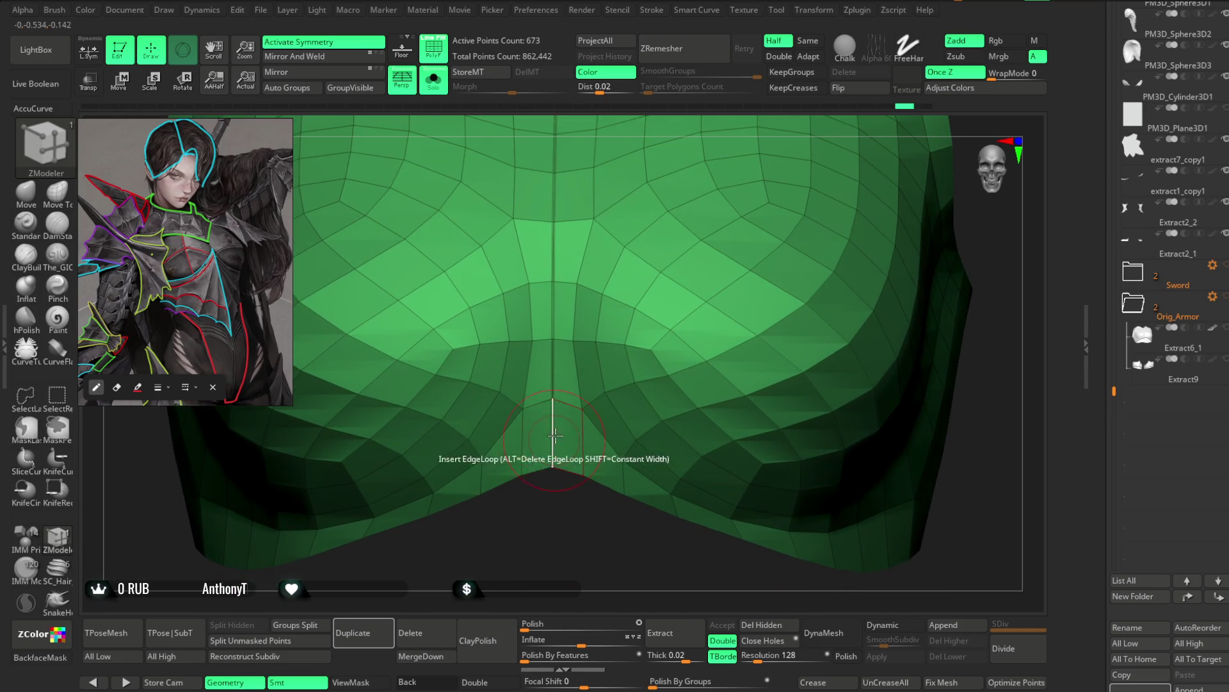
{"action": "left_click", "coordinate": [562, 403]}
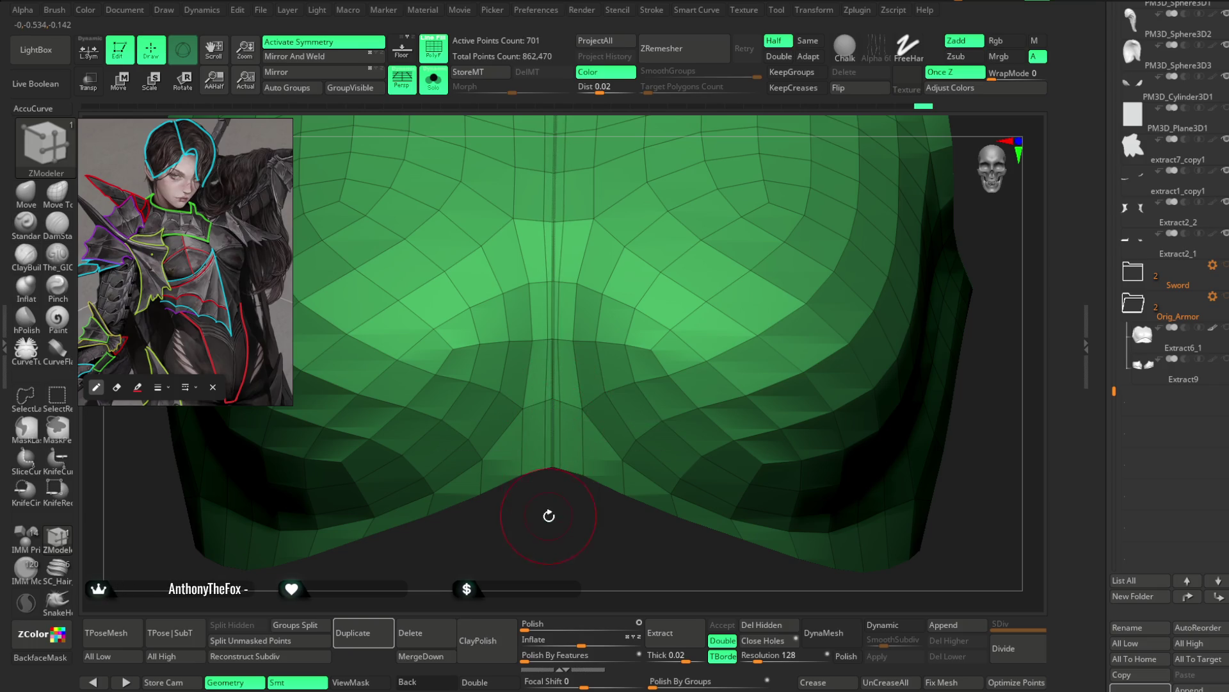
{"action": "left_click_drag", "start_coordinate": [548, 516], "coordinate": [546, 559], "text": "alt"}
{"action": "key", "text": "space"}
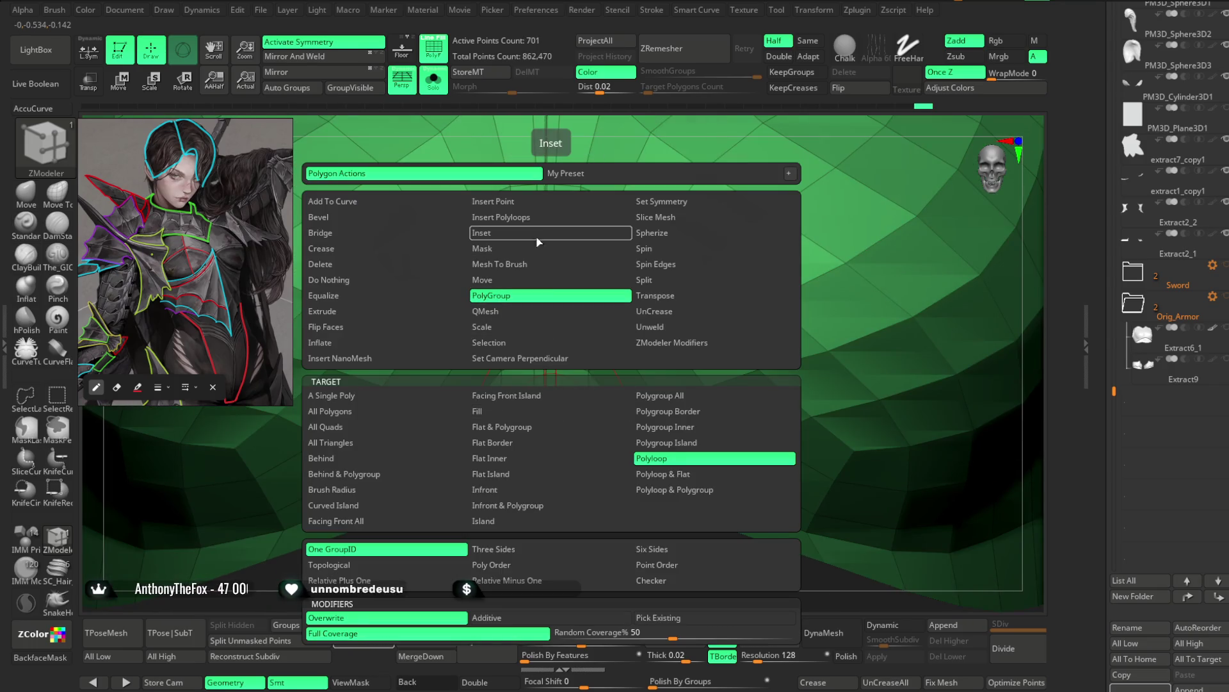
Step: Insert another centre edge loop, undo it and frame the chest plate in view
{"action": "left_click", "coordinate": [549, 427]}
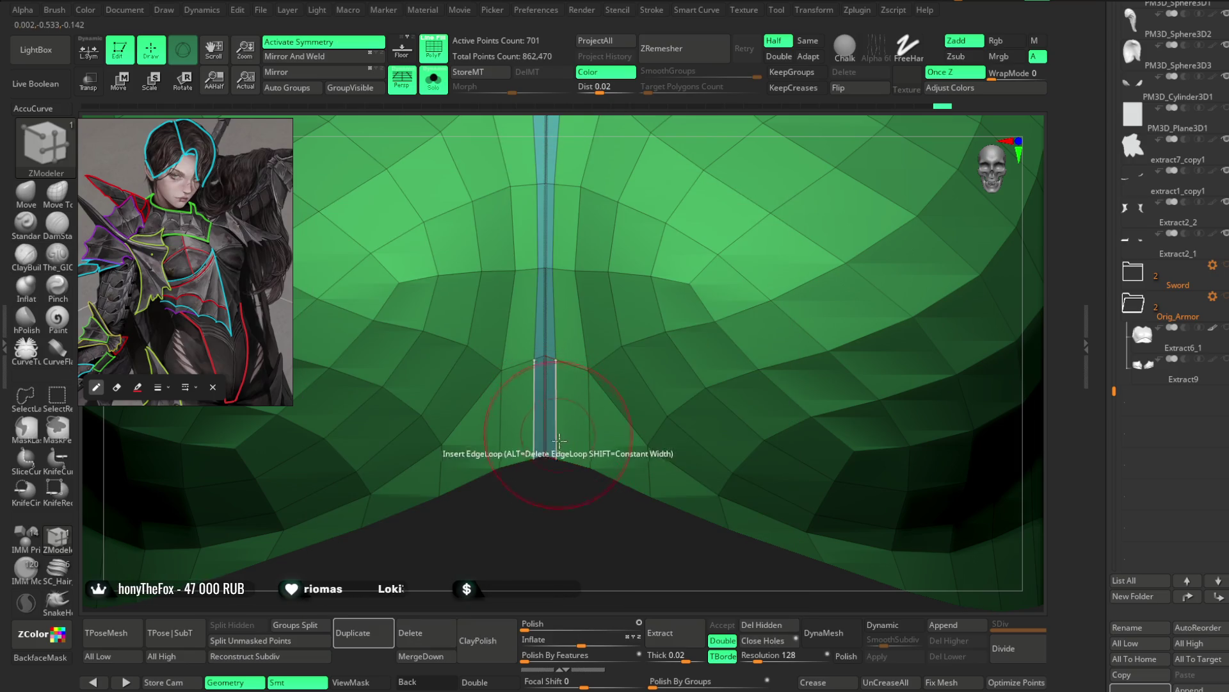
{"action": "key", "text": "ctrl+z"}
{"action": "key", "text": "ctrl+z"}
{"action": "key", "text": "f"}
{"action": "left_click_drag", "start_coordinate": [803, 164], "coordinate": [830, 235]}
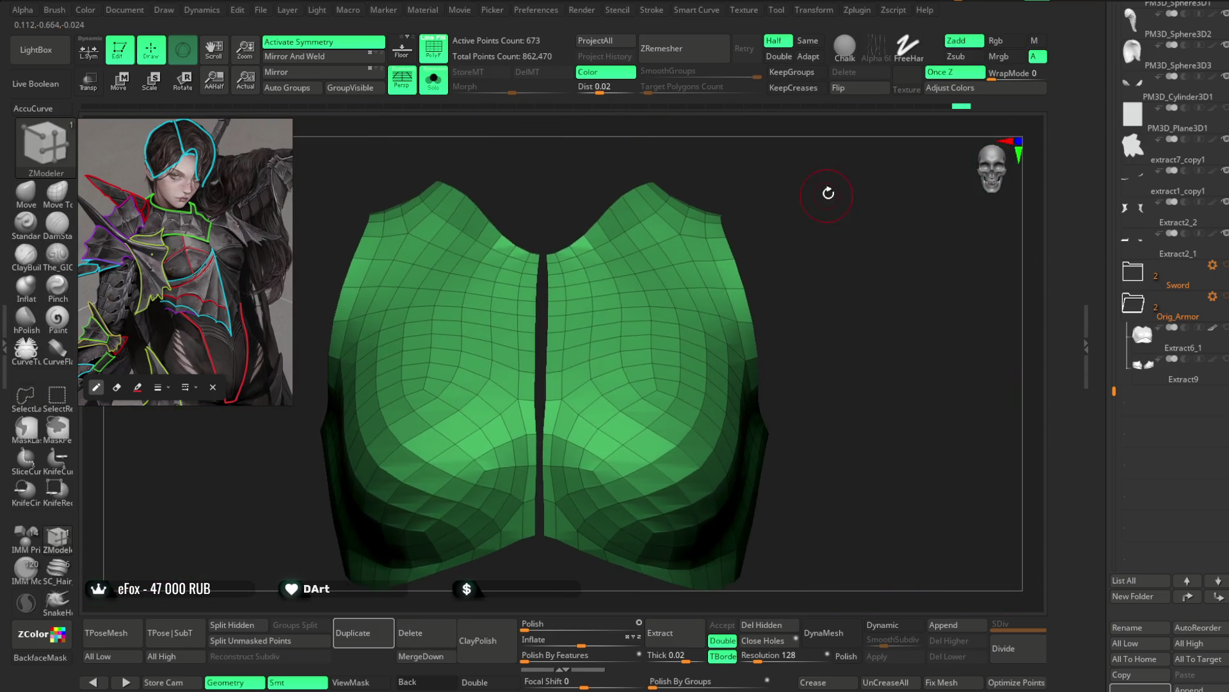
{"action": "mouse_move", "coordinate": [864, 593]}
{"action": "right_mouse_down", "text": "alt"}
{"action": "mouse_move", "coordinate": [906, 357]}
{"action": "mouse_move", "coordinate": [919, 349]}
{"action": "right_mouse_up", "text": "alt"}
Step: With Move Topological, pull the plate's lower half slightly downward and inspect it from several angles
{"action": "key", "text": "b"}
{"action": "key", "text": "m"}
{"action": "key", "text": "t"}
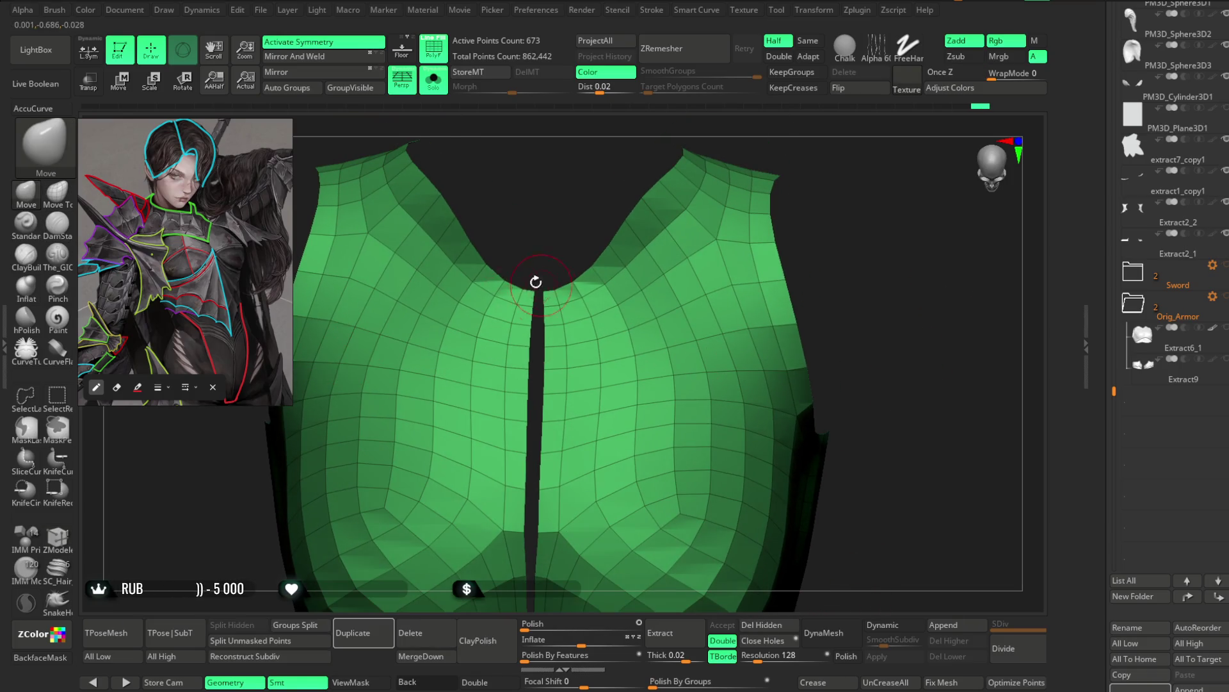
{"action": "mouse_move", "coordinate": [355, 327]}
{"action": "right_mouse_down"}
{"action": "mouse_move", "coordinate": [552, 266]}
{"action": "mouse_move", "coordinate": [548, 308]}
{"action": "right_mouse_up"}
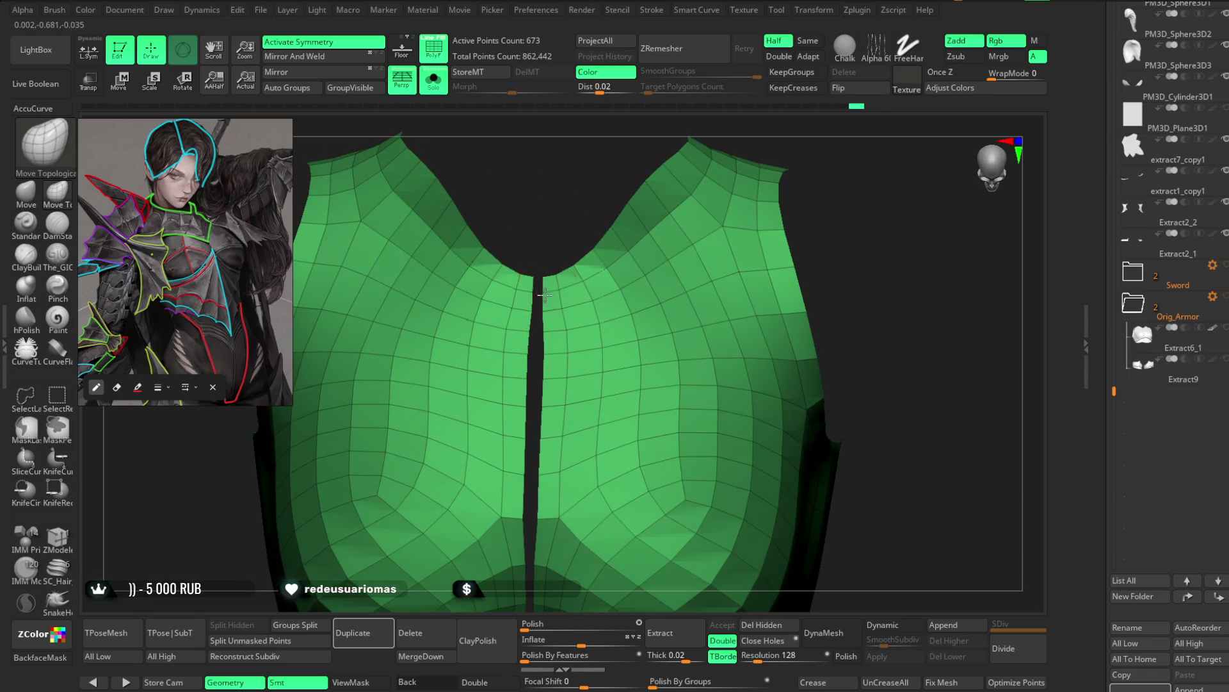
{"action": "left_click_drag", "start_coordinate": [544, 295], "coordinate": [542, 330]}
{"action": "right_click_drag", "start_coordinate": [557, 190], "coordinate": [542, 247], "text": "ctrl"}
{"action": "key", "text": "space"}
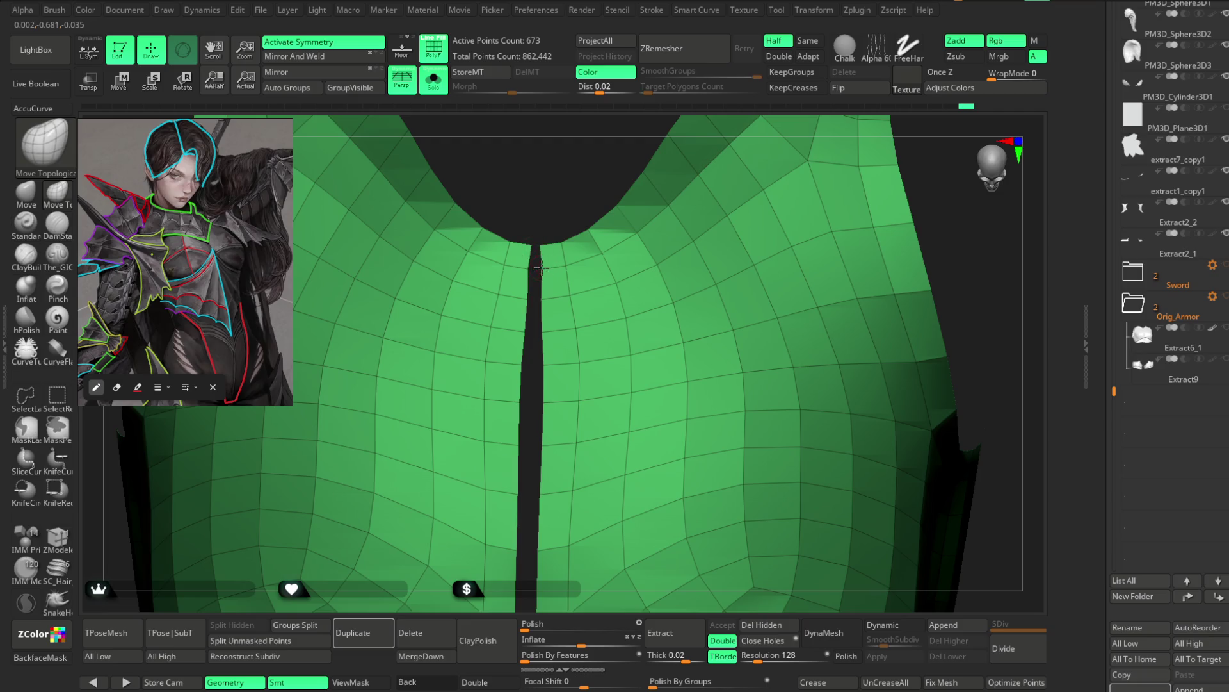
{"action": "left_click_drag", "start_coordinate": [536, 298], "coordinate": [551, 201]}
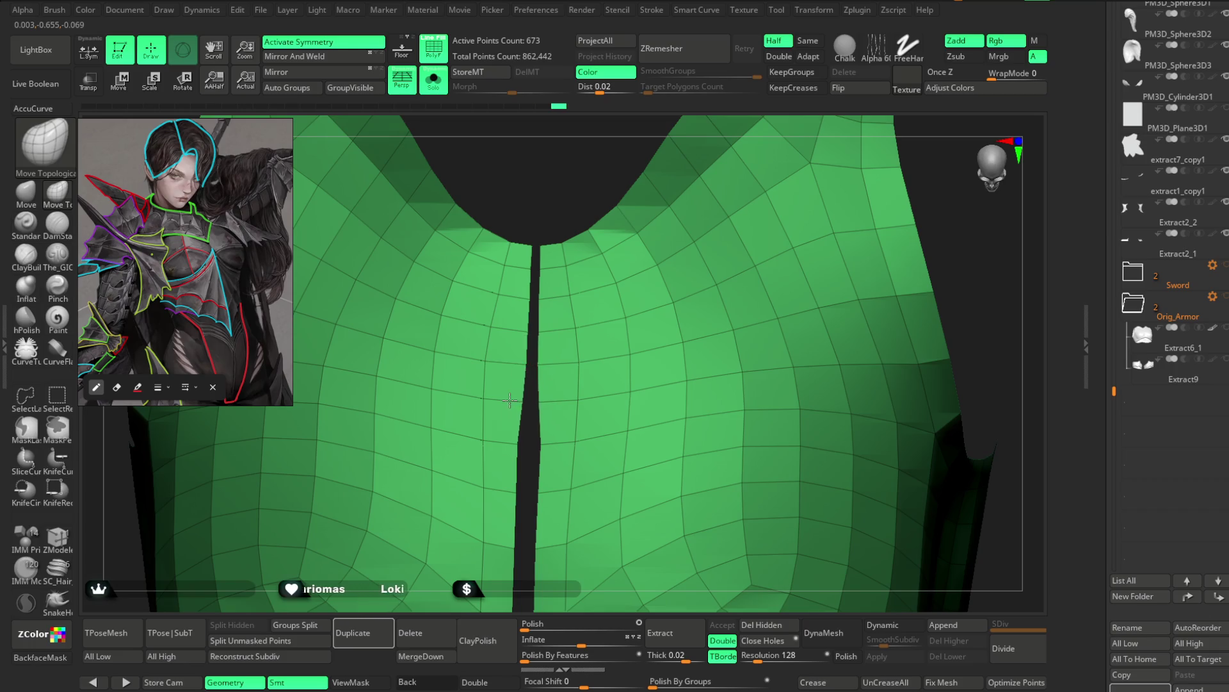
{"action": "left_click_drag", "start_coordinate": [532, 433], "coordinate": [540, 325]}
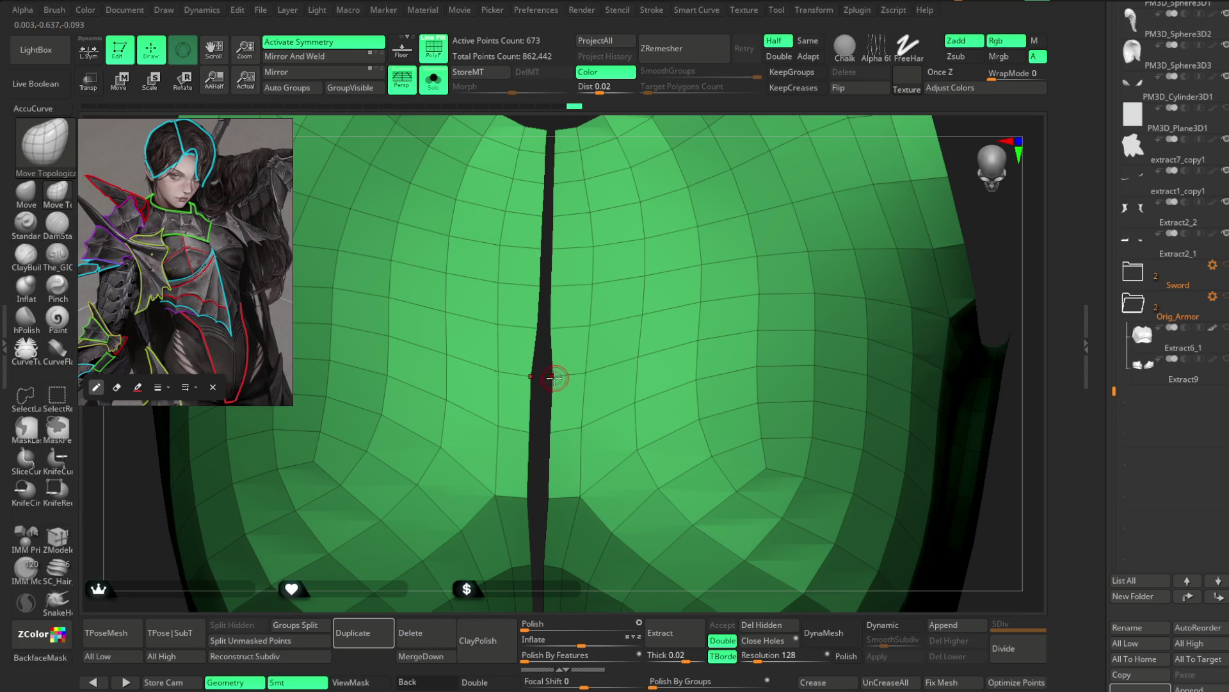
{"action": "left_click_drag", "start_coordinate": [535, 433], "coordinate": [563, 307]}
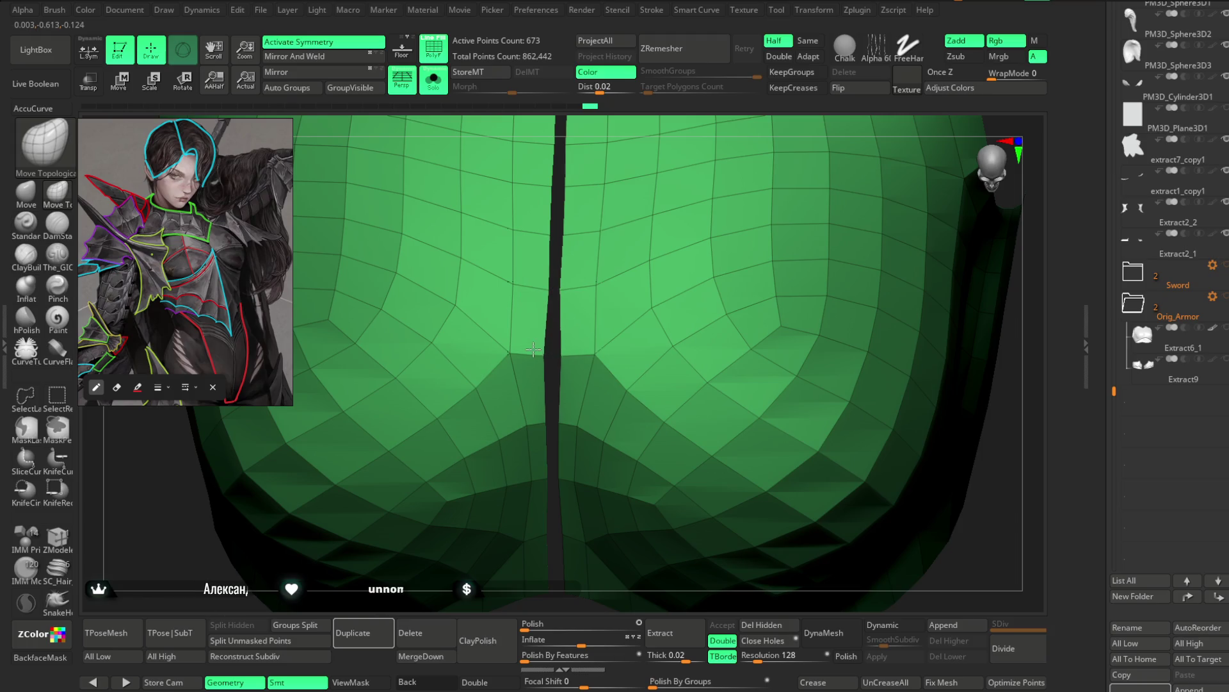
{"action": "key", "text": "f"}
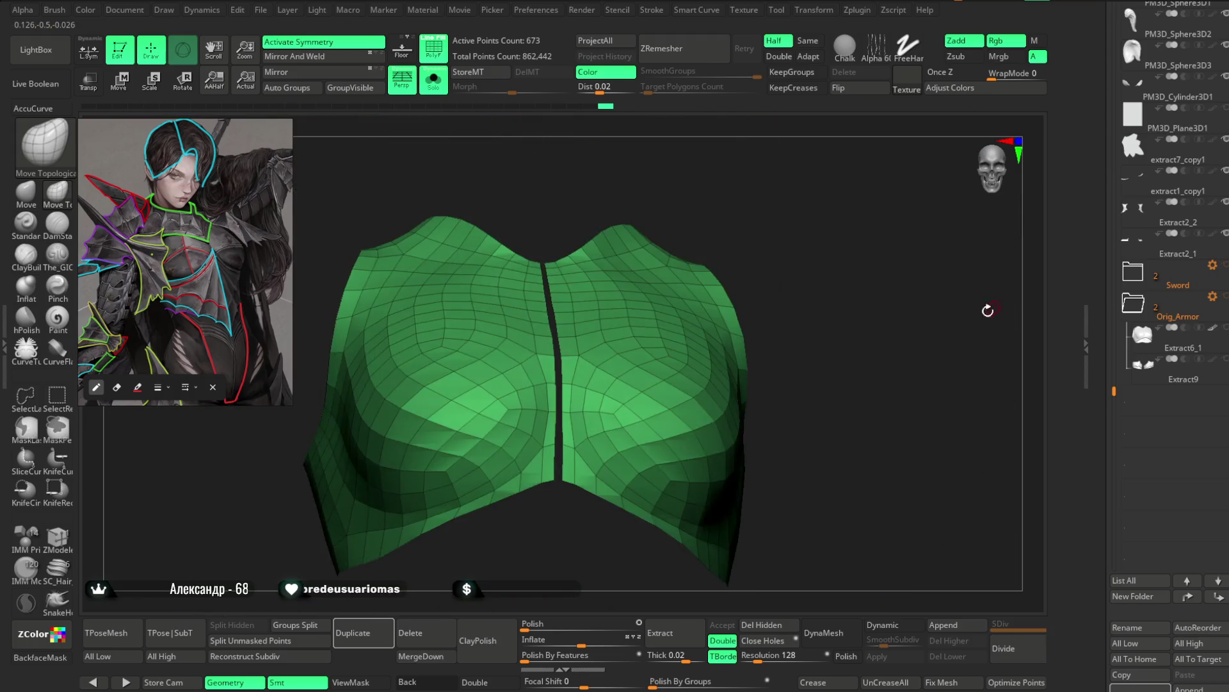
Step: Turn off X symmetry while keeping the polygroup colouring visible
{"action": "key", "text": "shift+f"}
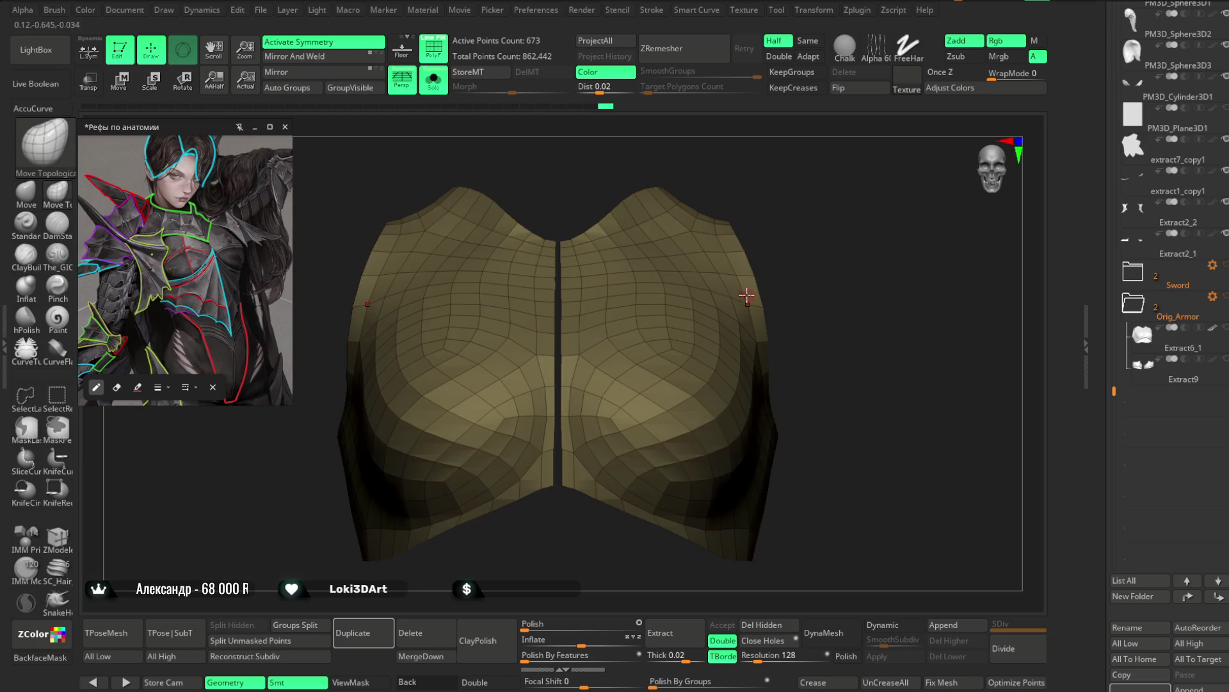
{"action": "key", "text": "x"}
{"action": "key", "text": "shift+f"}
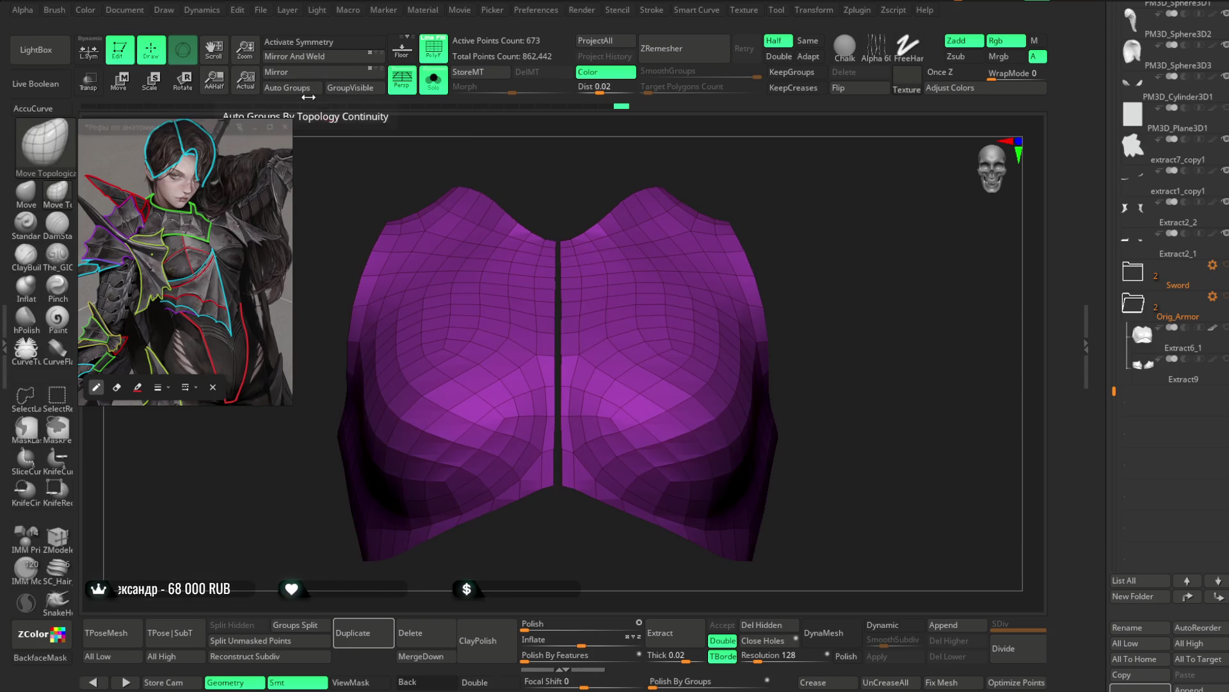
{"action": "mouse_move", "coordinate": [515, 153]}
{"action": "left_mouse_down"}
{"action": "mouse_move", "coordinate": [840, 189]}
{"action": "mouse_move", "coordinate": [810, 186]}
{"action": "mouse_move", "coordinate": [804, 167]}
{"action": "mouse_move", "coordinate": [753, 175]}
{"action": "mouse_move", "coordinate": [678, 239]}
{"action": "mouse_move", "coordinate": [765, 234]}
{"action": "mouse_move", "coordinate": [744, 203]}
{"action": "mouse_move", "coordinate": [759, 176]}
{"action": "left_mouse_up"}
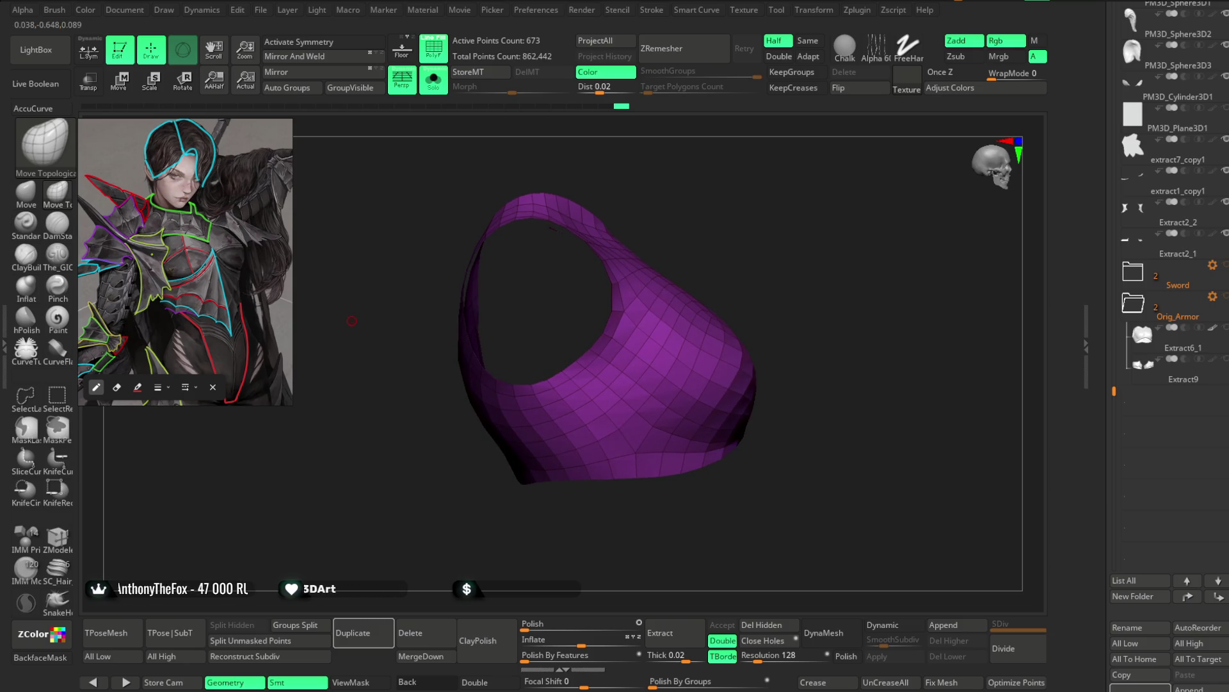
Step: Lasso-hide part of the plate and Split Hidden into a separate subtool
{"action": "left_click", "coordinate": [26, 396]}
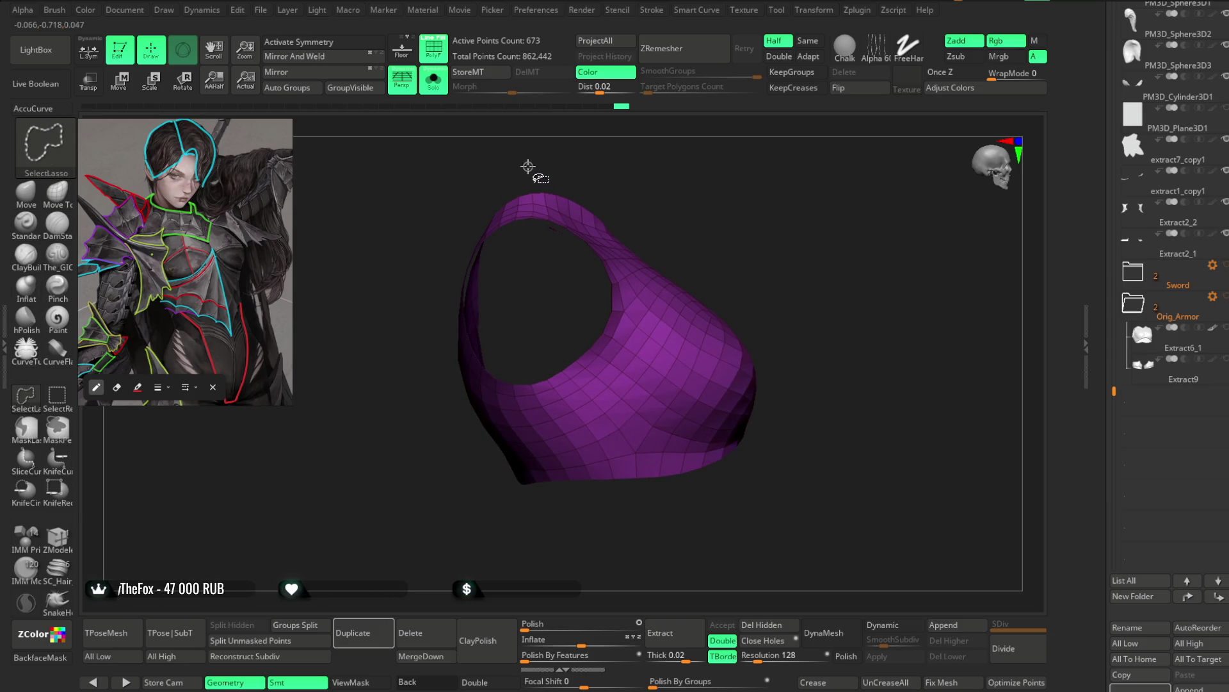
{"action": "mouse_move", "coordinate": [526, 173]}
{"action": "left_mouse_down", "text": "ctrl+shift"}
{"action": "mouse_move", "coordinate": [377, 483]}
{"action": "mouse_move", "coordinate": [404, 173]}
{"action": "left_mouse_up", "text": "ctrl+shift"}
{"action": "mouse_move", "coordinate": [567, 138]}
{"action": "left_mouse_down"}
{"action": "mouse_move", "coordinate": [491, 613]}
{"action": "mouse_move", "coordinate": [827, 141]}
{"action": "mouse_move", "coordinate": [521, 488]}
{"action": "left_mouse_up"}
{"action": "left_click", "coordinate": [231, 625]}
Step: Hide the right half of the plate and delete the hidden geometry
{"action": "mouse_move", "coordinate": [615, 538]}
{"action": "left_mouse_down"}
{"action": "mouse_move", "coordinate": [750, 181]}
{"action": "mouse_move", "coordinate": [544, 221]}
{"action": "left_mouse_up"}
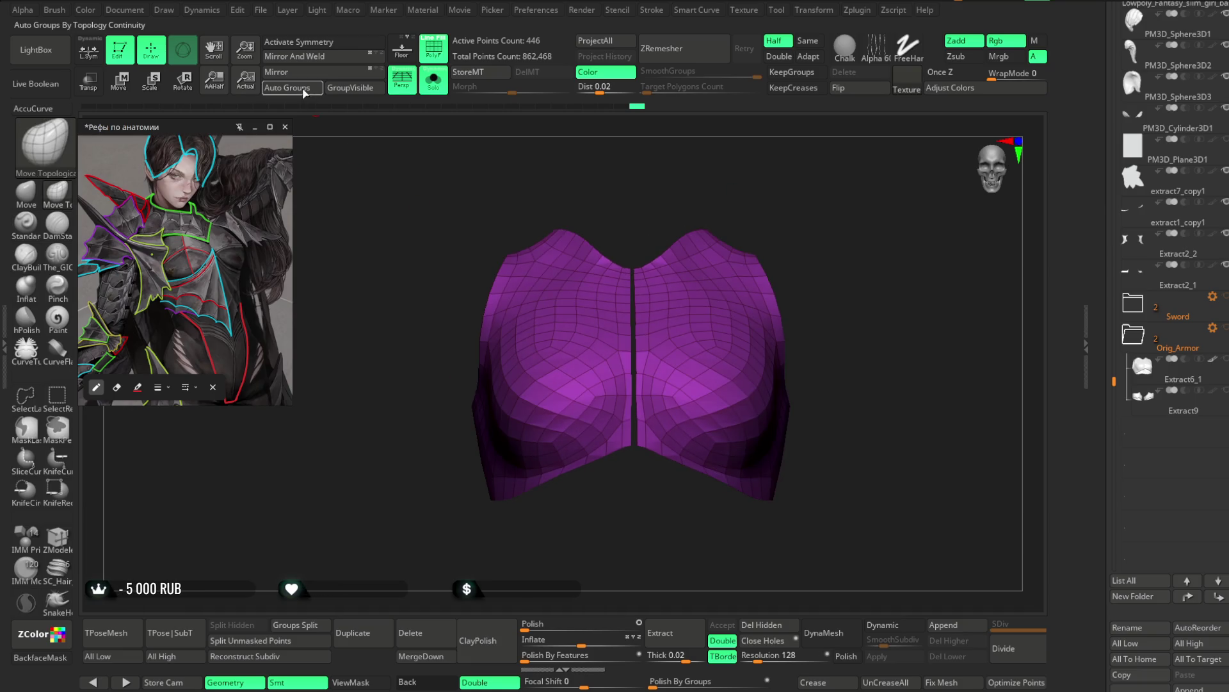
{"action": "left_click", "coordinate": [690, 254], "text": "ctrl+alt+shift"}
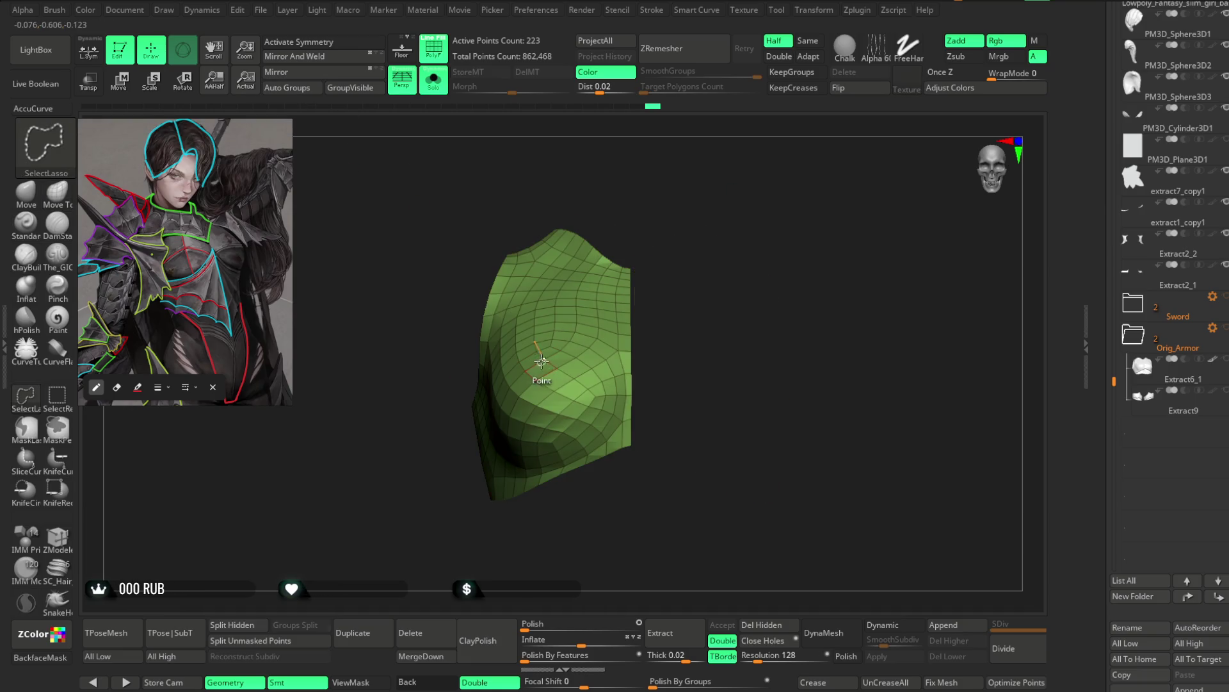
{"action": "left_click", "coordinate": [767, 631]}
Step: Attempt a Ctrl+Shift slice that instead hides most of the mesh, then reveal it all again
{"action": "left_click_drag", "start_coordinate": [741, 285], "coordinate": [752, 284]}
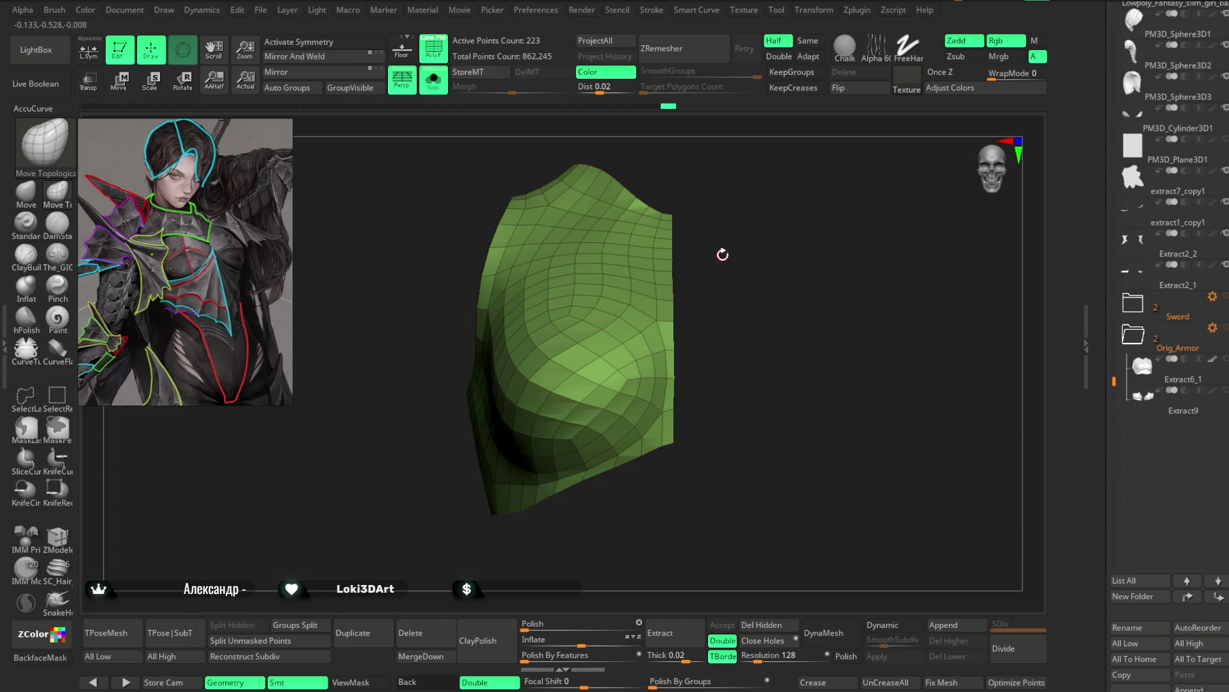
{"action": "mouse_move", "coordinate": [722, 332]}
{"action": "left_mouse_down"}
{"action": "mouse_move", "coordinate": [731, 306]}
{"action": "mouse_move", "coordinate": [758, 295]}
{"action": "left_mouse_up"}
{"action": "key", "text": "ctrl+shift"}
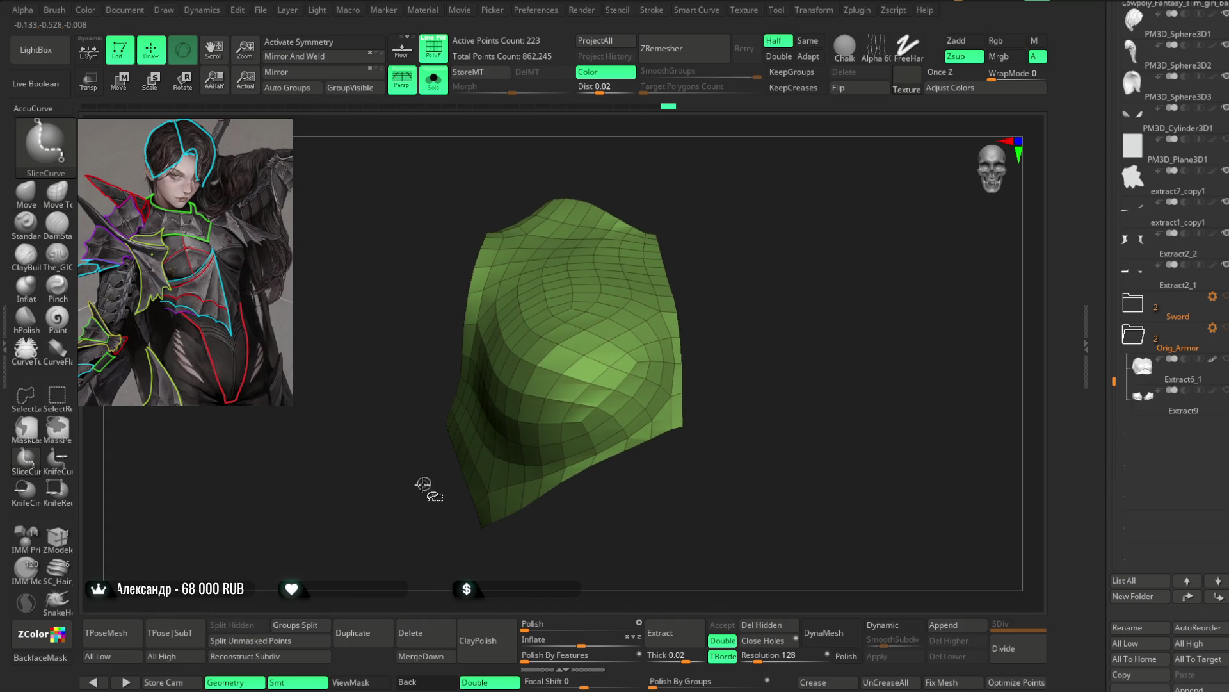
{"action": "left_click_drag", "start_coordinate": [430, 490], "coordinate": [576, 333], "text": "ctrl+shift"}
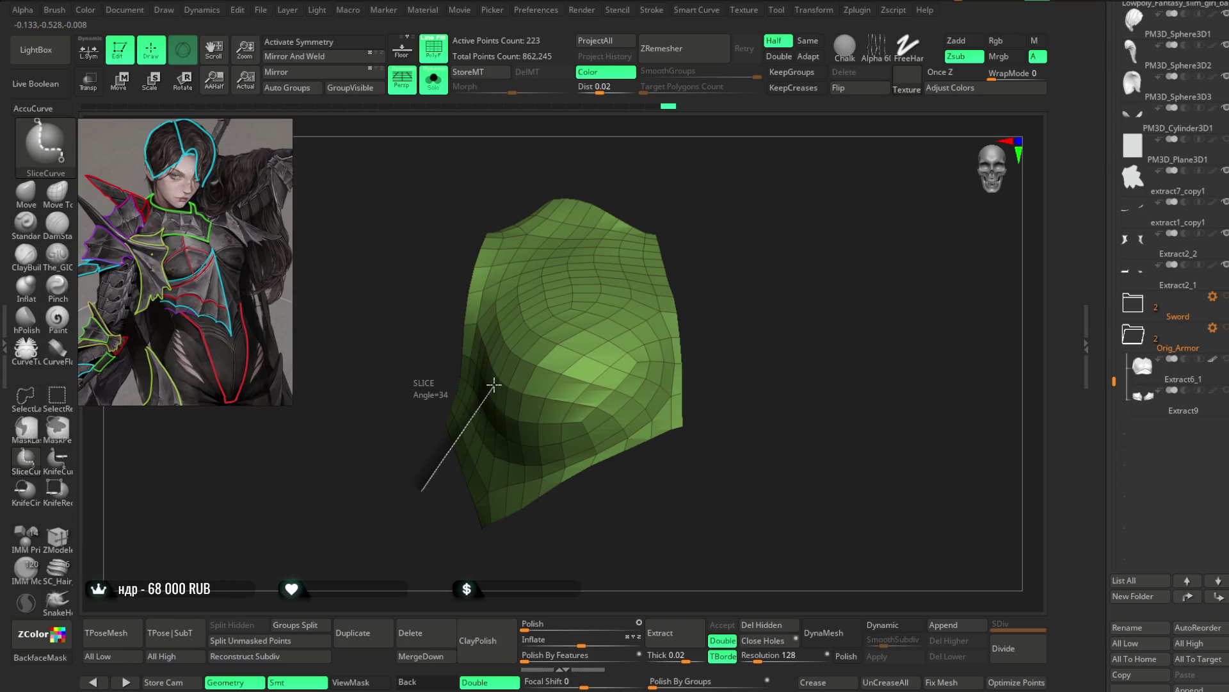
{"action": "left_click", "coordinate": [755, 255], "text": "ctrl+shift"}
Step: Draw a SliceCurve across the piece into a new polygroup and toggle Solo to check it on the body
{"action": "mouse_move", "coordinate": [426, 483]}
{"action": "left_mouse_down", "text": "ctrl+shift"}
{"action": "mouse_move", "coordinate": [469, 401]}
{"action": "mouse_move", "coordinate": [721, 308]}
{"action": "left_mouse_up", "text": "ctrl+shift"}
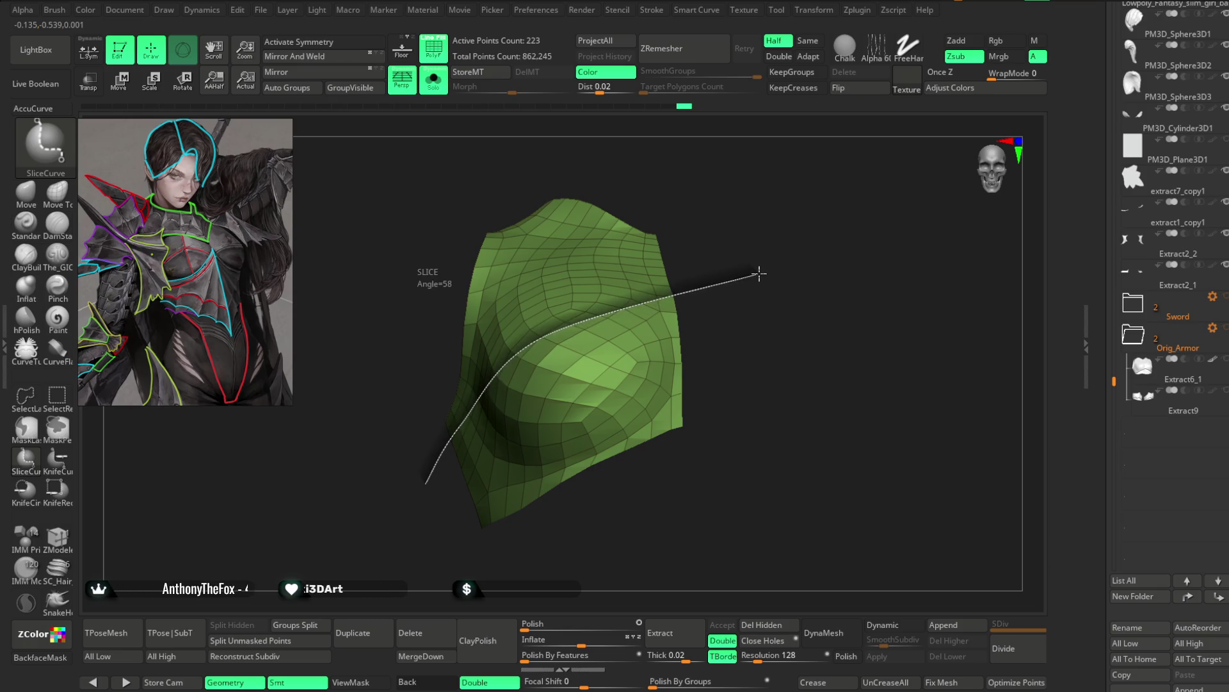
{"action": "left_click_drag", "start_coordinate": [721, 308], "coordinate": [755, 276], "text": "ctrl+shift"}
{"action": "key", "text": "shift+alt+s"}
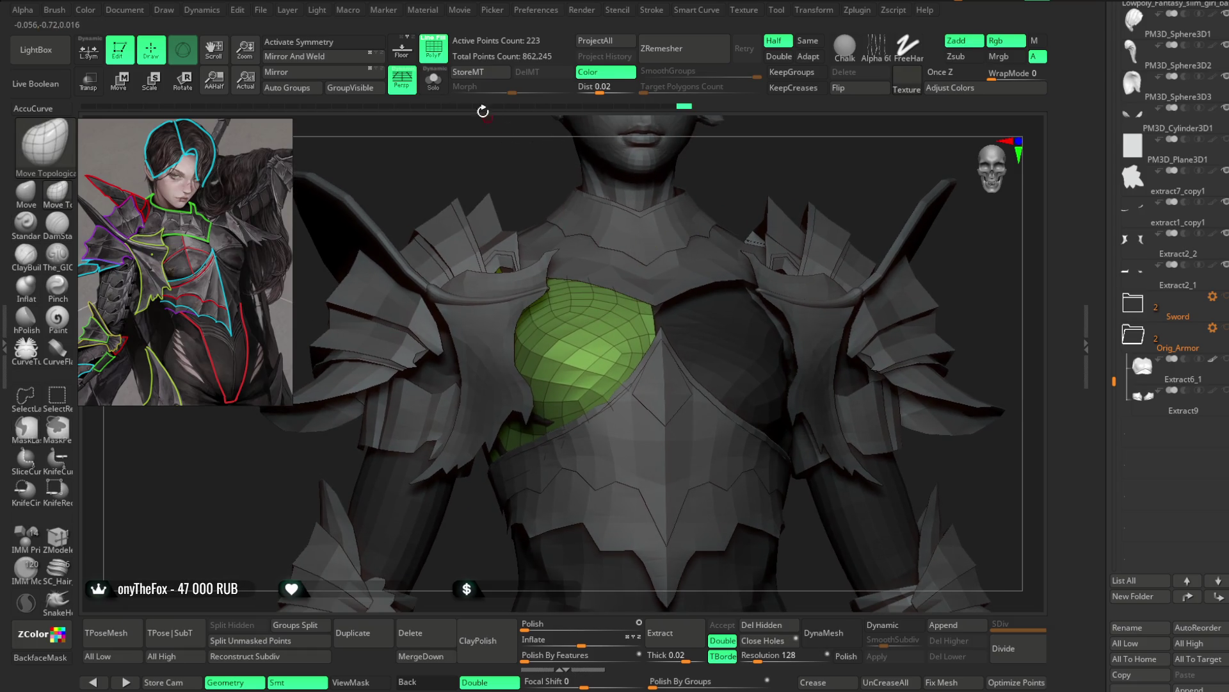
{"action": "key", "text": "shift+alt+s"}
{"action": "mouse_move", "coordinate": [445, 445]}
{"action": "left_mouse_down"}
{"action": "mouse_move", "coordinate": [462, 465]}
{"action": "mouse_move", "coordinate": [540, 343]}
{"action": "mouse_move", "coordinate": [756, 350]}
{"action": "left_mouse_up"}
Step: Undo and redraw the slice from lower-left, splitting the piece into upper purple and lower green groups
{"action": "key", "text": "ctrl+shift"}
{"action": "mouse_move", "coordinate": [779, 228]}
{"action": "left_mouse_down"}
{"action": "mouse_move", "coordinate": [783, 261]}
{"action": "mouse_move", "coordinate": [756, 225]}
{"action": "left_mouse_up"}
{"action": "key", "text": "ctrl+z"}
{"action": "left_click_drag", "start_coordinate": [394, 485], "coordinate": [723, 353], "text": "ctrl+shift"}
{"action": "left_click_drag", "start_coordinate": [775, 275], "coordinate": [543, 211]}
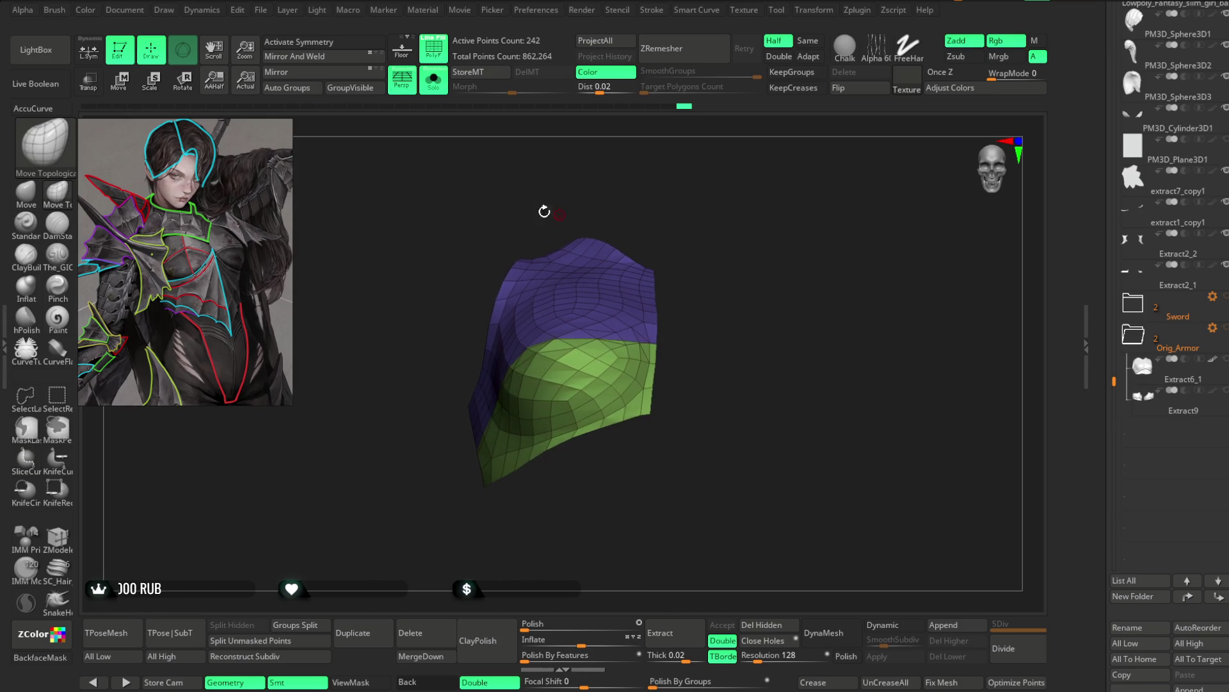
{"action": "left_click", "coordinate": [434, 94]}
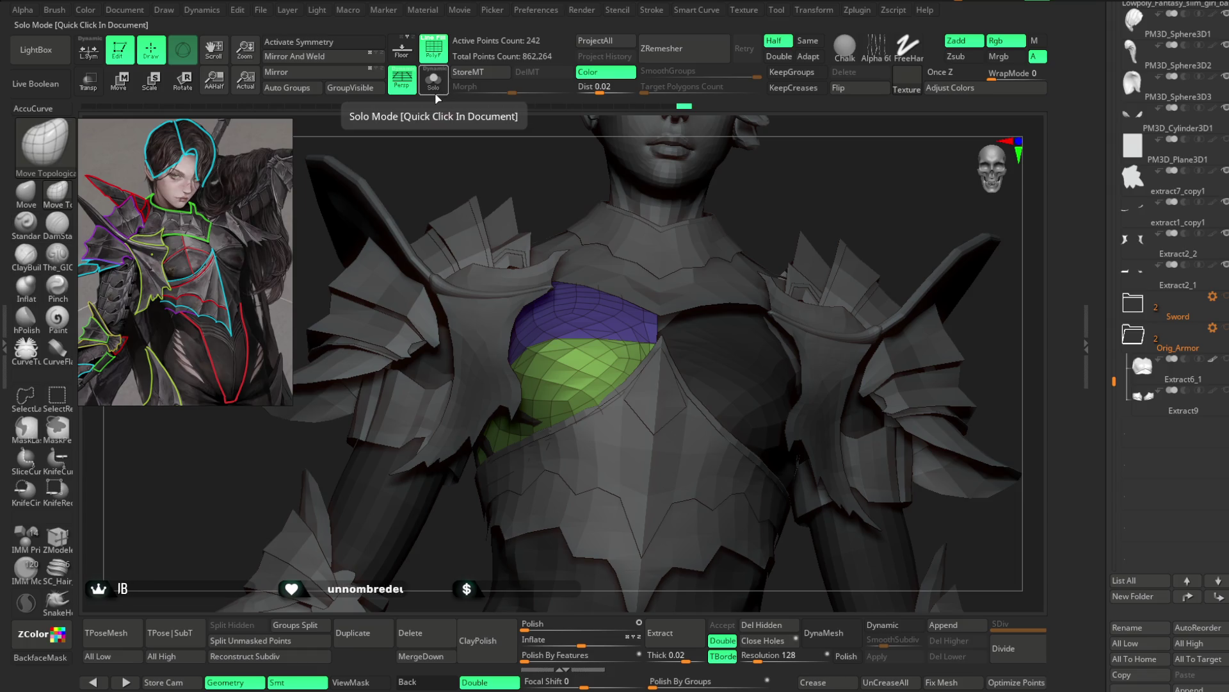
Step: Solo the piece and slice it vertically from top to bottom into four polygroups
{"action": "left_click", "coordinate": [434, 94]}
{"action": "key", "text": "ctrl+shift"}
{"action": "left_click_drag", "start_coordinate": [574, 212], "coordinate": [553, 322], "text": "ctrl+shift"}
{"action": "left_click_drag", "start_coordinate": [559, 410], "coordinate": [588, 547], "text": "ctrl+shift"}
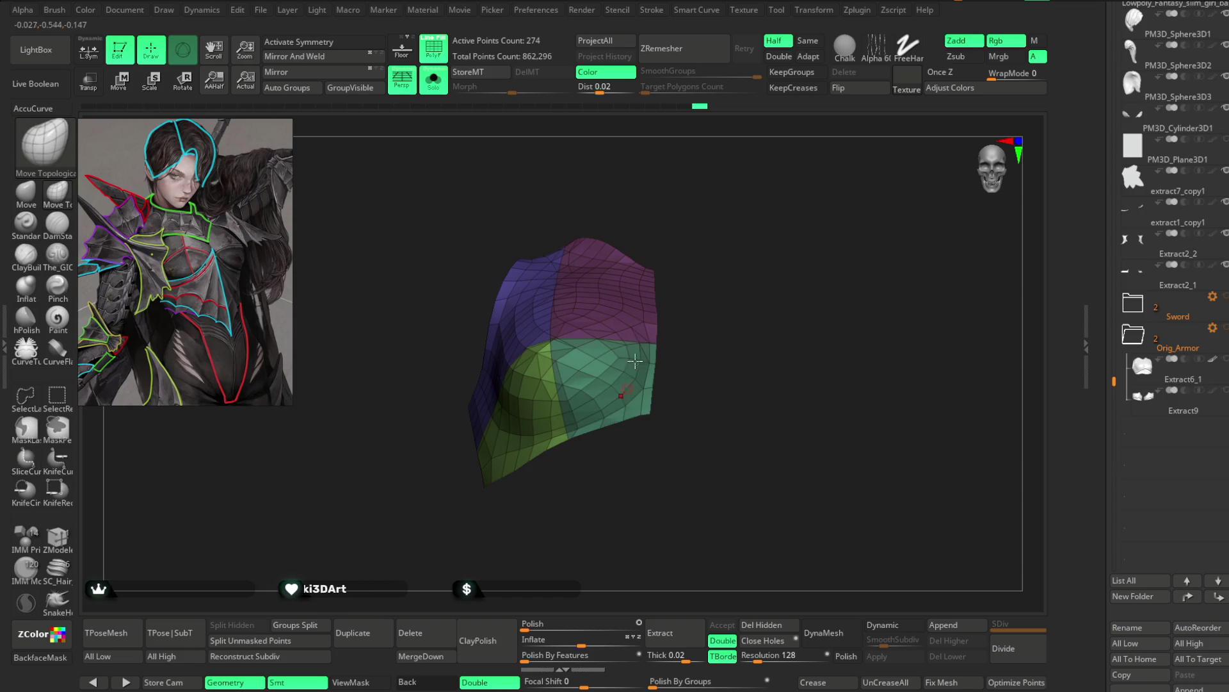
Step: Check the four-group piece on the character from below and front, then isolate it again
{"action": "left_click", "coordinate": [433, 81]}
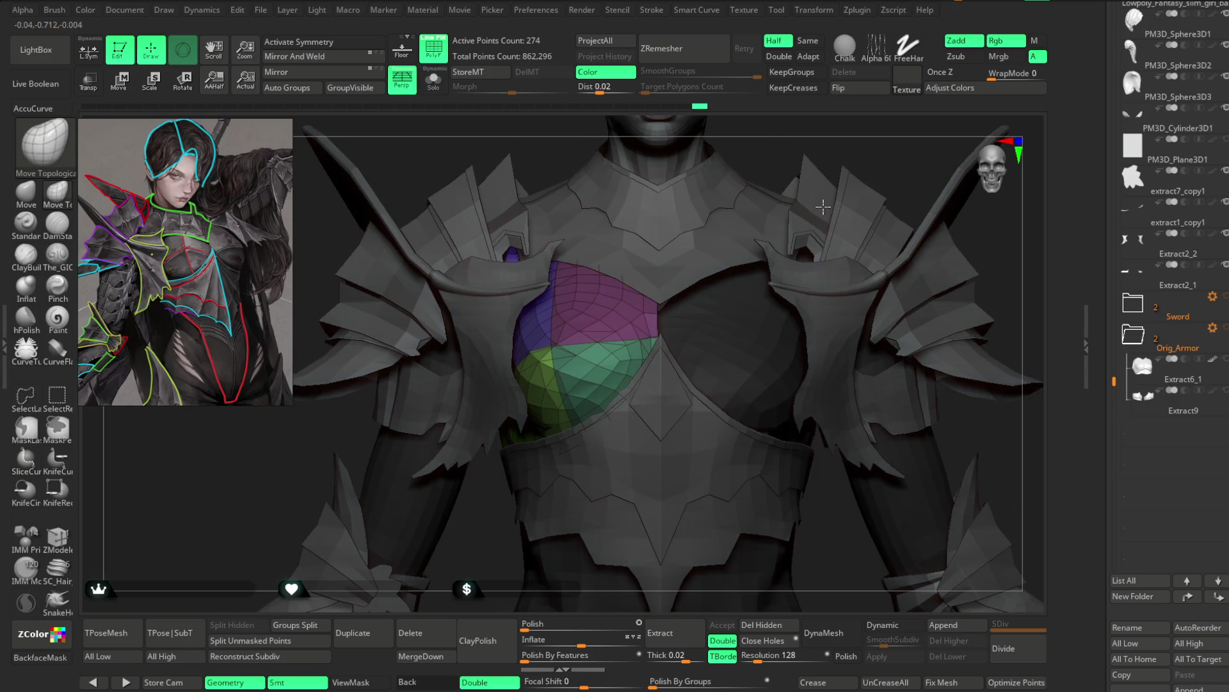
{"action": "left_click_drag", "start_coordinate": [818, 149], "coordinate": [801, 194]}
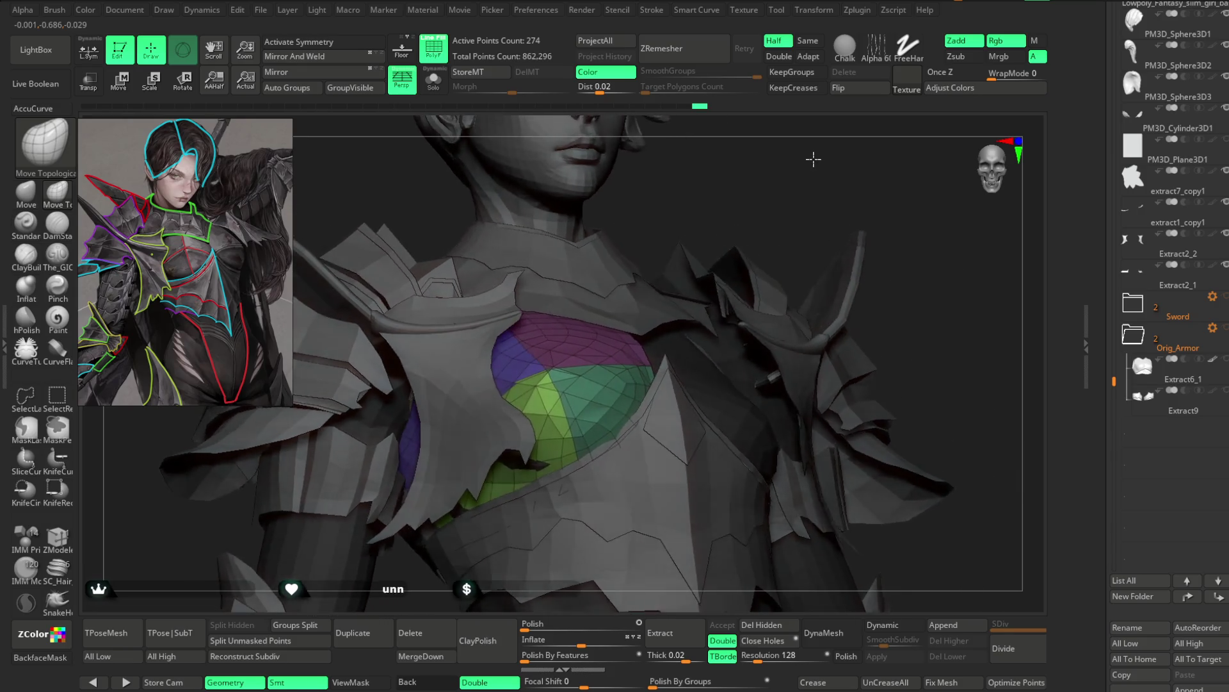
{"action": "left_click_drag", "start_coordinate": [801, 194], "coordinate": [794, 174]}
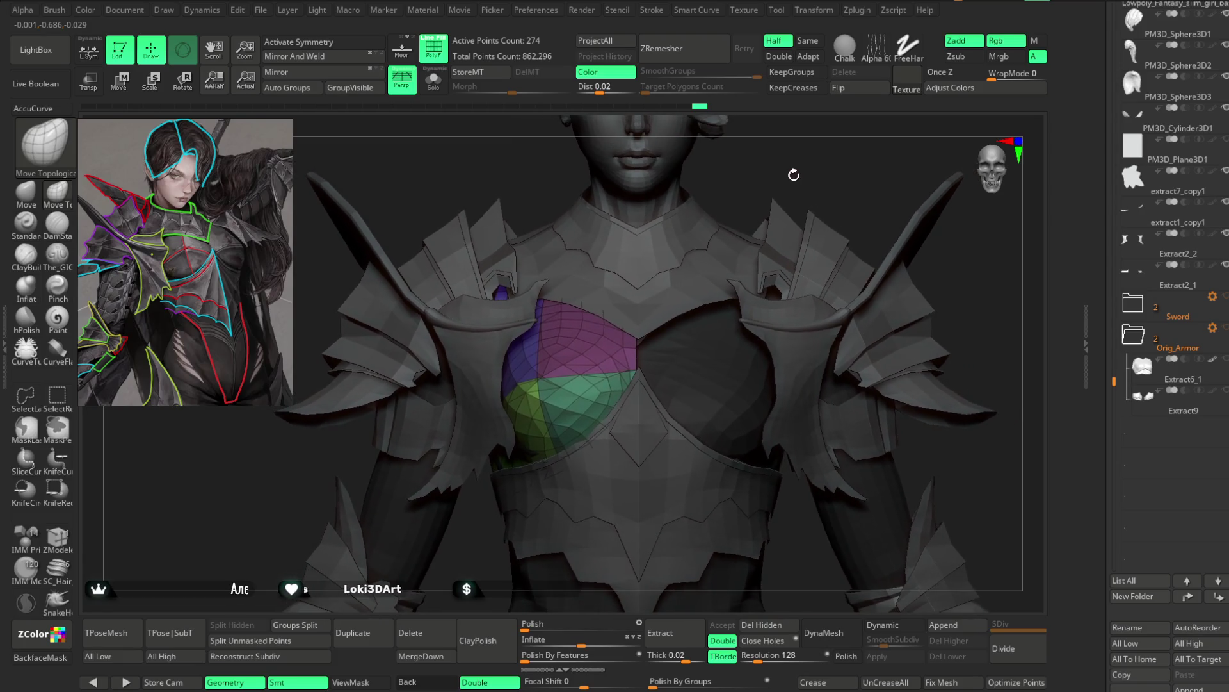
{"action": "key", "text": "ctrl+shift+s"}
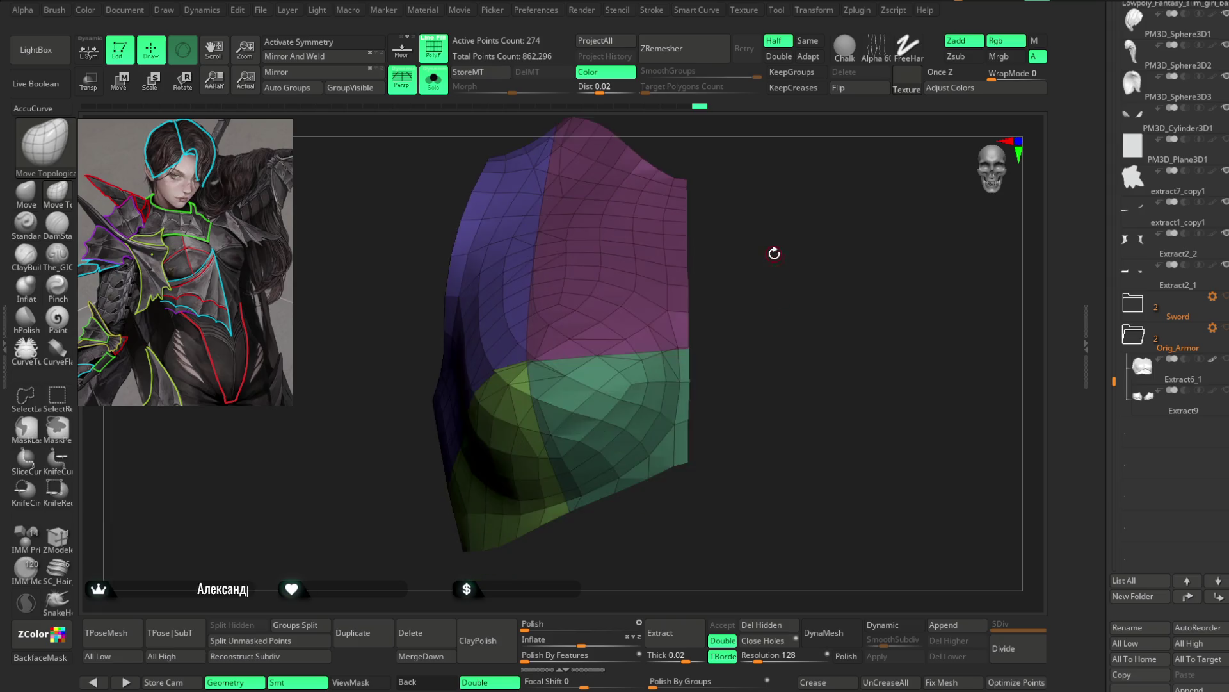
{"action": "left_click_drag", "start_coordinate": [781, 246], "coordinate": [774, 266]}
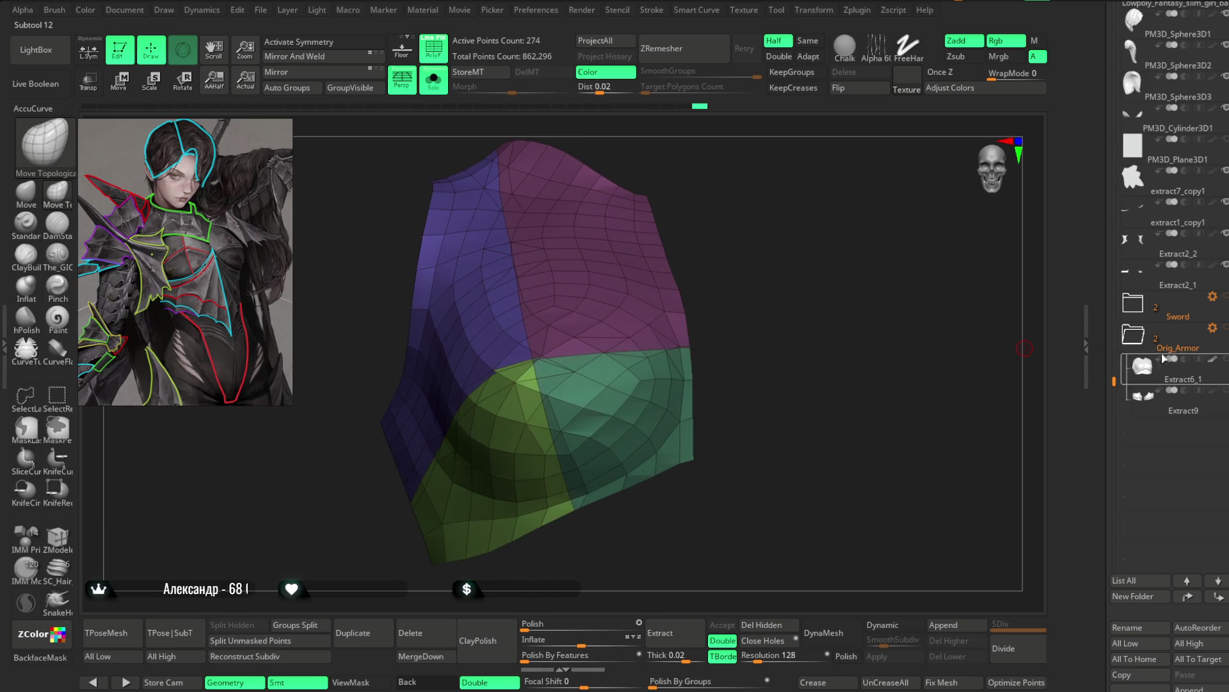
{"action": "scroll", "coordinate": [1140, 346], "scroll_direction": "down", "scroll_amount": 5}
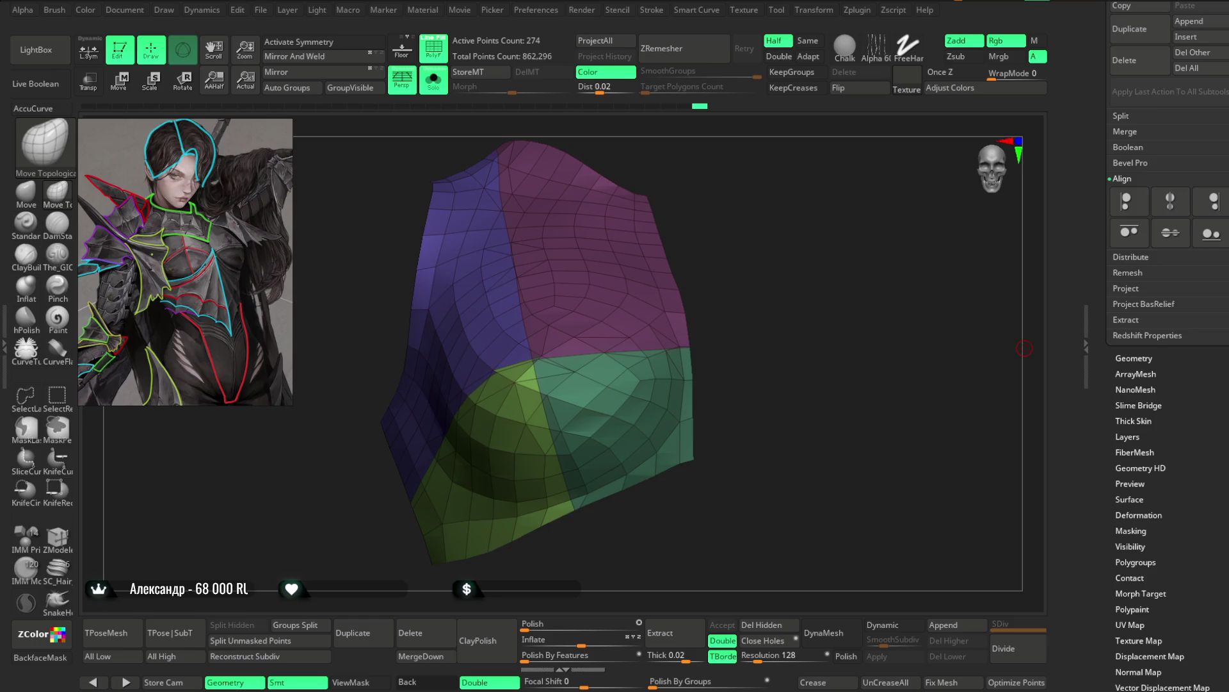
{"action": "scroll", "coordinate": [1167, 347], "scroll_direction": "down", "scroll_amount": 3}
Step: Test Groups By Normals, Group Masked and Group Front in Tool > Polygroups, undoing each
{"action": "left_click", "coordinate": [1135, 356]}
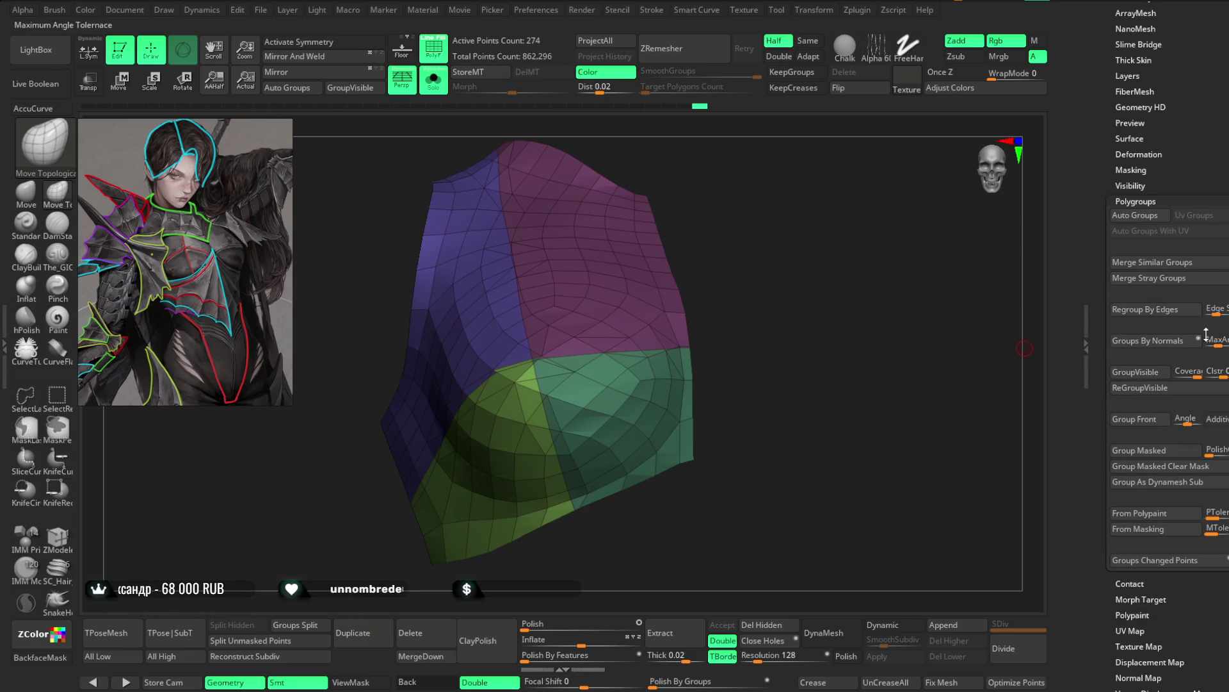
{"action": "left_click", "coordinate": [1153, 341]}
{"action": "key", "text": "ctrl+z"}
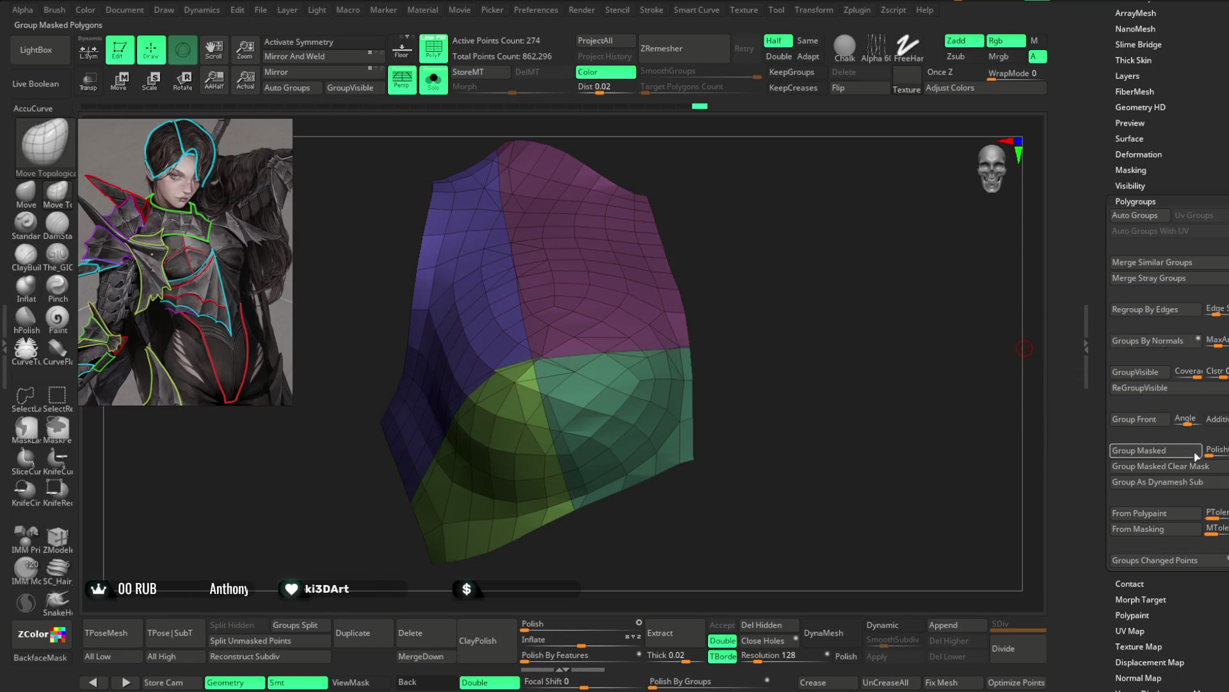
{"action": "left_click", "coordinate": [1207, 450]}
{"action": "key", "text": "ctrl+z"}
{"action": "left_click", "coordinate": [1180, 453]}
{"action": "key", "text": "ctrl+z"}
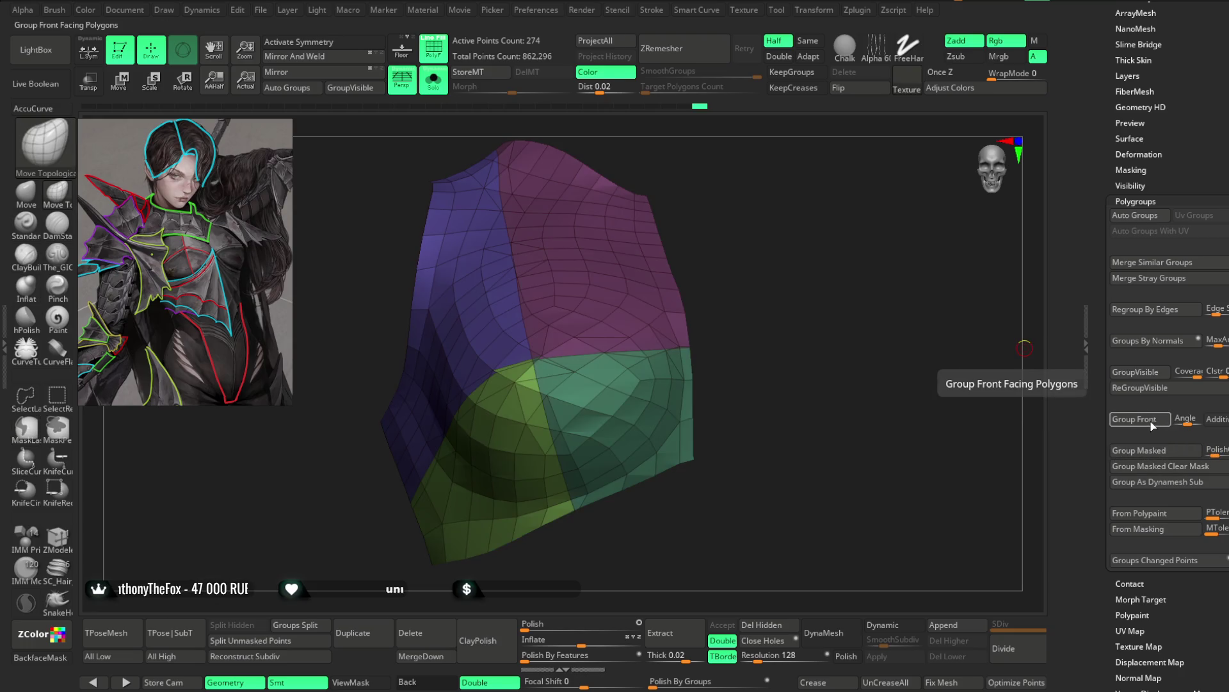
{"action": "left_click", "coordinate": [1149, 423]}
{"action": "key", "text": "ctrl+z"}
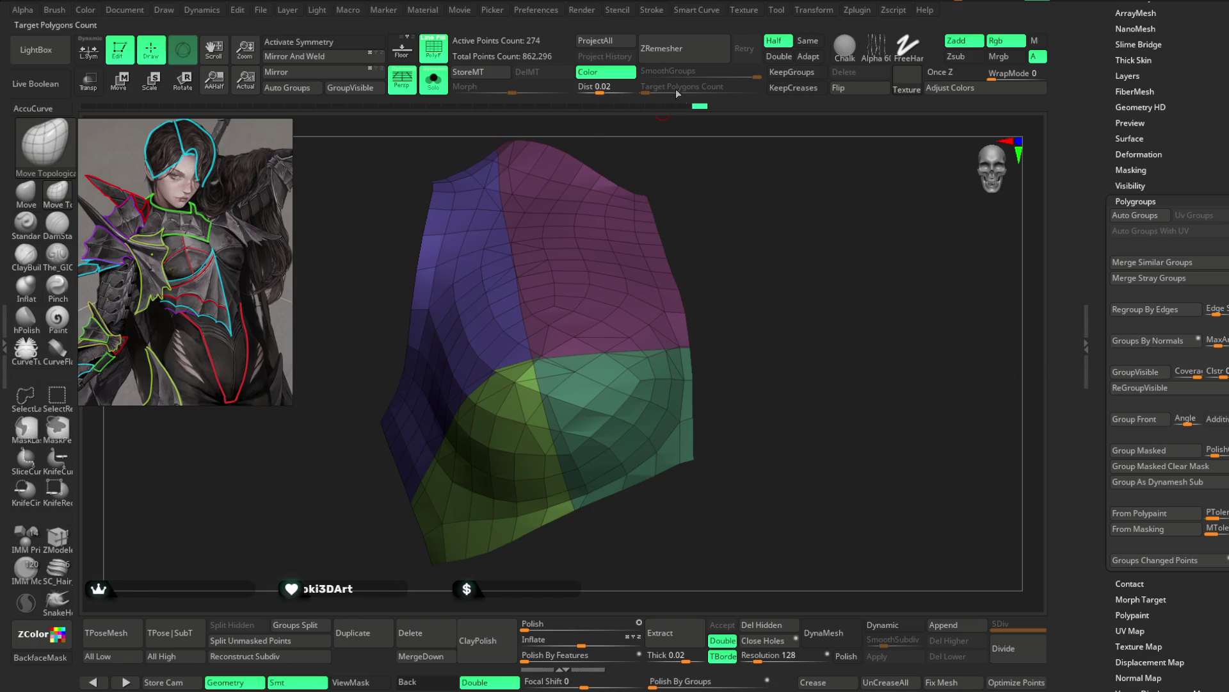
Step: Enable KeepGroups with Same polygon count and run ZRemesher on the plate twice
{"action": "left_click", "coordinate": [793, 71]}
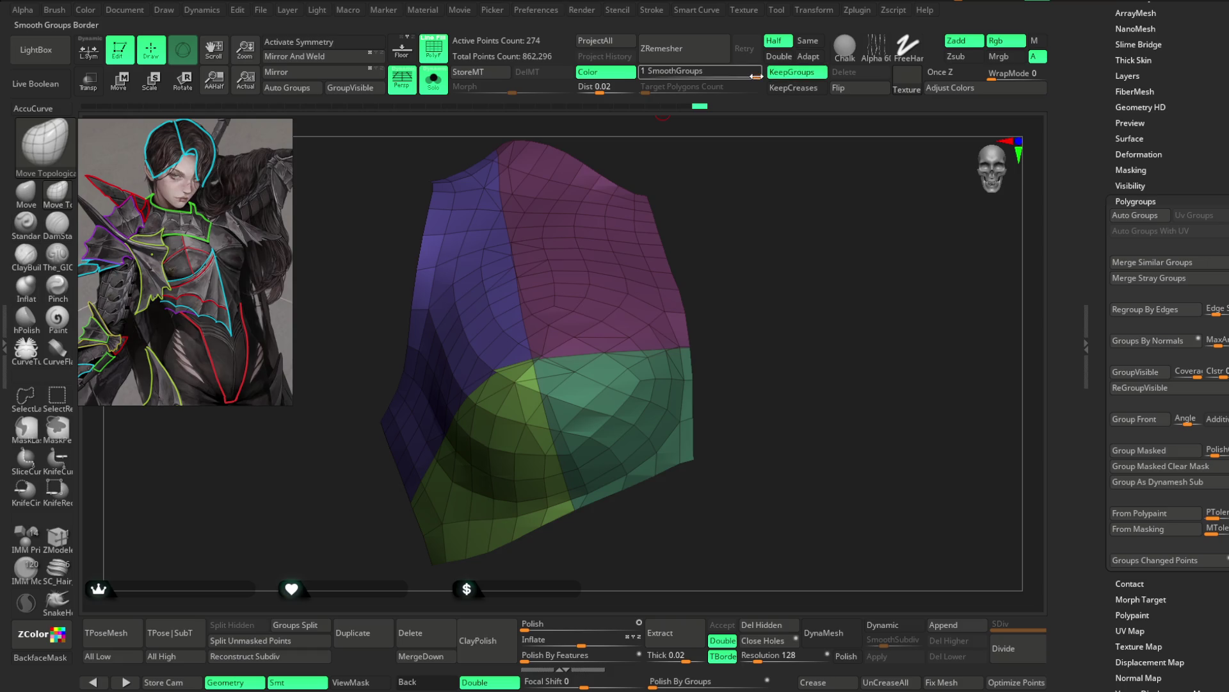
{"action": "left_click", "coordinate": [809, 40]}
{"action": "left_click", "coordinate": [697, 47]}
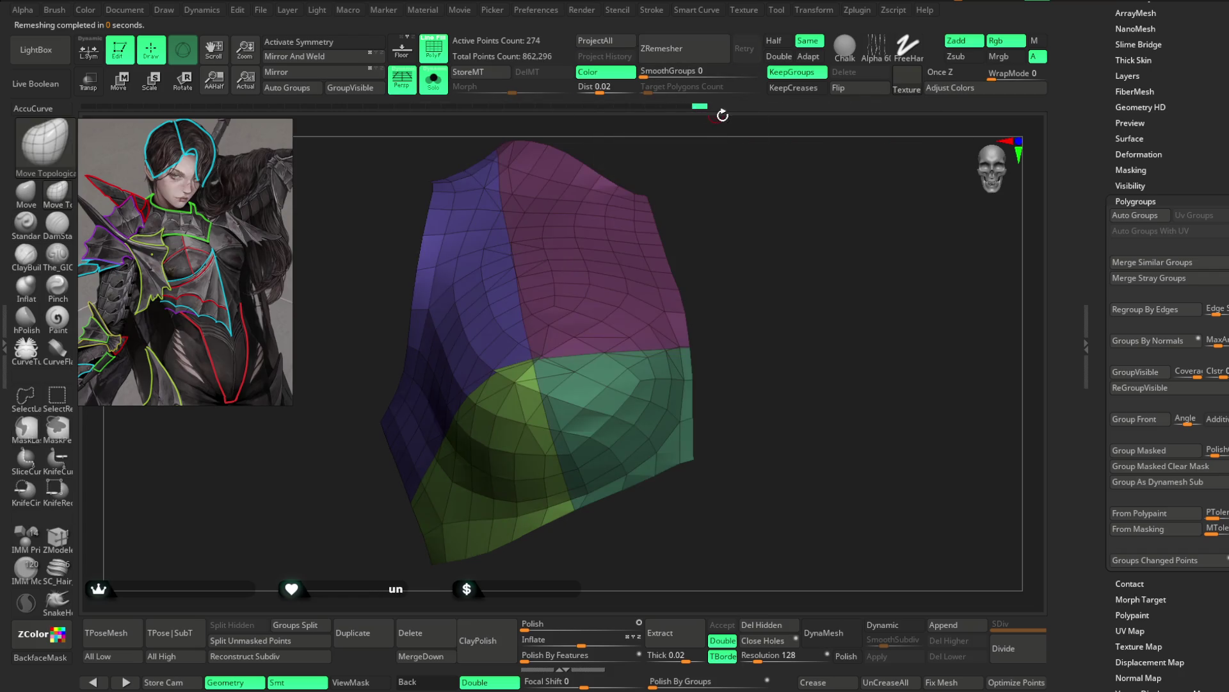
{"action": "left_click", "coordinate": [678, 48]}
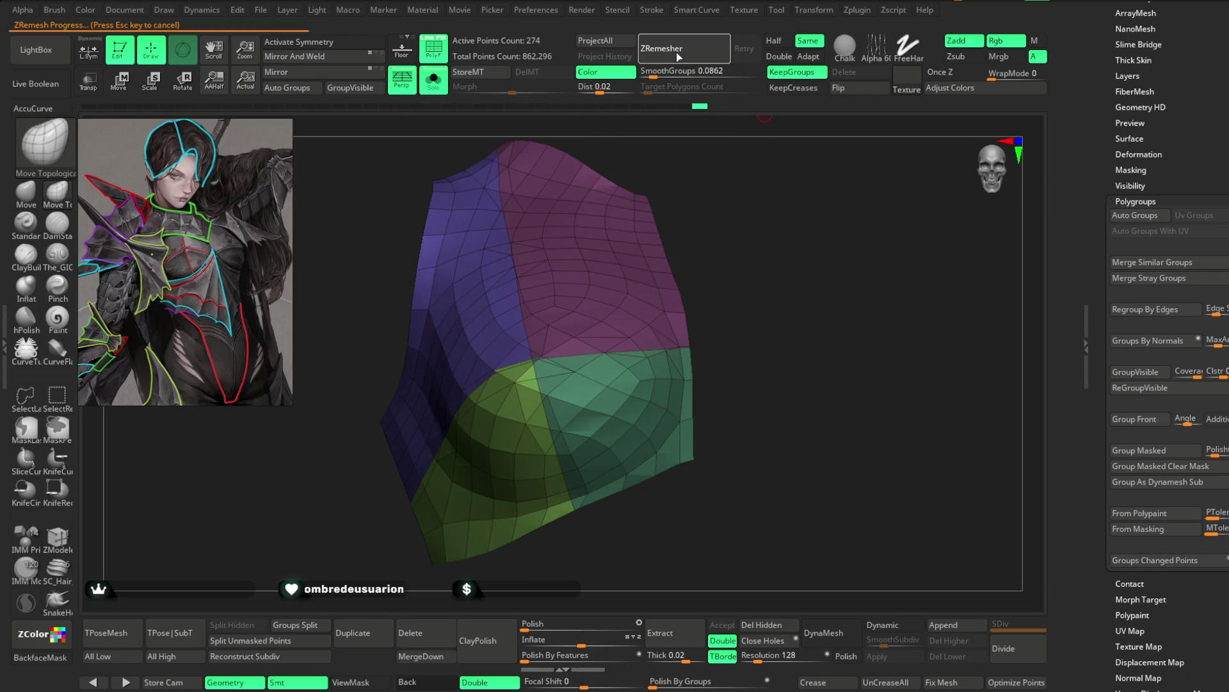
Step: Undo the last remesh, lower SmoothGroups to about 0.057 and remesh again
{"action": "left_click_drag", "start_coordinate": [696, 154], "coordinate": [707, 163]}
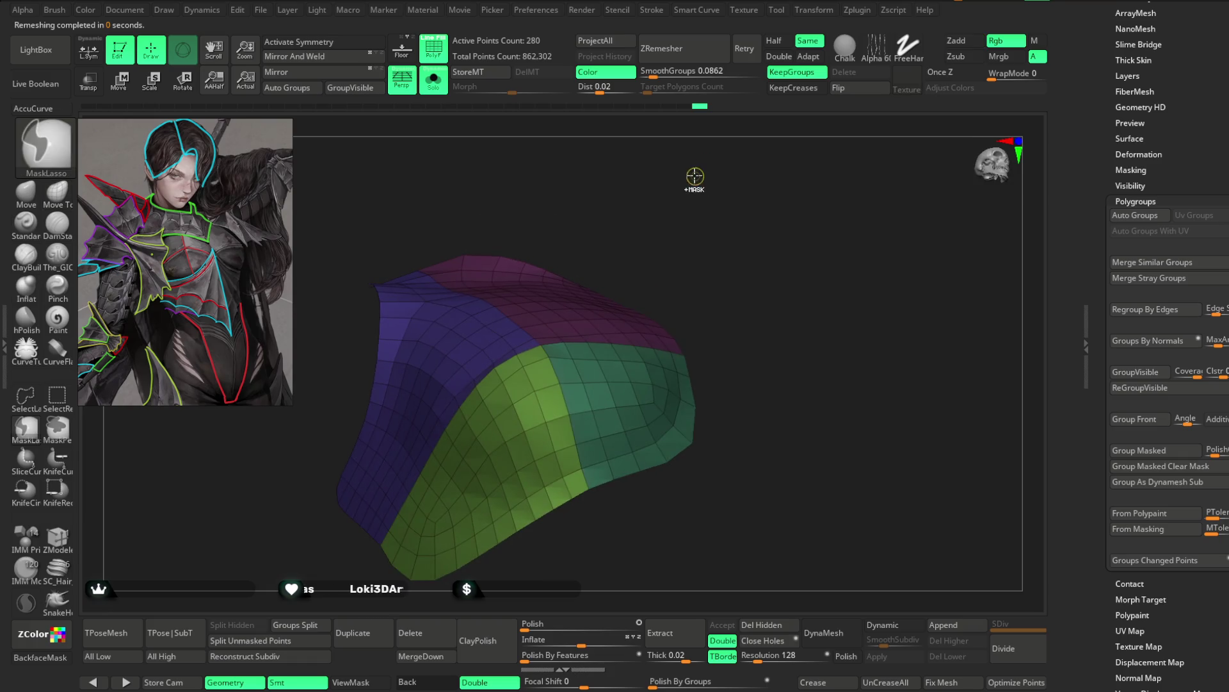
{"action": "key", "text": "ctrl+z"}
{"action": "mouse_move", "coordinate": [653, 73]}
{"action": "left_mouse_down"}
{"action": "mouse_move", "coordinate": [749, 119]}
{"action": "mouse_move", "coordinate": [684, 45]}
{"action": "left_mouse_up"}
{"action": "left_click", "coordinate": [672, 54]}
{"action": "mouse_move", "coordinate": [690, 192]}
{"action": "left_mouse_down"}
{"action": "mouse_move", "coordinate": [680, 228]}
{"action": "mouse_move", "coordinate": [695, 186]}
{"action": "left_mouse_up"}
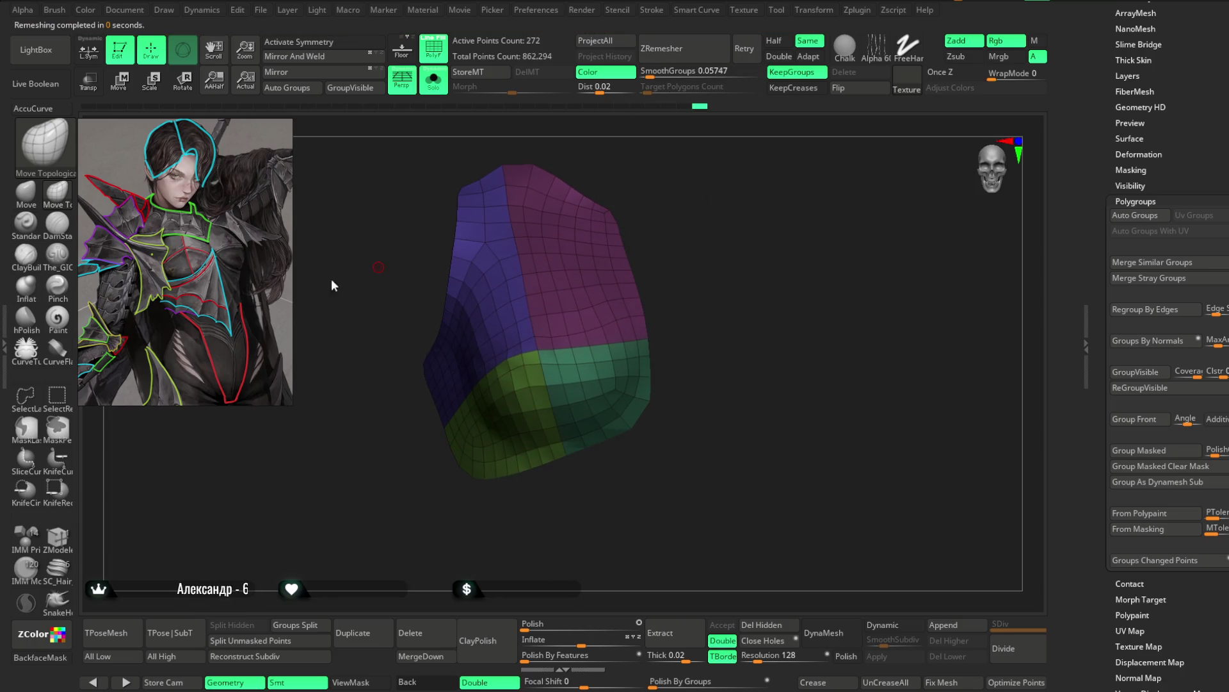
Step: Pick the Move brush, adjust its size and turn the plate to inspect the green and purple sides
{"action": "left_click", "coordinate": [29, 193]}
{"action": "left_click_drag", "start_coordinate": [606, 212], "coordinate": [600, 289], "text": "alt"}
{"action": "key", "text": "space"}
{"action": "left_click_drag", "start_coordinate": [588, 338], "coordinate": [579, 355]}
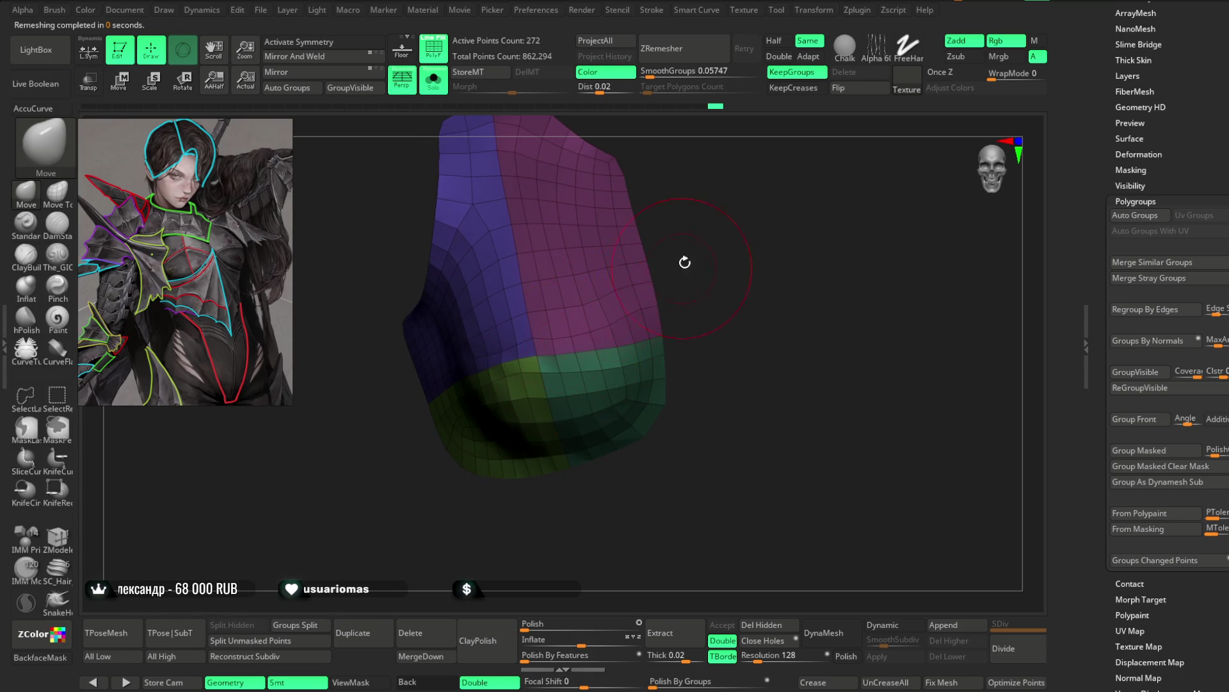
{"action": "left_click_drag", "start_coordinate": [685, 262], "coordinate": [578, 385]}
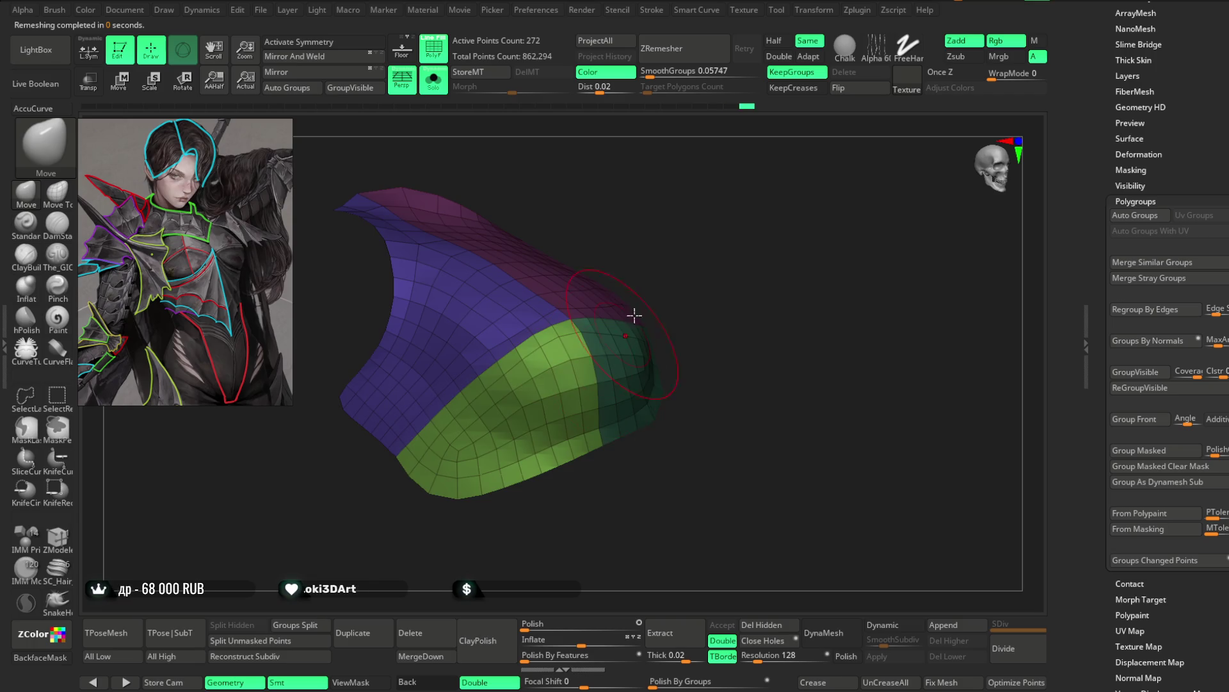
{"action": "left_click_drag", "start_coordinate": [634, 315], "coordinate": [659, 239]}
{"action": "left_click_drag", "start_coordinate": [733, 266], "coordinate": [650, 392]}
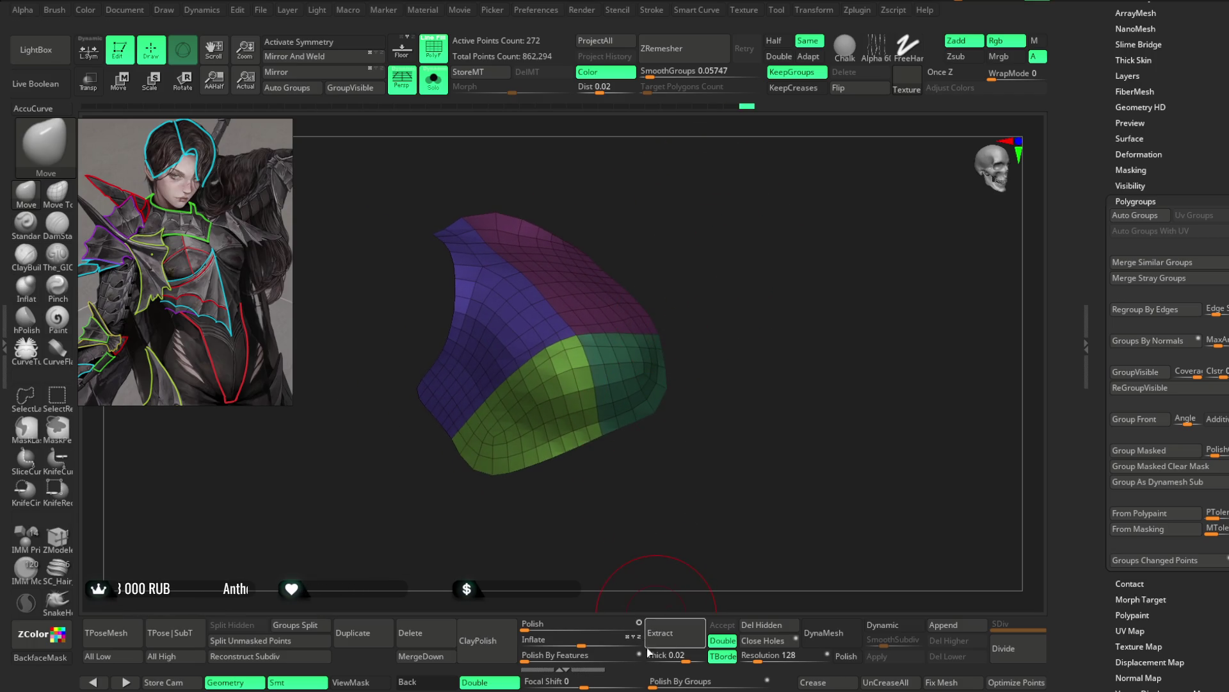
{"action": "left_click_drag", "start_coordinate": [665, 574], "coordinate": [672, 582]}
{"action": "mouse_move", "coordinate": [692, 538]}
{"action": "left_mouse_down"}
{"action": "mouse_move", "coordinate": [700, 452]}
{"action": "mouse_move", "coordinate": [578, 223]}
{"action": "left_mouse_up"}
Step: Check the plate's fit on the character, re-isolate it and ZRemesh down to 236 active points
{"action": "left_click", "coordinate": [435, 82]}
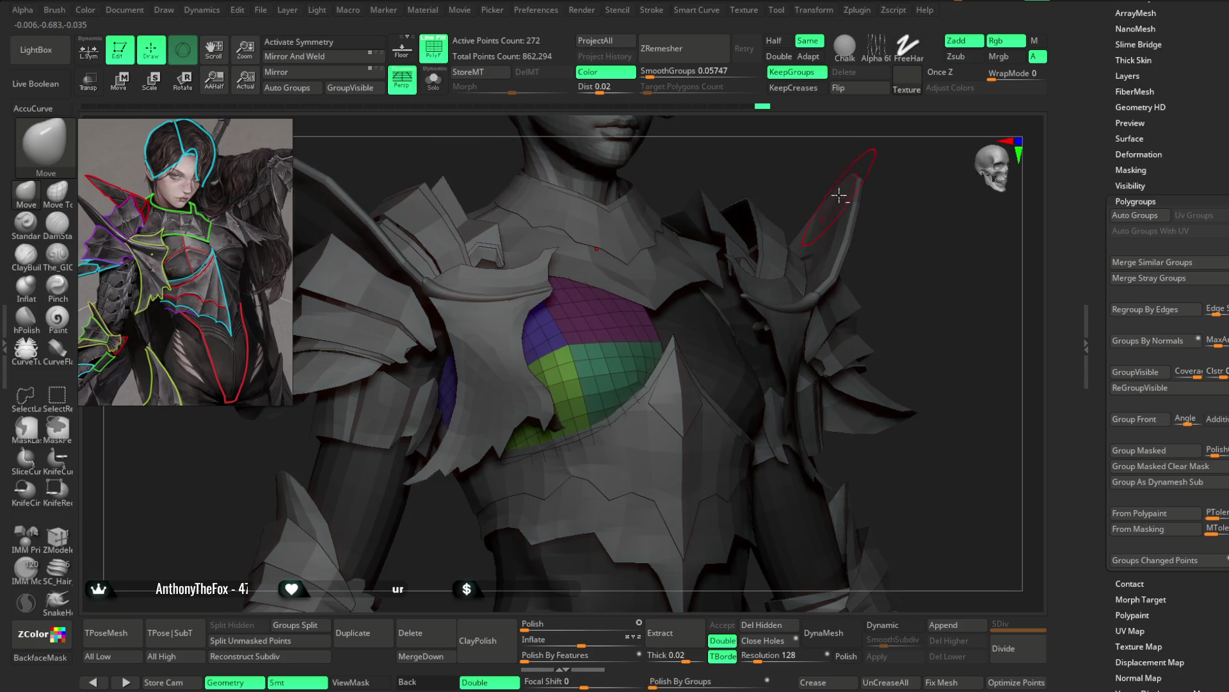
{"action": "left_click_drag", "start_coordinate": [797, 179], "coordinate": [614, 182]}
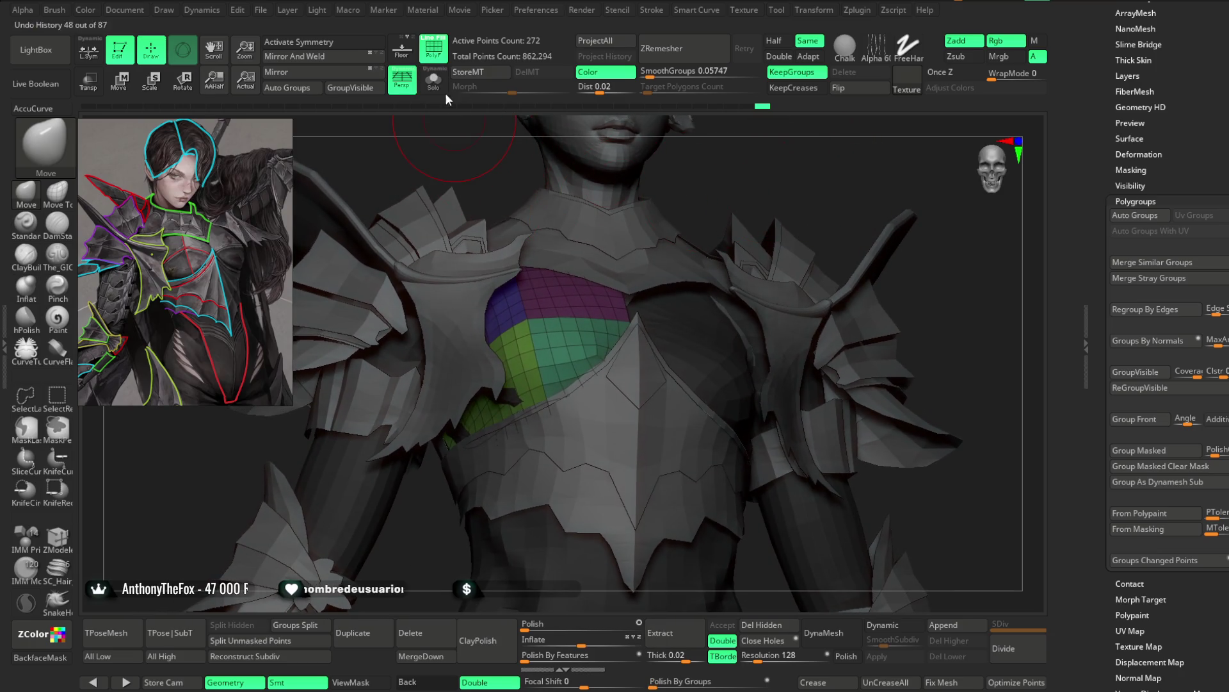
{"action": "key", "text": "alt+s"}
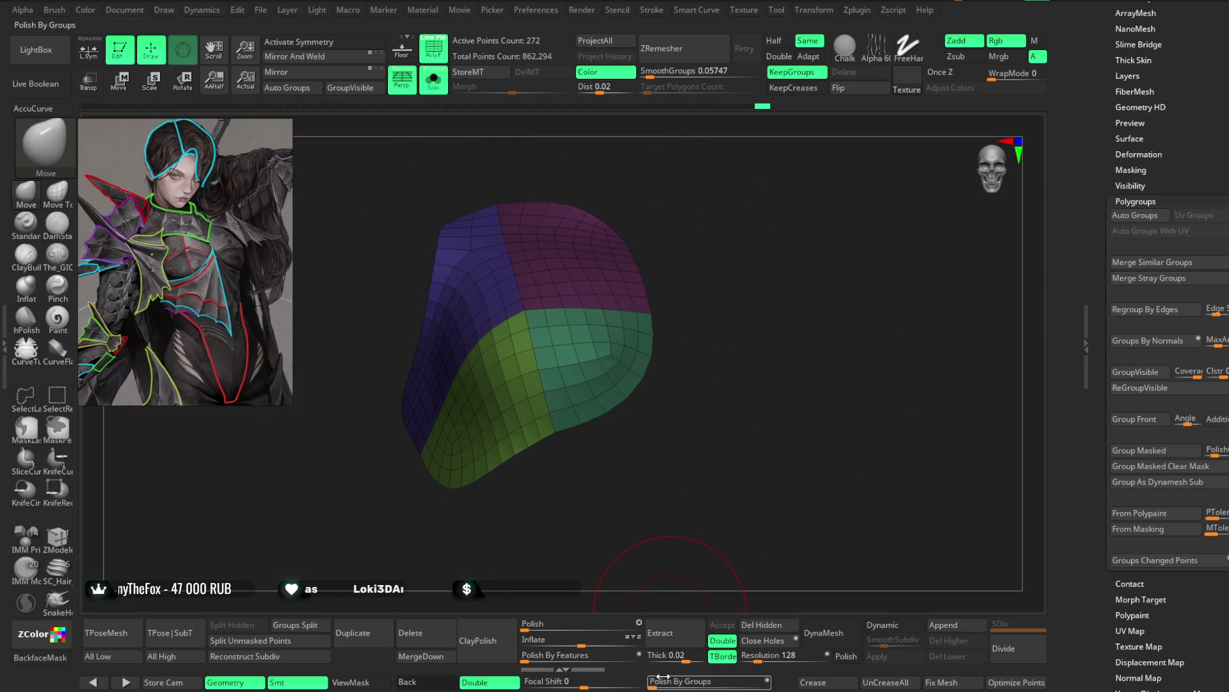
{"action": "left_click_drag", "start_coordinate": [731, 461], "coordinate": [753, 255]}
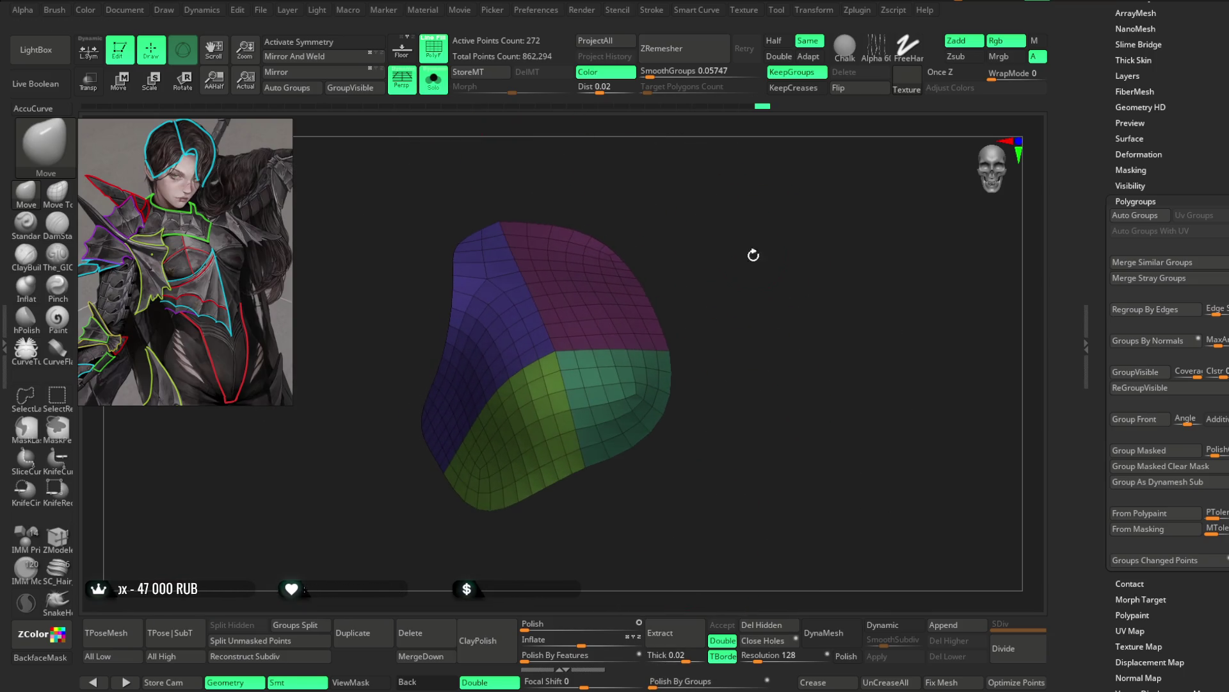
{"action": "left_click", "coordinate": [671, 50]}
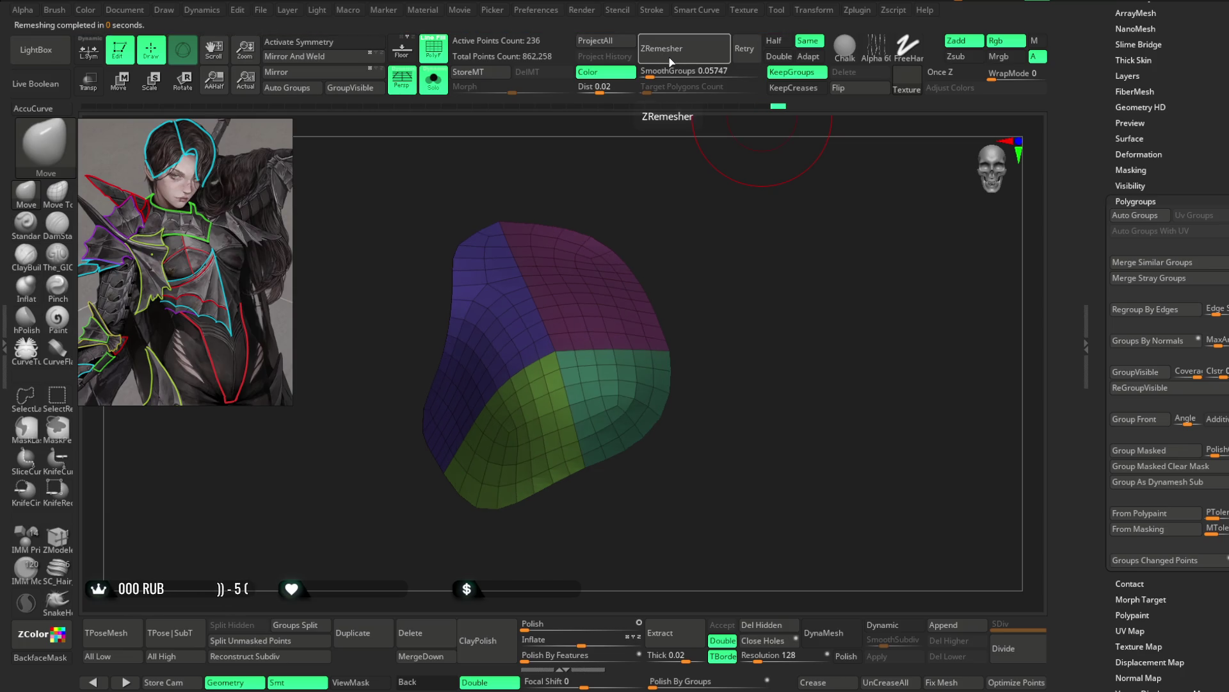
{"action": "left_click_drag", "start_coordinate": [673, 143], "coordinate": [701, 220]}
{"action": "left_click", "coordinate": [433, 81]}
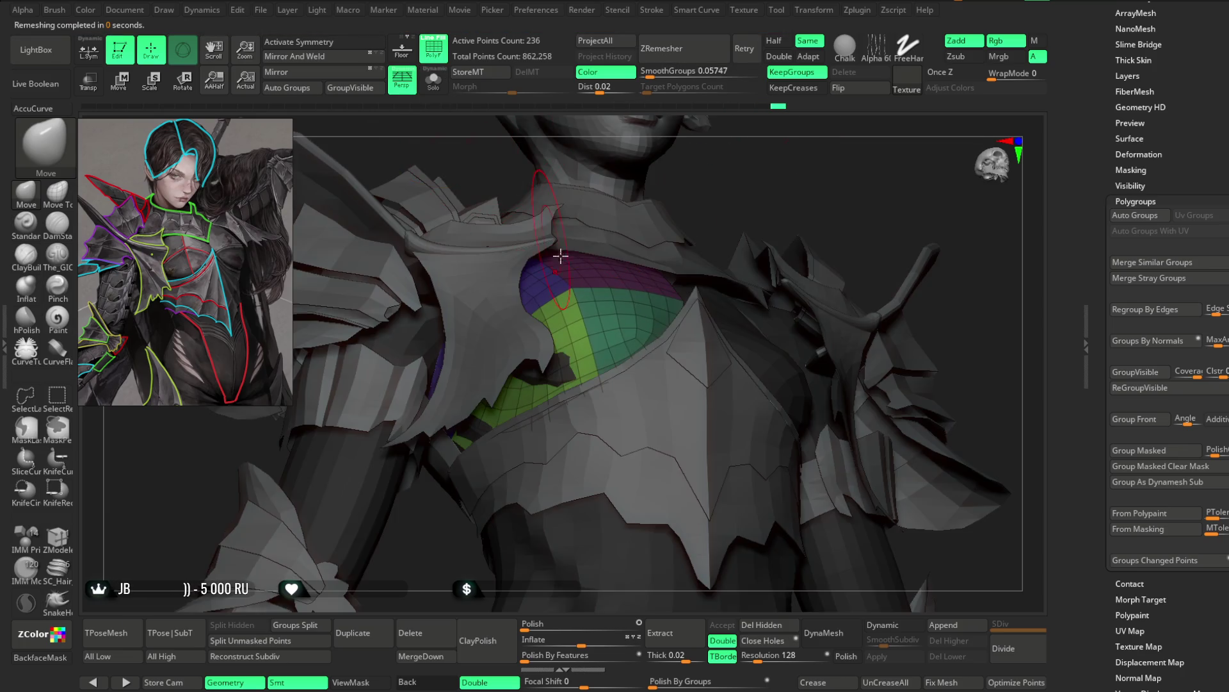
{"action": "left_click_drag", "start_coordinate": [705, 220], "coordinate": [580, 286]}
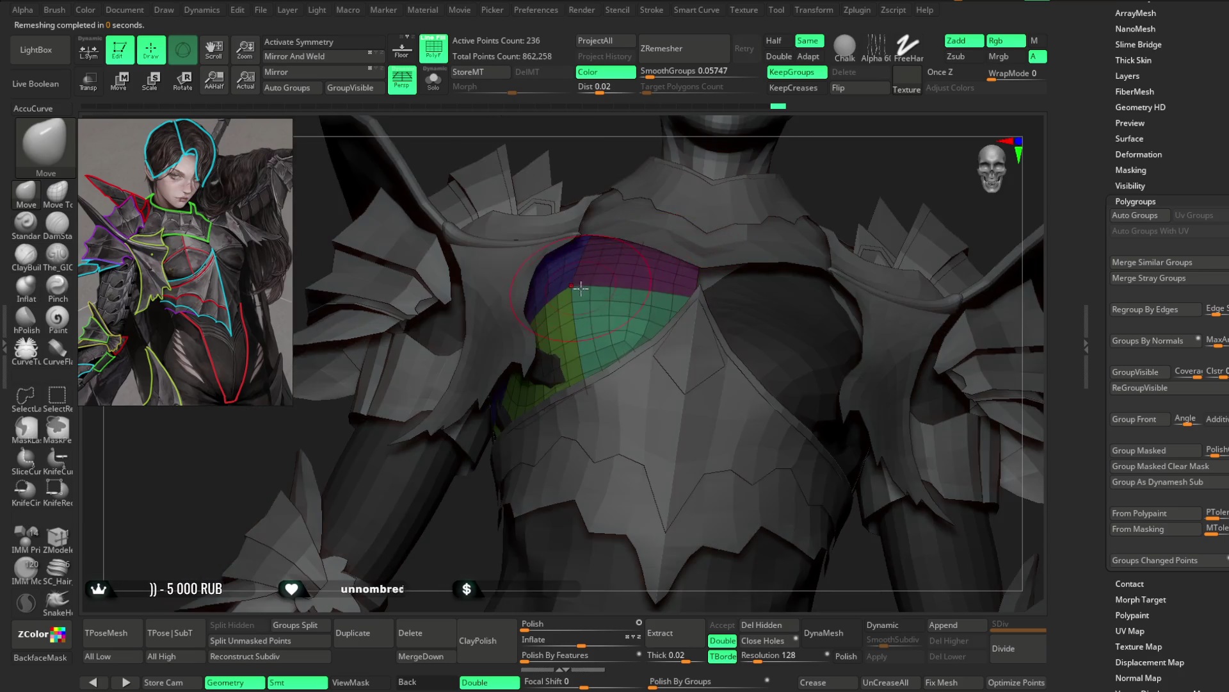
{"action": "key", "text": "space"}
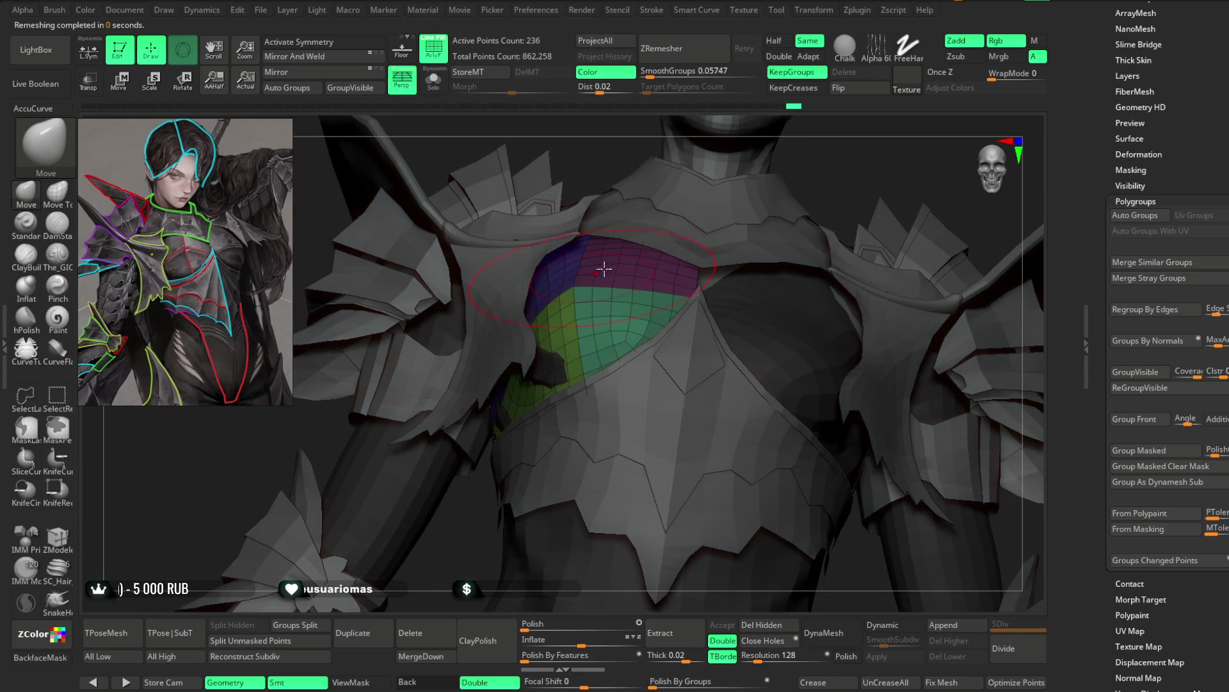
{"action": "left_click_drag", "start_coordinate": [824, 157], "coordinate": [750, 300]}
{"action": "key", "text": "space"}
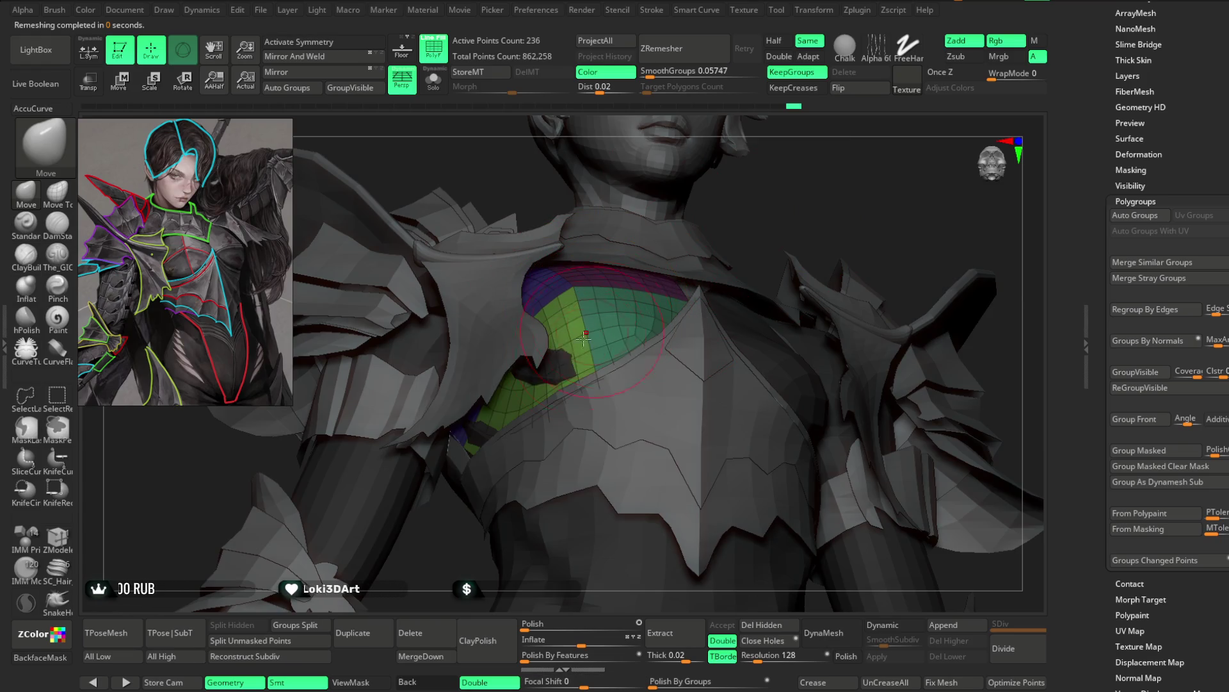
{"action": "mouse_move", "coordinate": [782, 184]}
{"action": "left_mouse_down"}
{"action": "mouse_move", "coordinate": [531, 373]}
{"action": "mouse_move", "coordinate": [622, 359]}
{"action": "left_mouse_up"}
{"action": "left_click_drag", "start_coordinate": [570, 412], "coordinate": [635, 325]}
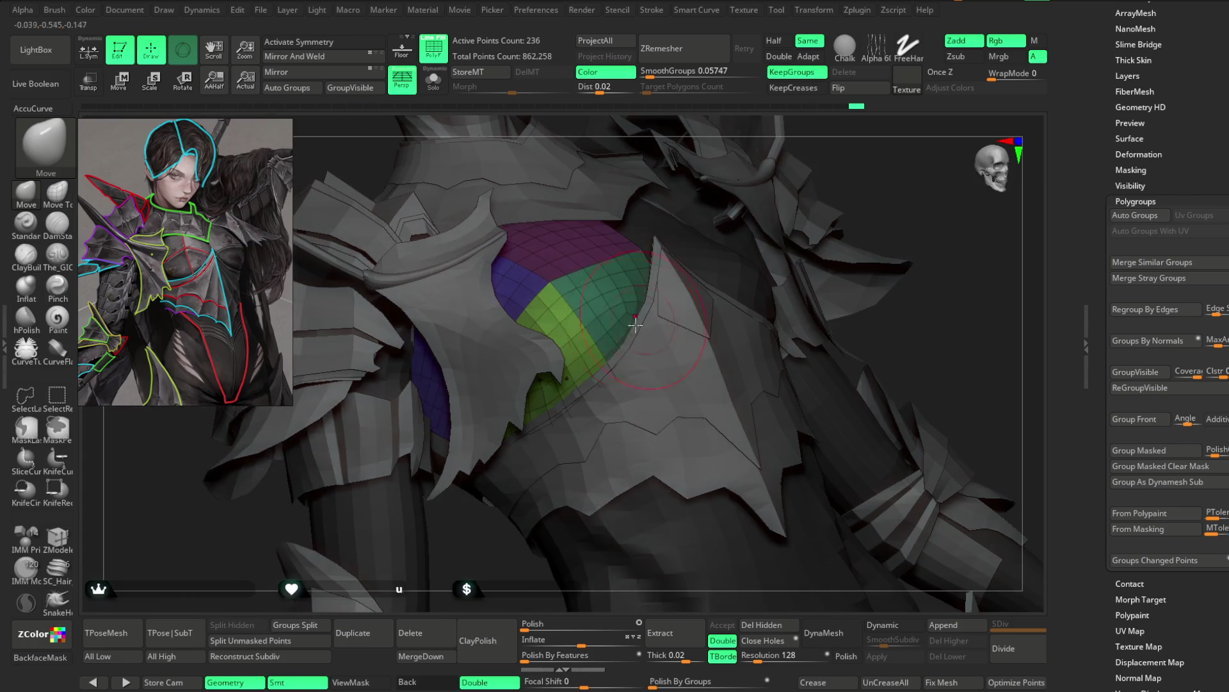
{"action": "mouse_move", "coordinate": [694, 260]}
{"action": "left_mouse_down"}
{"action": "mouse_move", "coordinate": [823, 214]}
{"action": "mouse_move", "coordinate": [590, 324]}
{"action": "left_mouse_up"}
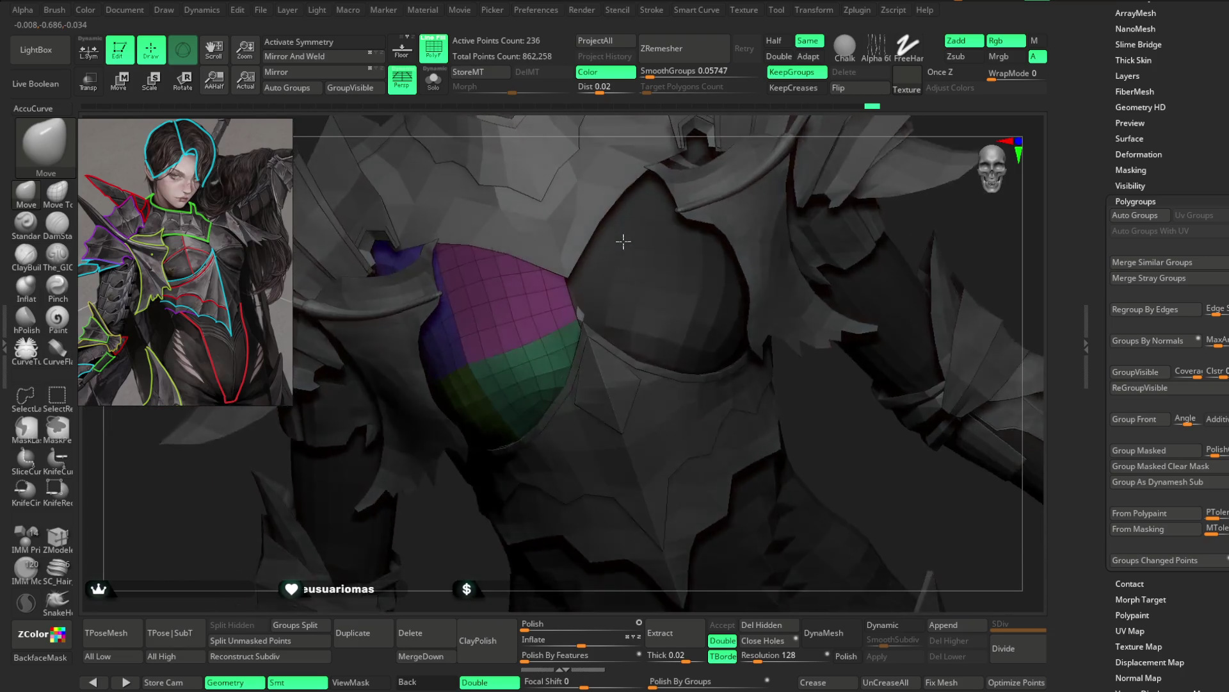
{"action": "left_click_drag", "start_coordinate": [630, 177], "coordinate": [612, 248]}
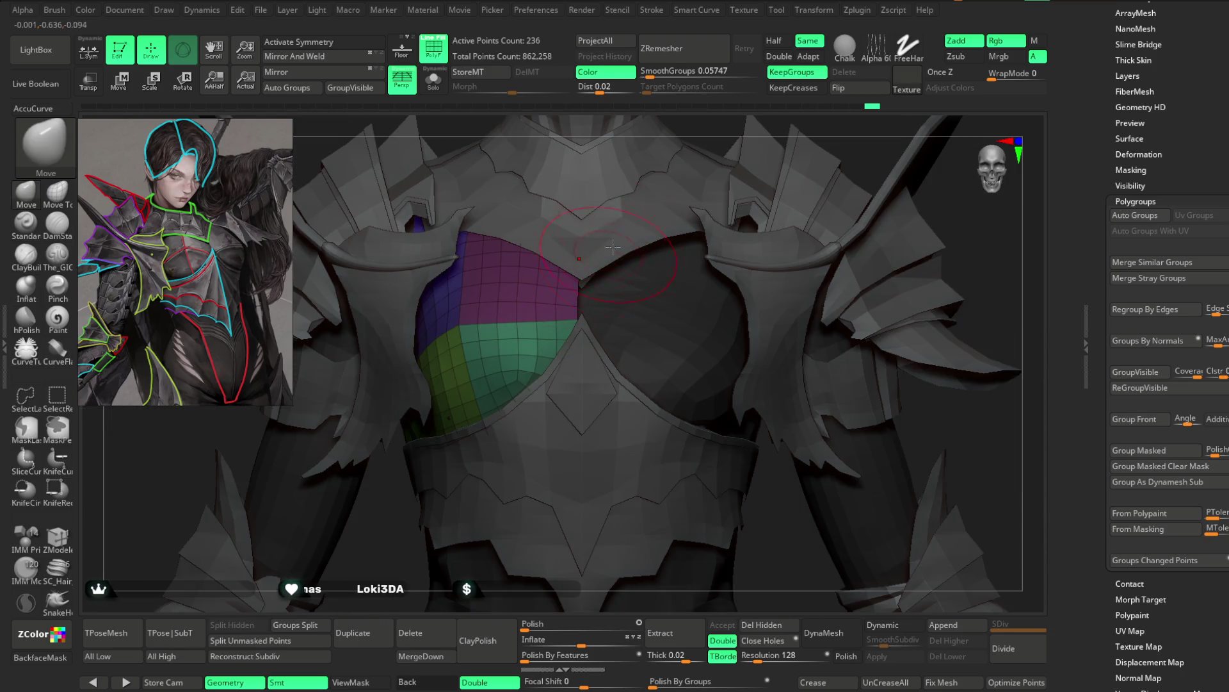
{"action": "left_click_drag", "start_coordinate": [705, 120], "coordinate": [624, 249]}
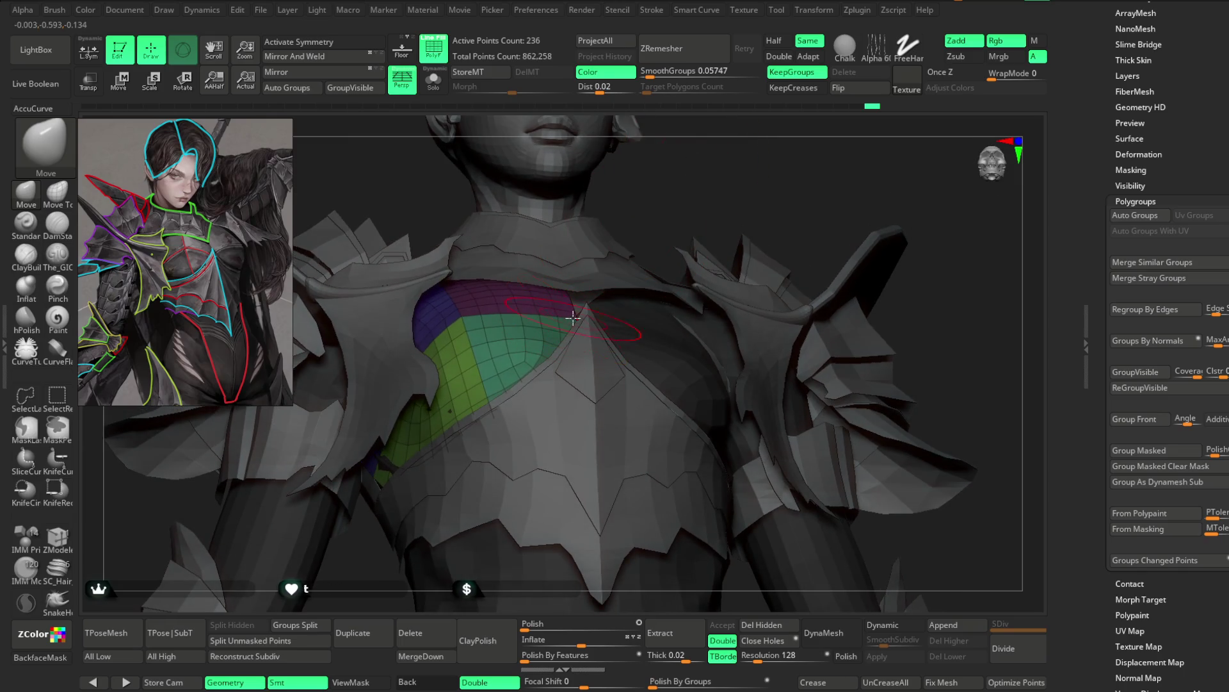
{"action": "left_click", "coordinate": [434, 81]}
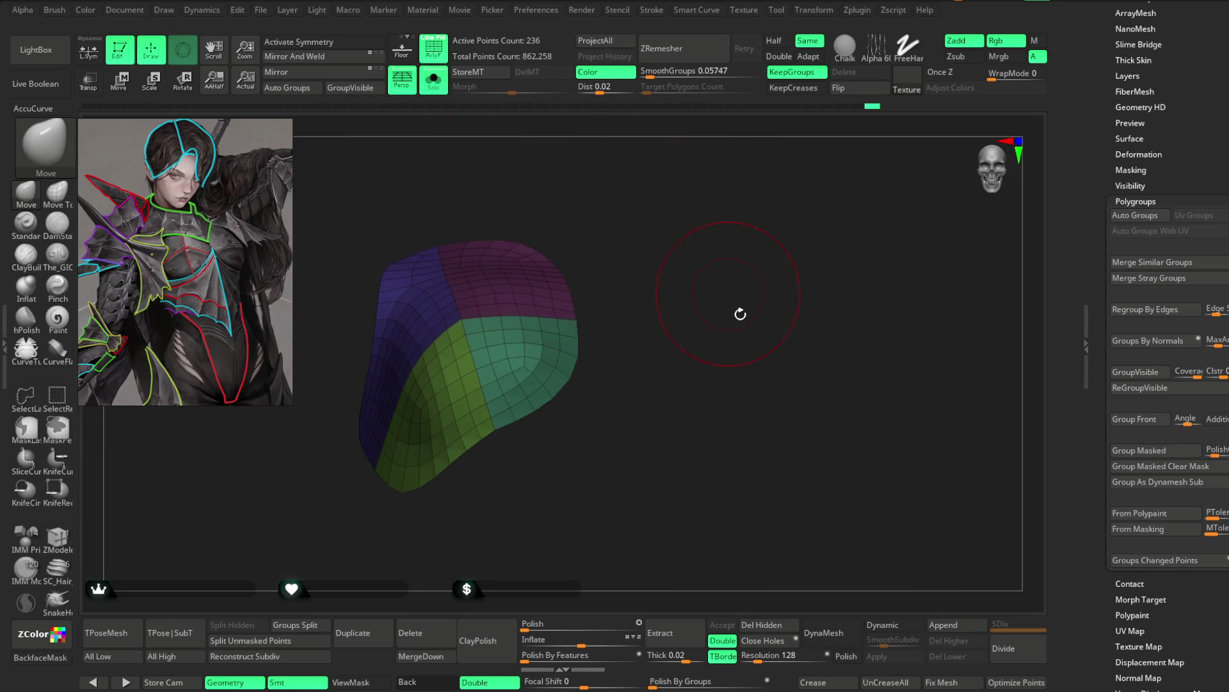